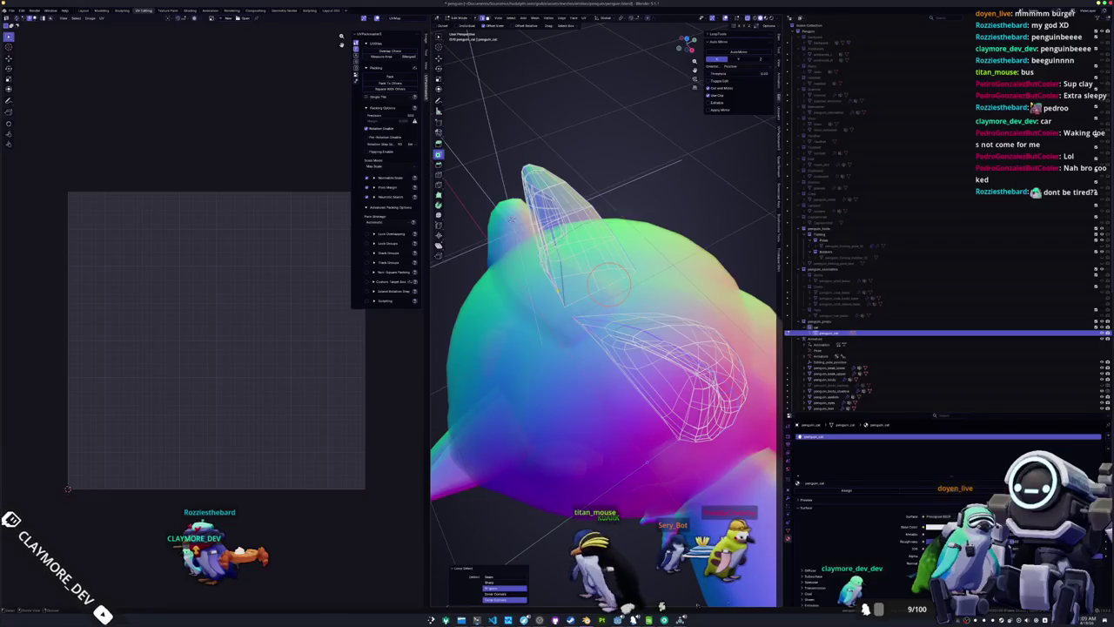
# Clear the head's marked seams and unwrap it into new UV islands.
pyautogui.click(527, 330)
pyautogui.moveTo(529, 330); pyautogui.dragTo(581, 24, button='middle')
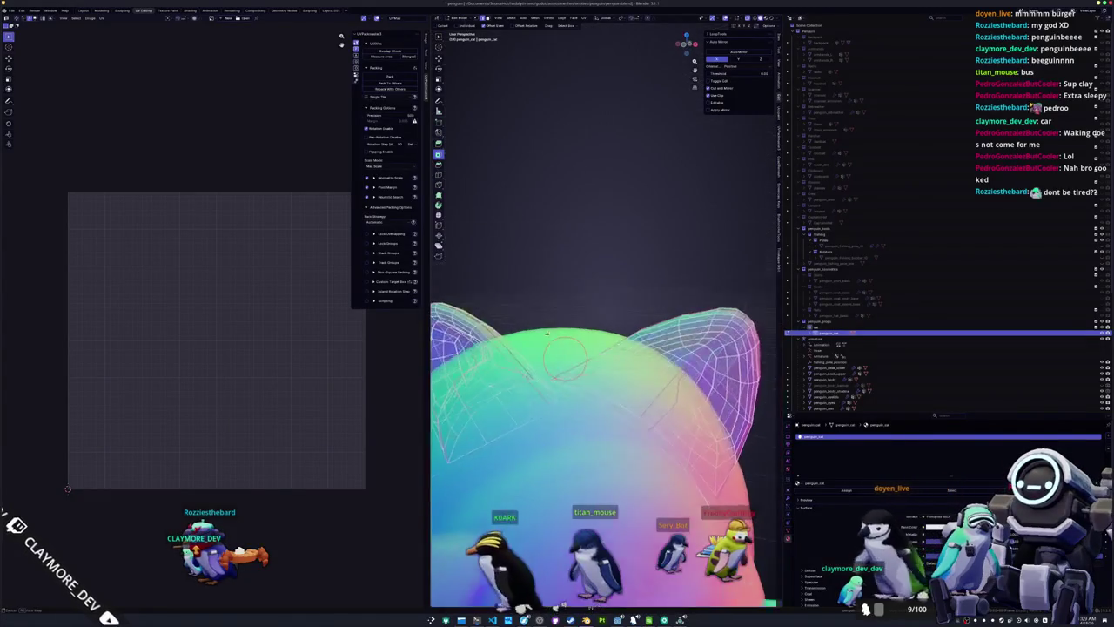
pyautogui.click(583, 19)
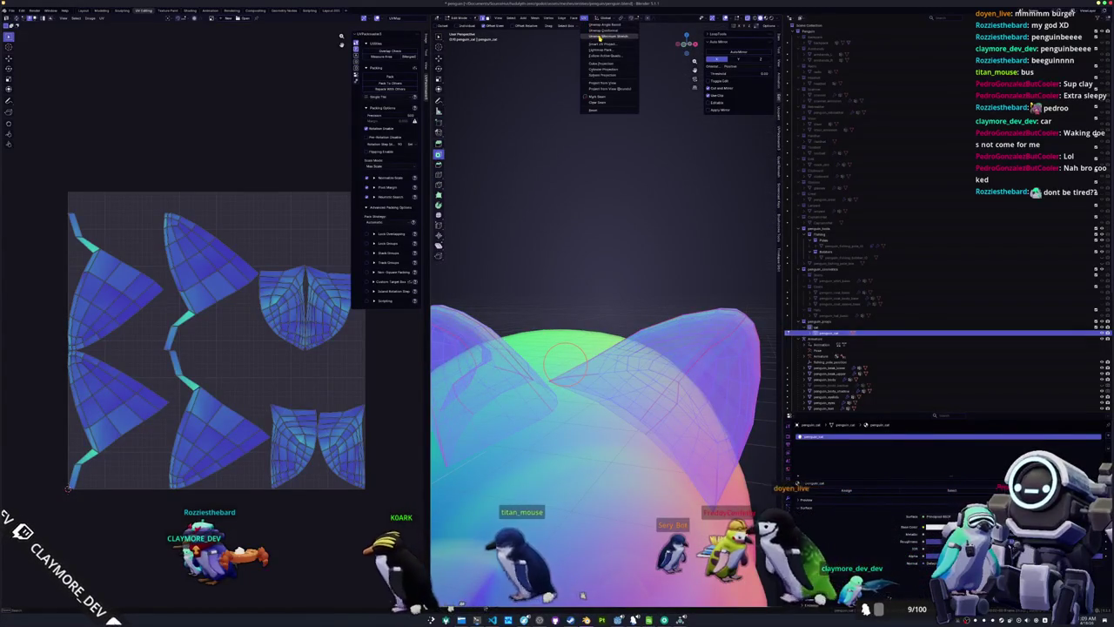
pyautogui.click(599, 37)
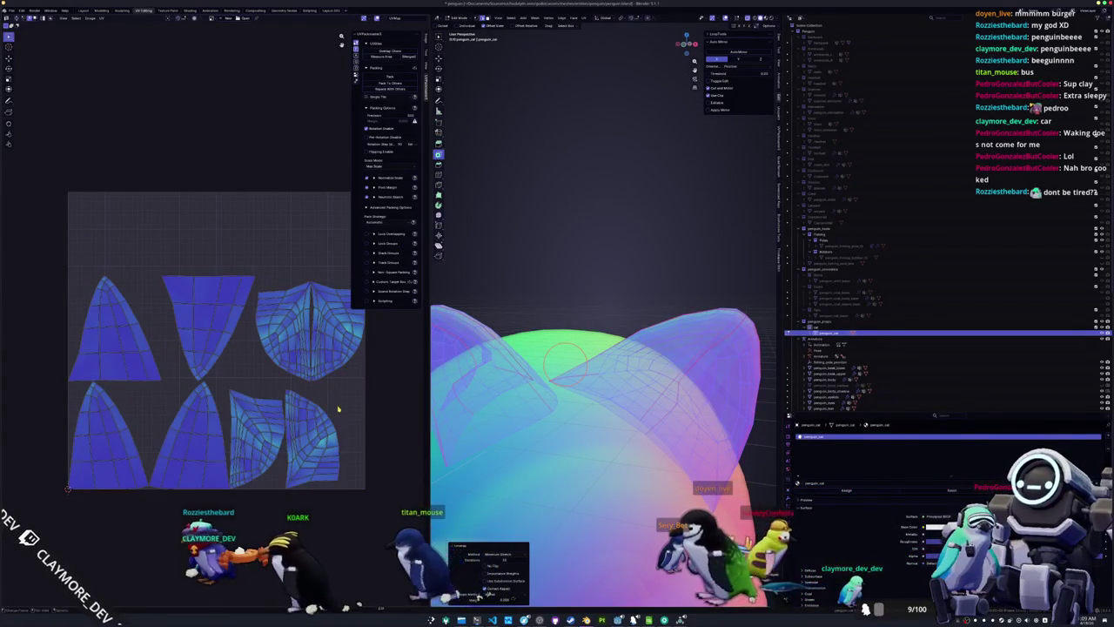
# Pack the head's UV islands to fill the texture square and return to Object Mode.
pyautogui.click(388, 77)
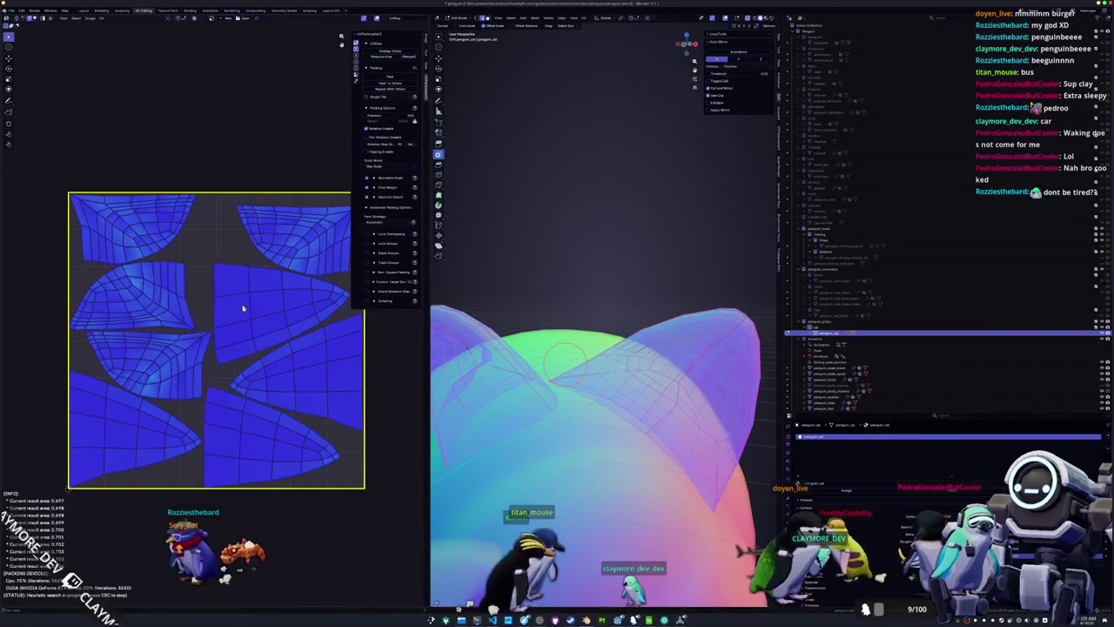
pyautogui.scroll(-1, 243, 308)
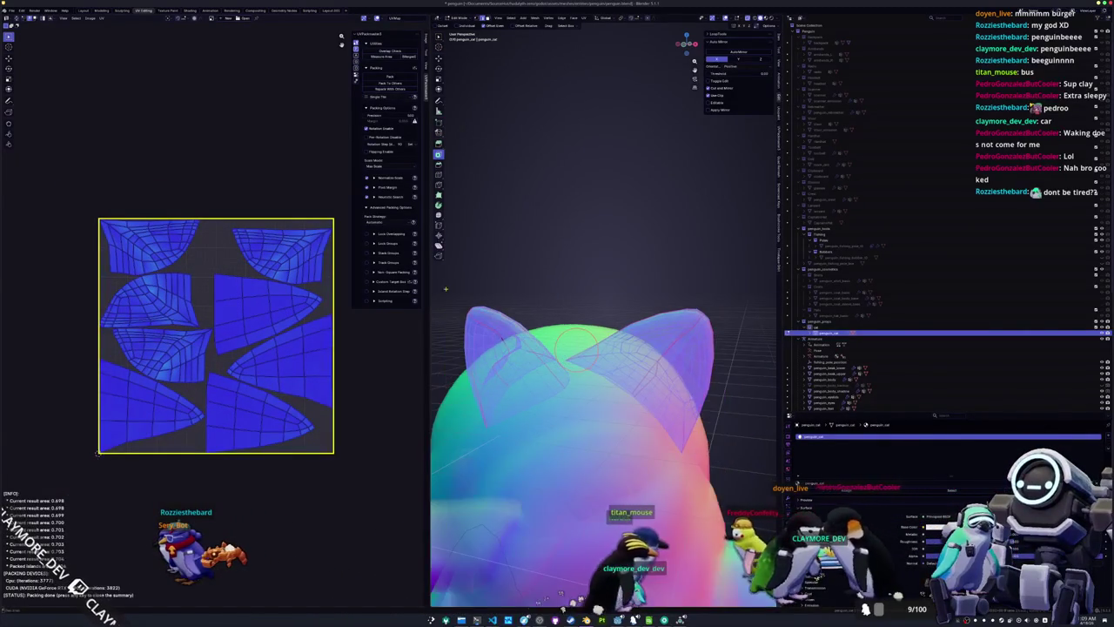
pyautogui.scroll(-3, 580, 288)
pyautogui.press('Tab')
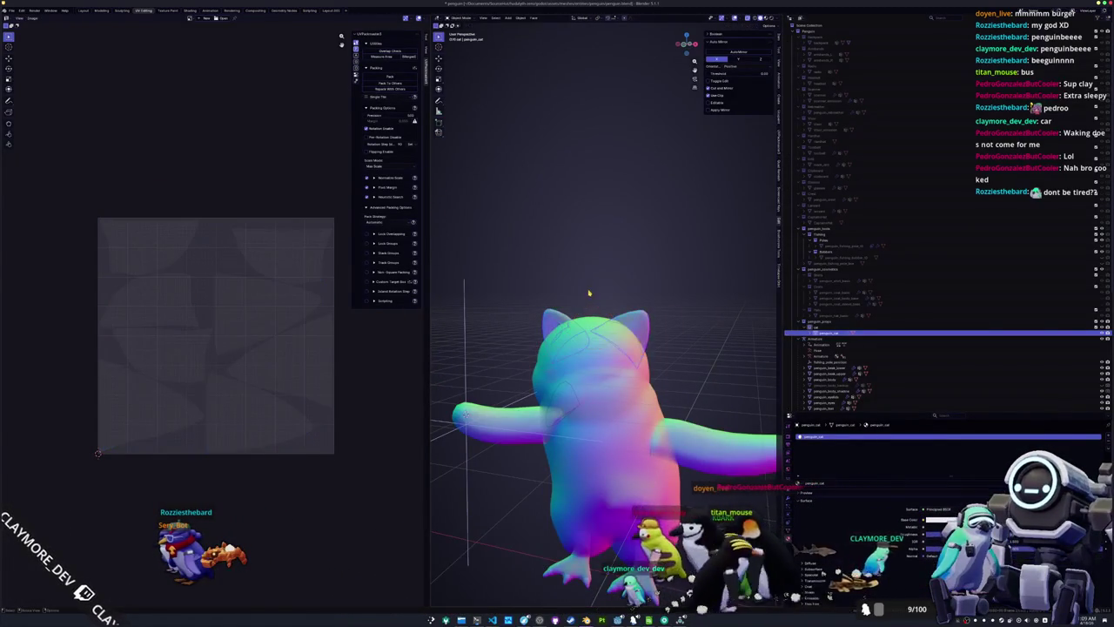
# Duplicate the cat in place and name the copy penguin_cat_backup.
pyautogui.scroll(1, 609, 296)
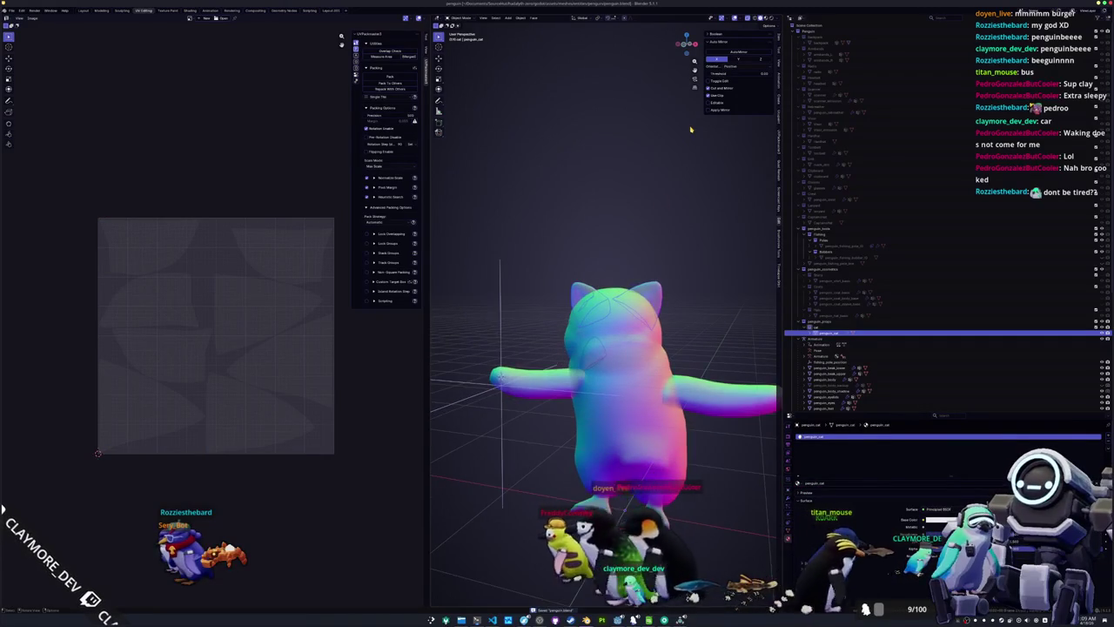
pyautogui.scroll(1, 734, 316)
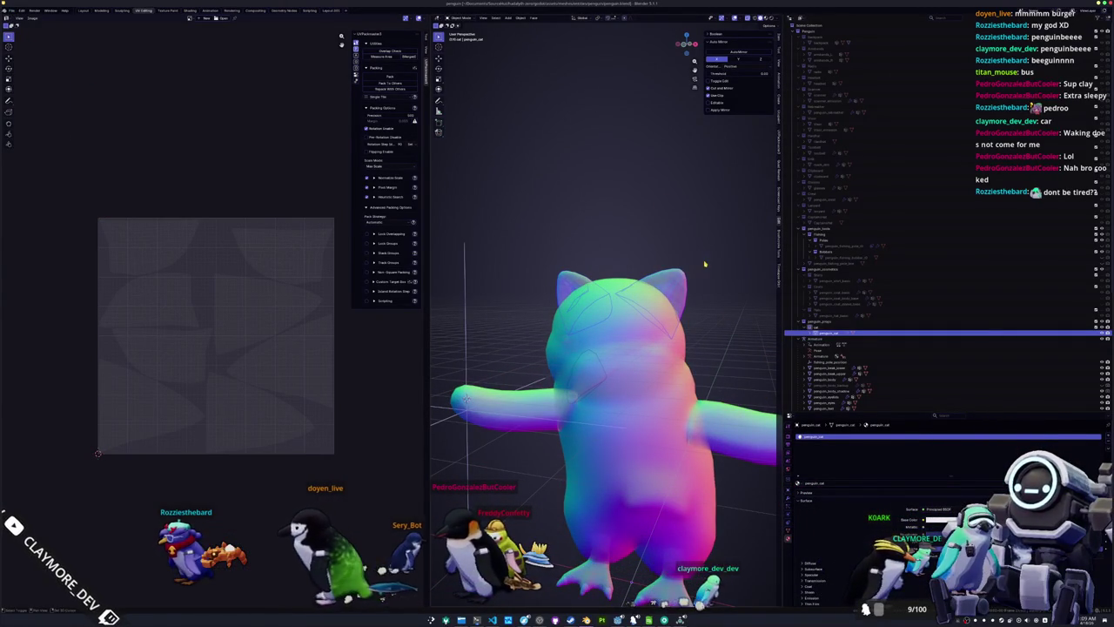
pyautogui.hotkey('shift', 'd')
pyautogui.press('Escape')
pyautogui.press('F2')
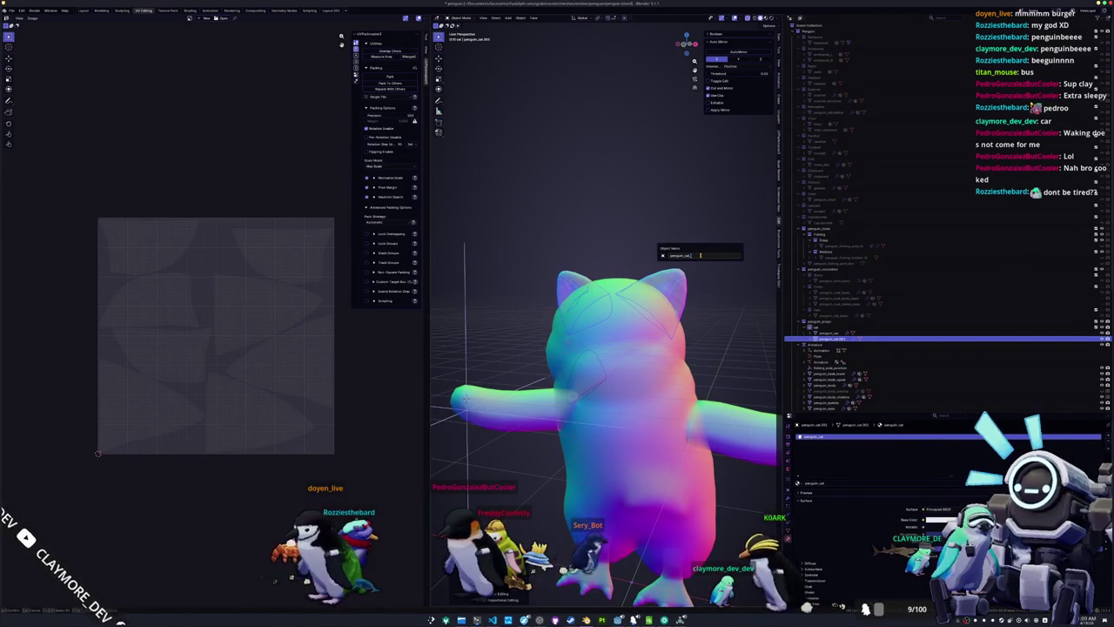
pyautogui.write('up')
pyautogui.press('Return')
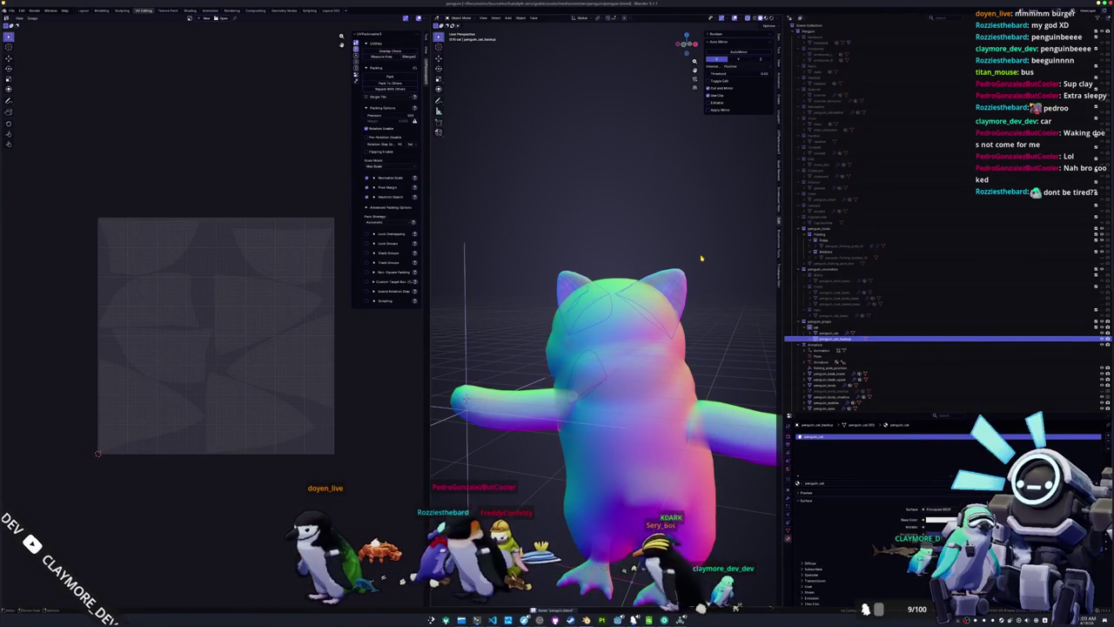
# Give the cat smooth shading and reselect the original penguin_cat object.
pyautogui.rightClick(699, 224)
pyautogui.click(697, 213)
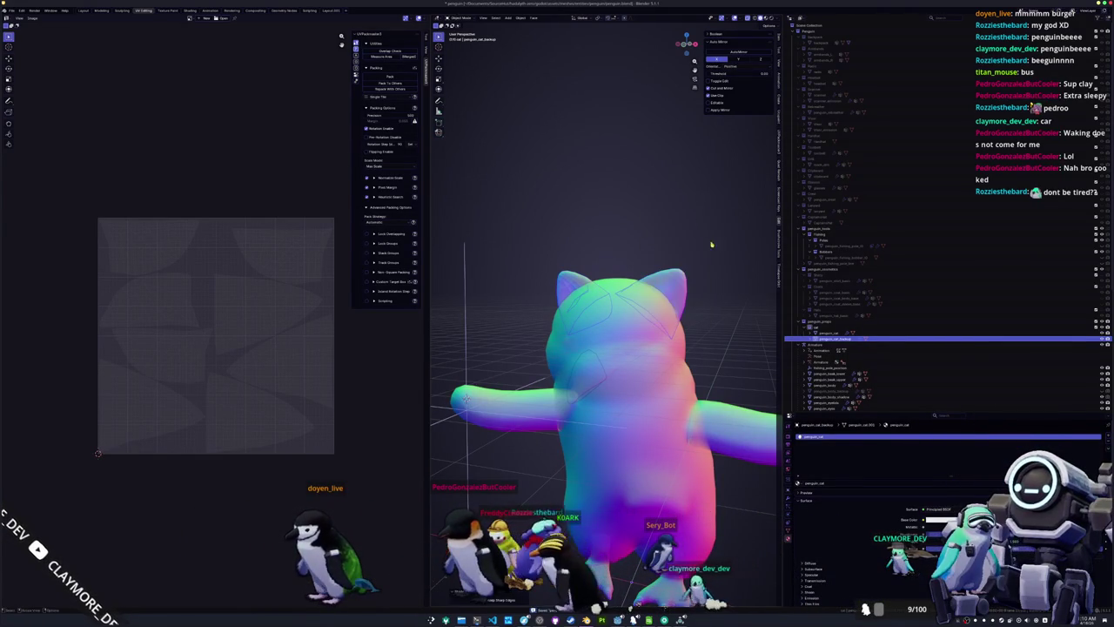
pyautogui.click(823, 332)
pyautogui.rightClick(665, 209)
pyautogui.click(665, 210)
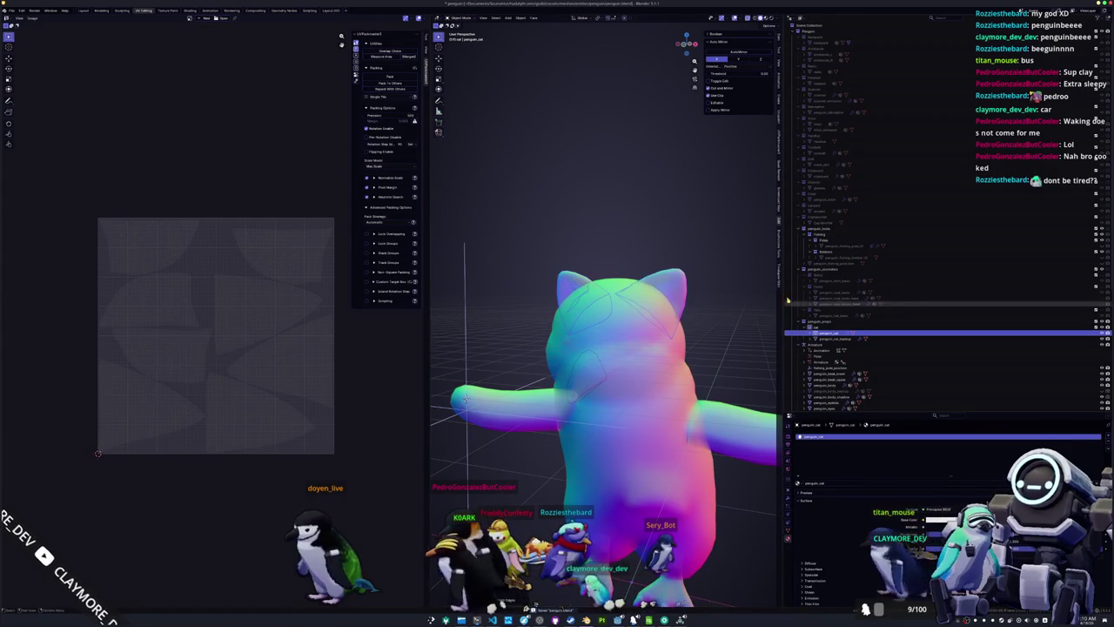
# Check the penguin parts in the object list: penguin_cat_backup, the beak and the eyes.
pyautogui.click(837, 339)
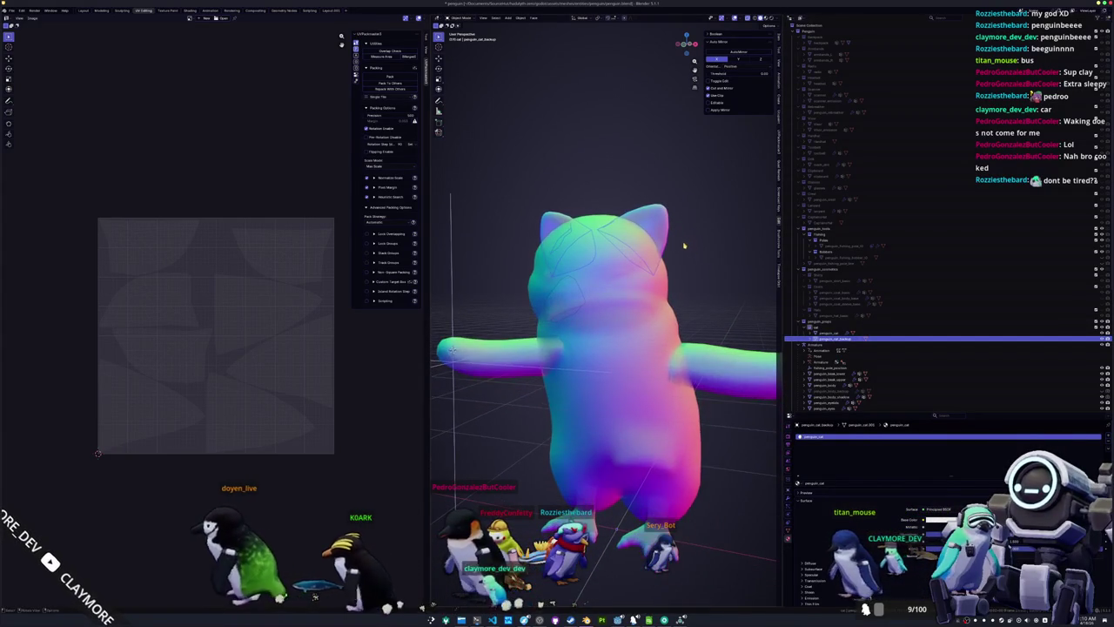
pyautogui.scroll(-1, 842, 275)
pyautogui.scroll(-1, 842, 276)
pyautogui.click(831, 345)
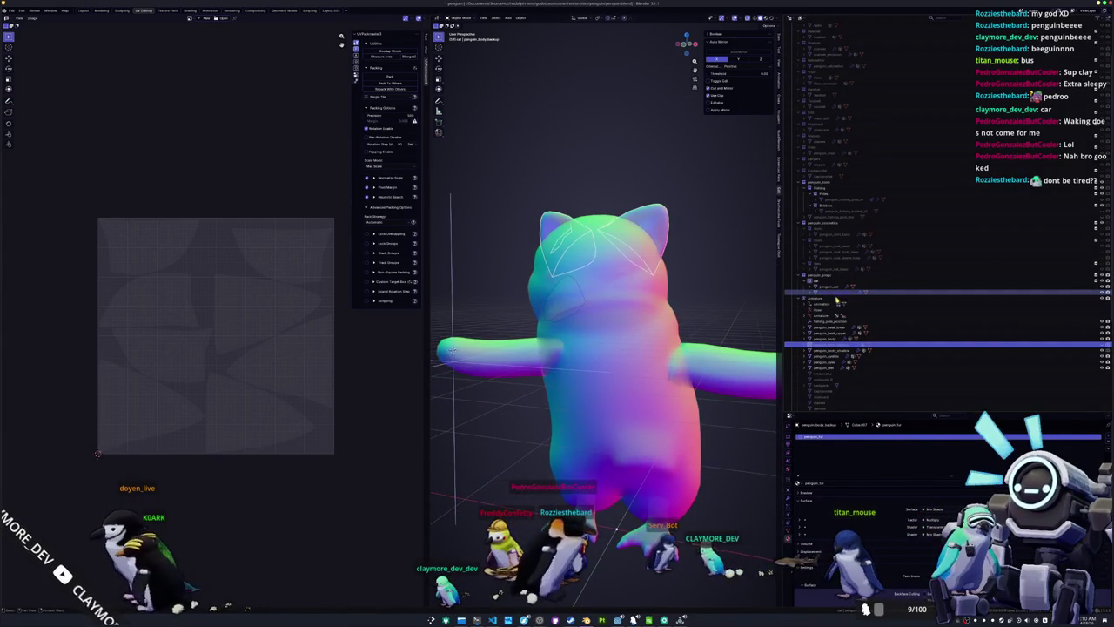
pyautogui.scroll(-1, 828, 347)
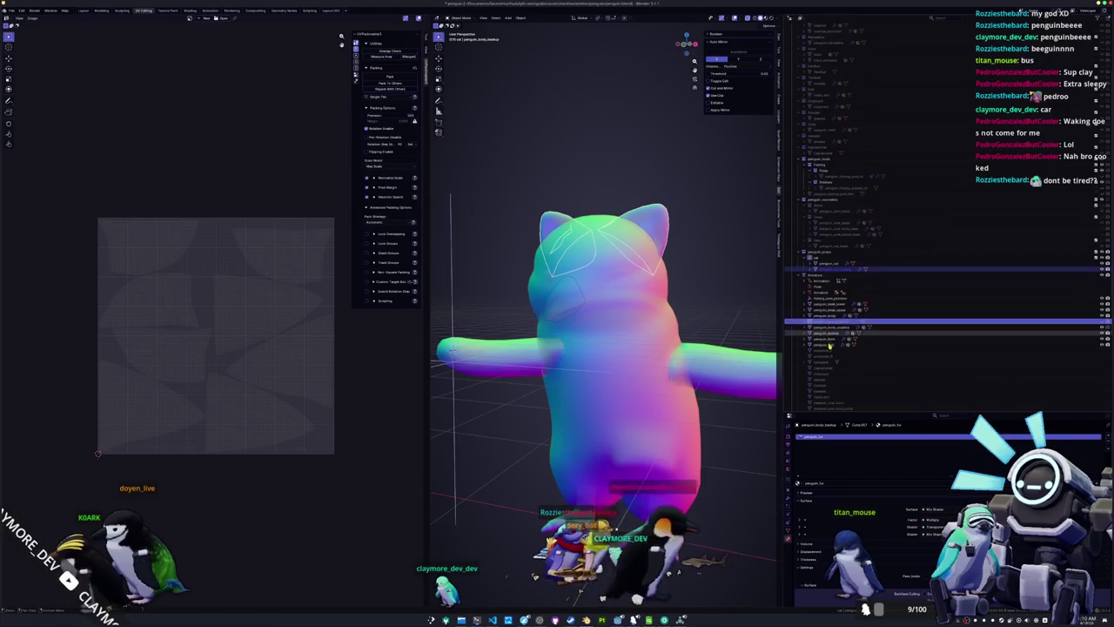
pyautogui.click(835, 294)
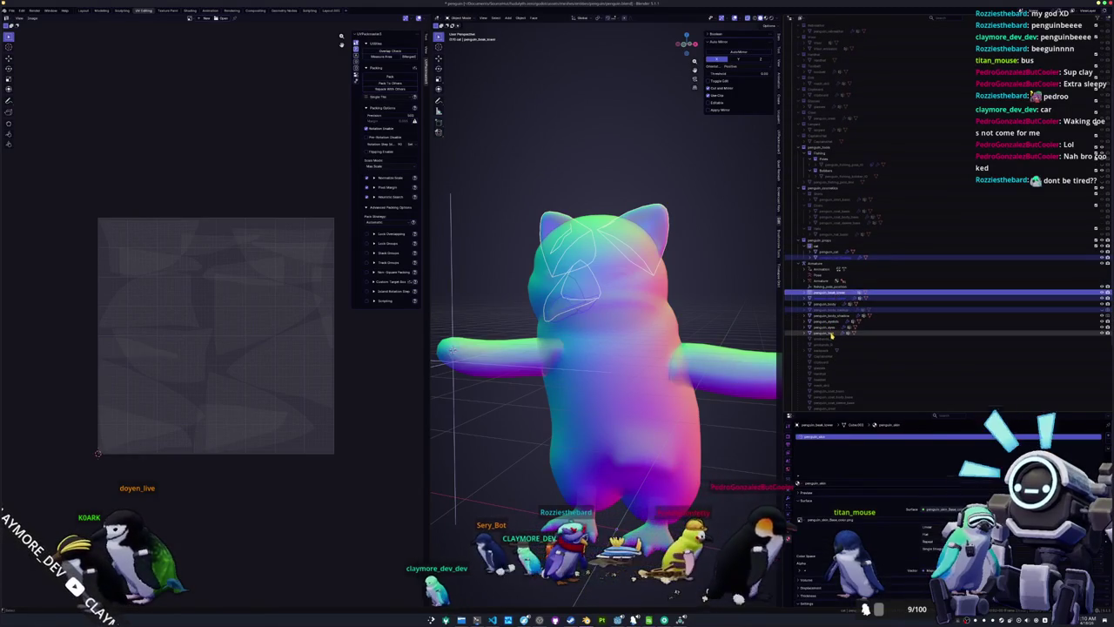
pyautogui.click(837, 324)
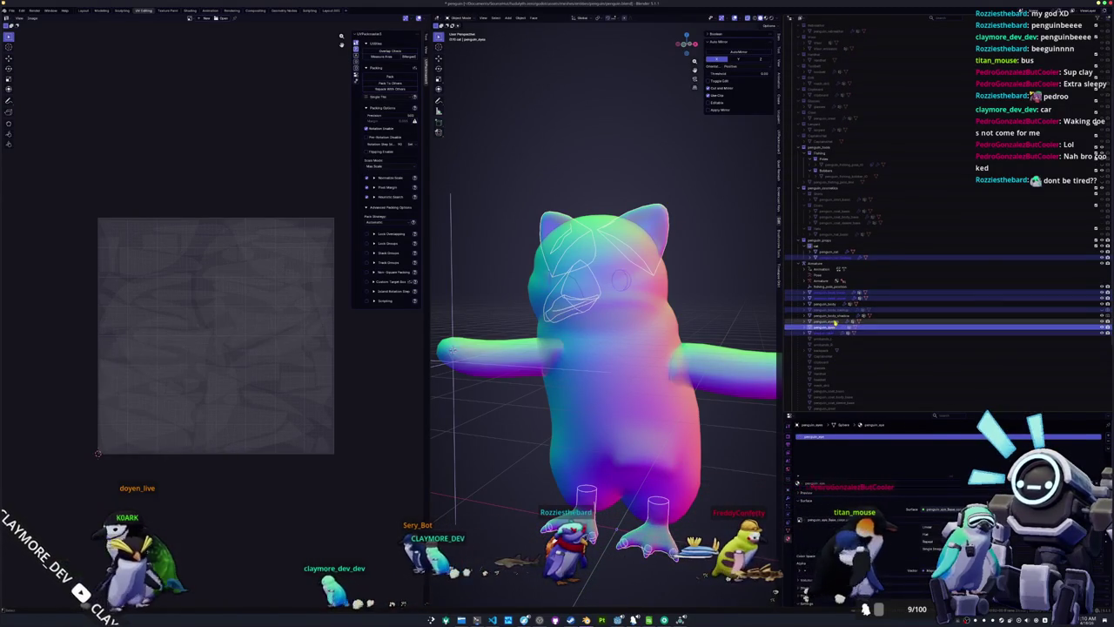
pyautogui.scroll(-2, 837, 325)
pyautogui.scroll(-1, 840, 328)
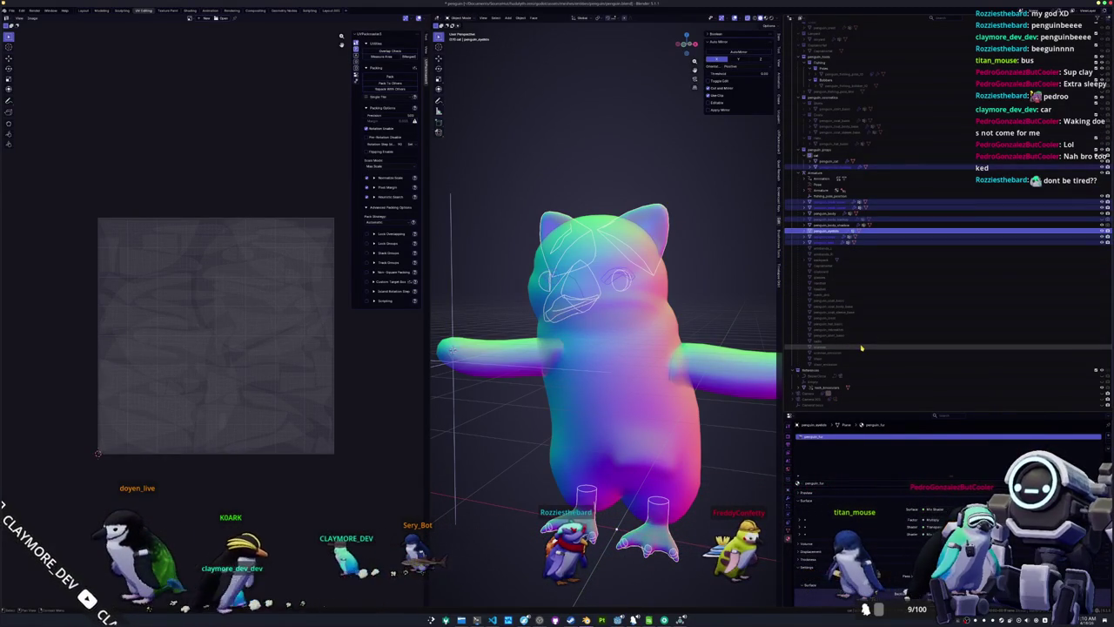
pyautogui.scroll(-3, 540, 217)
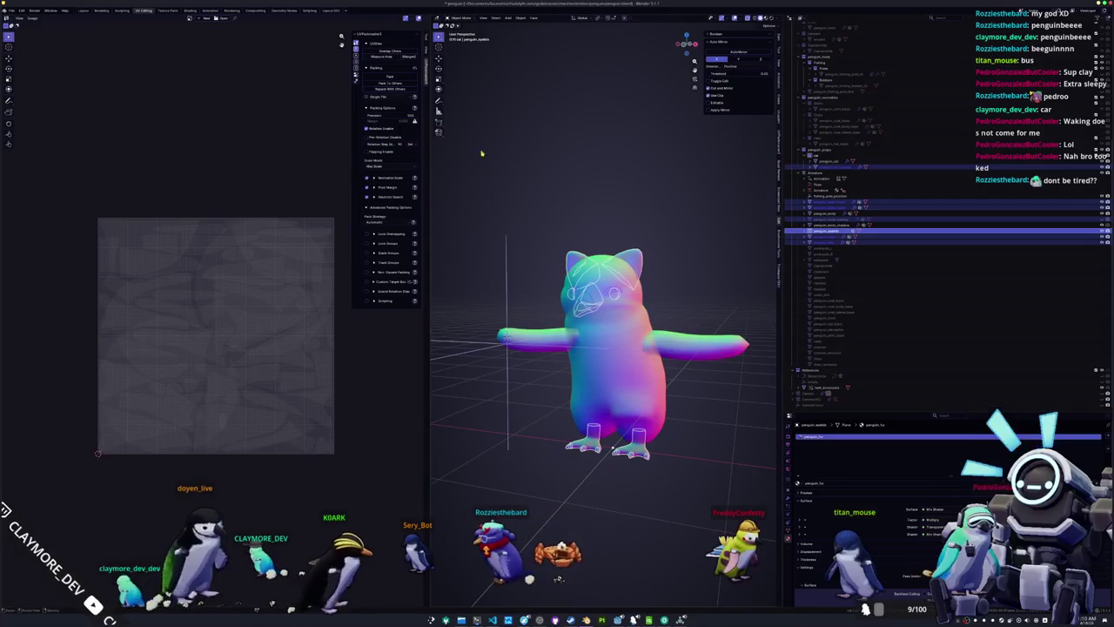
pyautogui.moveTo(531, 174); pyautogui.dragTo(491, 165, button='middle')
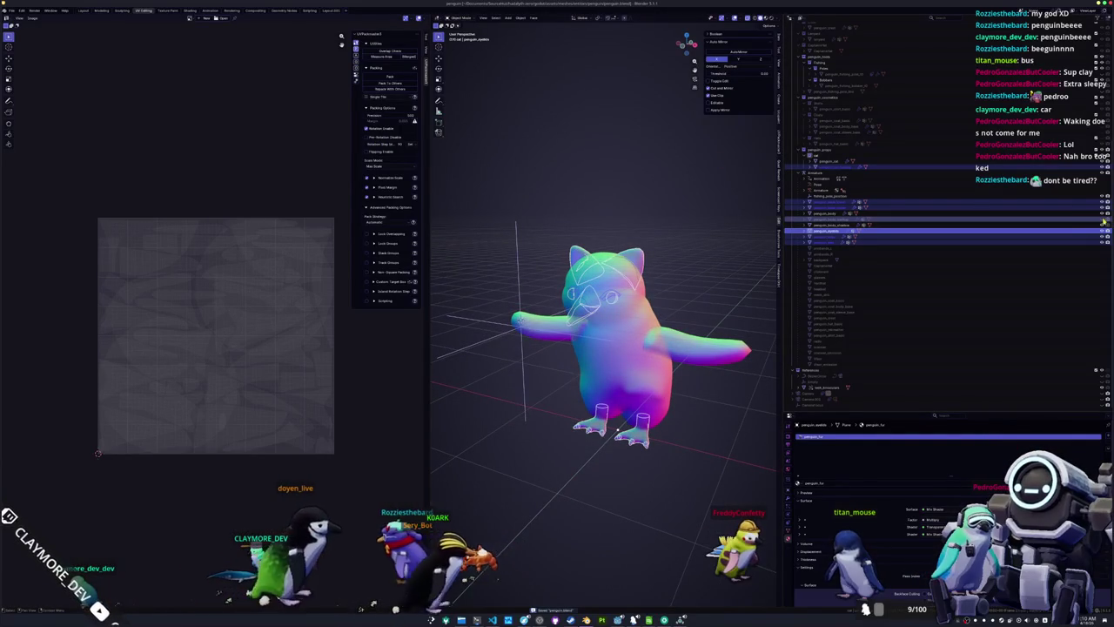
# Select penguin_body_backup and test moving it, cancelling to leave it in place.
pyautogui.click(1026, 219)
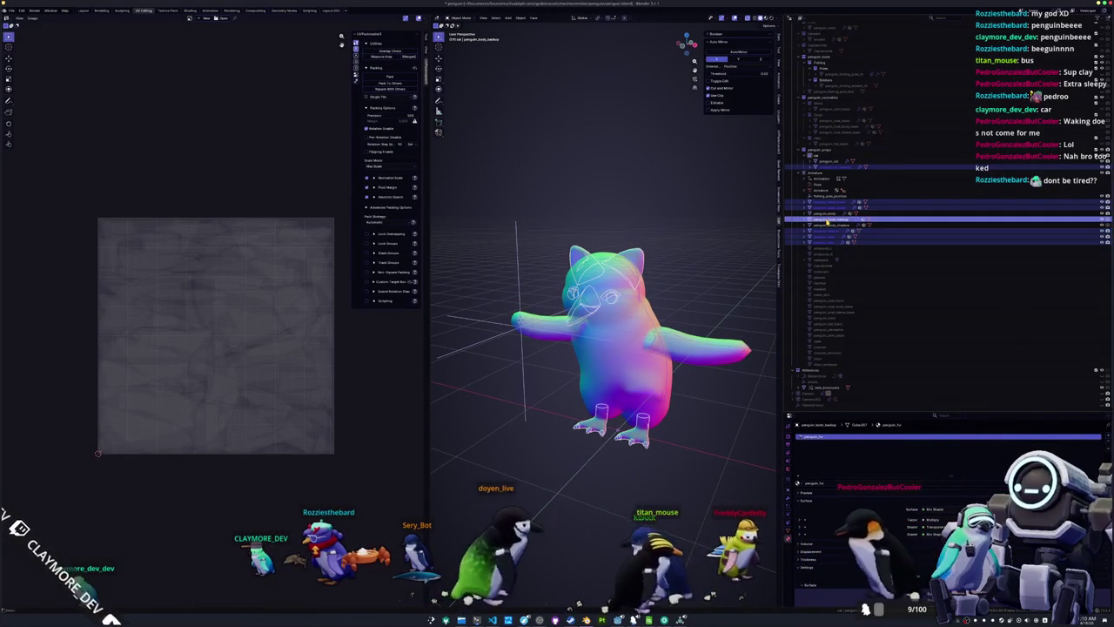
pyautogui.press('g')
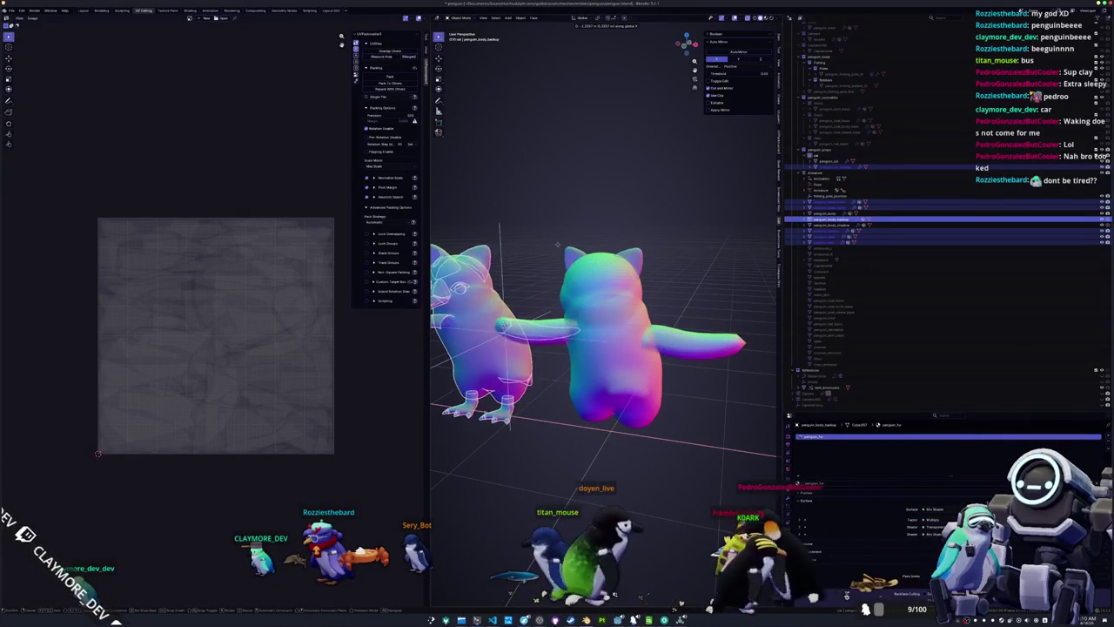
pyautogui.press('Escape')
# Save penguin.blend and start an export from the File menu.
pyautogui.hotkey('ctrl', 's')
pyautogui.click(12, 11)
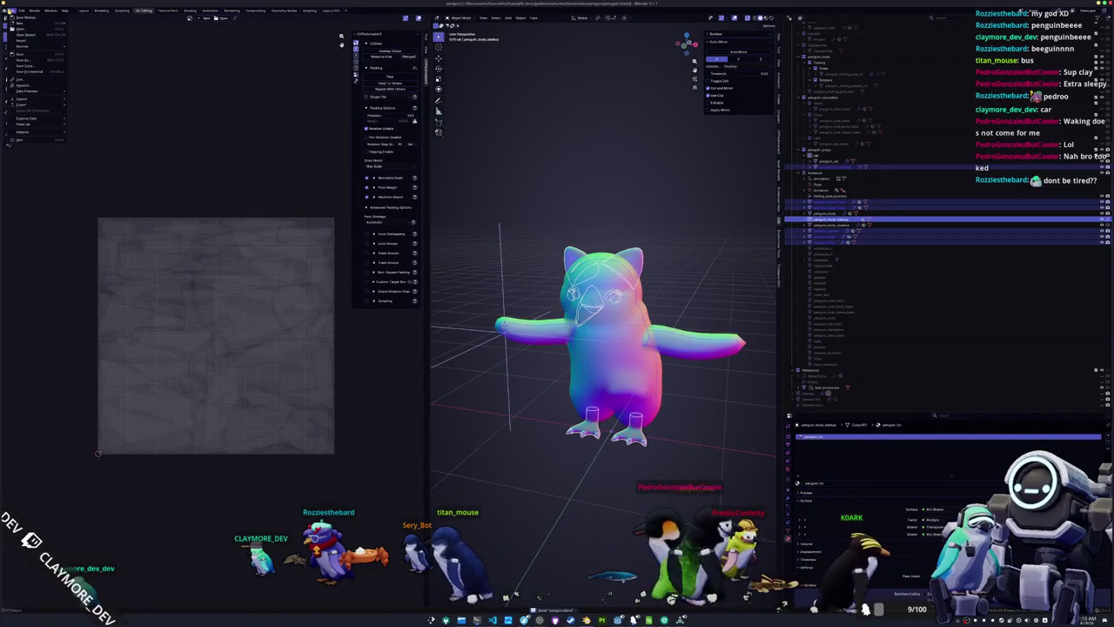
pyautogui.moveTo(21, 103)
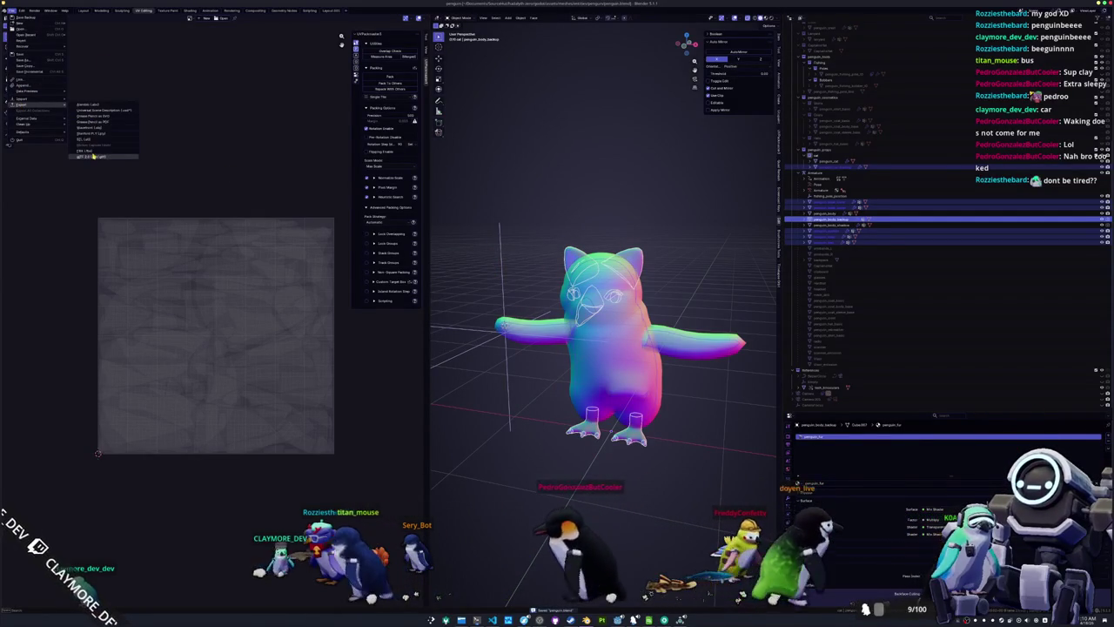
pyautogui.click(93, 153)
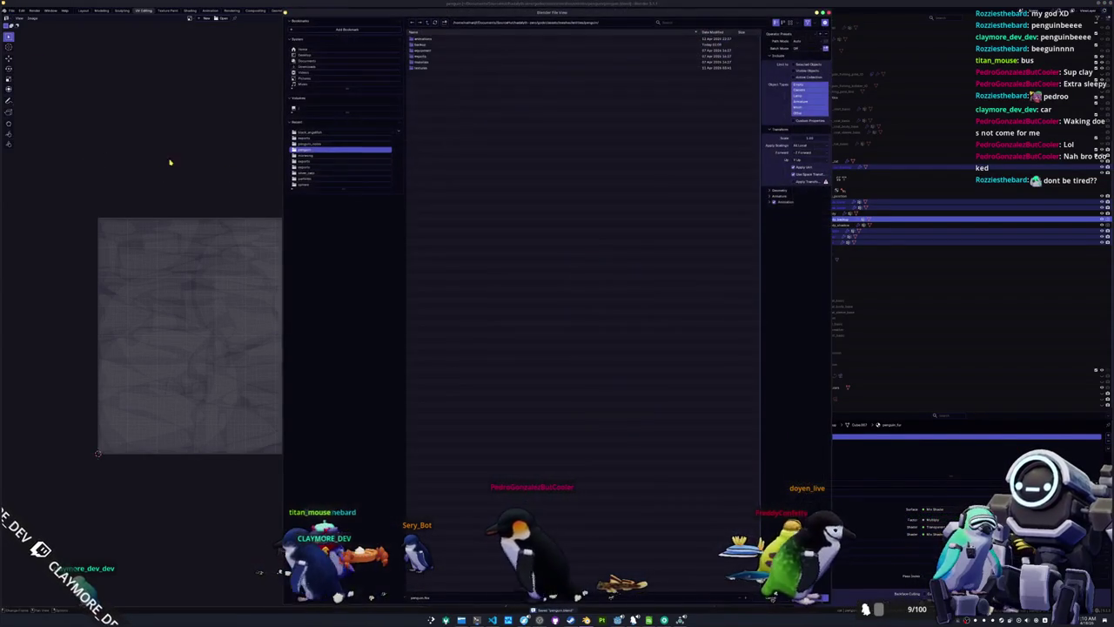
# Export the model into the penguin FBX exports folder with the file name 'penguin_pa'.
pyautogui.doubleClick(419, 57)
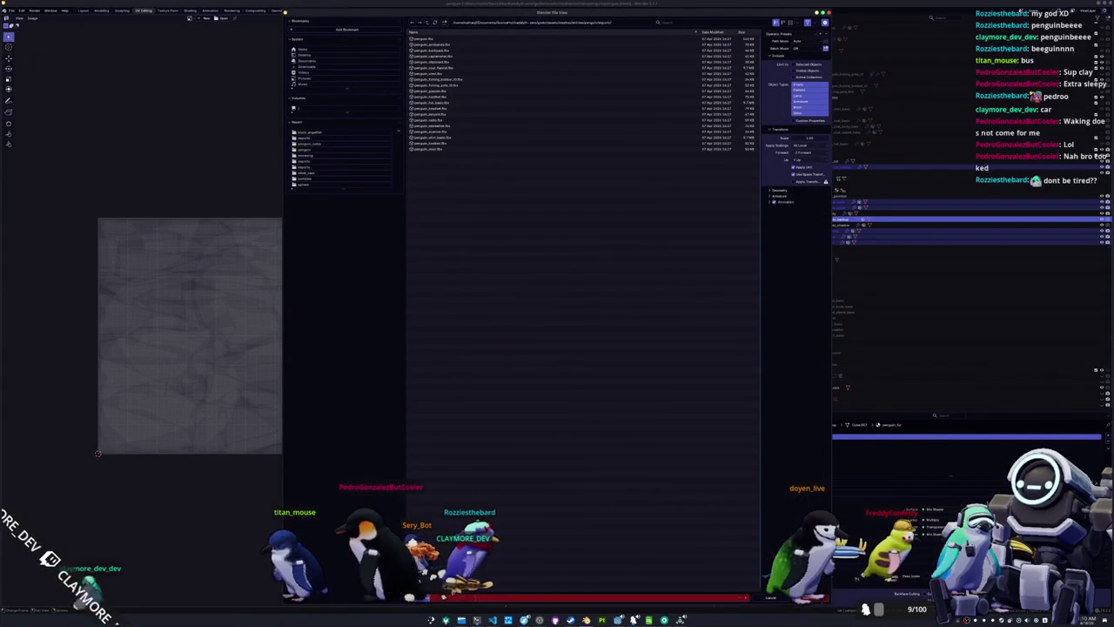
pyautogui.write('penguin_pa')
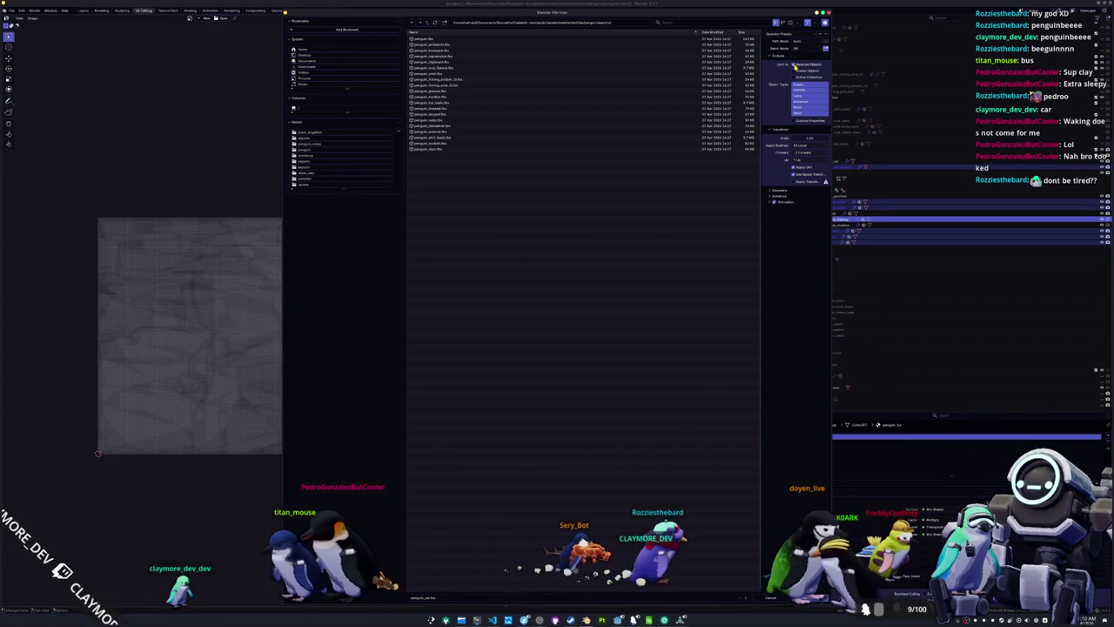
pyautogui.press('Return')
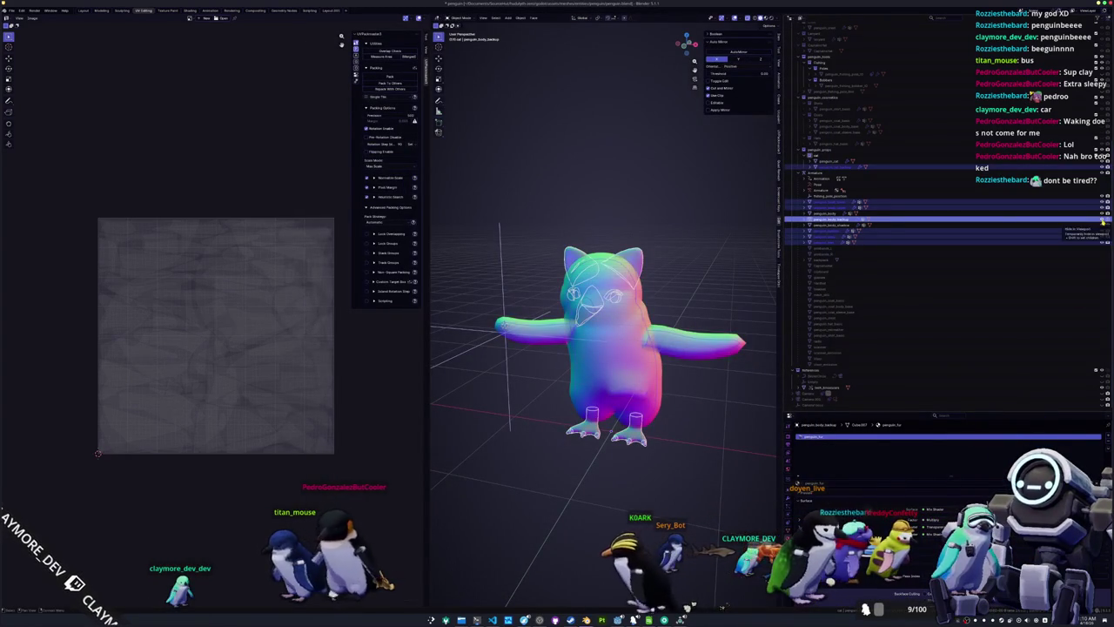
# Select penguin_cat and its neighbouring object in the outliner to check their materials.
pyautogui.click(1095, 165)
pyautogui.click(1087, 167)
pyautogui.click(1098, 162)
pyautogui.scroll(2, 733, 270)
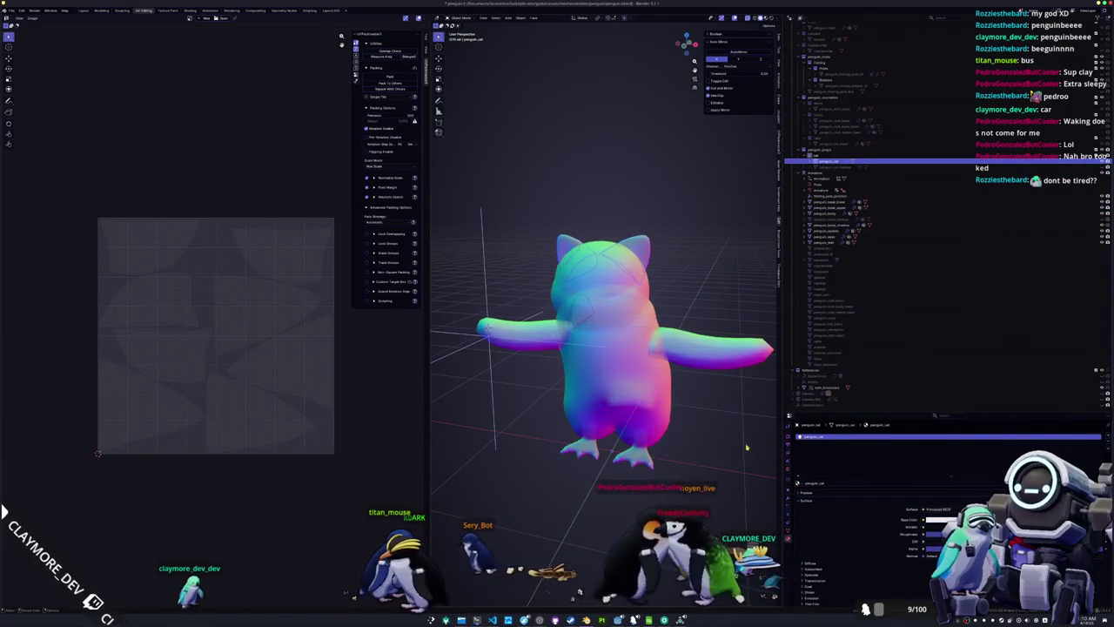
# Review the cat's modifiers and mesh UV maps, then bring up the application launcher.
pyautogui.click(788, 500)
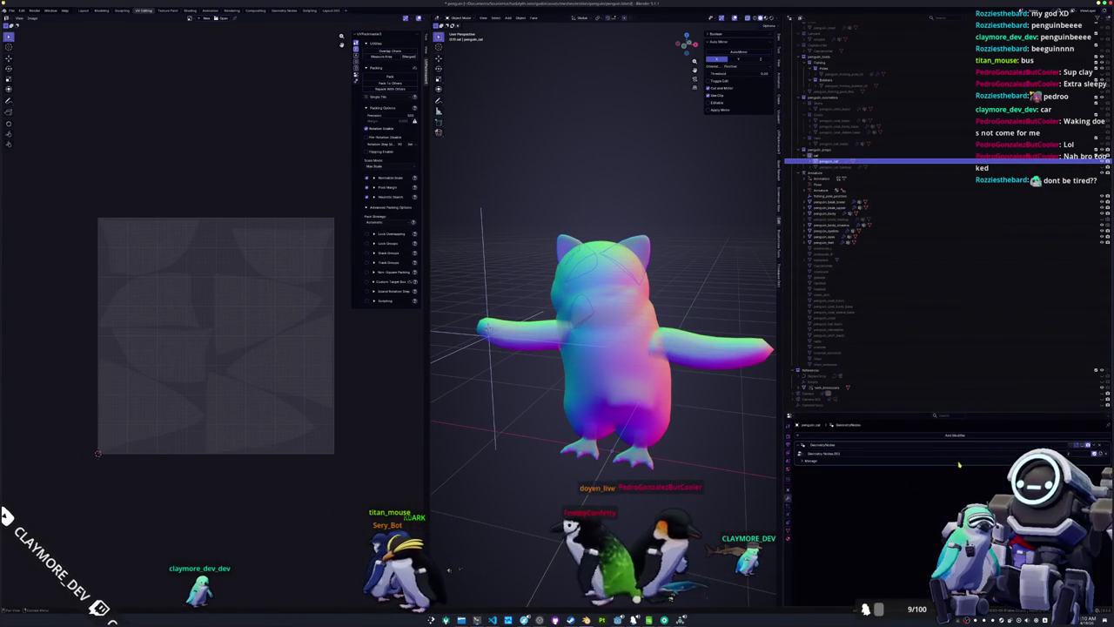
pyautogui.click(1081, 447)
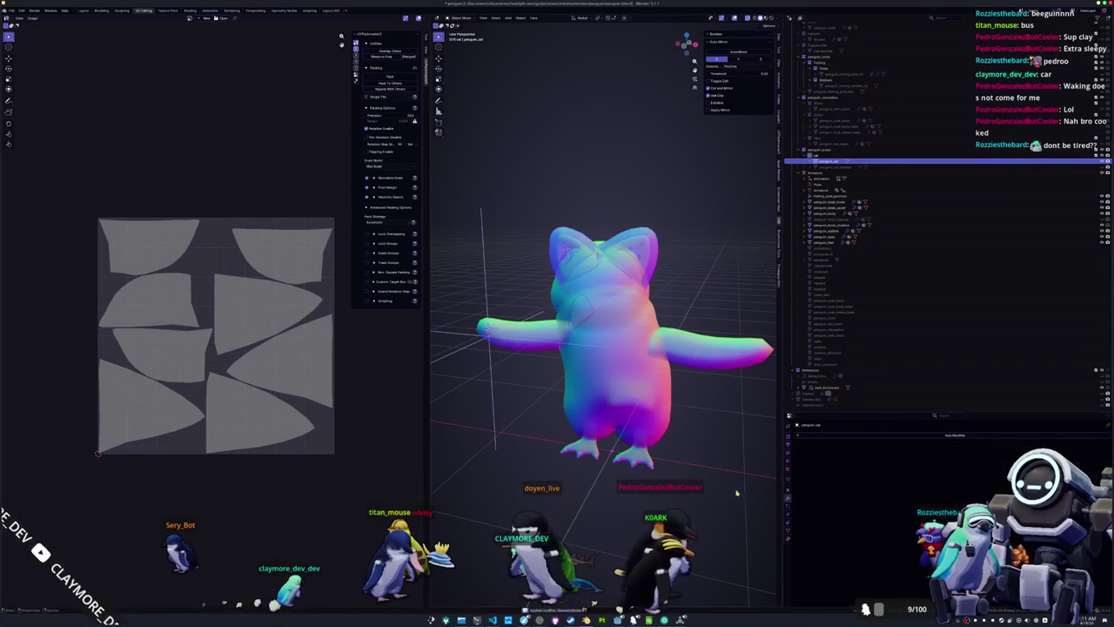
pyautogui.click(787, 533)
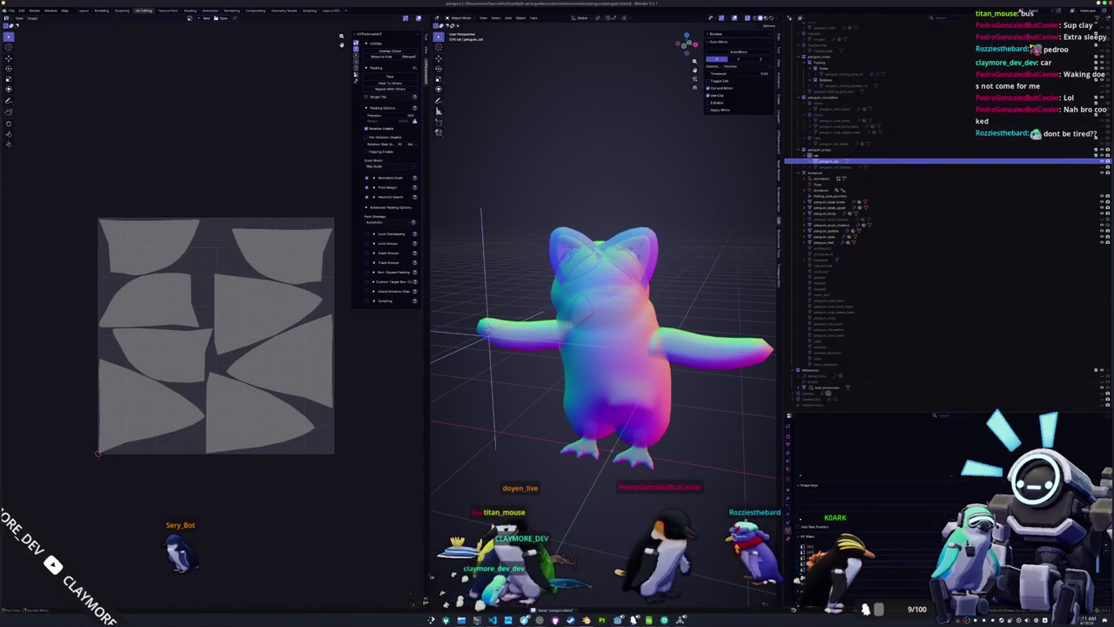
pyautogui.scroll(-1, 865, 607)
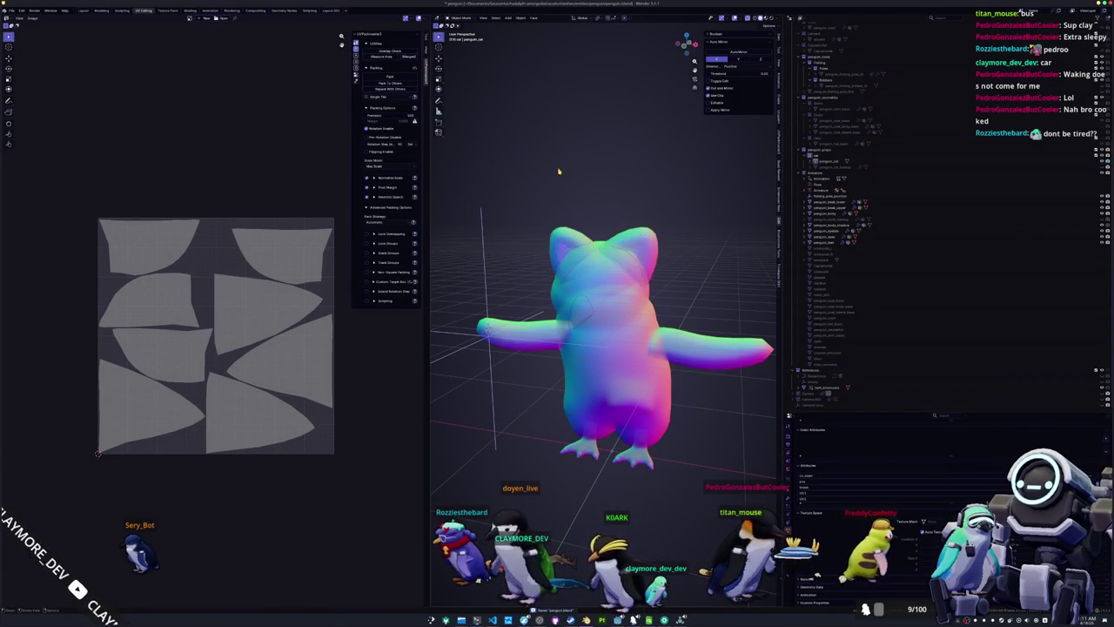
pyautogui.press('super')
# Launch Substance 3D Painter by searching 'substance' in the launcher, then switch back to Blender.
pyautogui.write('substance')
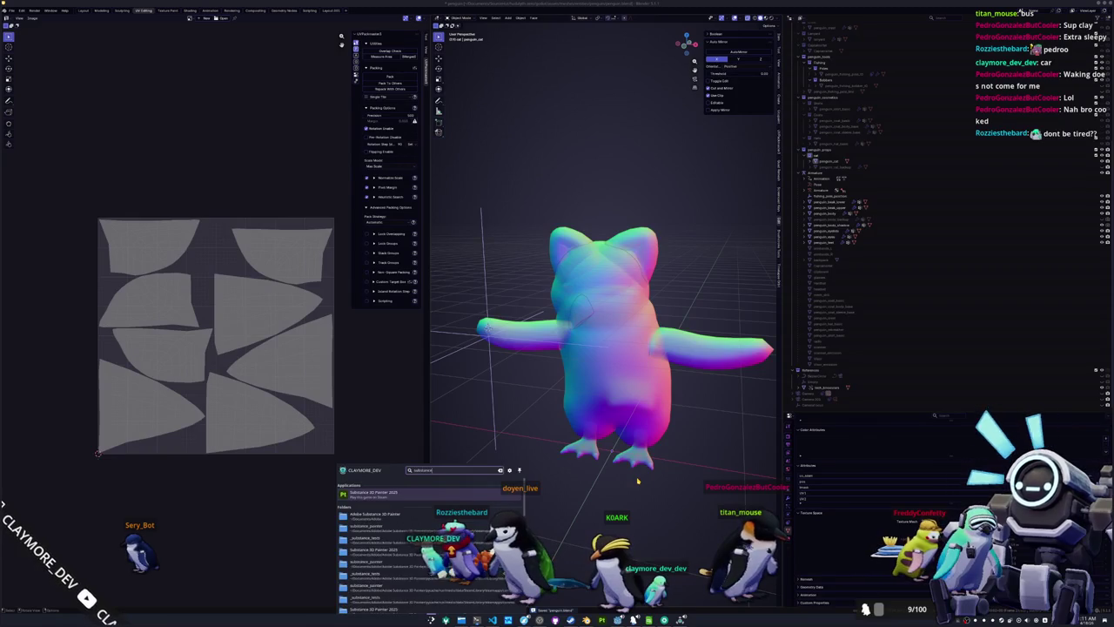
pyautogui.press('Return')
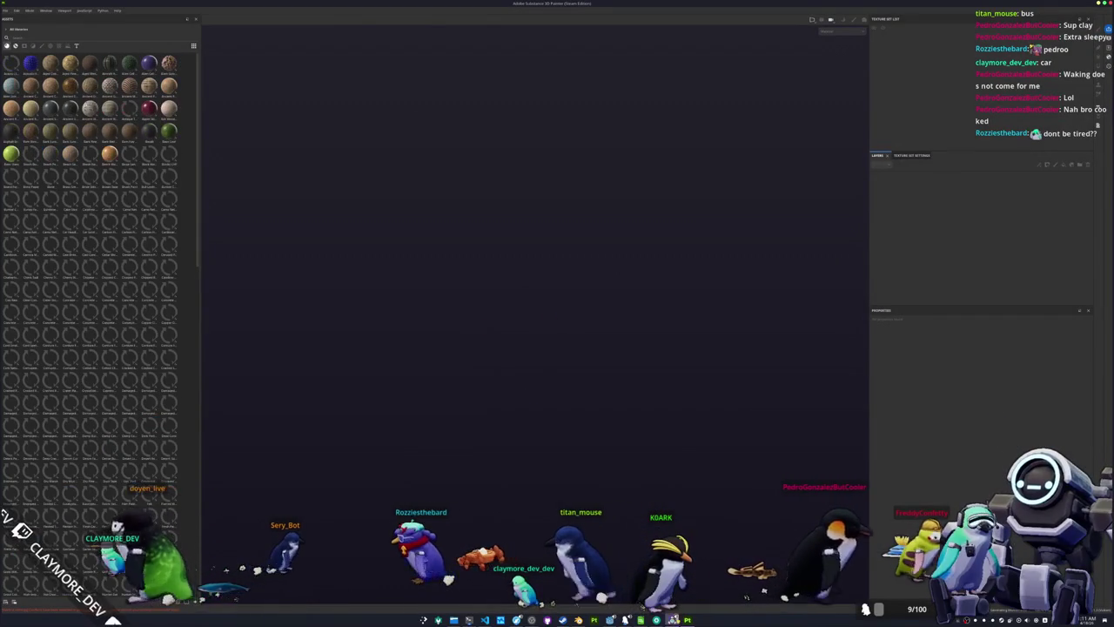
pyautogui.hotkey('alt', 'Tab')
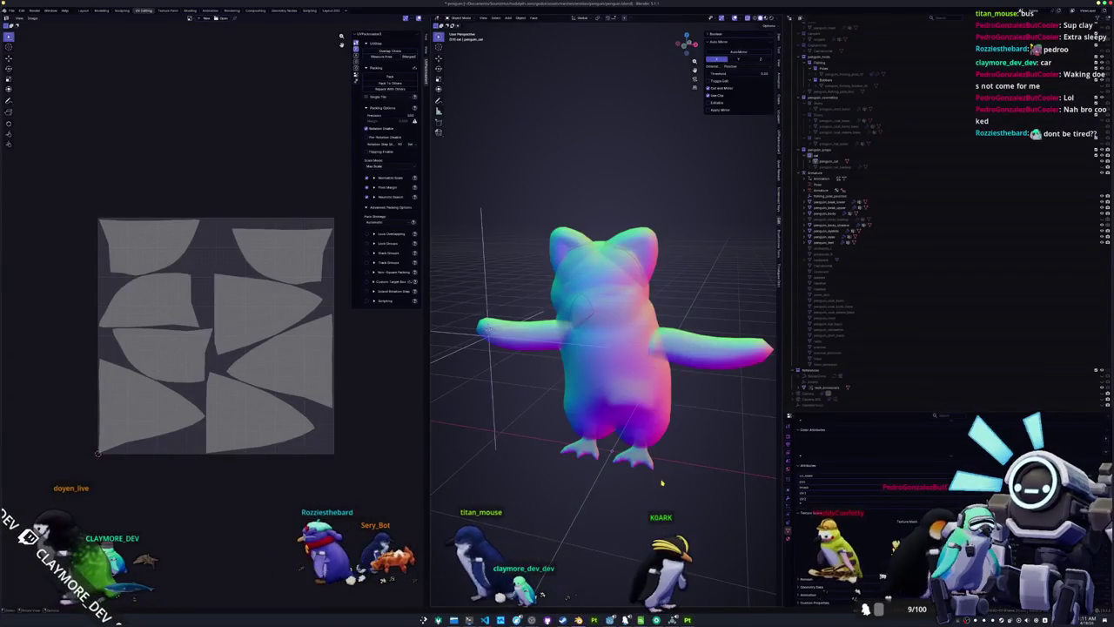
# Make the penguin's armature active and switch to the Layout workspace to view the rig.
pyautogui.moveTo(609, 304); pyautogui.dragTo(877, 305, button='middle')
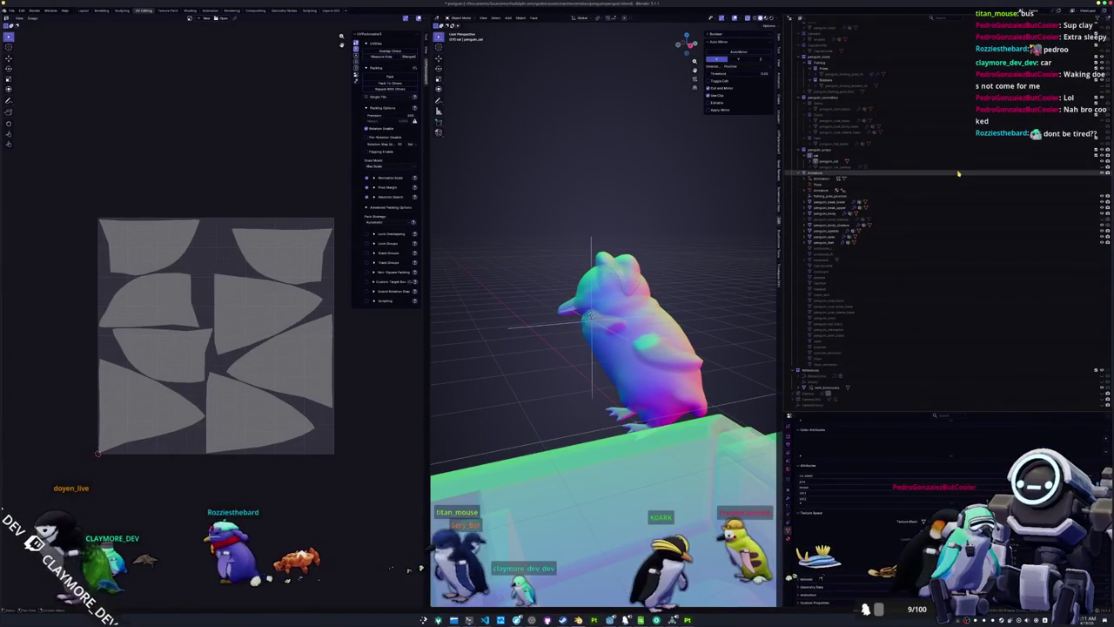
pyautogui.click(862, 173)
pyautogui.moveTo(603, 331); pyautogui.dragTo(661, 287, button='middle')
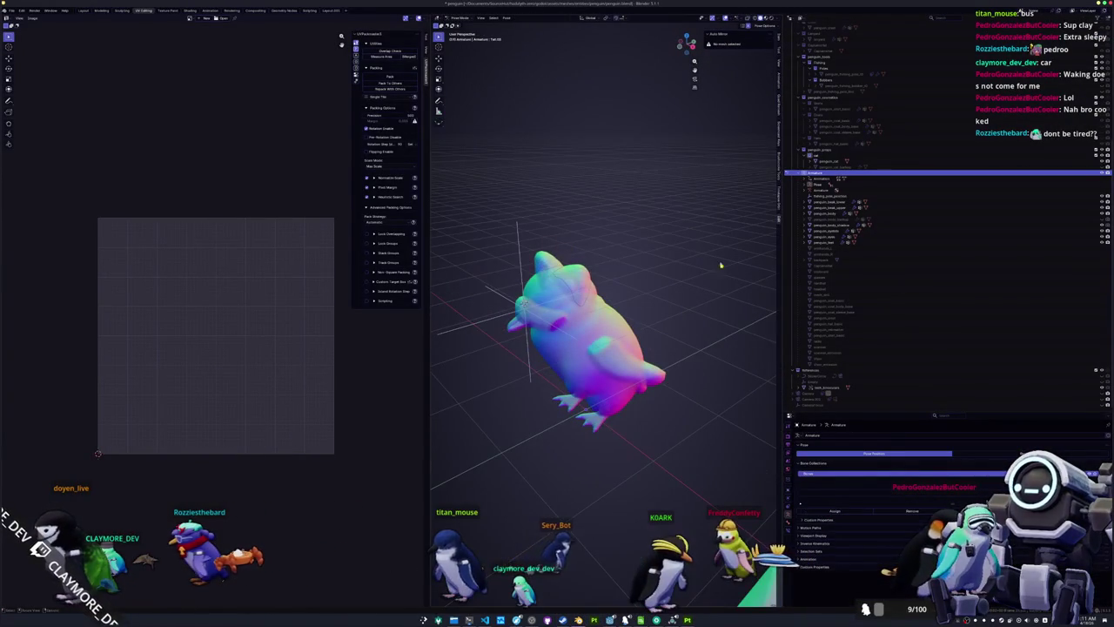
pyautogui.click(81, 12)
pyautogui.moveTo(418, 174)
pyautogui.mouseDown(button='middle')
pyautogui.moveTo(492, 223)
pyautogui.moveTo(440, 499)
pyautogui.mouseUp(button='middle')
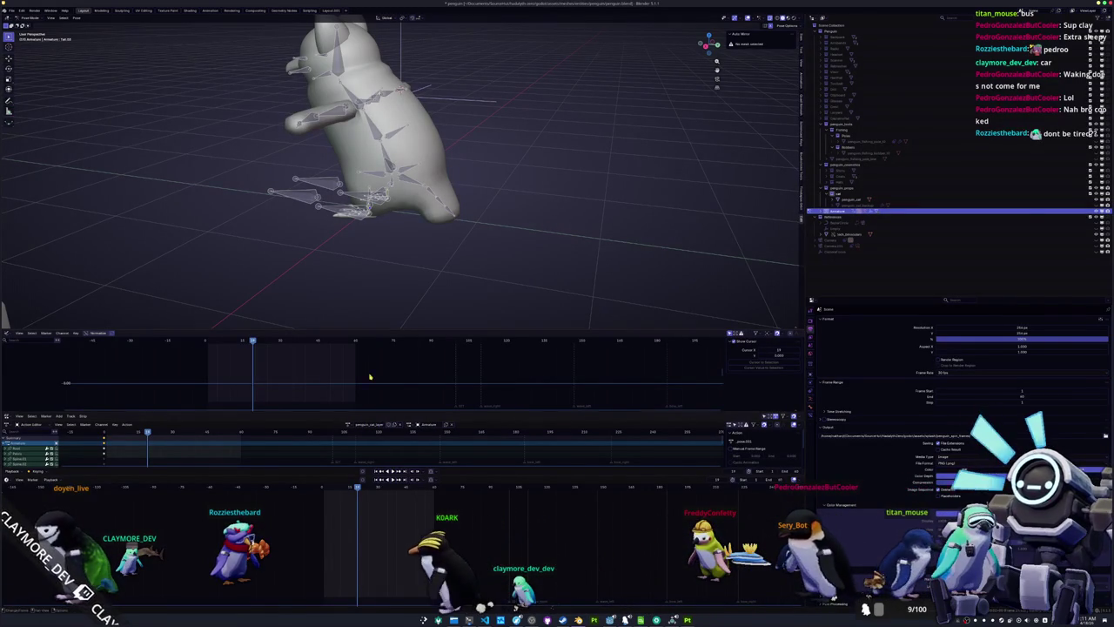
# In orthographic side view, rotate the tail bone three times to angle the tail.
pyautogui.scroll(2, 452, 253)
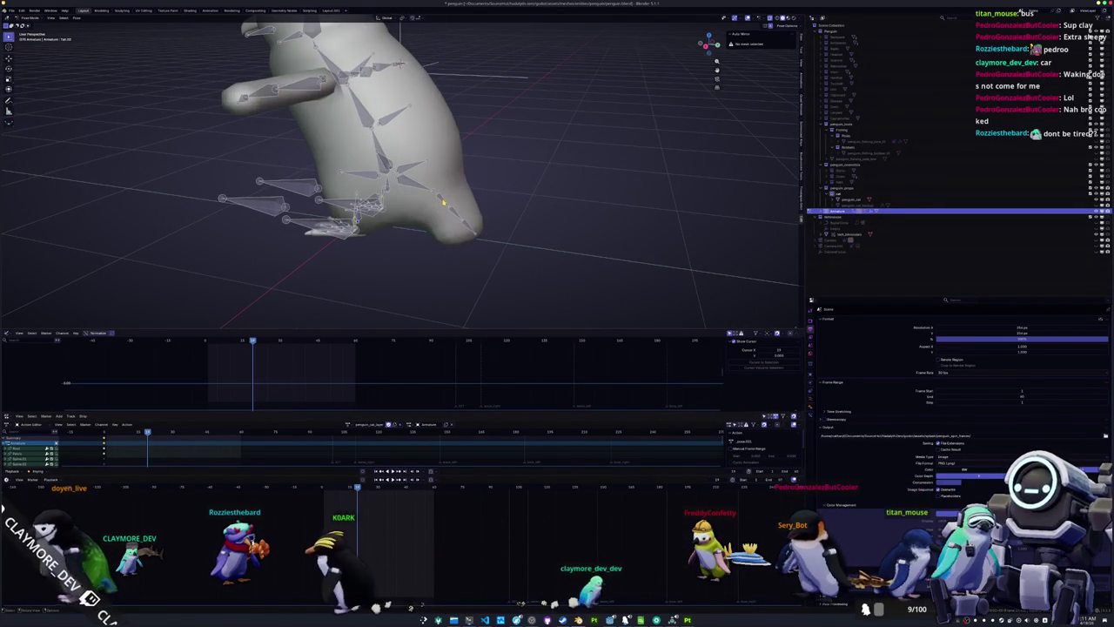
pyautogui.scroll(1, 467, 300)
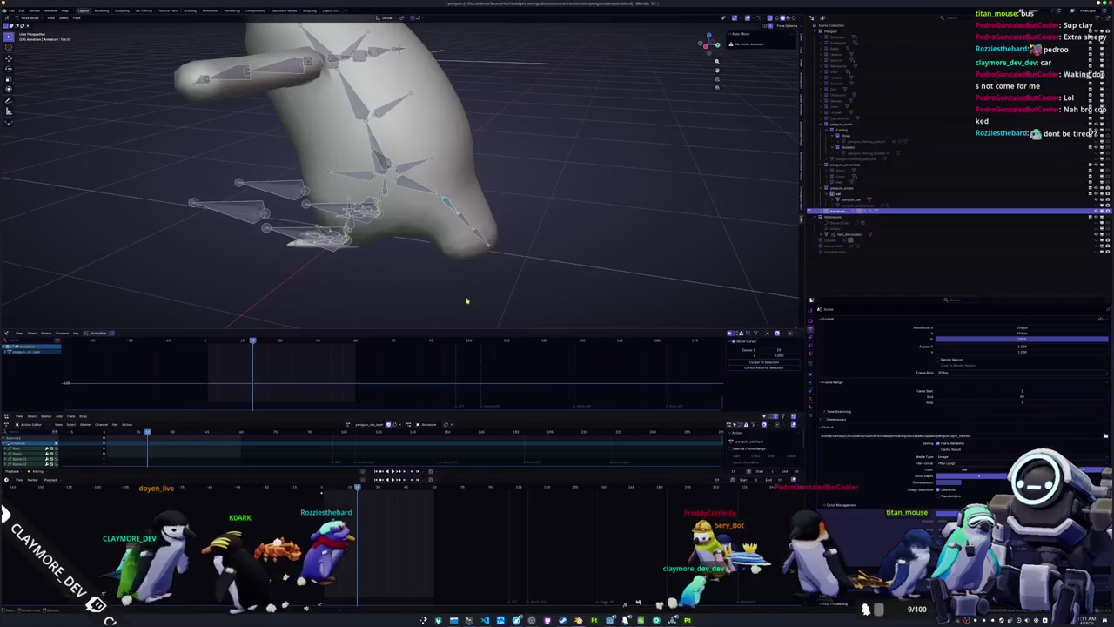
pyautogui.press('KP_3')
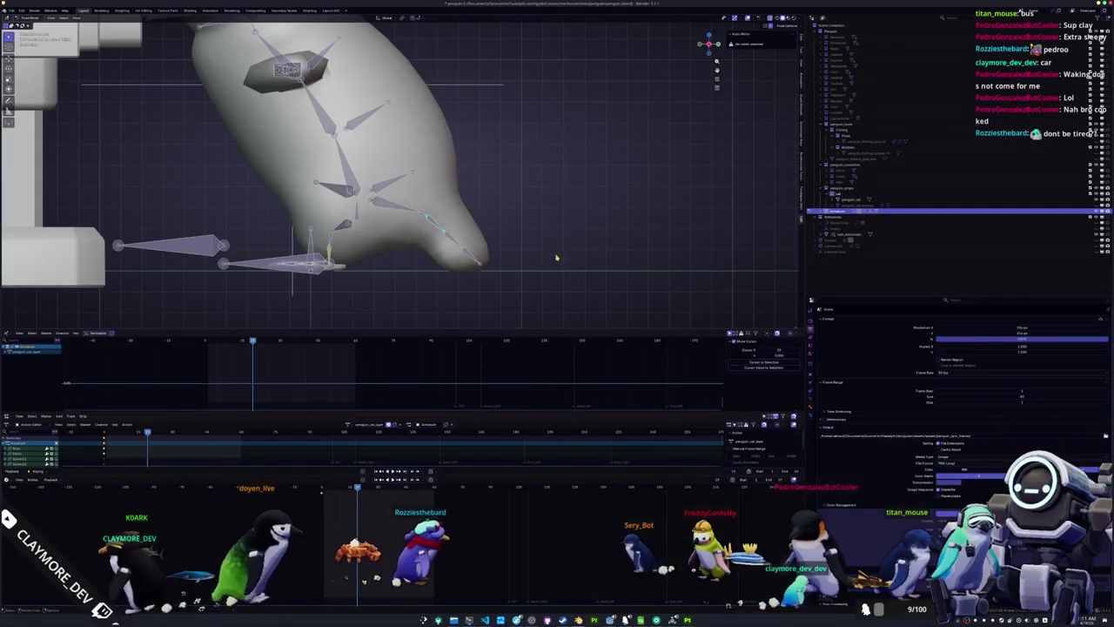
pyautogui.press('r')
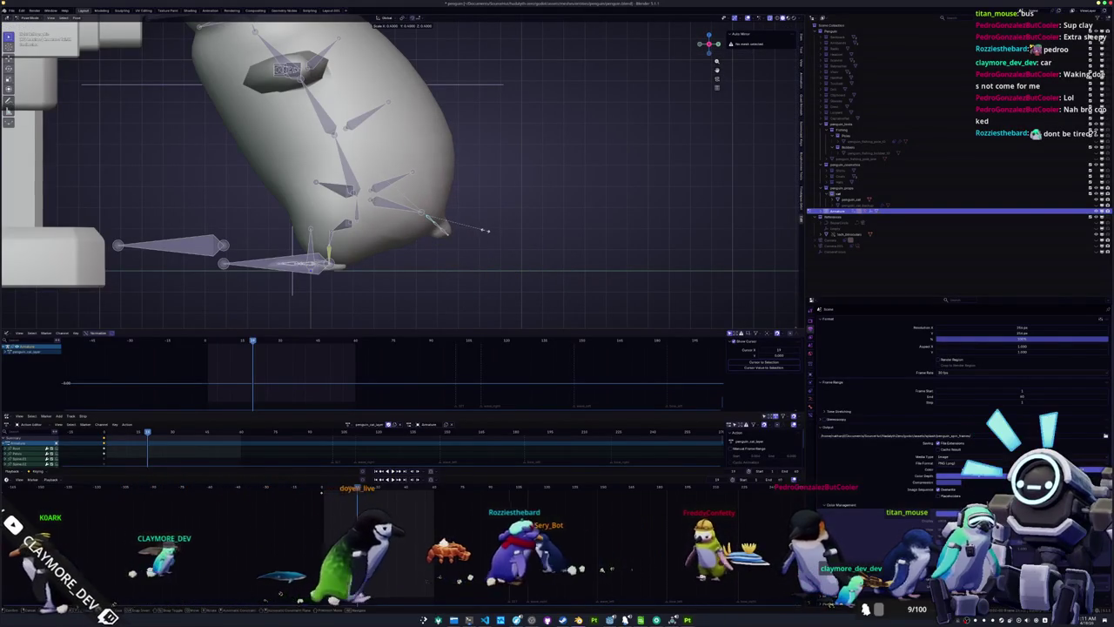
pyautogui.click(489, 231)
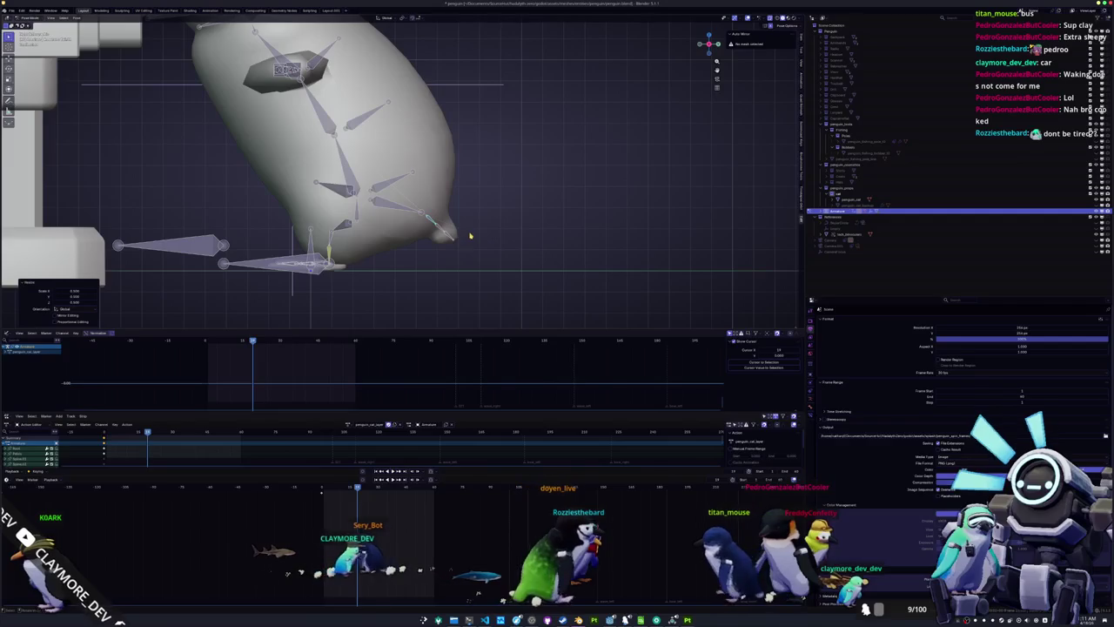
pyautogui.press('r')
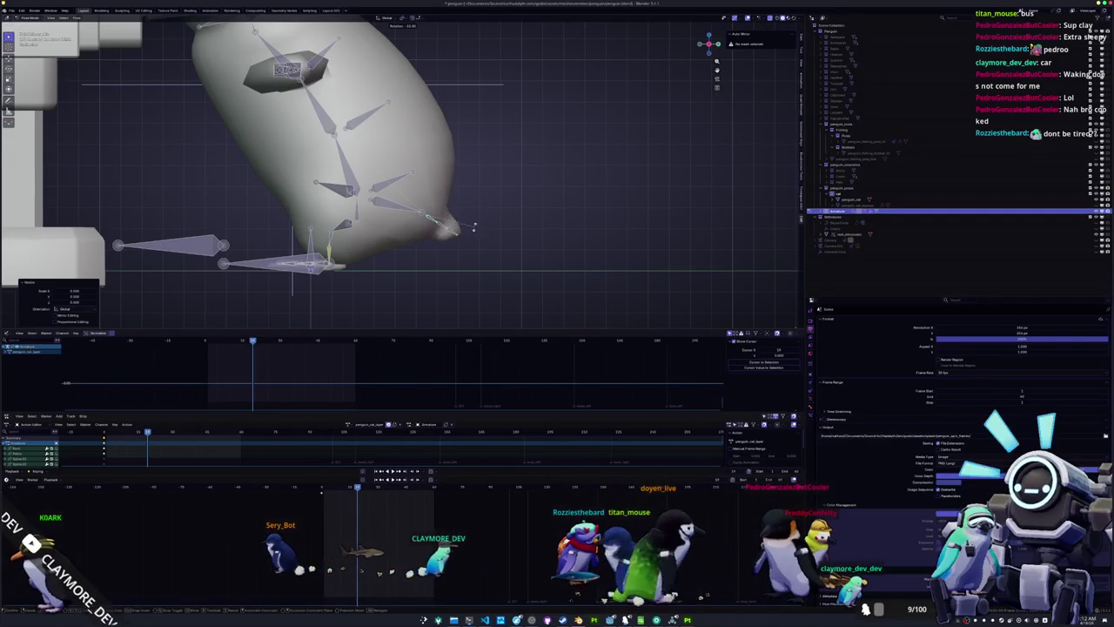
pyautogui.click(474, 231)
pyautogui.press('r')
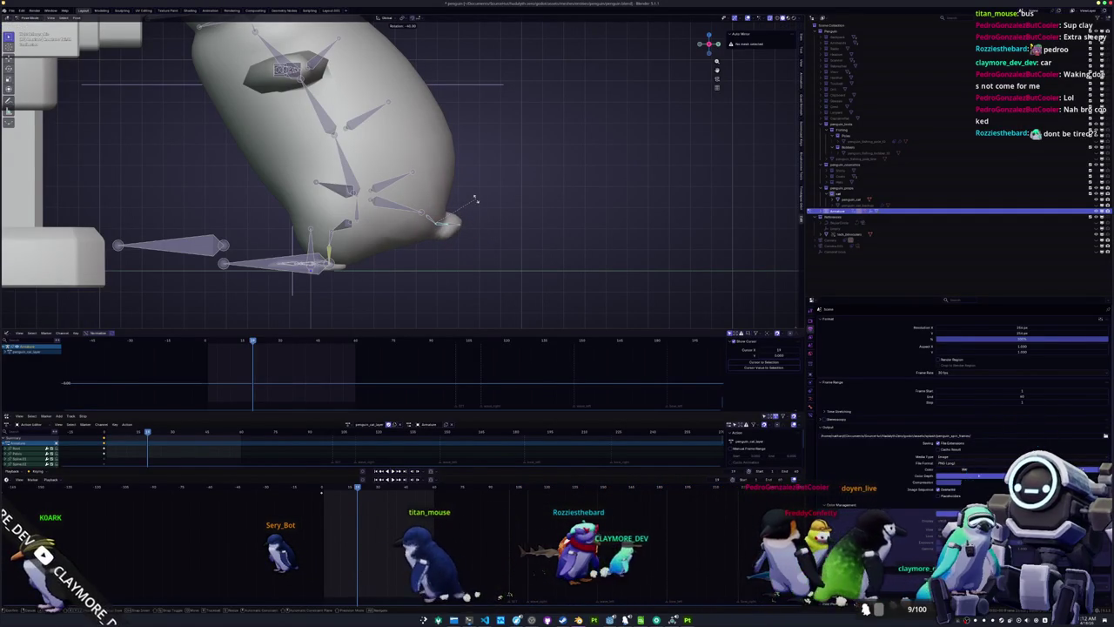
pyautogui.click(475, 200)
# Flatten the tail bone by scaling it to 0 on X, then stretch it with Y locked.
pyautogui.press('s')
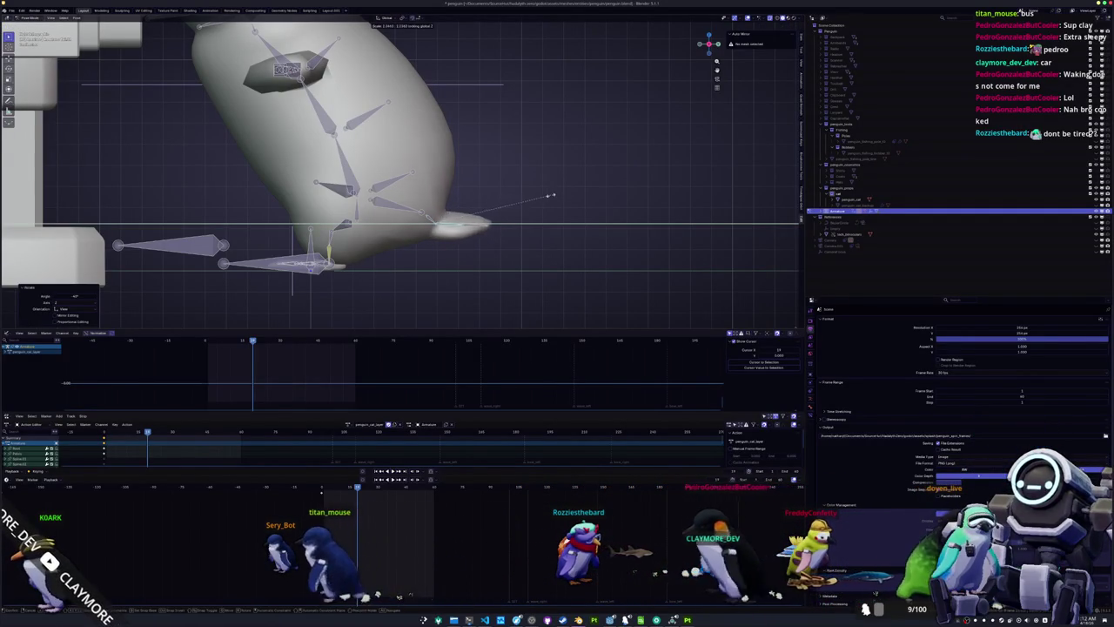
pyautogui.moveTo(629, 185); pyautogui.dragTo(617, 231, button='middle')
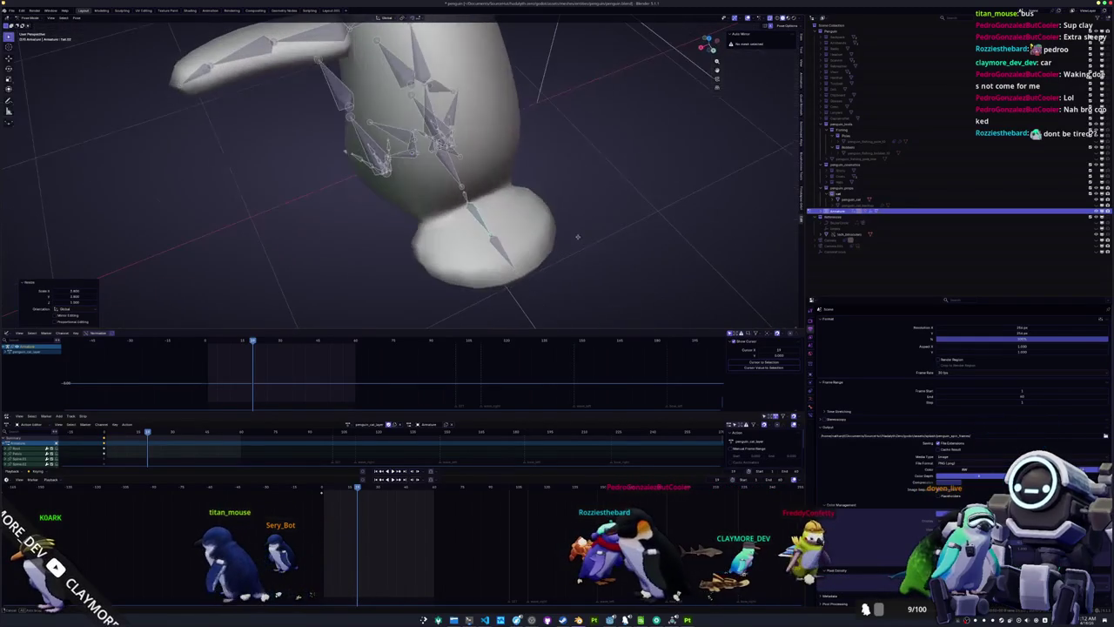
pyautogui.write('0')
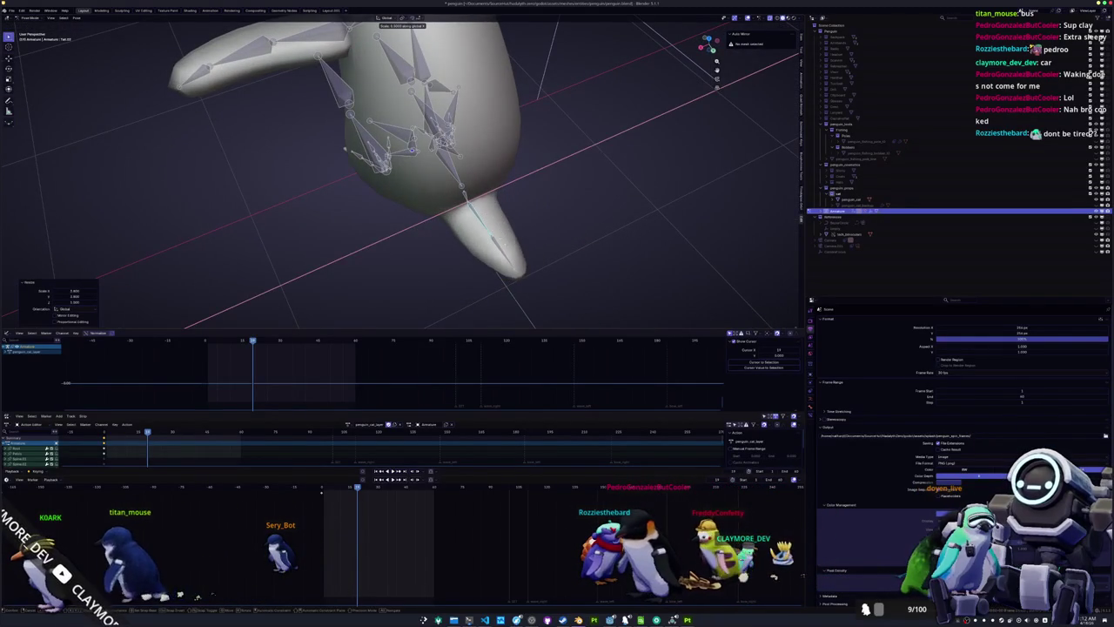
pyautogui.press('Return')
pyautogui.moveTo(346, 148)
pyautogui.mouseDown(button='middle')
pyautogui.moveTo(550, 145)
pyautogui.moveTo(526, 231)
pyautogui.moveTo(557, 216)
pyautogui.mouseUp(button='middle')
pyautogui.press('s')
pyautogui.hotkey('shift', 'y')
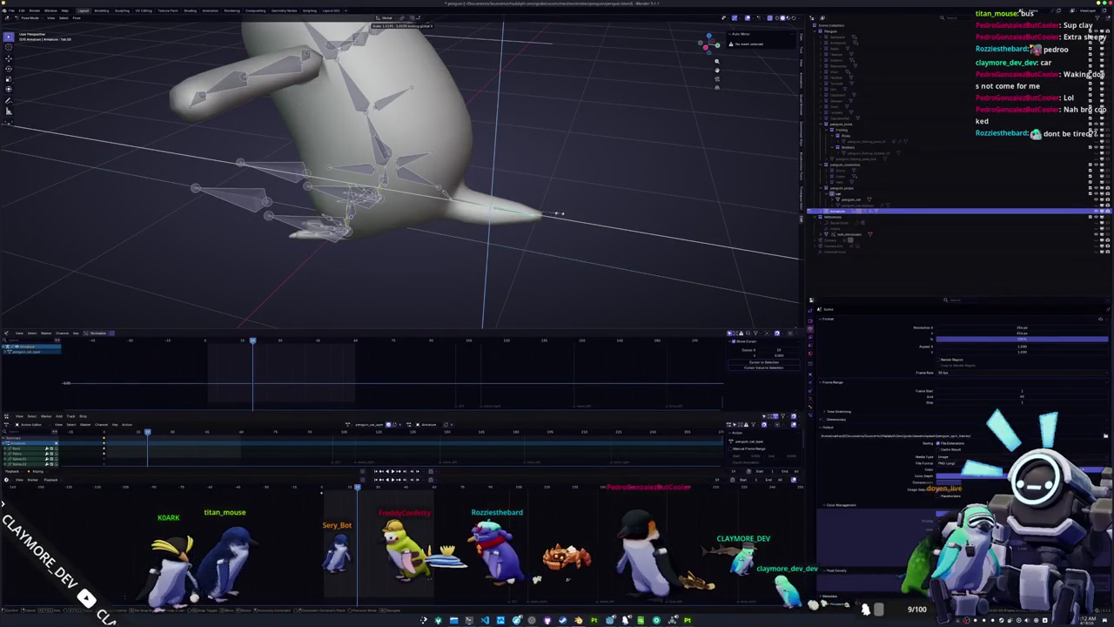
pyautogui.click(640, 129)
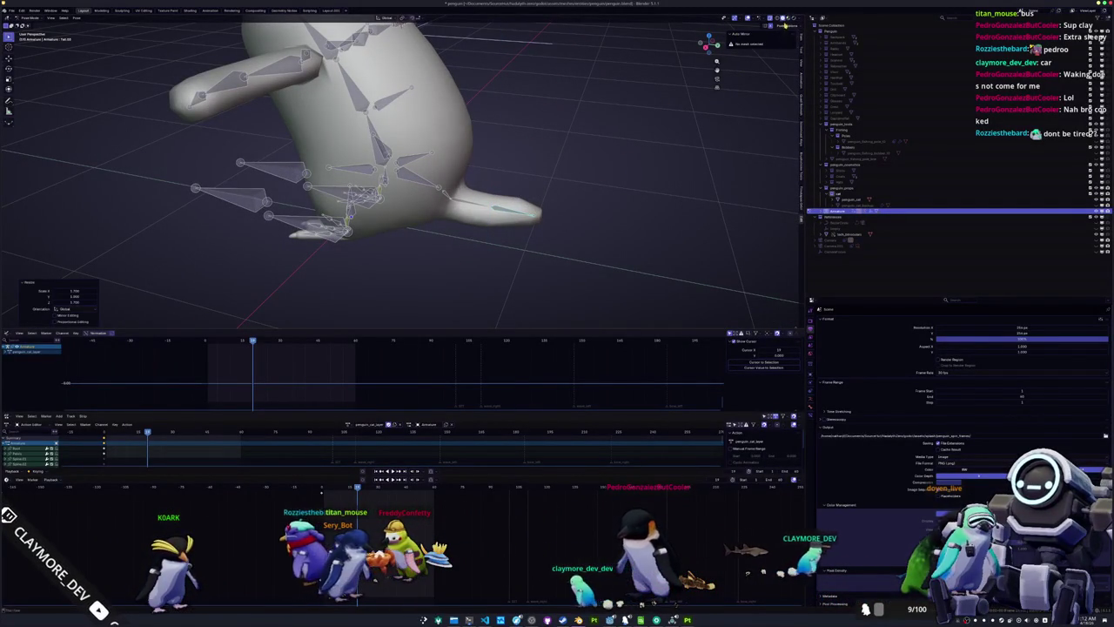
# Switch to material preview shading and scale the tail bone constrained to the X axis.
pyautogui.click(788, 19)
pyautogui.moveTo(522, 218); pyautogui.dragTo(529, 232, button='middle')
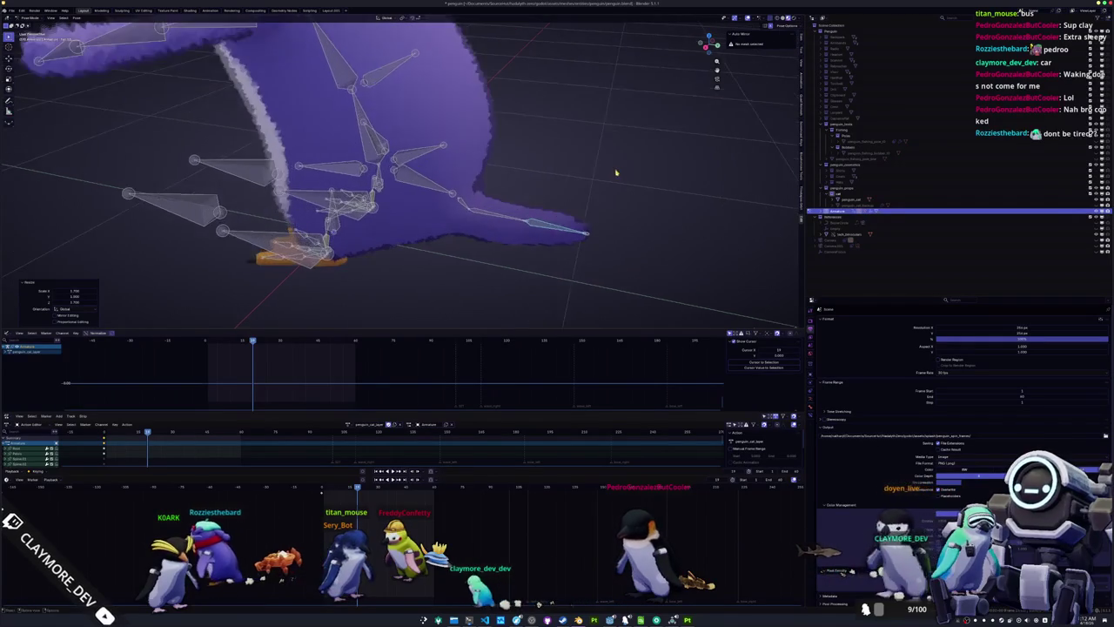
pyautogui.press('s')
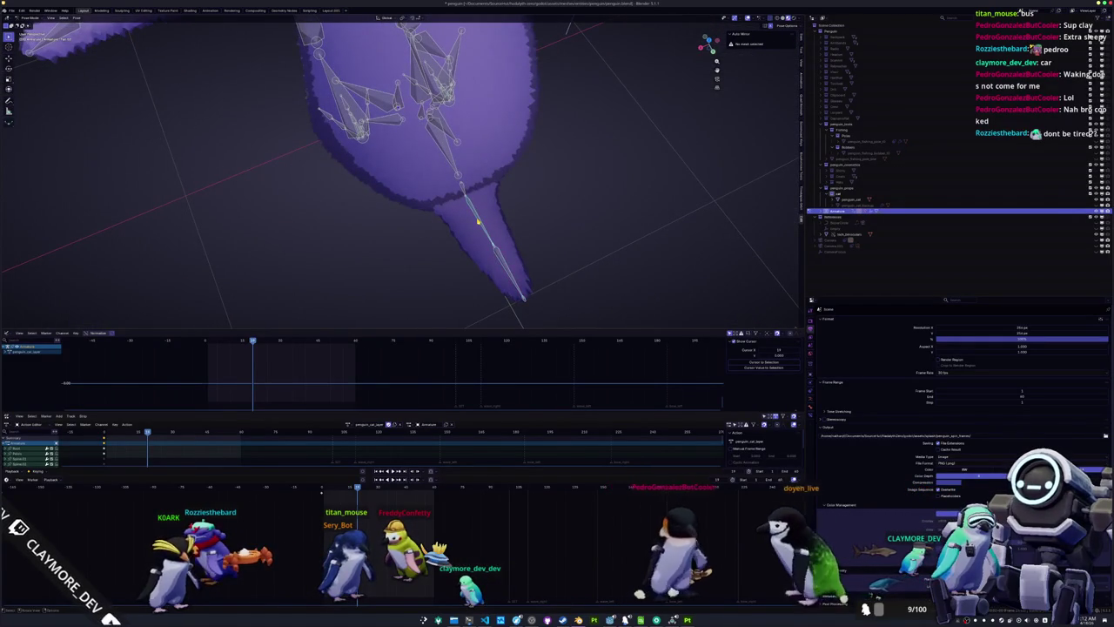
pyautogui.press('s')
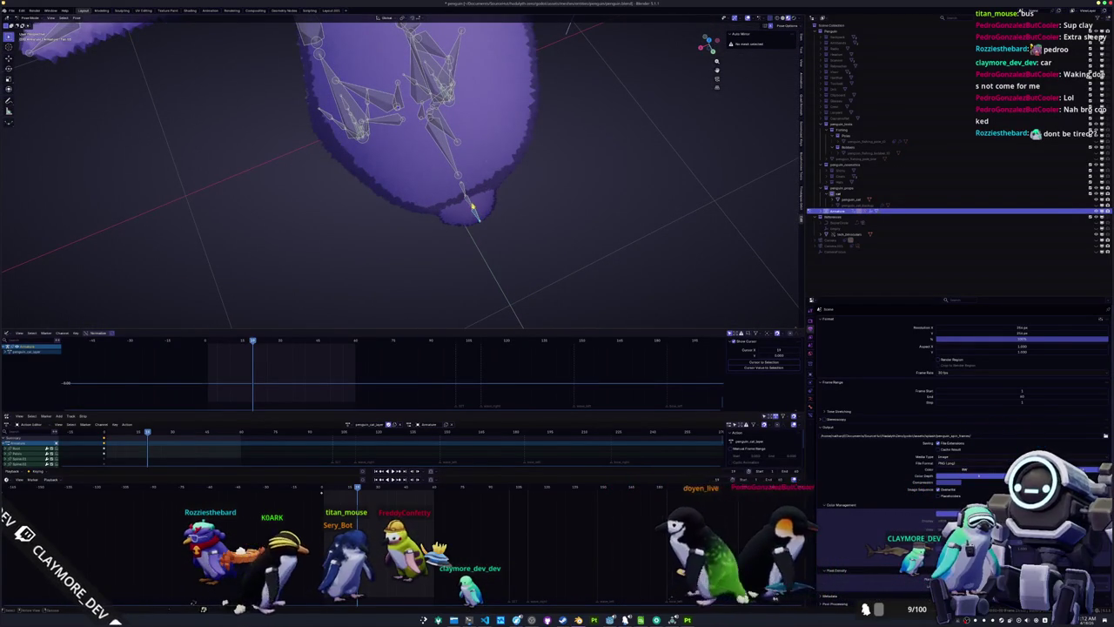
pyautogui.press('y')
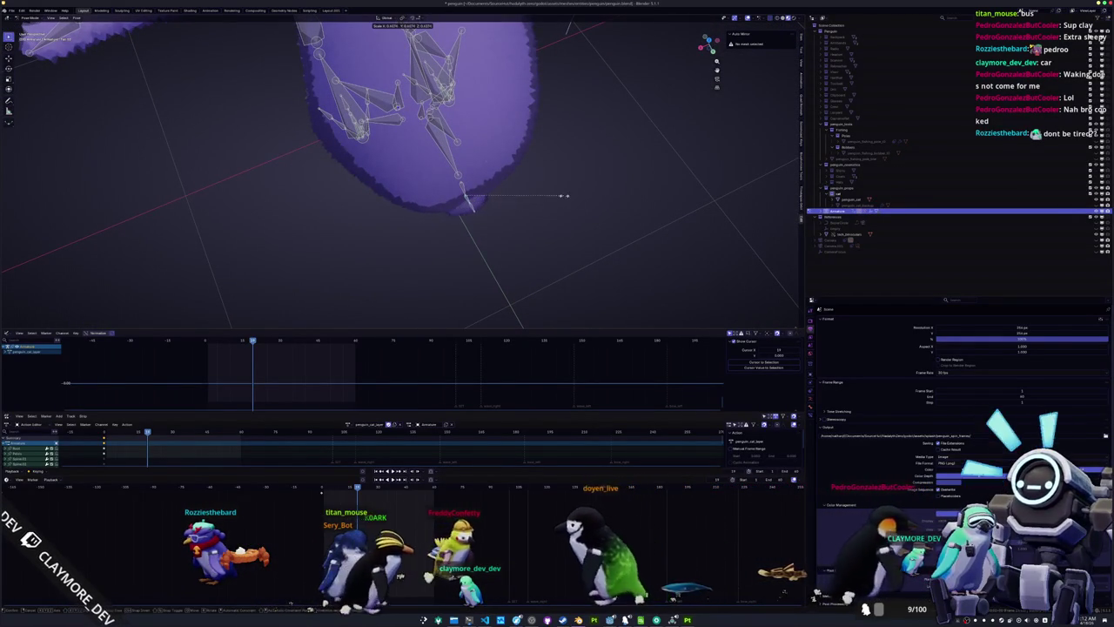
pyautogui.press('x')
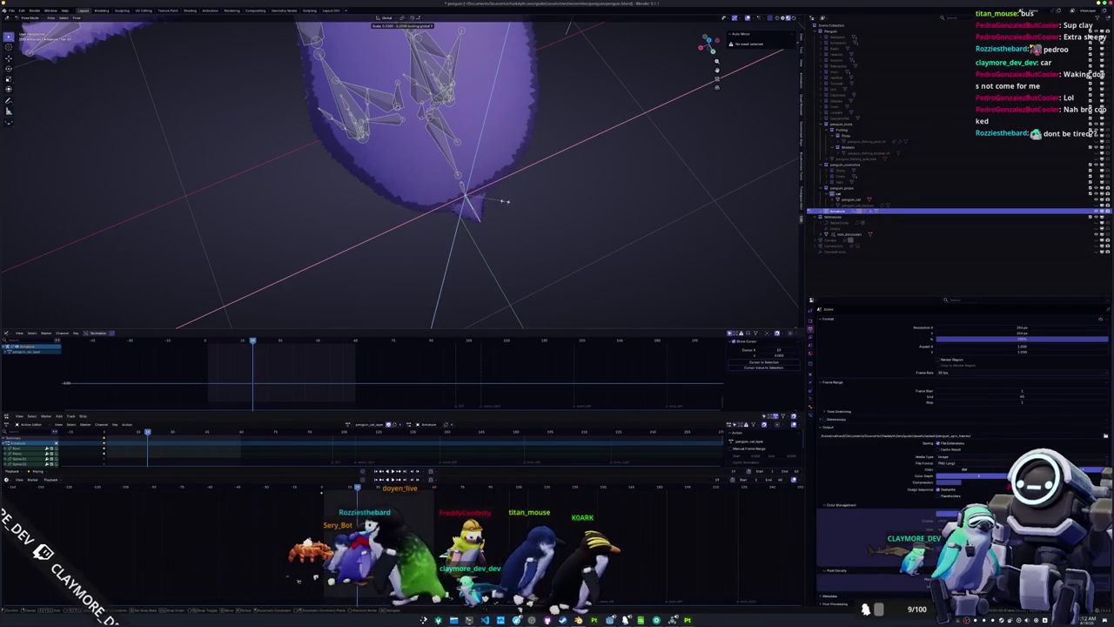
pyautogui.click(474, 211)
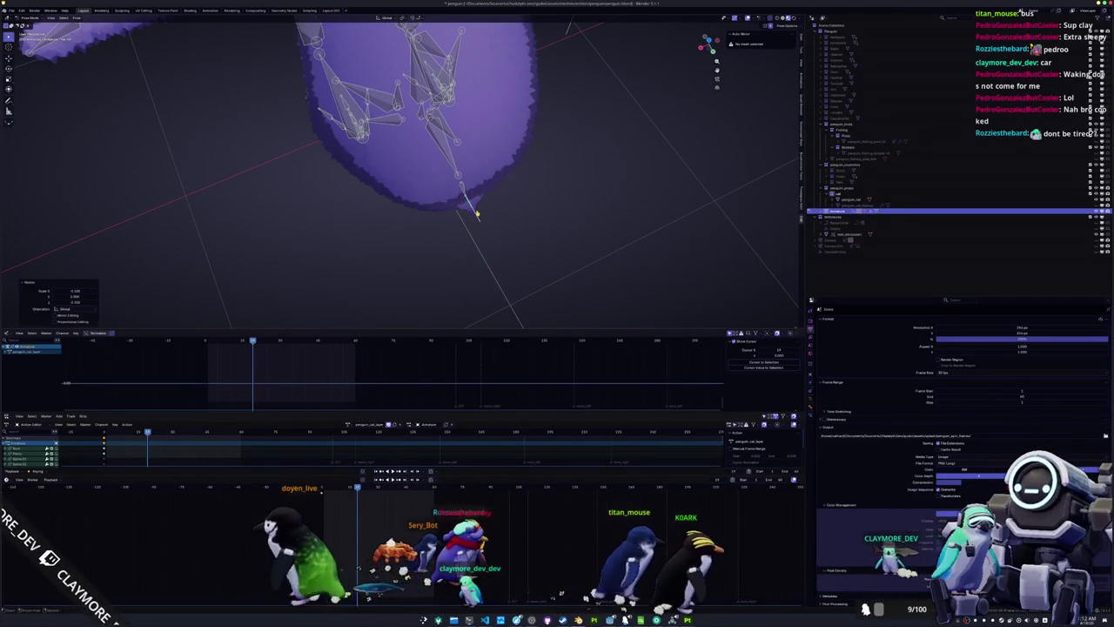
# Rescale the bone twice more, the second time constrained to X.
pyautogui.moveTo(506, 206); pyautogui.dragTo(557, 174, button='middle')
pyautogui.press('s')
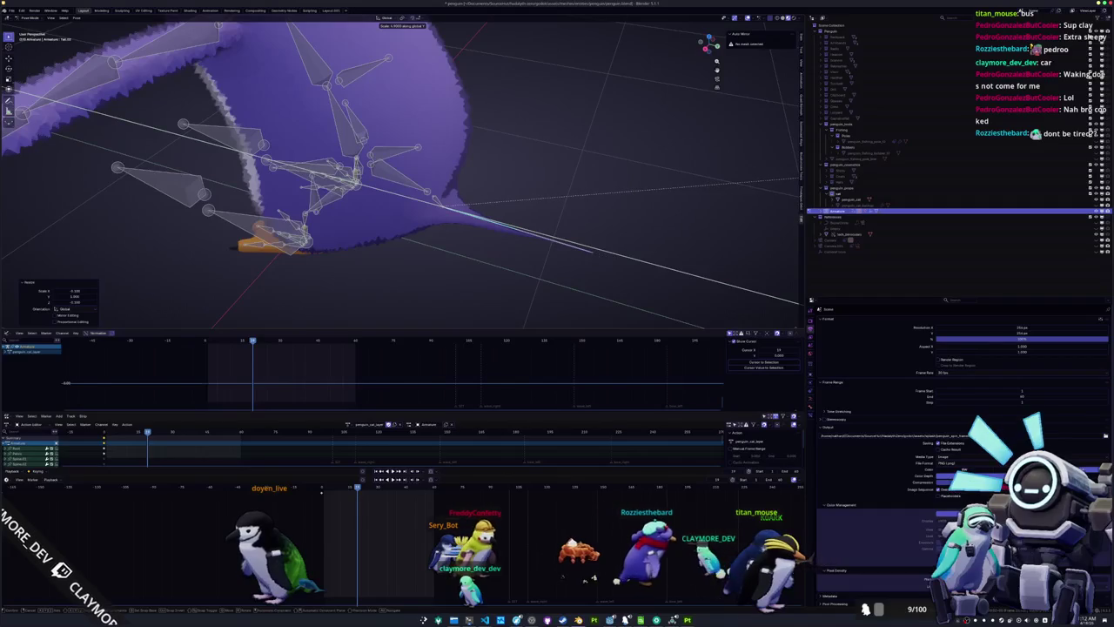
pyautogui.click(137, 239)
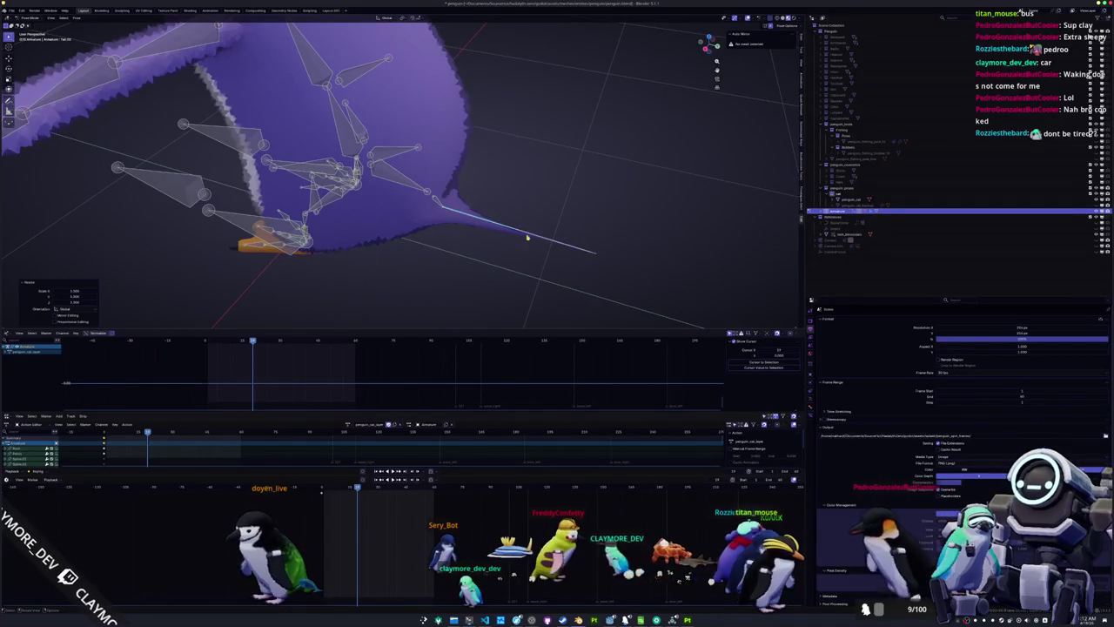
pyautogui.moveTo(554, 245); pyautogui.dragTo(496, 180, button='middle')
pyautogui.press('s')
pyautogui.press('x')
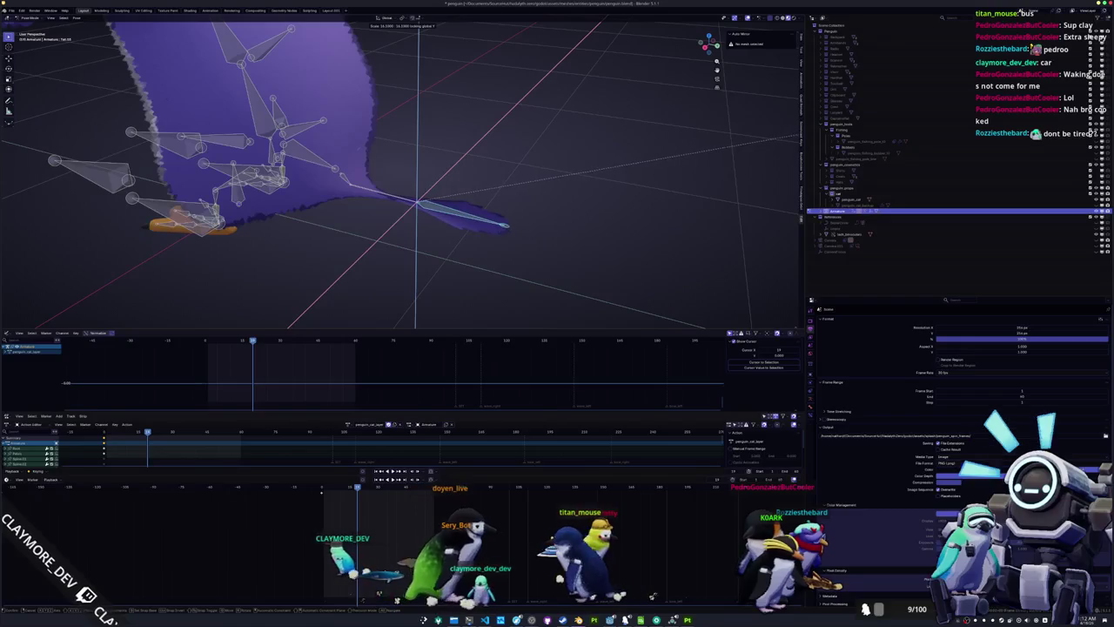
pyautogui.click(577, 62)
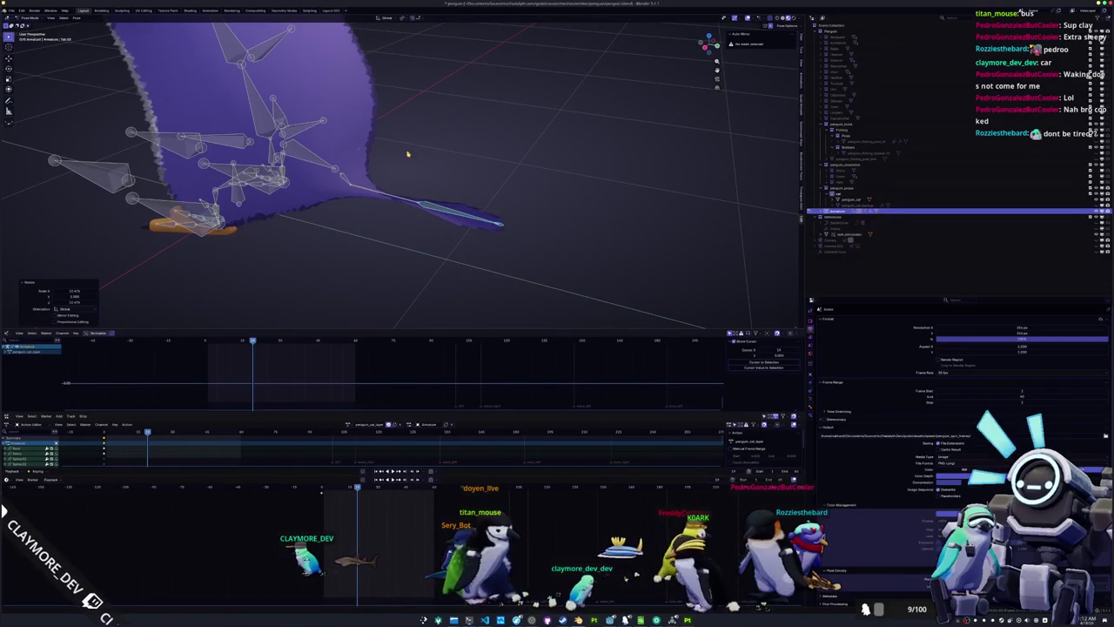
# Scale the tail bone down to about 0.85 with Y locked, undoing one oversized attempt.
pyautogui.press('s')
pyautogui.hotkey('shift', 'y')
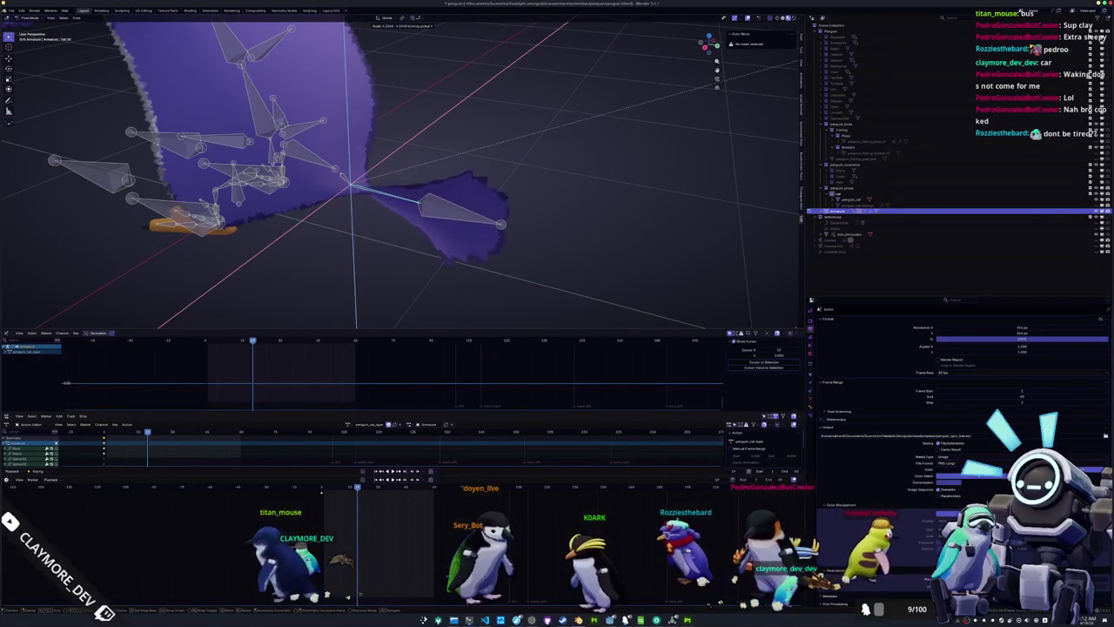
pyautogui.click(475, 184)
pyautogui.moveTo(474, 184); pyautogui.dragTo(477, 194, button='middle')
pyautogui.press('s')
pyautogui.hotkey('shift', 'y')
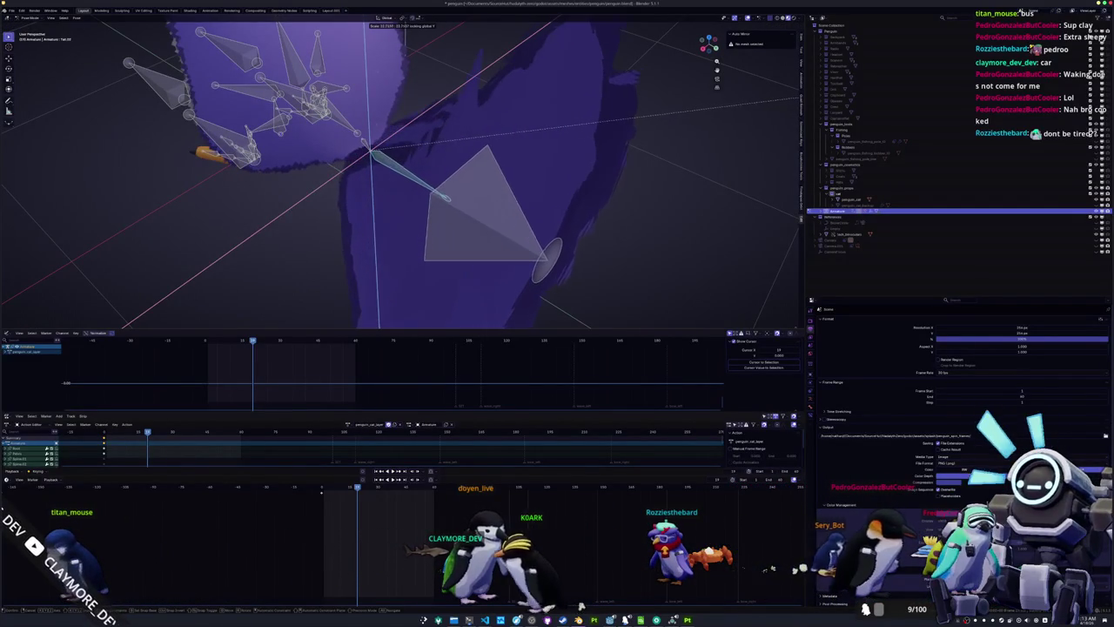
pyautogui.click(493, 190)
pyautogui.hotkey('ctrl', 'z')
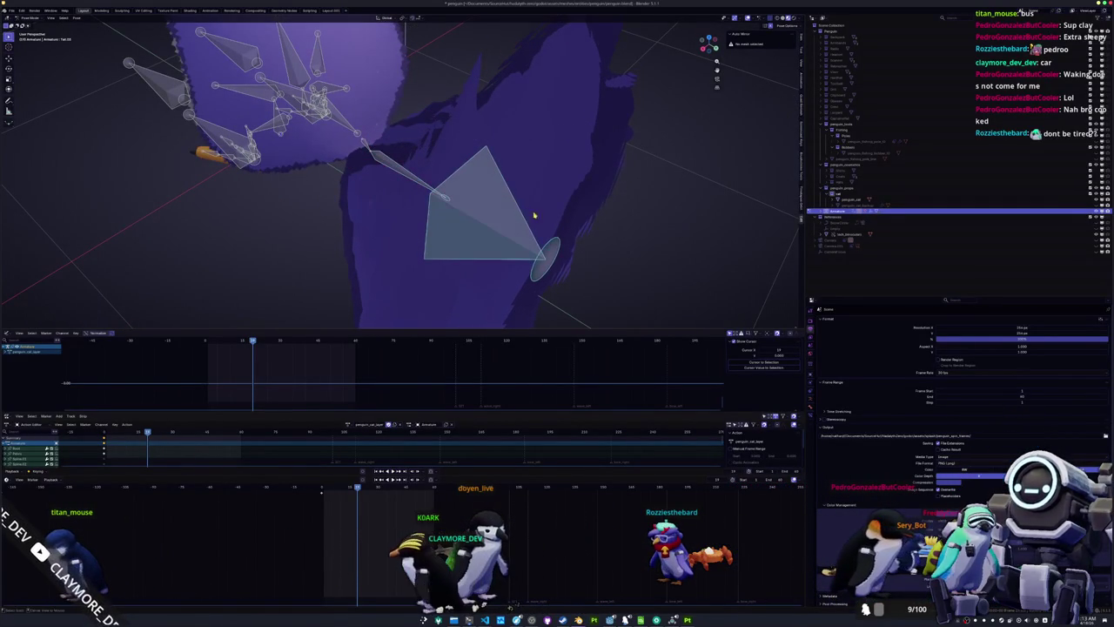
pyautogui.moveTo(403, 177)
pyautogui.mouseDown(button='middle')
pyautogui.moveTo(341, 133)
pyautogui.moveTo(598, 119)
pyautogui.mouseUp(button='middle')
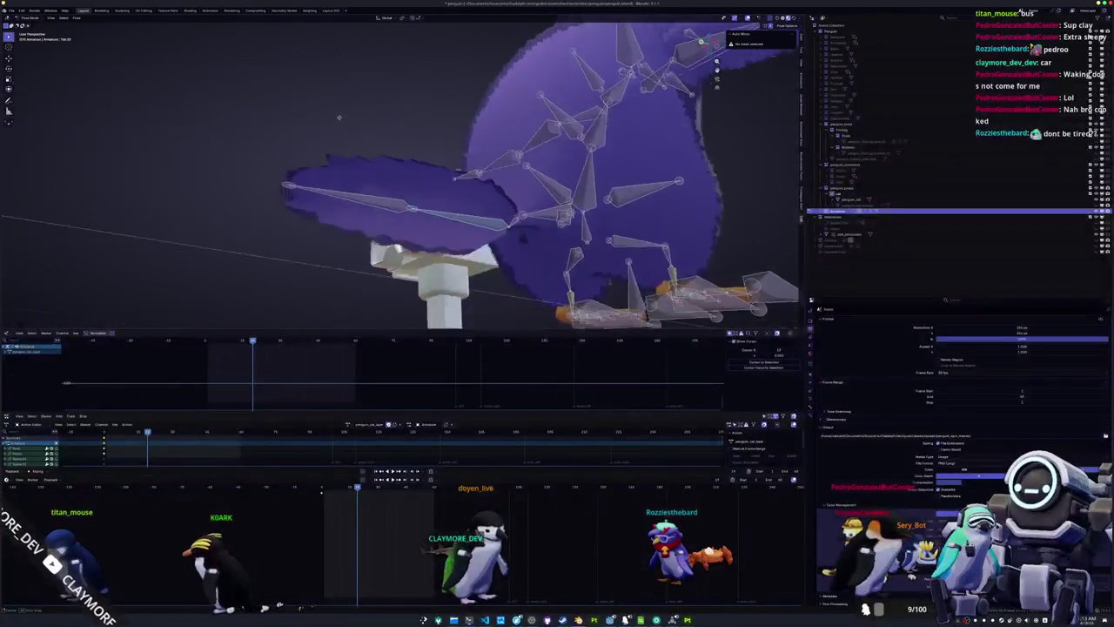
pyautogui.press('s')
pyautogui.hotkey('shift', 'y')
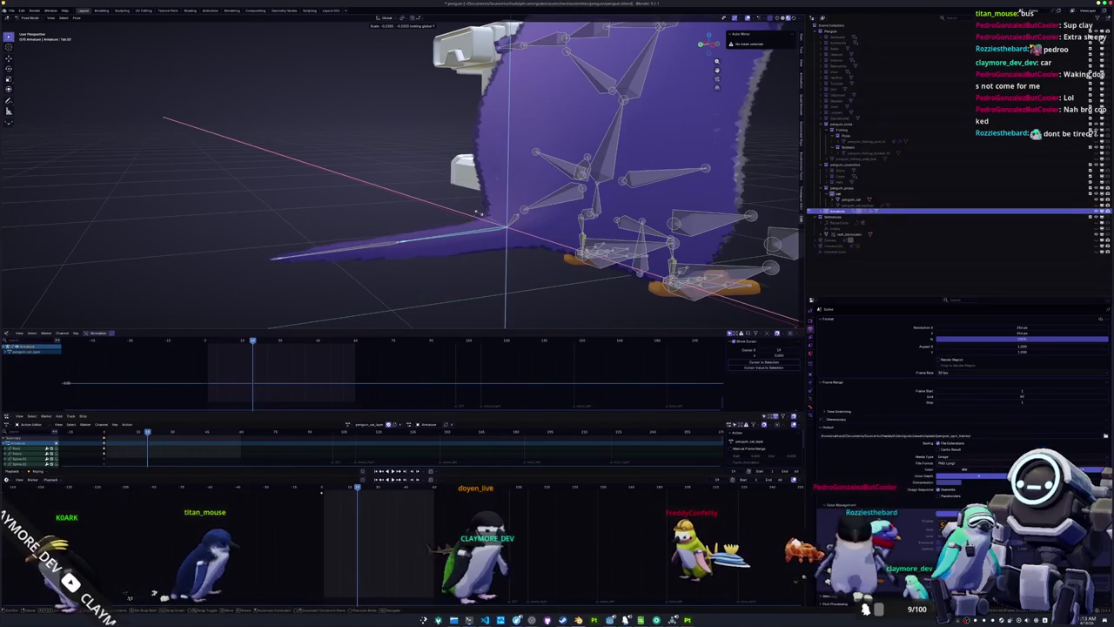
pyautogui.click(455, 211)
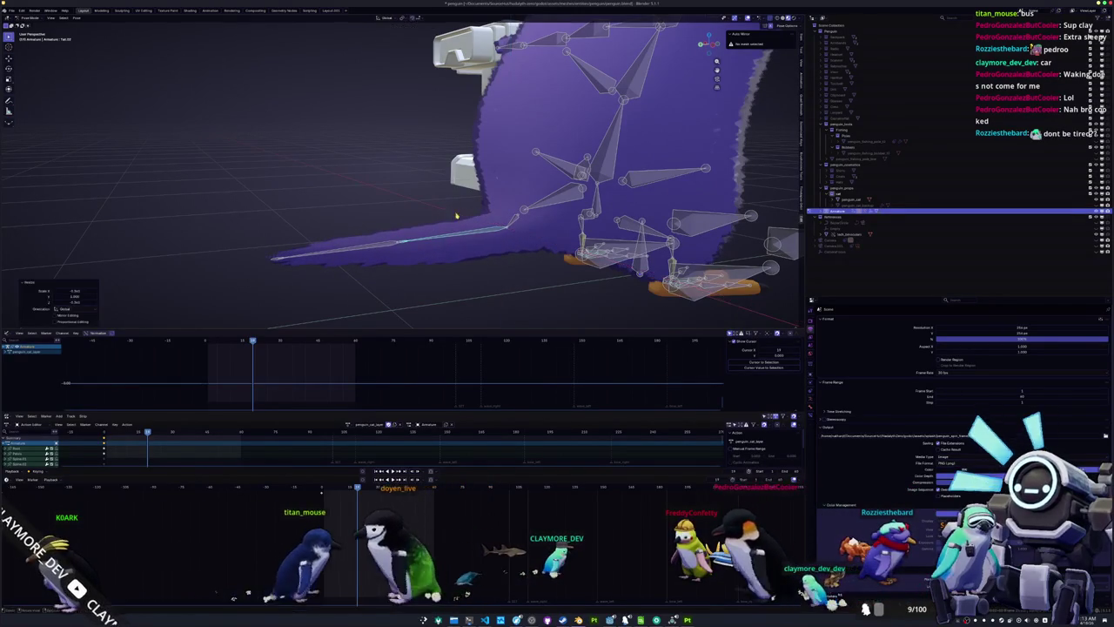
# Rescale the tail bone and stretch its tip, keeping the Y size locked.
pyautogui.moveTo(455, 211)
pyautogui.mouseDown(button='middle')
pyautogui.moveTo(403, 261)
pyautogui.moveTo(383, 253)
pyautogui.mouseUp(button='middle')
pyautogui.press('s')
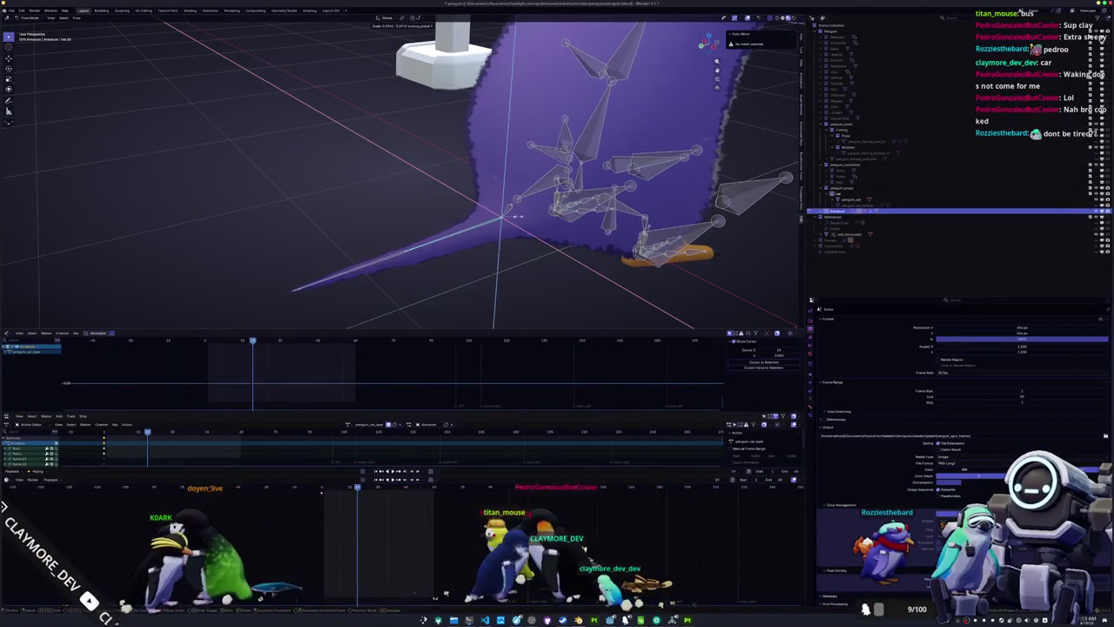
pyautogui.click(522, 219)
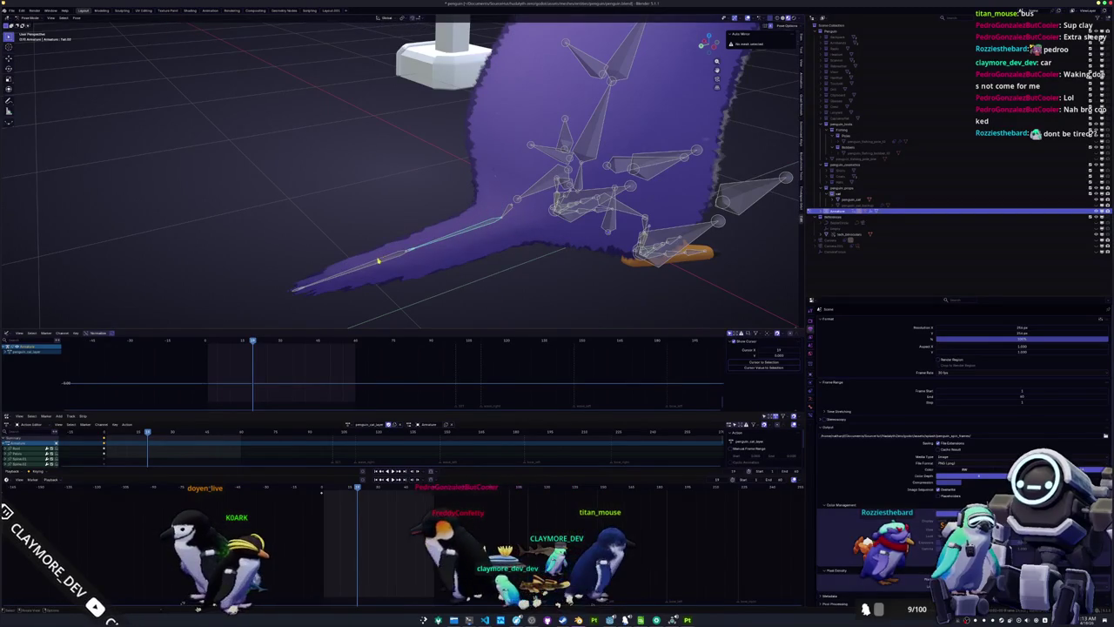
pyautogui.press('s')
pyautogui.hotkey('shift', 'y')
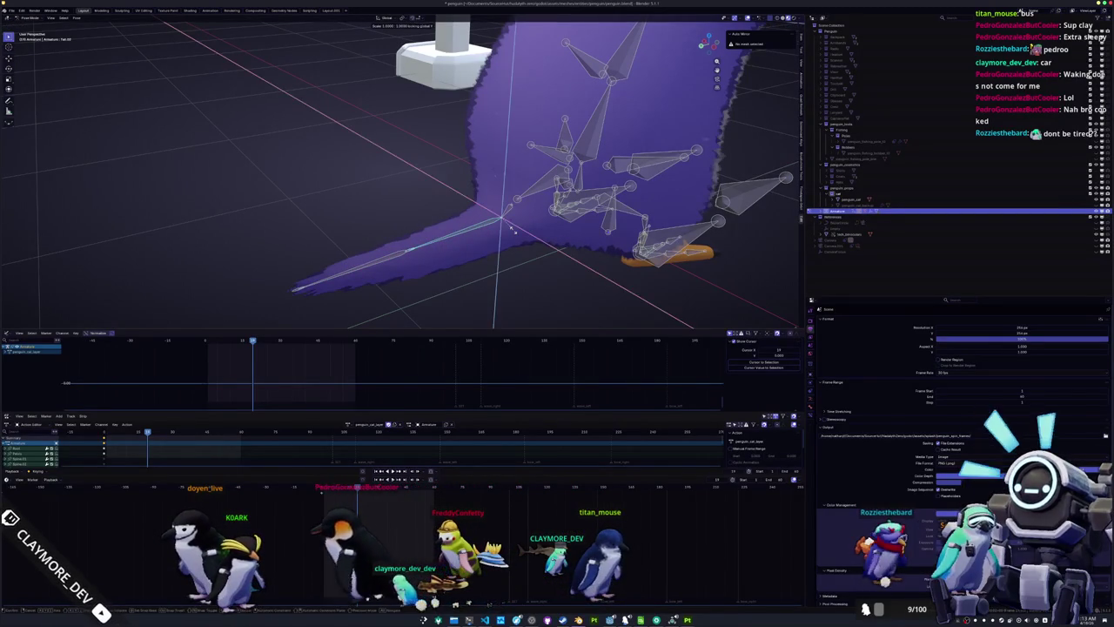
pyautogui.click(390, 275)
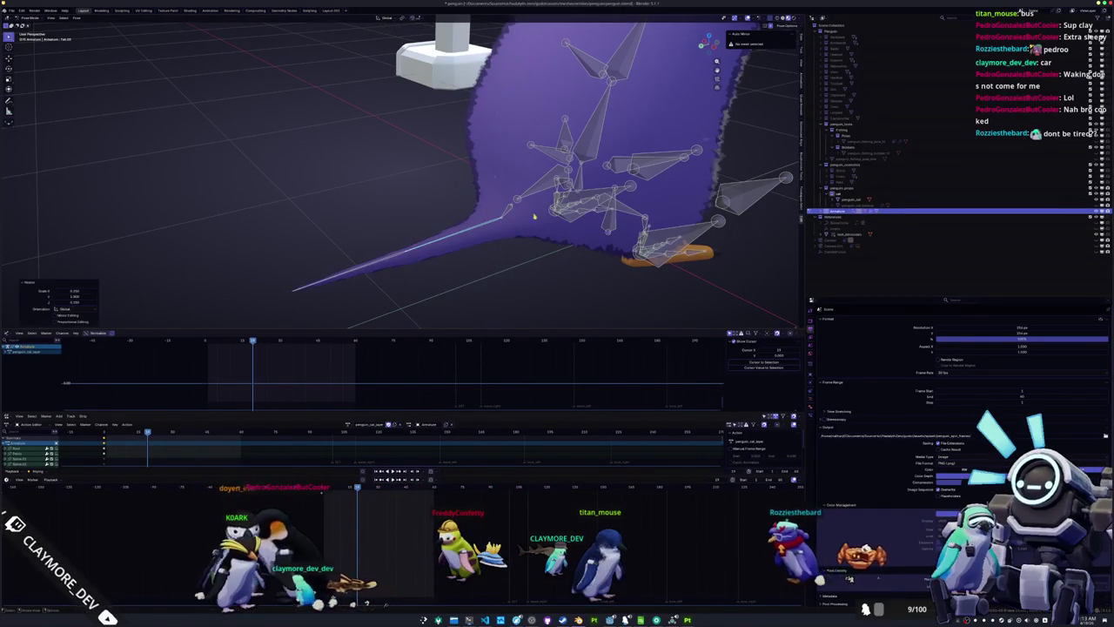
pyautogui.moveTo(385, 263); pyautogui.dragTo(442, 264, button='middle')
pyautogui.press('s')
pyautogui.hotkey('shift', 'y')
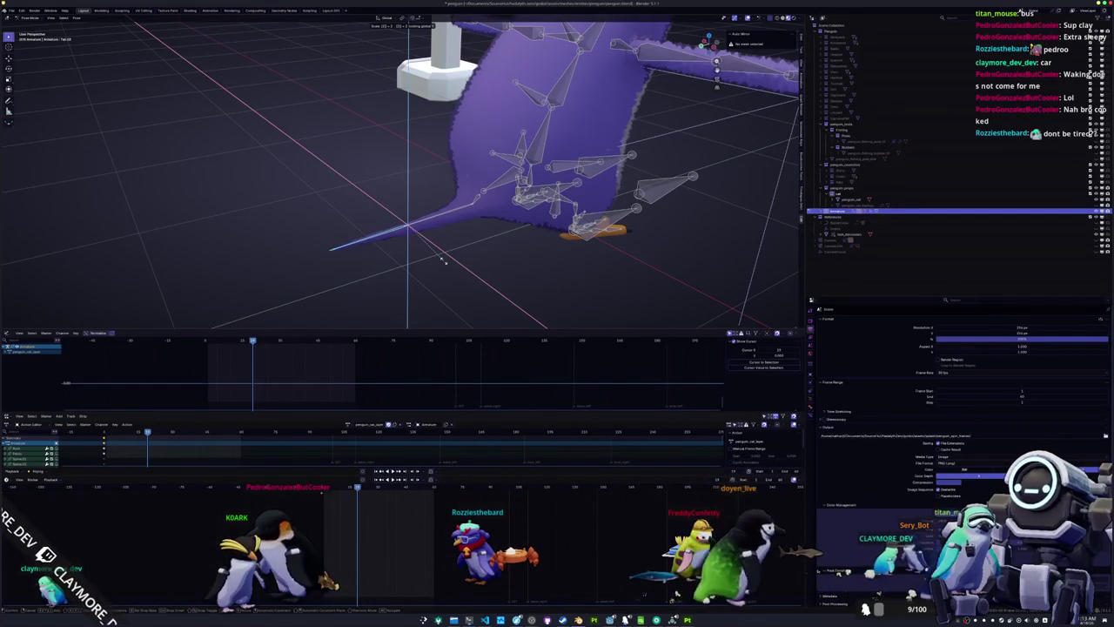
pyautogui.click(442, 260)
# Scale the next tail bone with Y locked, then stretch the tail along X.
pyautogui.press('s')
pyautogui.hotkey('shift', 'y')
pyautogui.click(442, 260)
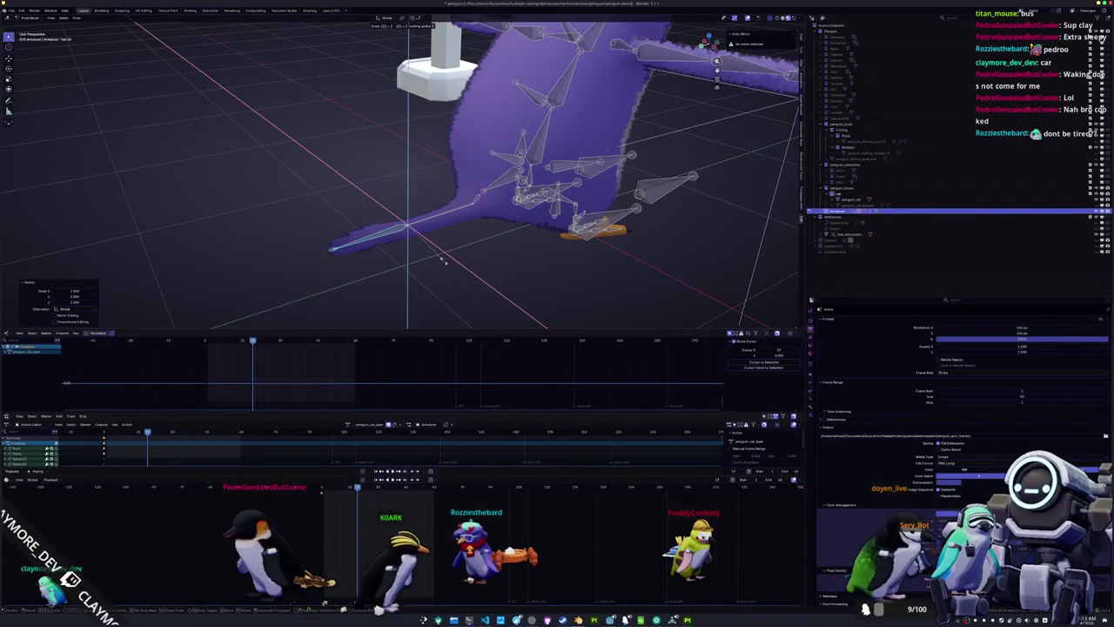
pyautogui.click(442, 260)
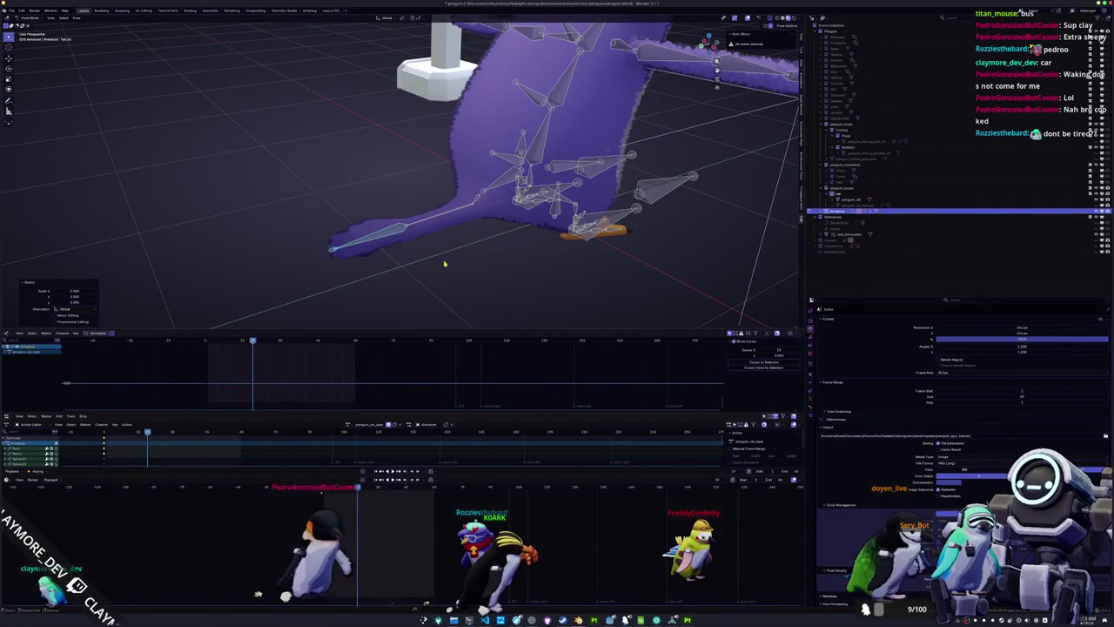
pyautogui.moveTo(440, 246); pyautogui.dragTo(462, 248, button='middle')
pyautogui.press('s')
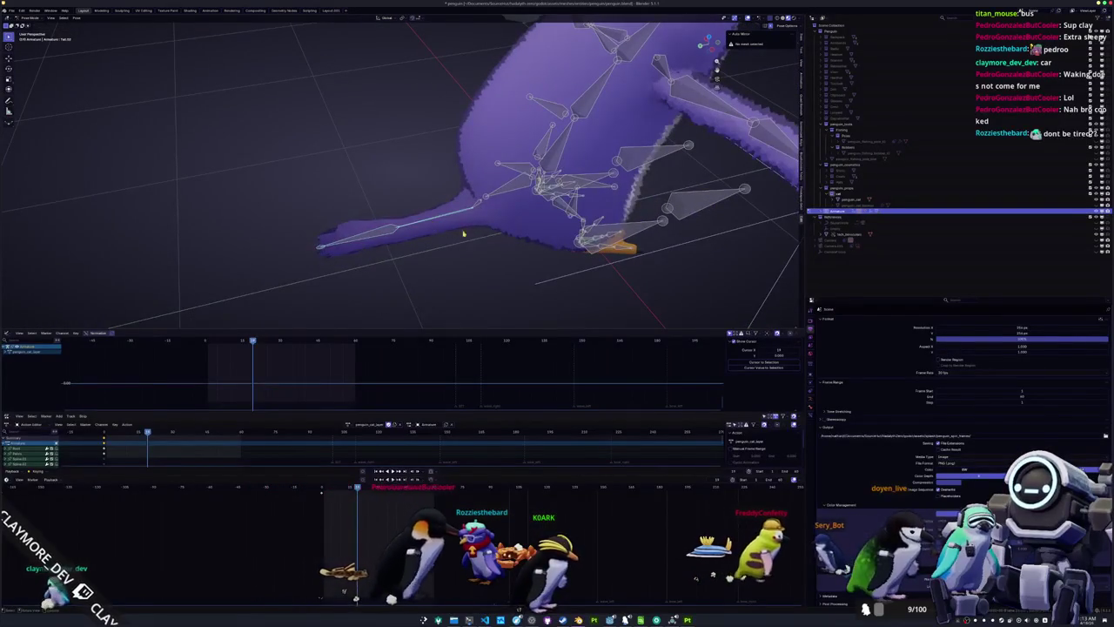
pyautogui.press('x')
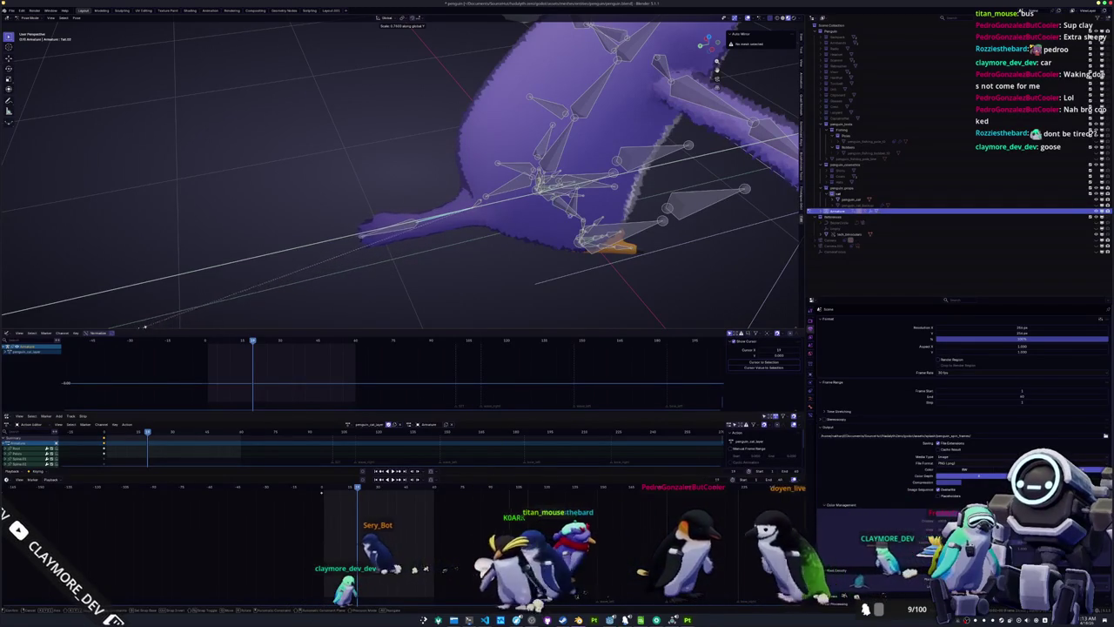
pyautogui.press('Return')
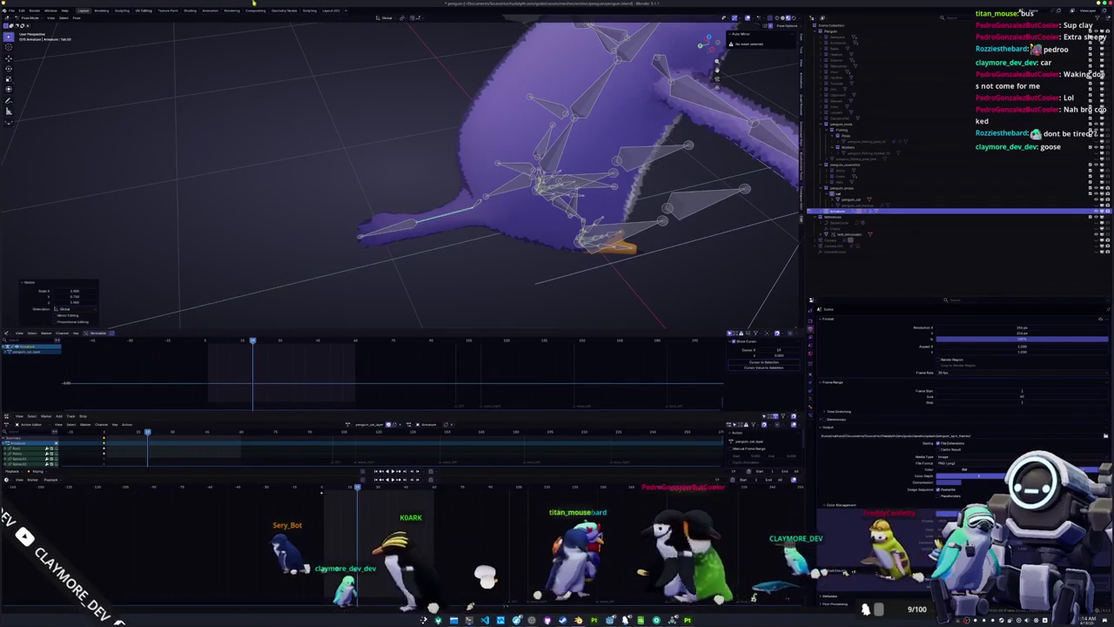
pyautogui.moveTo(342, 53)
pyautogui.mouseDown(button='middle')
pyautogui.moveTo(343, 110)
pyautogui.moveTo(301, 94)
pyautogui.moveTo(405, 250)
pyautogui.mouseUp(button='middle')
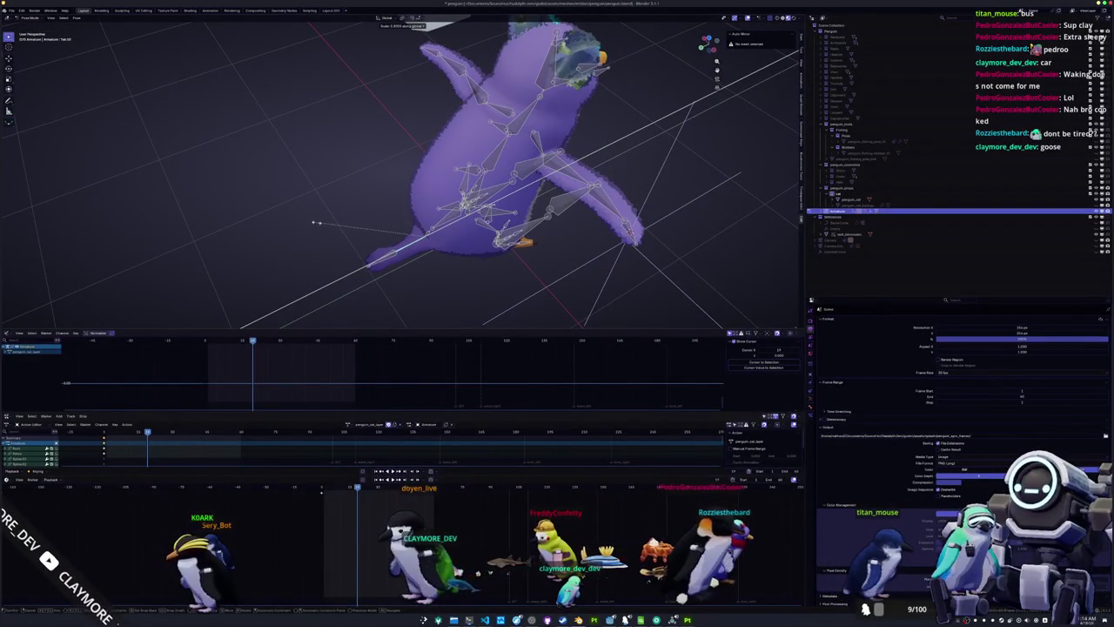
# Cancel the stray scale and insert a keyframe for the tail pose at the current frame.
pyautogui.press('Escape')
pyautogui.moveTo(369, 259)
pyautogui.mouseDown(button='middle')
pyautogui.moveTo(315, 211)
pyautogui.moveTo(470, 246)
pyautogui.moveTo(464, 207)
pyautogui.mouseUp(button='middle')
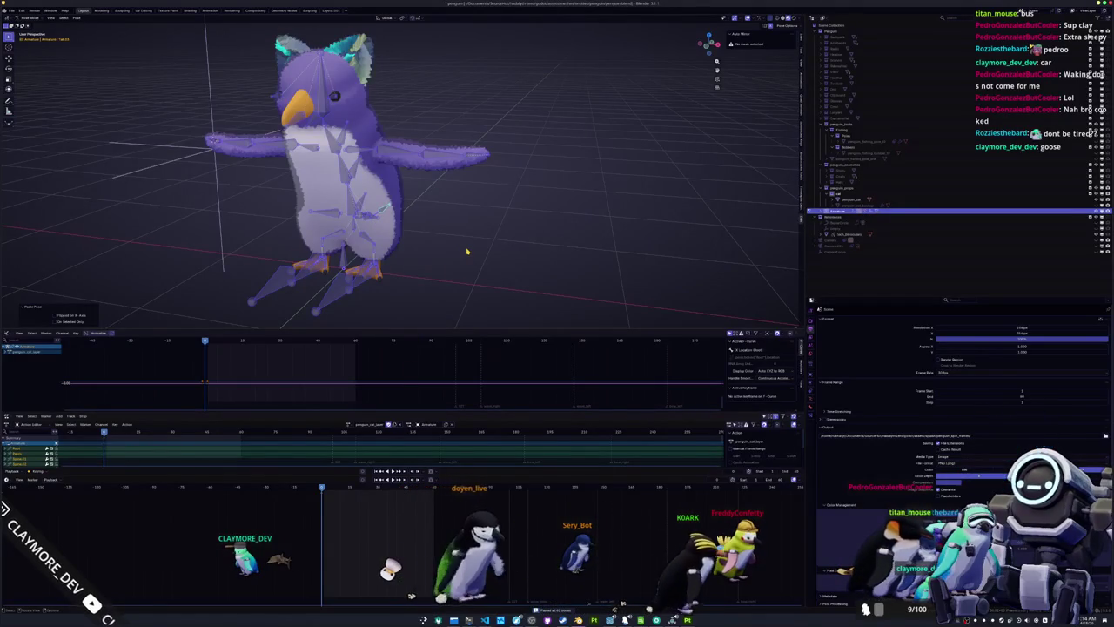
pyautogui.press('i')
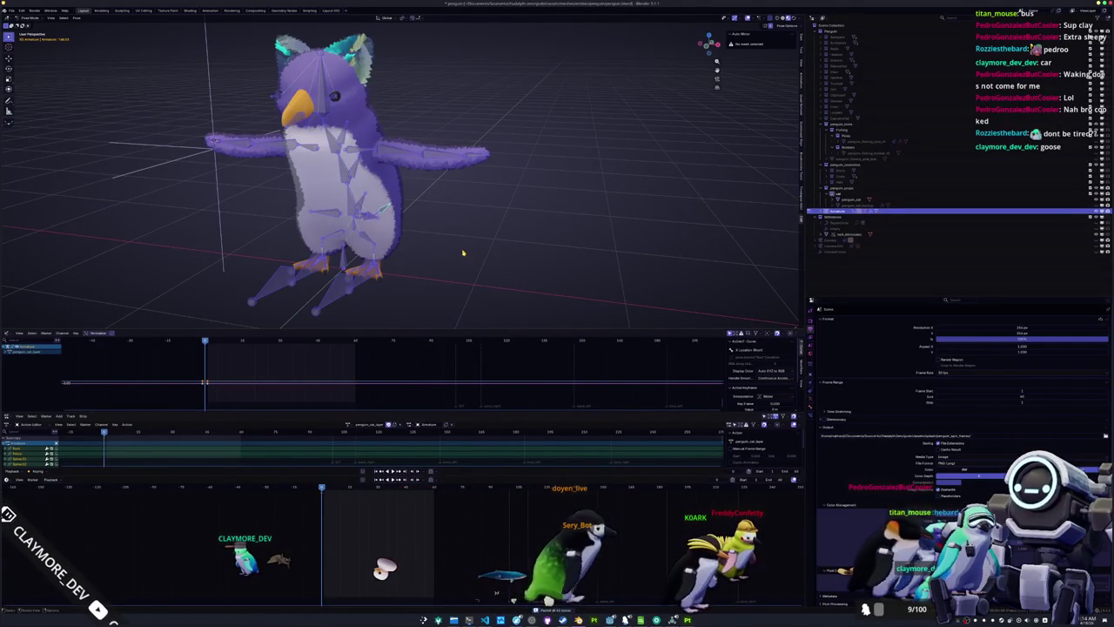
pyautogui.moveTo(463, 253); pyautogui.dragTo(514, 267, button='middle')
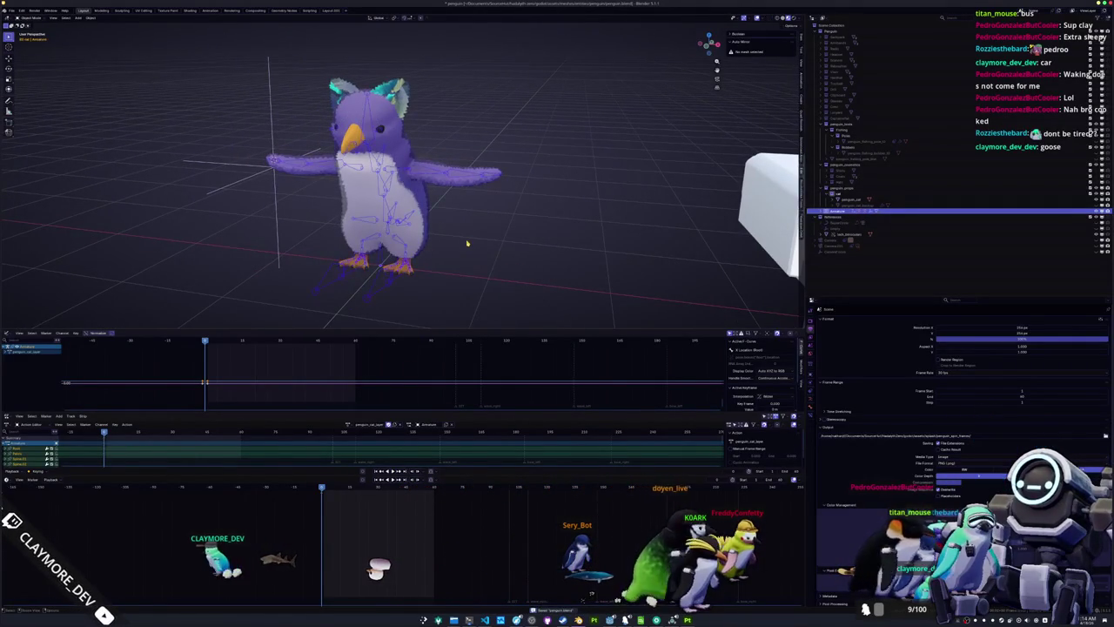
pyautogui.moveTo(465, 241); pyautogui.dragTo(467, 244, button='middle')
pyautogui.moveTo(538, 233)
pyautogui.mouseDown(button='middle')
pyautogui.moveTo(368, 283)
pyautogui.moveTo(445, 237)
pyautogui.moveTo(644, 269)
pyautogui.mouseUp(button='middle')
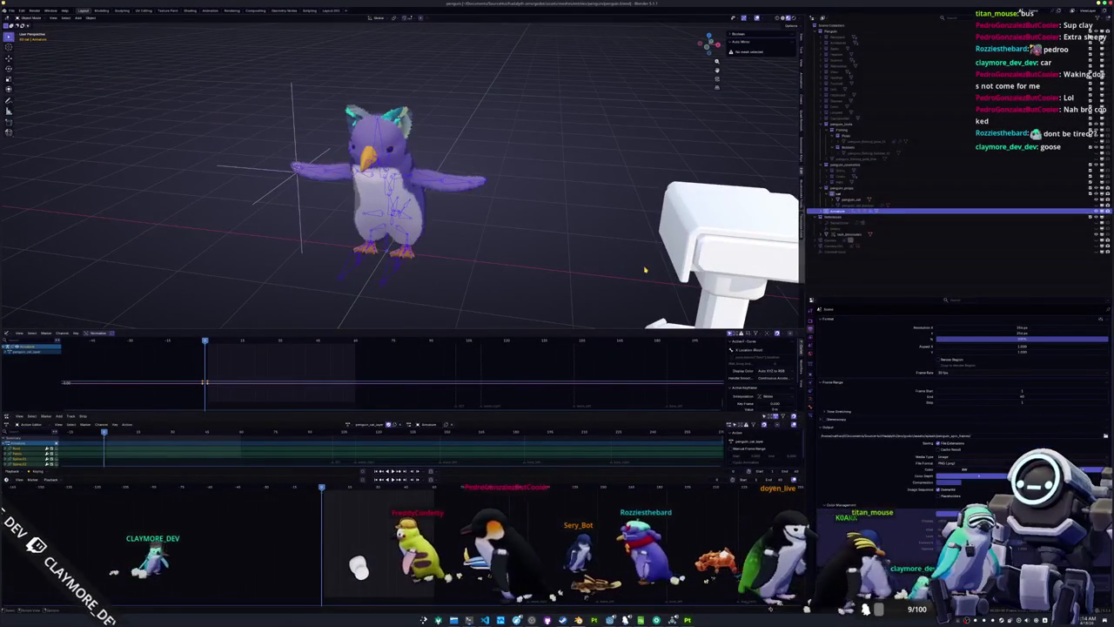
# Assign the _pose action to the penguin's armature and switch it into Pose mode.
pyautogui.click(938, 201)
pyautogui.scroll(-1, 831, 188)
pyautogui.scroll(-1, 828, 165)
pyautogui.scroll(-1, 827, 139)
pyautogui.scroll(-1, 824, 116)
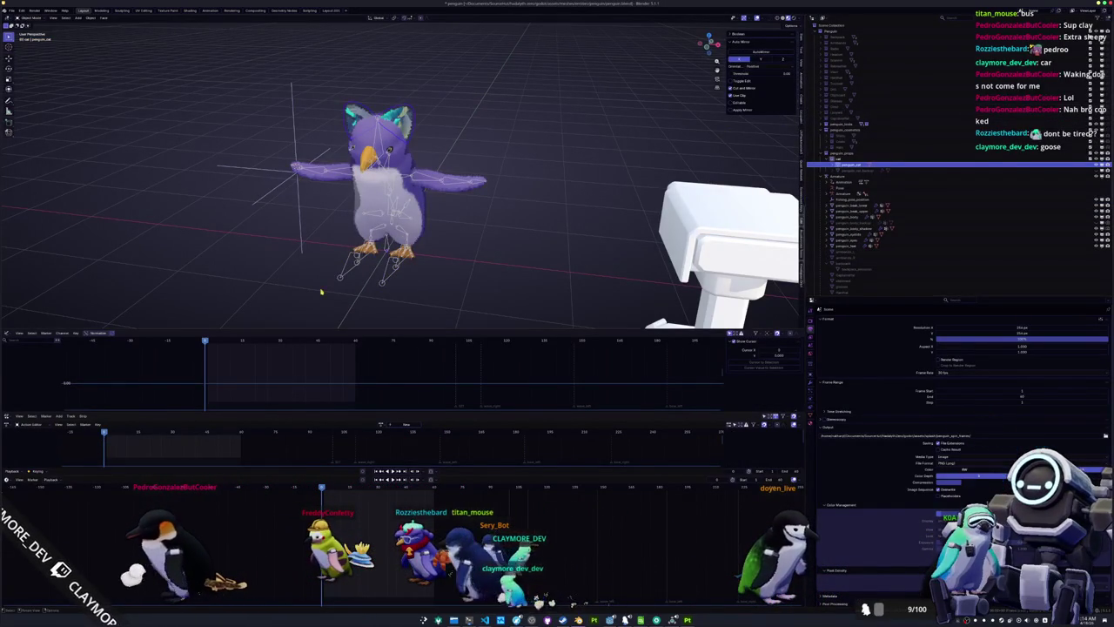
pyautogui.click(380, 274)
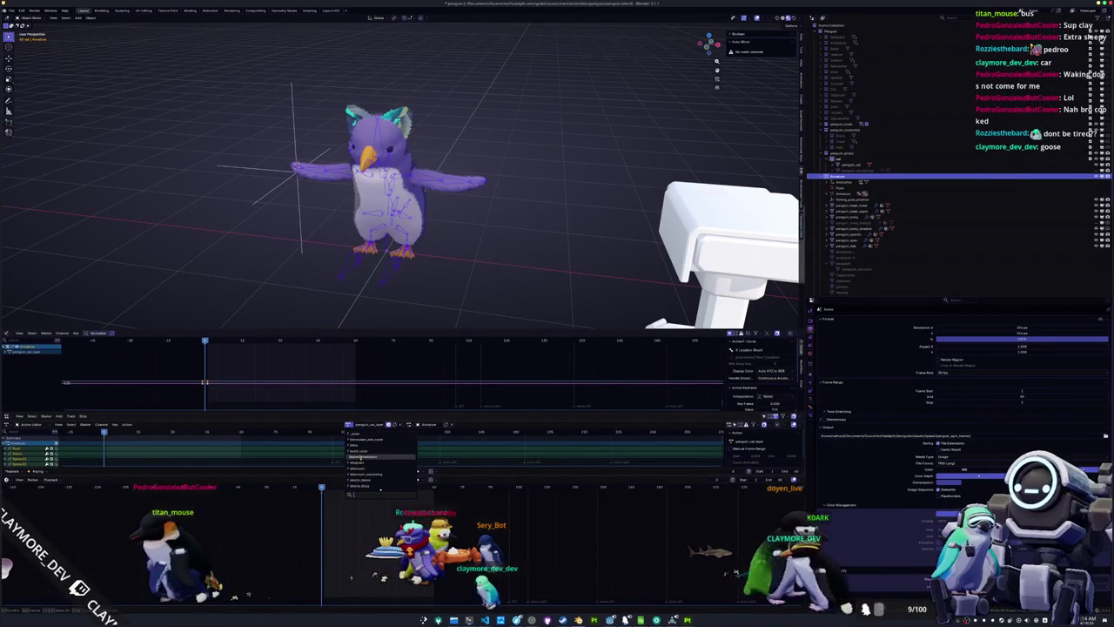
pyautogui.click(356, 452)
pyautogui.moveTo(435, 261); pyautogui.dragTo(468, 268, button='middle')
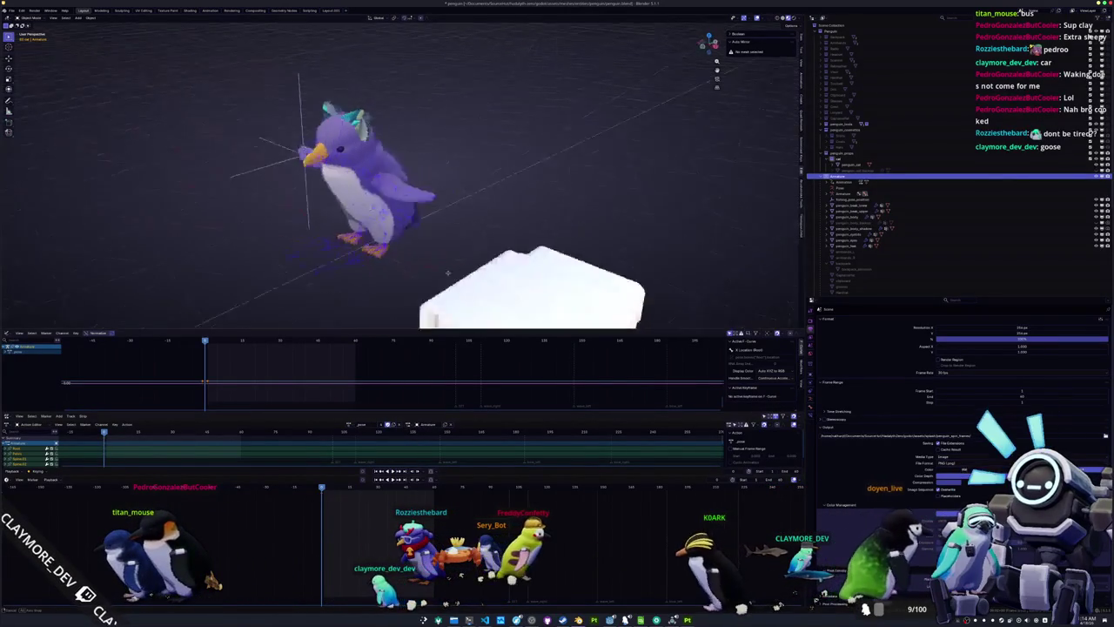
pyautogui.hotkey('ctrl', 'Tab')
pyautogui.hotkey('ctrl', 'Tab')
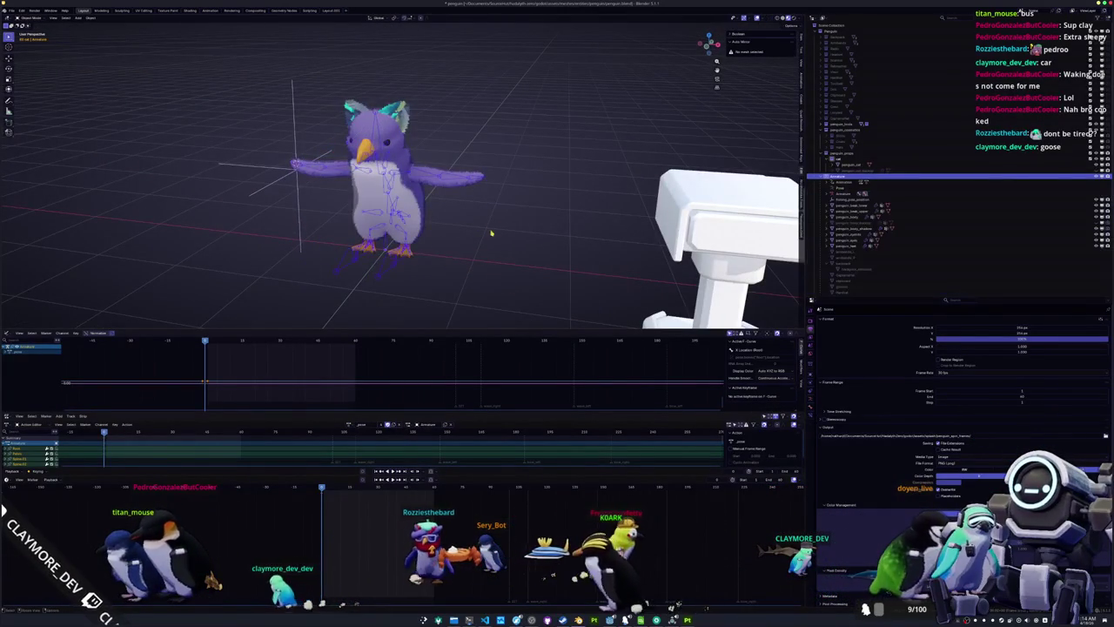
# Unhide the yellow crest feathers and box-select the penguin mesh together with its armature.
pyautogui.click(848, 164)
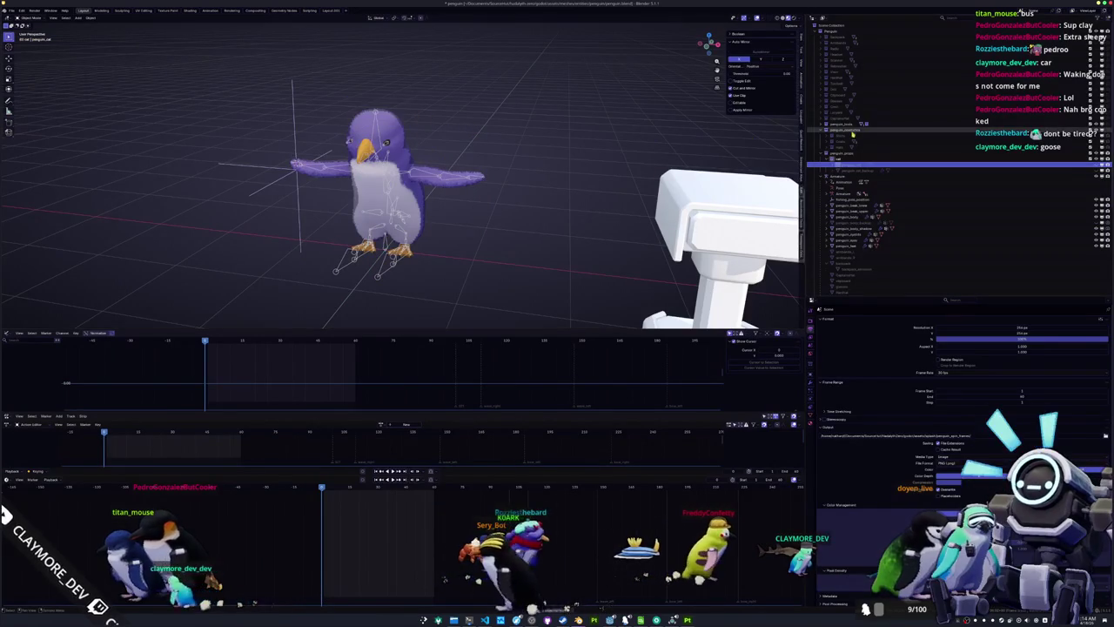
pyautogui.click(822, 109)
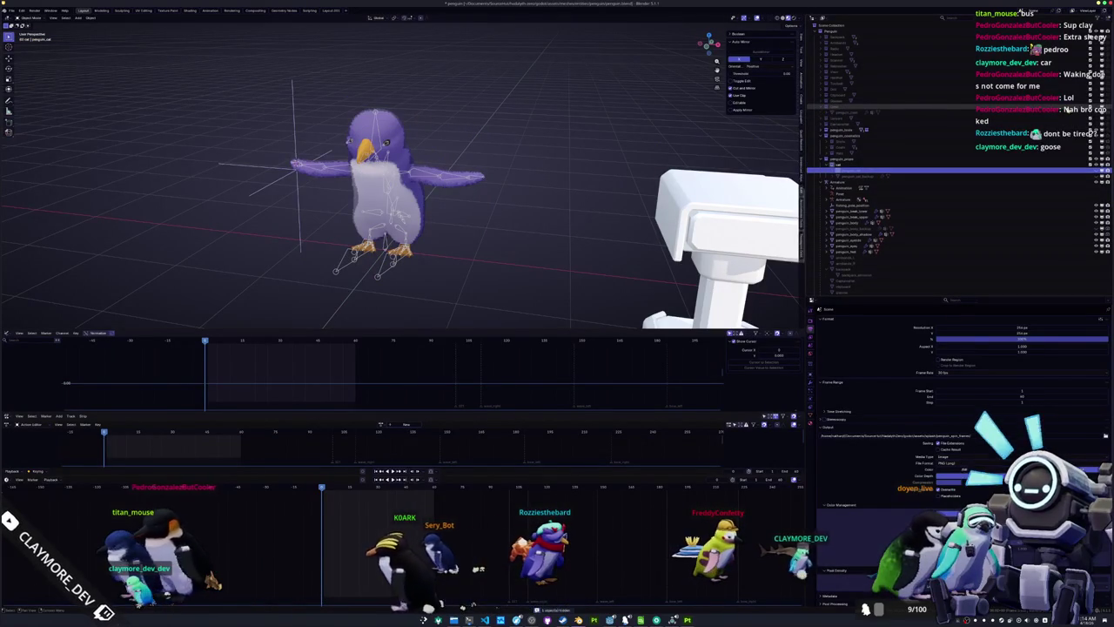
pyautogui.click(1098, 111)
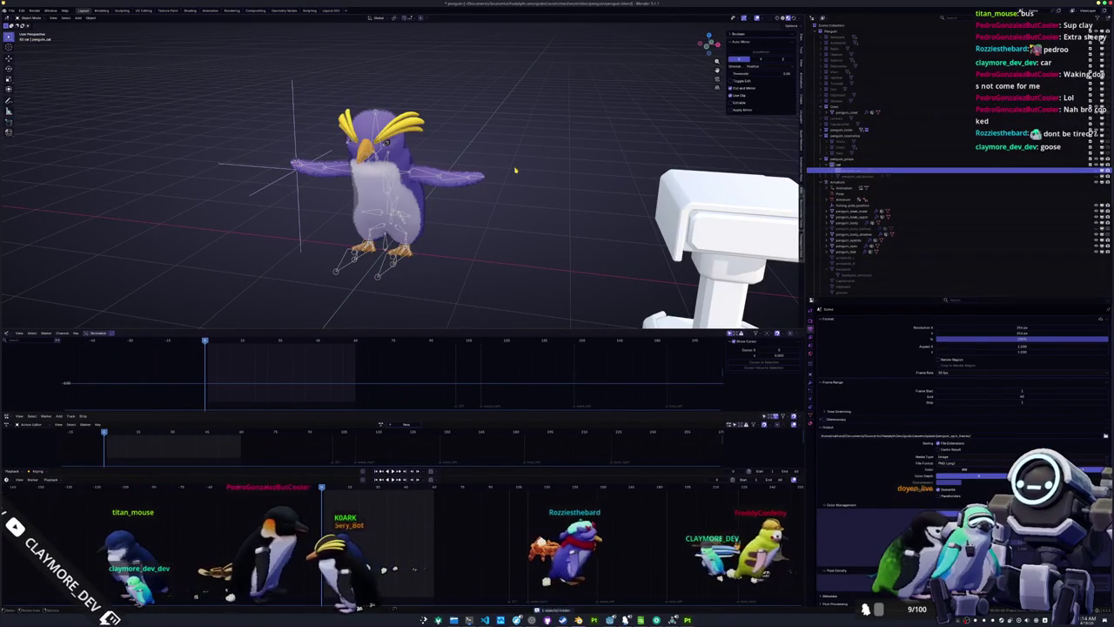
pyautogui.moveTo(564, 296); pyautogui.dragTo(196, 62)
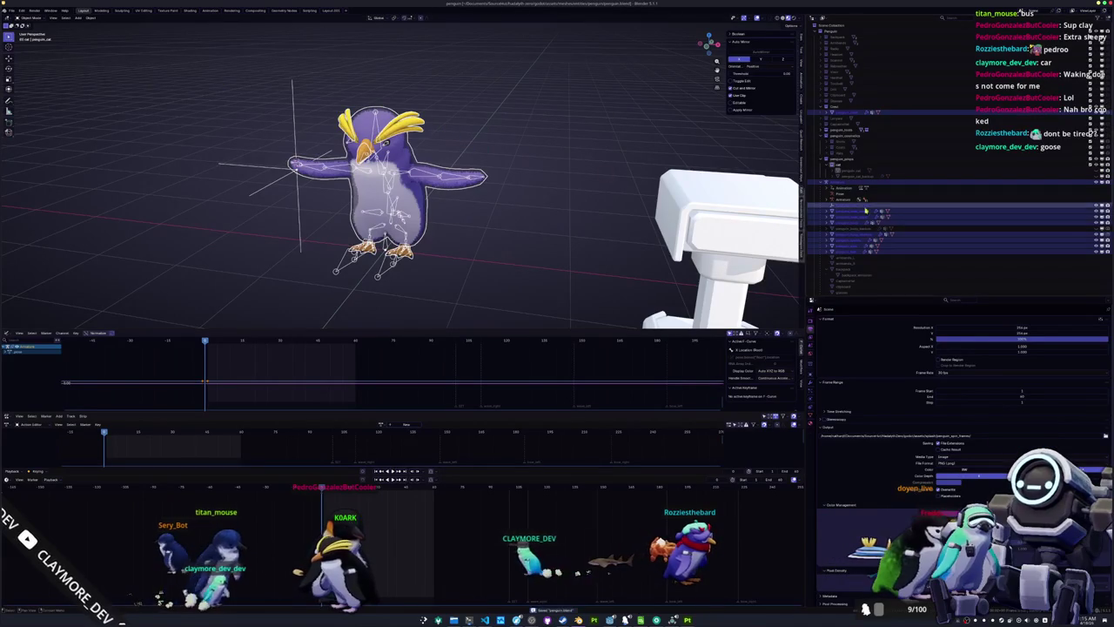
pyautogui.scroll(-3, 861, 226)
pyautogui.scroll(-2, 862, 252)
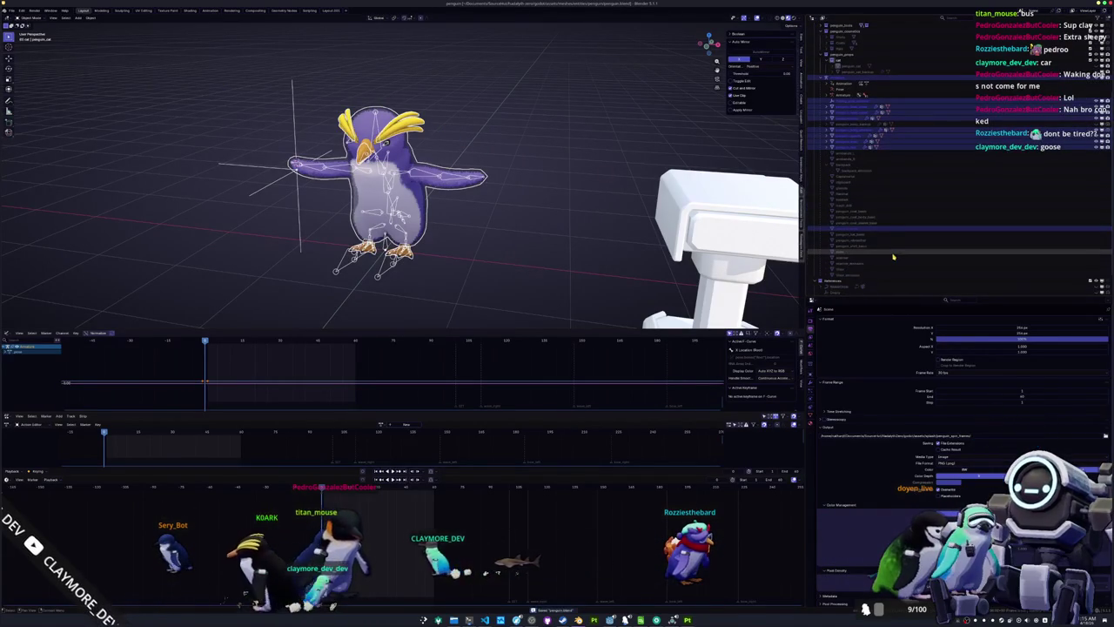
pyautogui.scroll(1, 878, 255)
pyautogui.scroll(1, 894, 253)
pyautogui.scroll(2, 888, 235)
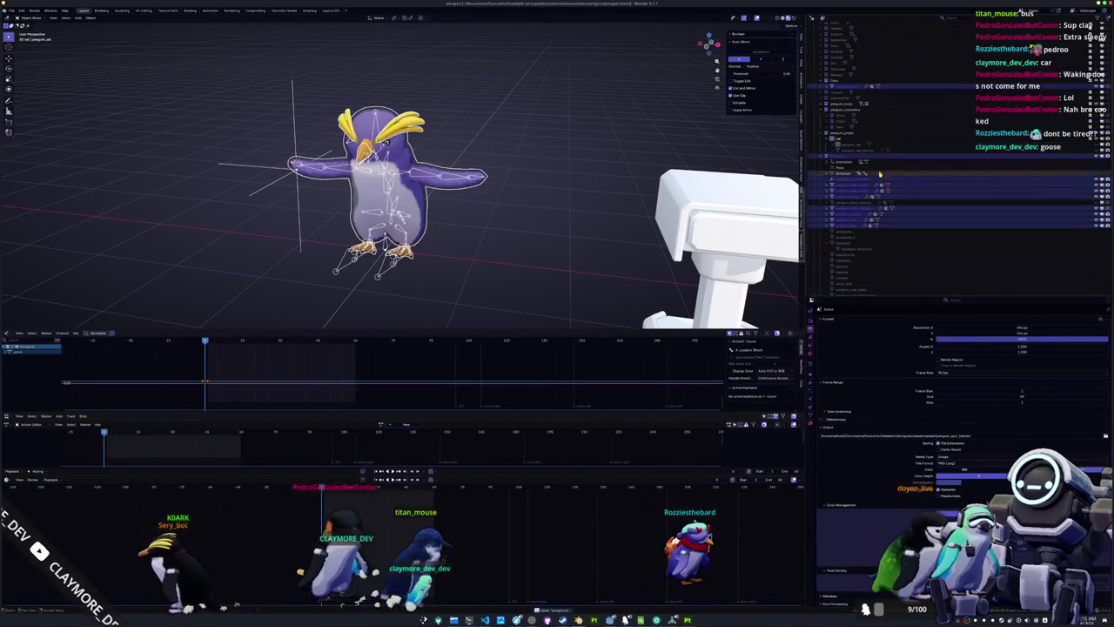
pyautogui.scroll(-2, 908, 96)
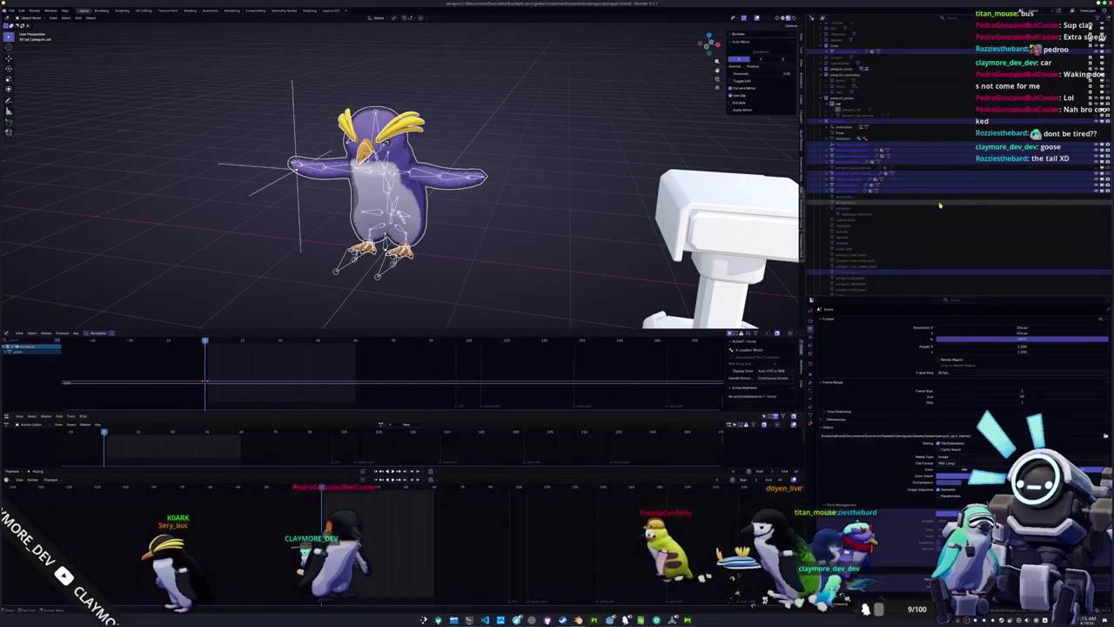
pyautogui.scroll(-2, 940, 205)
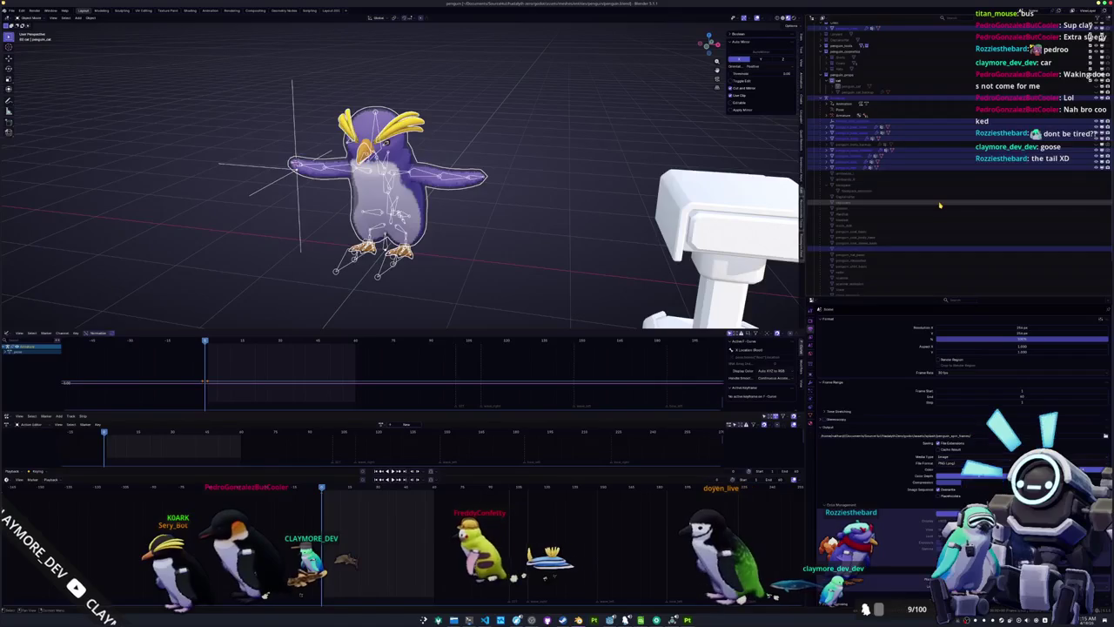
pyautogui.scroll(-2, 940, 205)
pyautogui.scroll(-1, 938, 227)
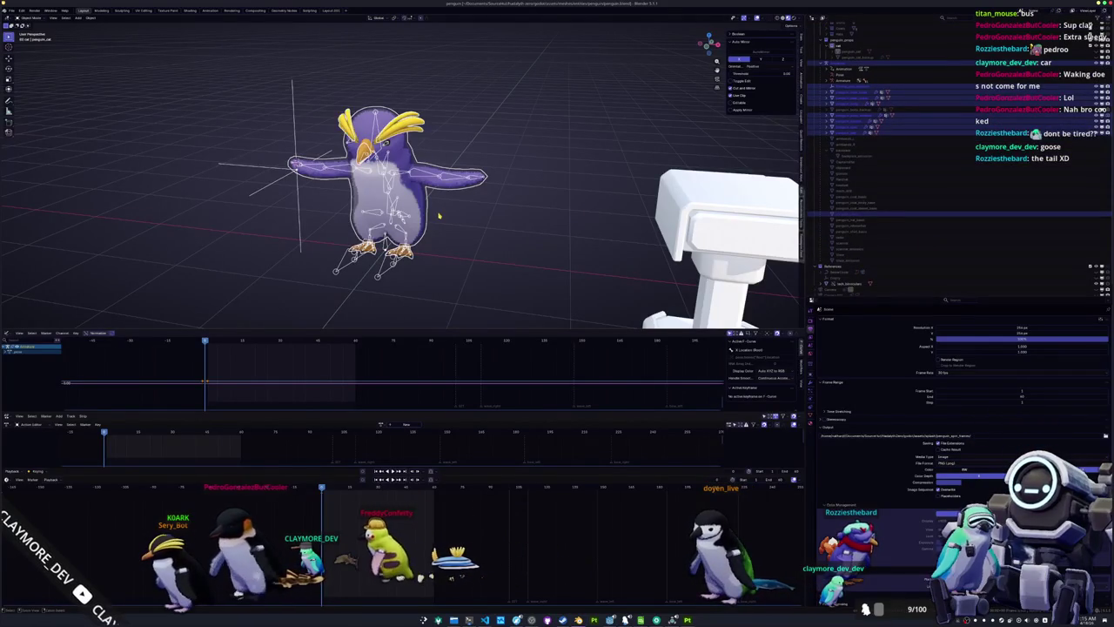
pyautogui.click(11, 10)
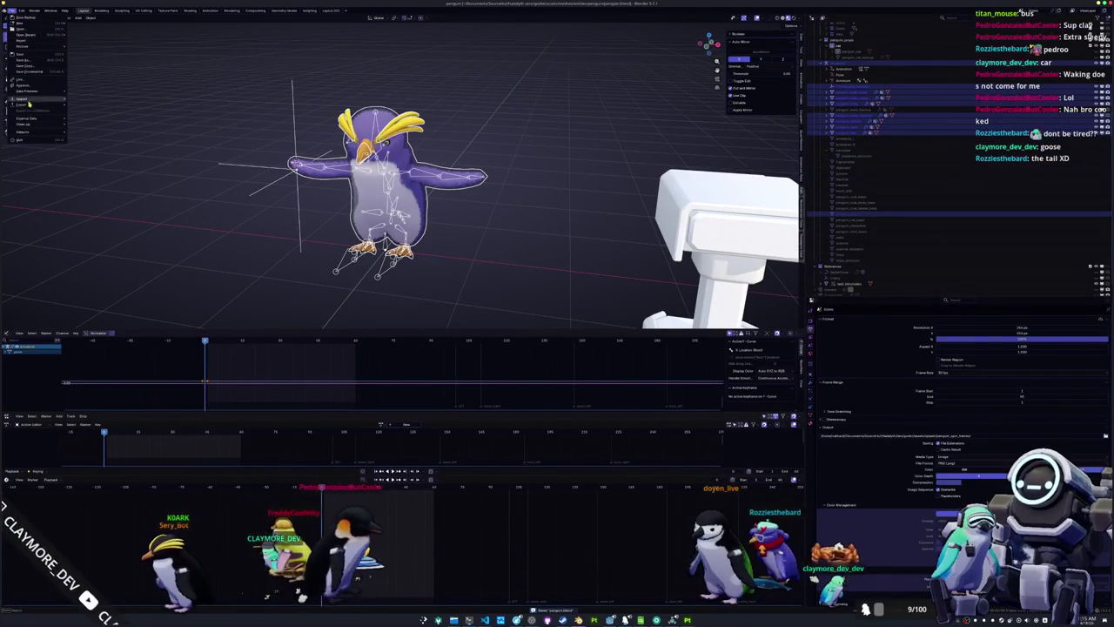
# Export penguin.glb as glTF binary with Images set to None and only the ticked actions.
pyautogui.moveTo(25, 103)
pyautogui.click(102, 147)
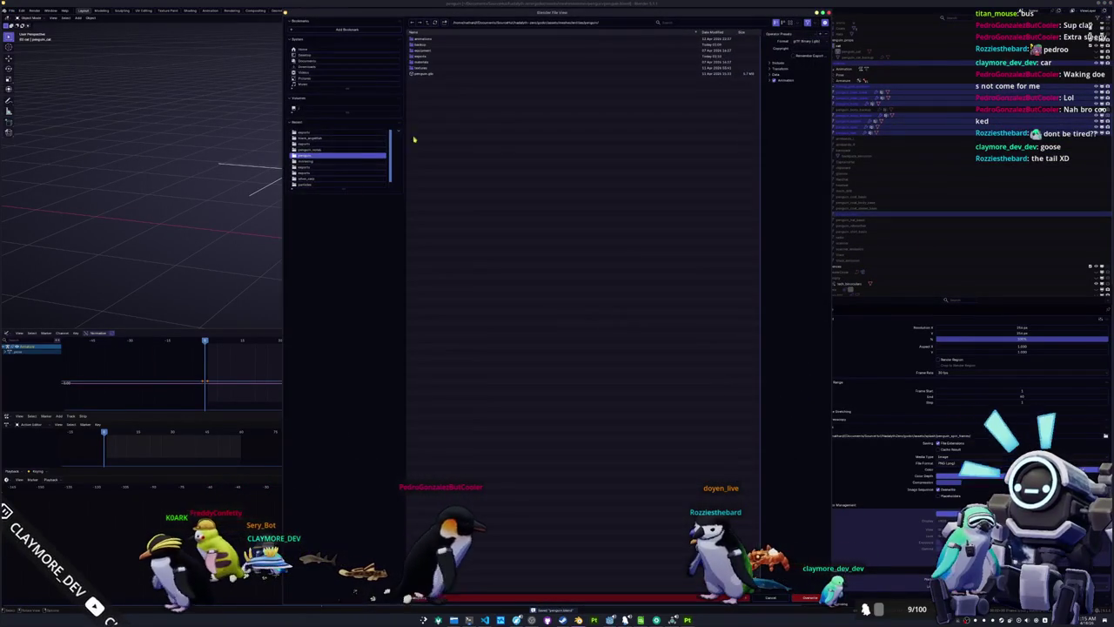
pyautogui.click(776, 63)
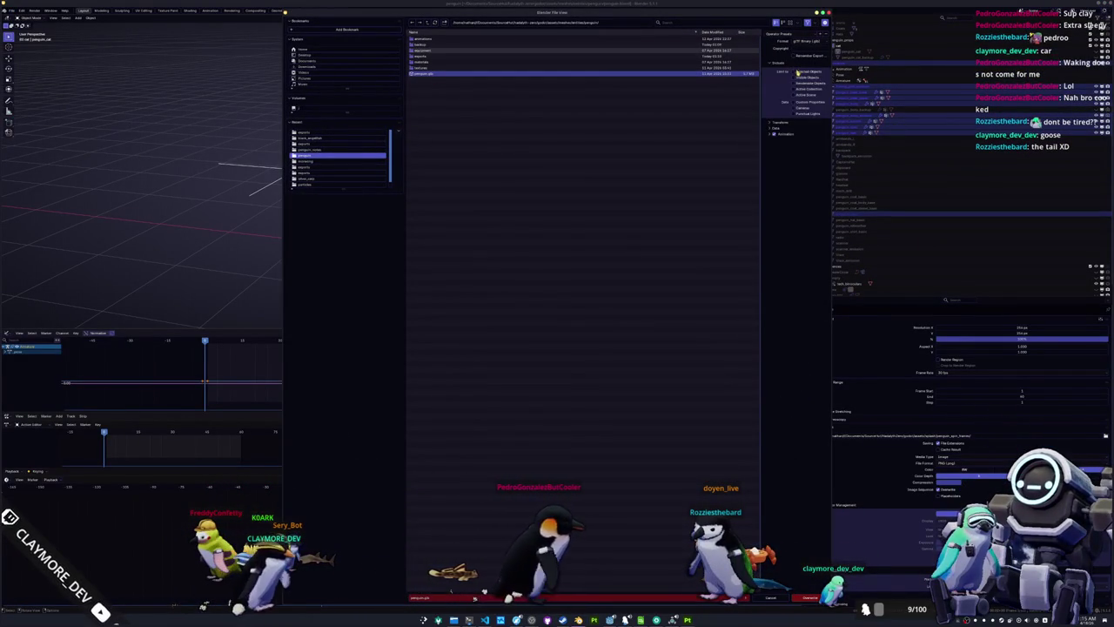
pyautogui.click(775, 129)
pyautogui.click(776, 149)
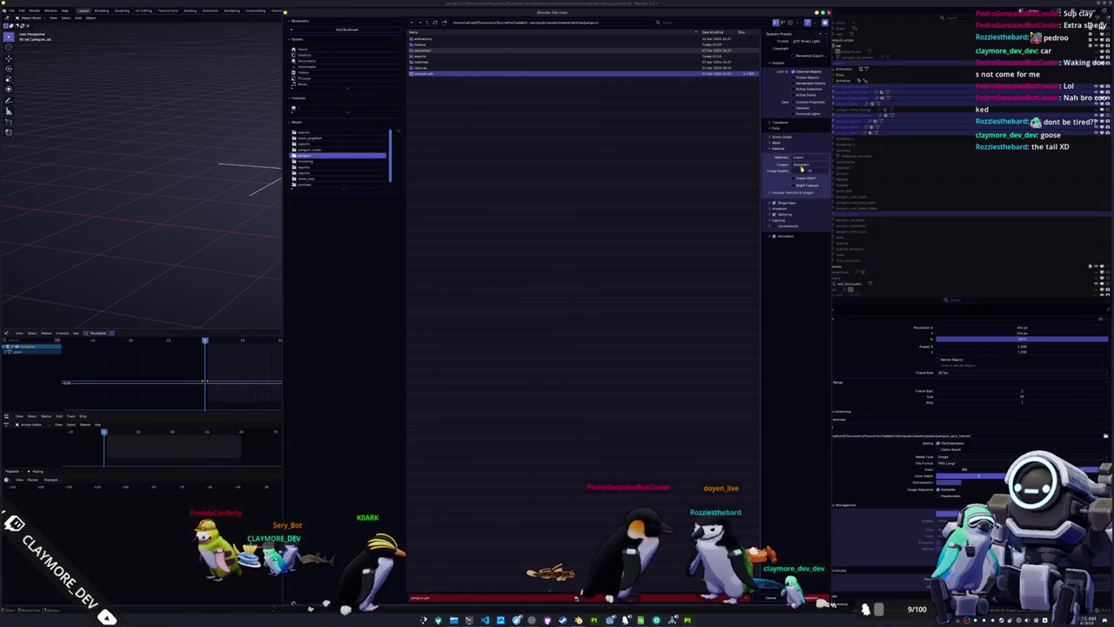
pyautogui.click(793, 190)
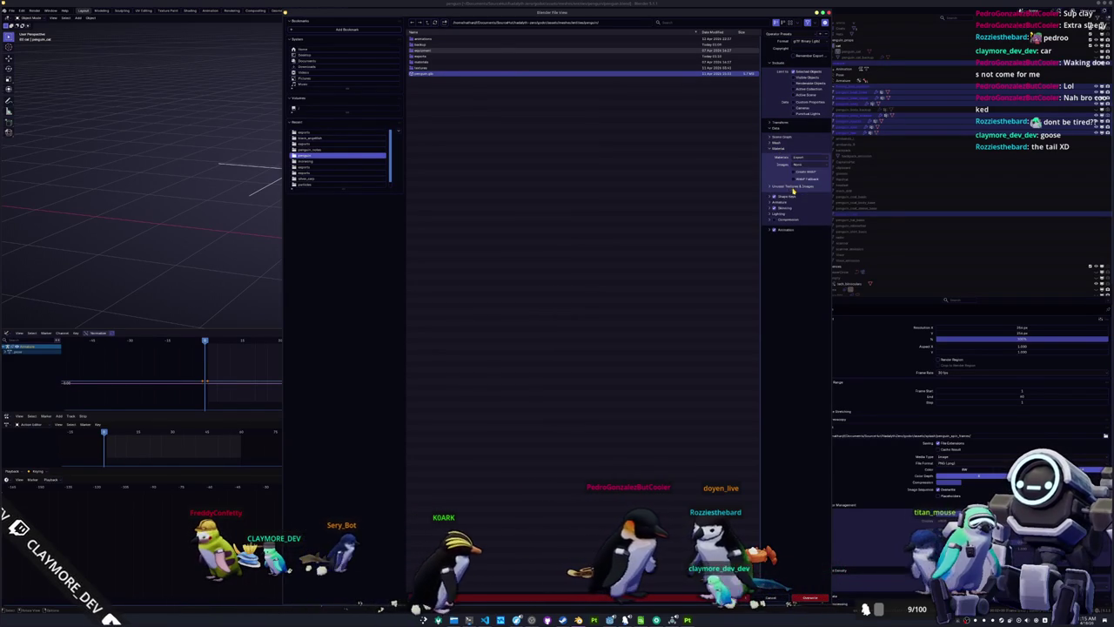
pyautogui.click(774, 230)
pyautogui.click(775, 312)
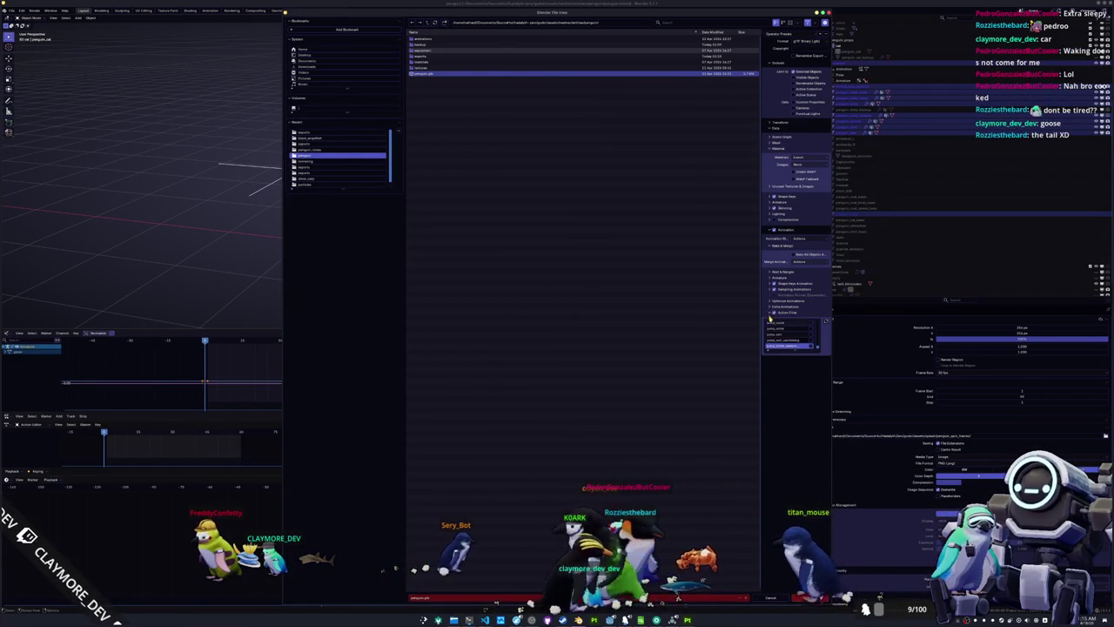
pyautogui.moveTo(794, 350); pyautogui.dragTo(794, 564)
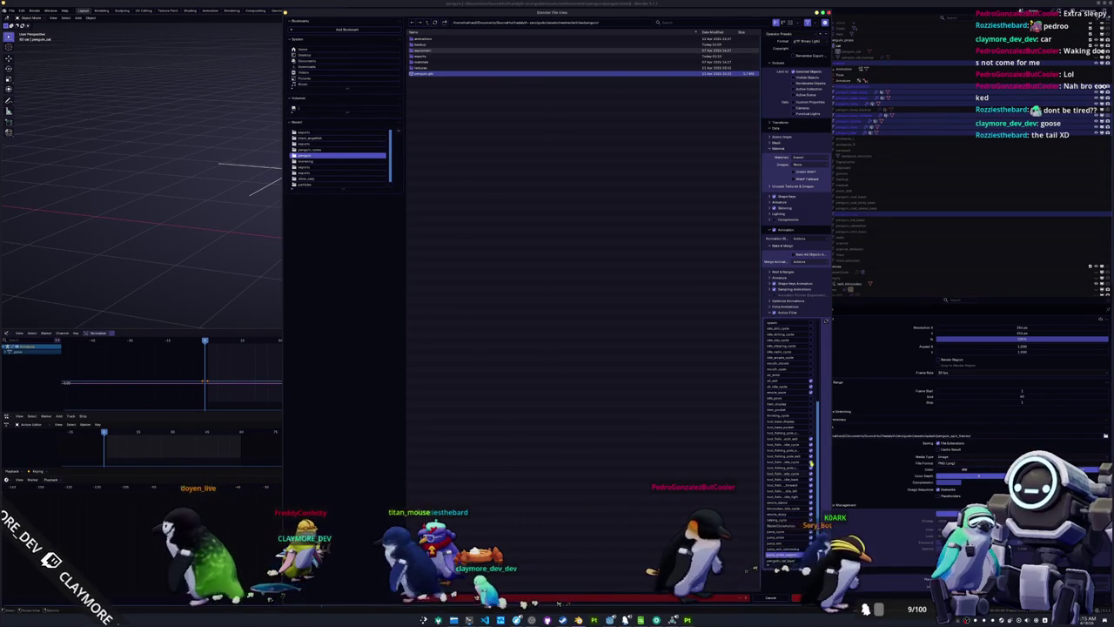
pyautogui.moveTo(812, 416); pyautogui.dragTo(810, 362)
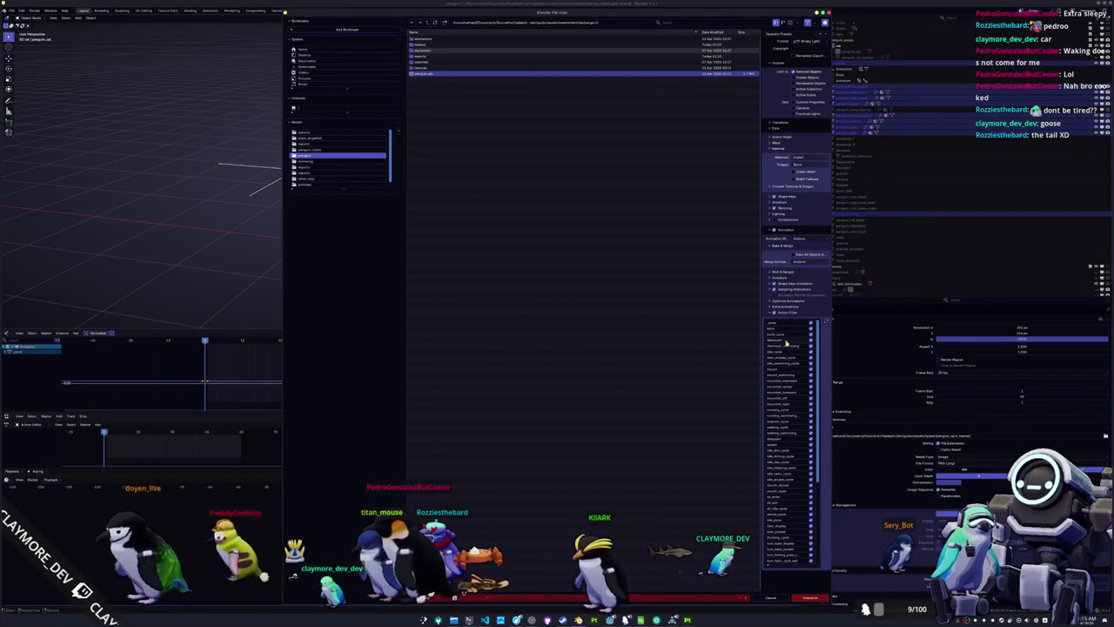
pyautogui.scroll(-10, 789, 435)
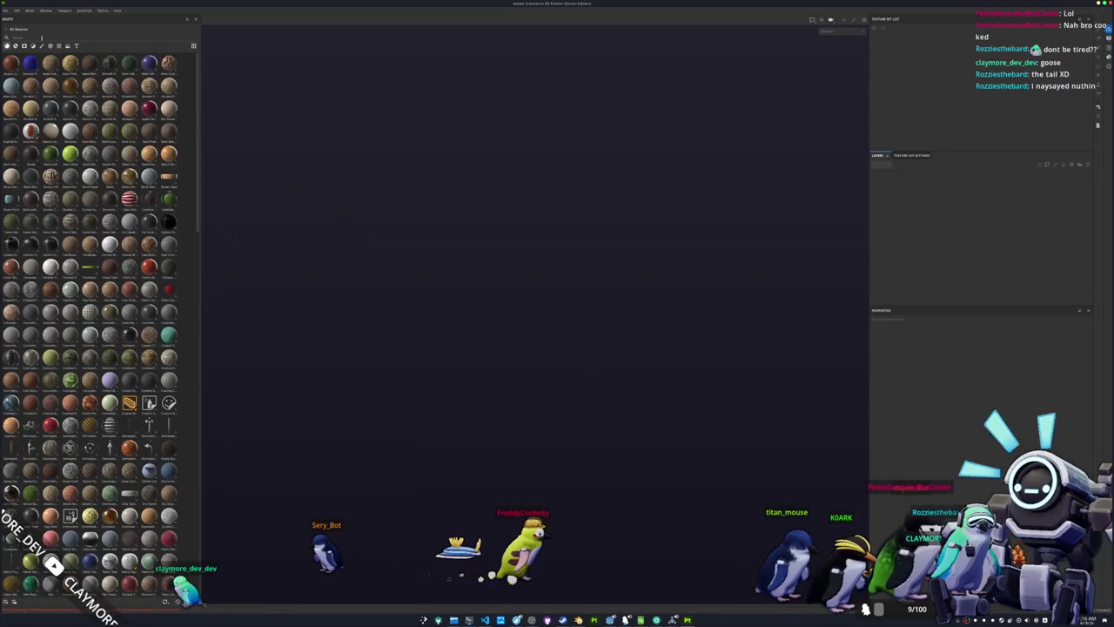
# Create a new project using the penguin model file from the penguin exports folder.
pyautogui.click(6, 11)
pyautogui.click(11, 19)
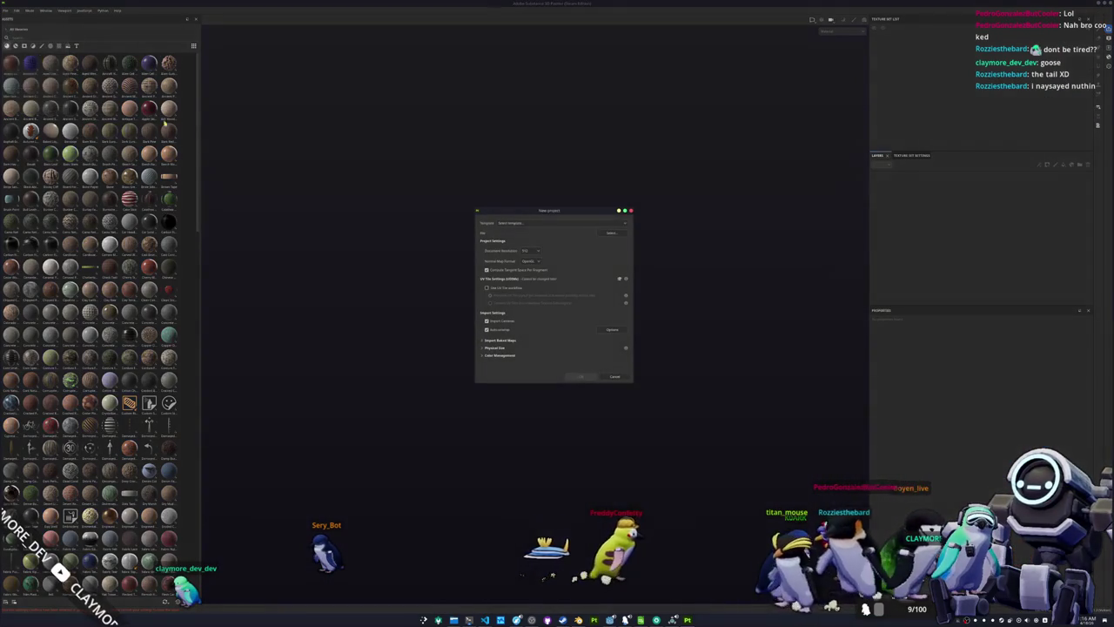
pyautogui.click(610, 234)
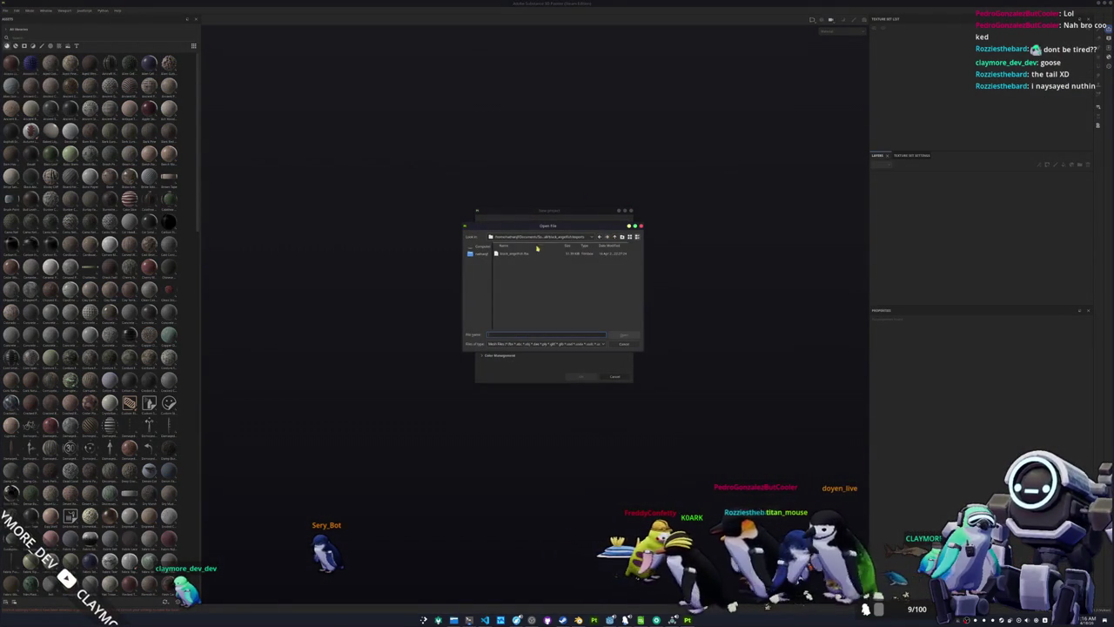
pyautogui.click(615, 238)
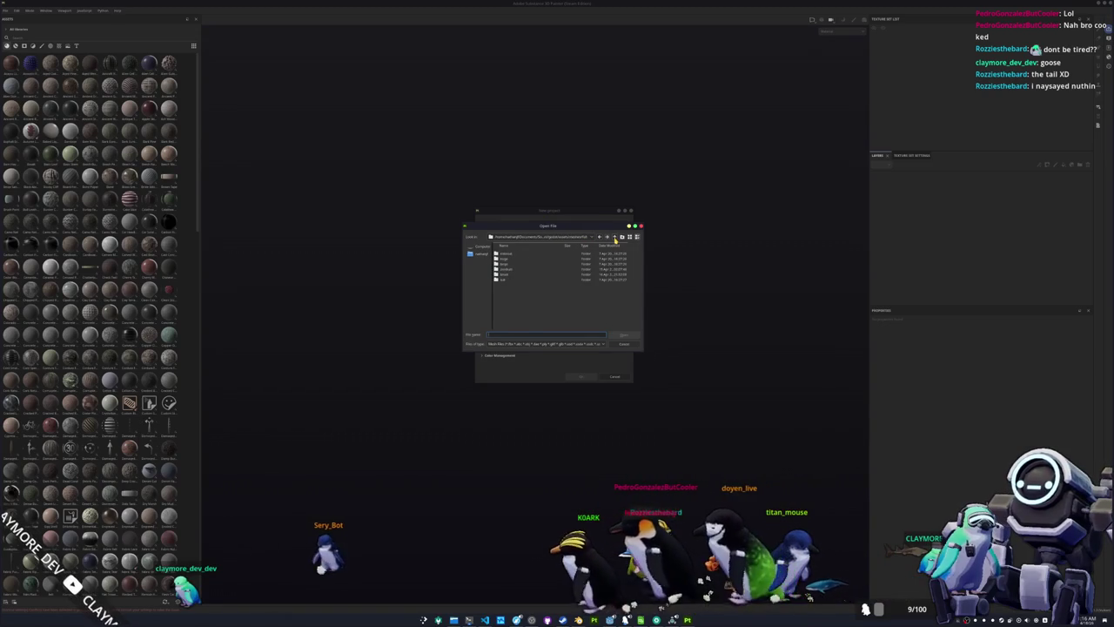
pyautogui.doubleClick(503, 253)
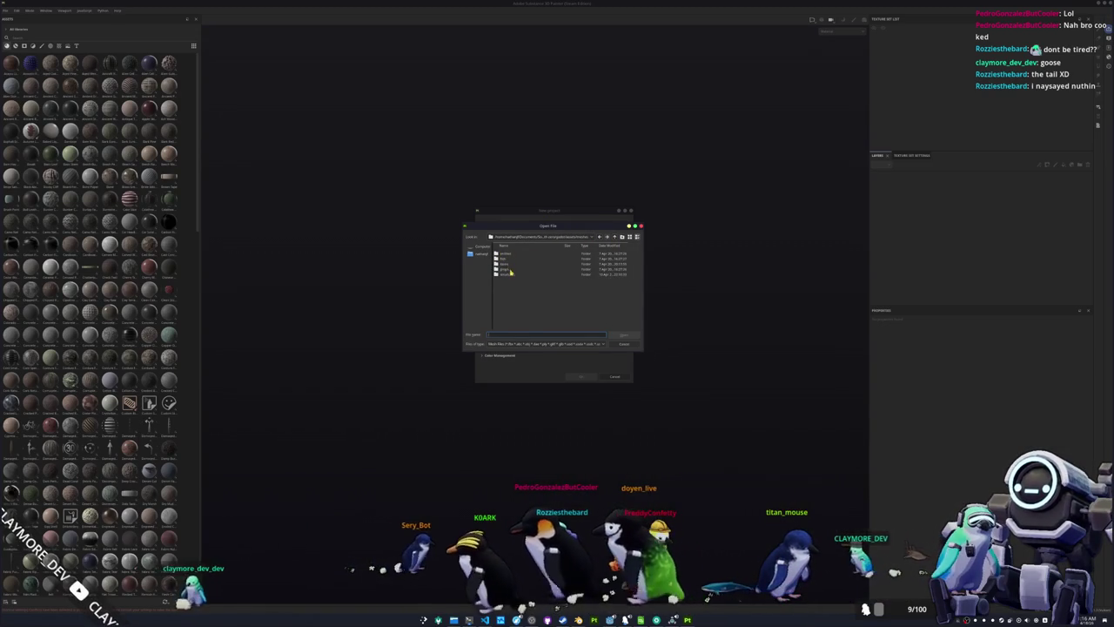
pyautogui.doubleClick(508, 265)
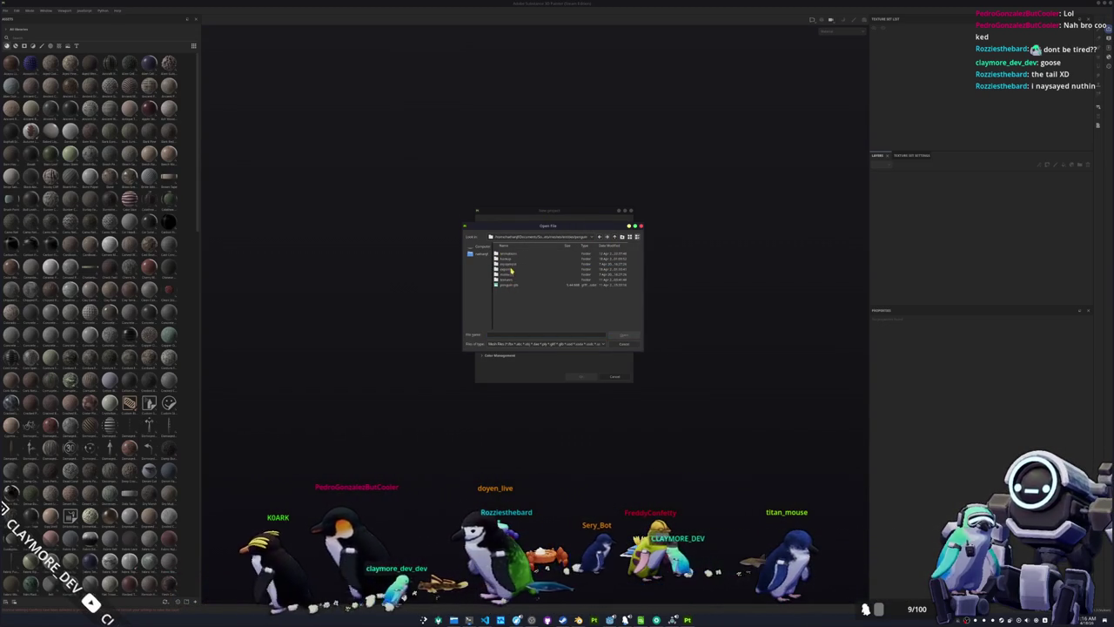
pyautogui.doubleClick(511, 285)
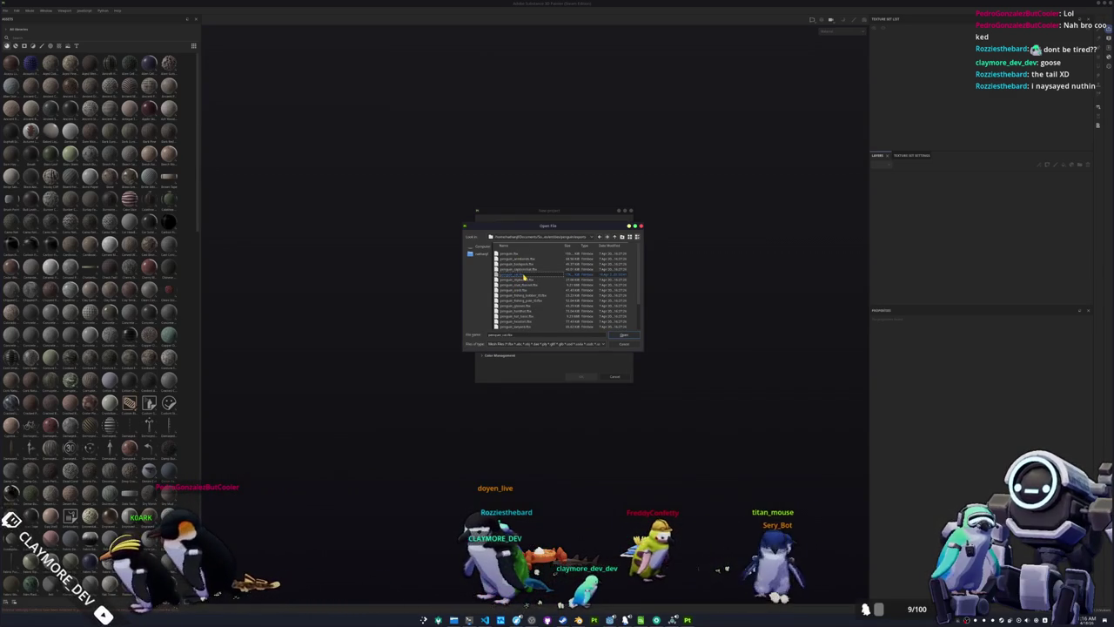
pyautogui.doubleClick(523, 275)
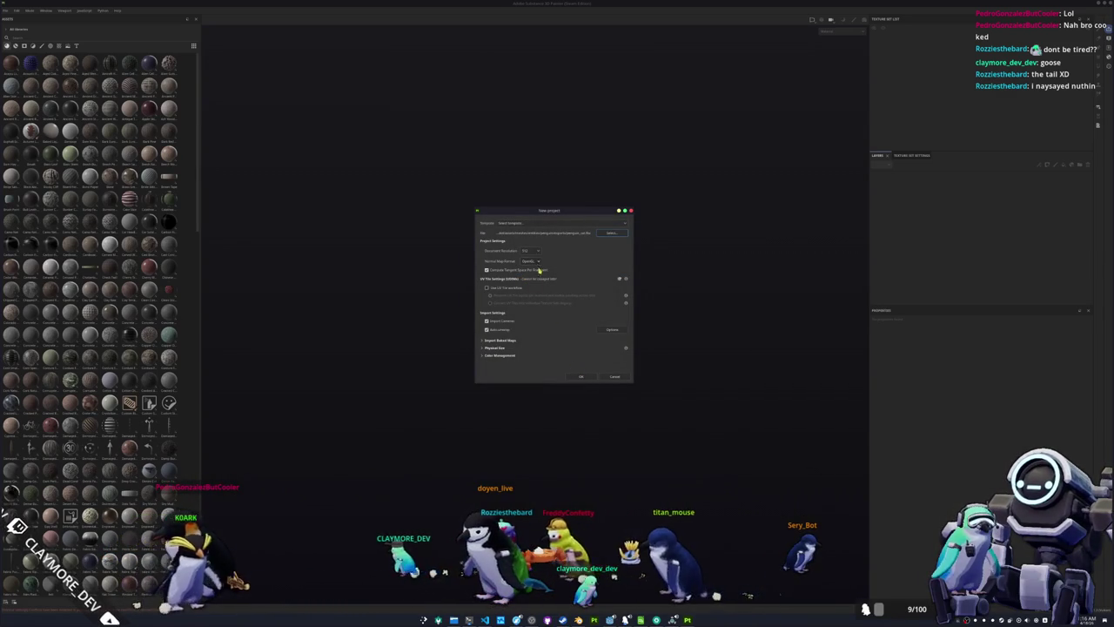
pyautogui.click(581, 377)
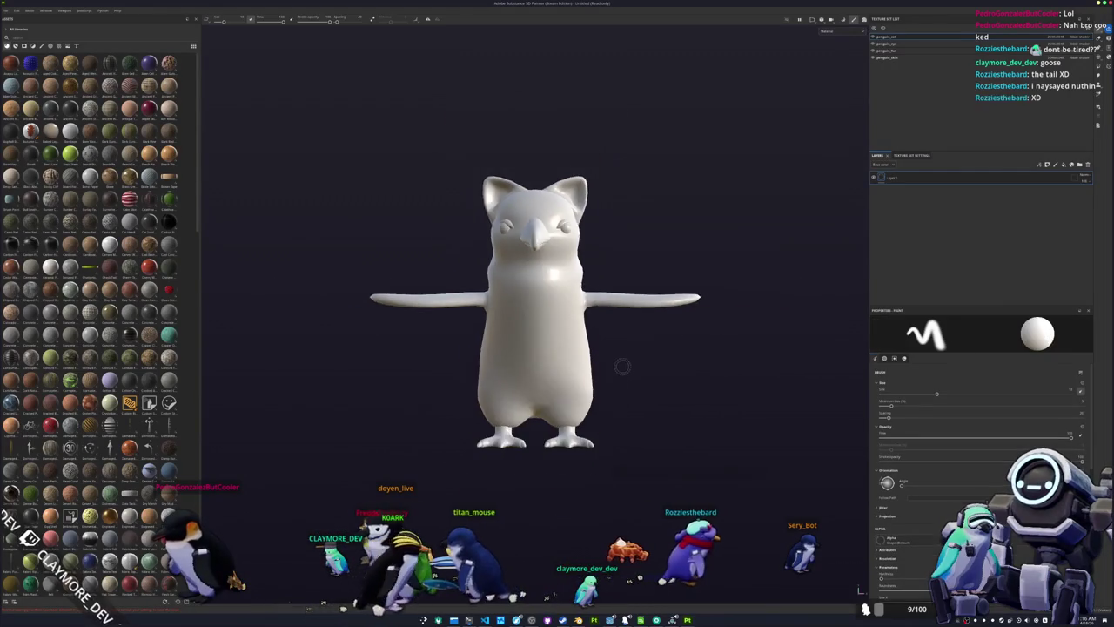
# Show the Base color channel in the viewport and switch to Bake Mesh Maps.
pyautogui.keyDown('alt'); pyautogui.moveTo(621, 367); pyautogui.dragTo(538, 328); pyautogui.keyUp('alt')
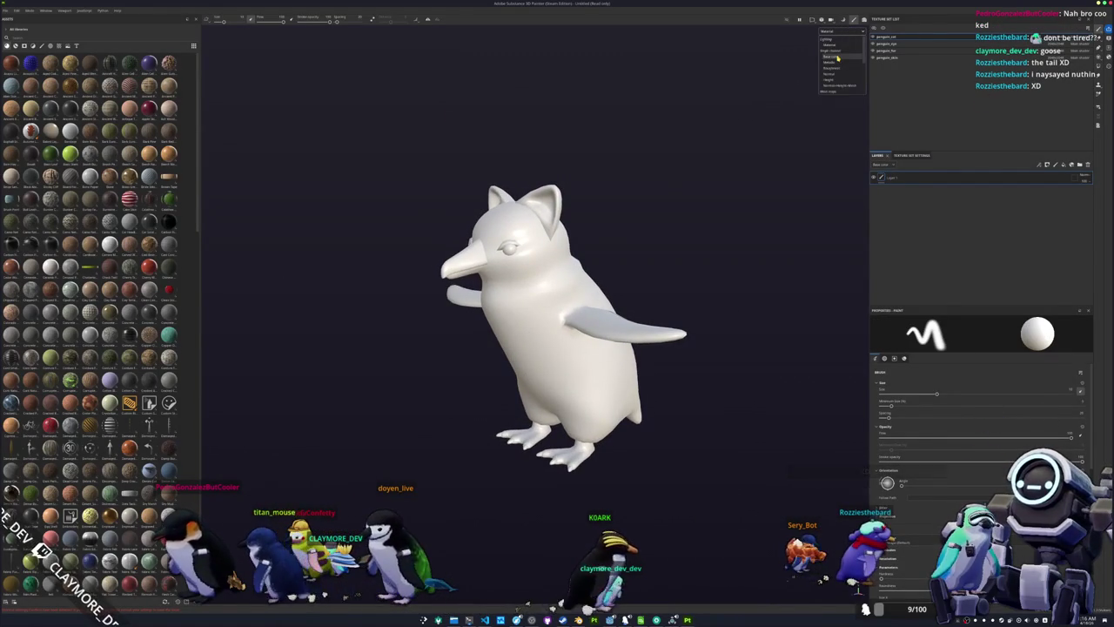
pyautogui.click(837, 58)
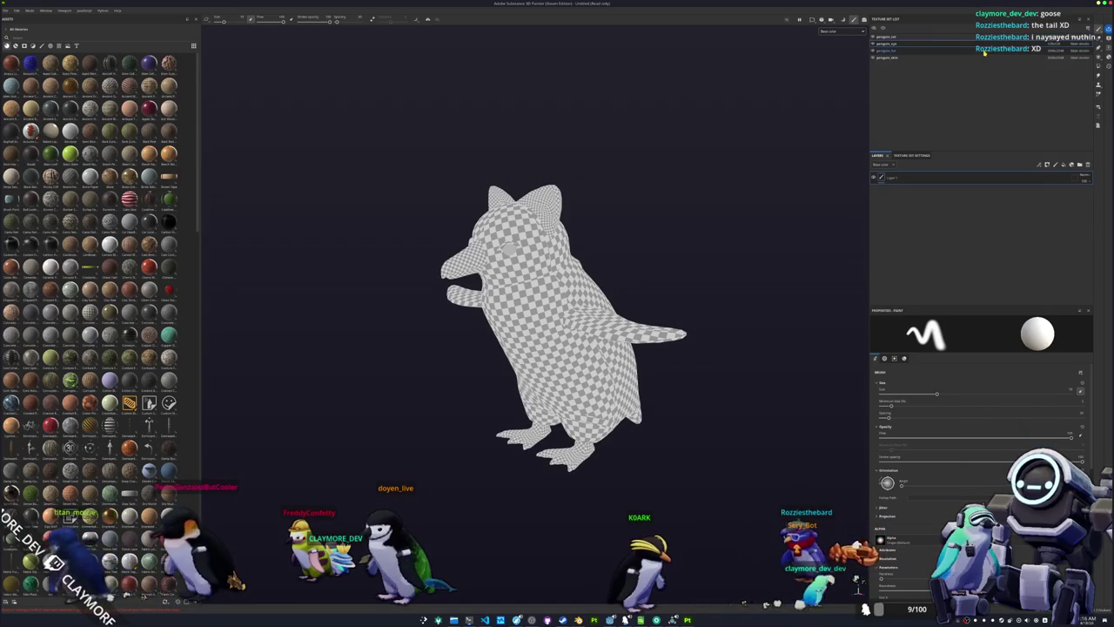
pyautogui.click(1057, 53)
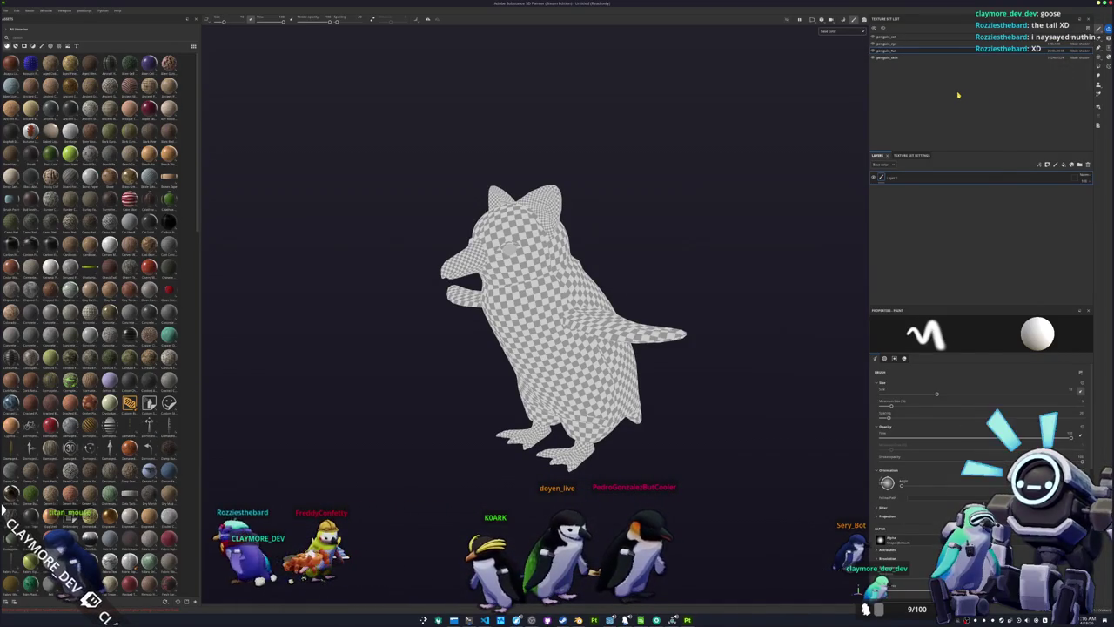
pyautogui.click(957, 94)
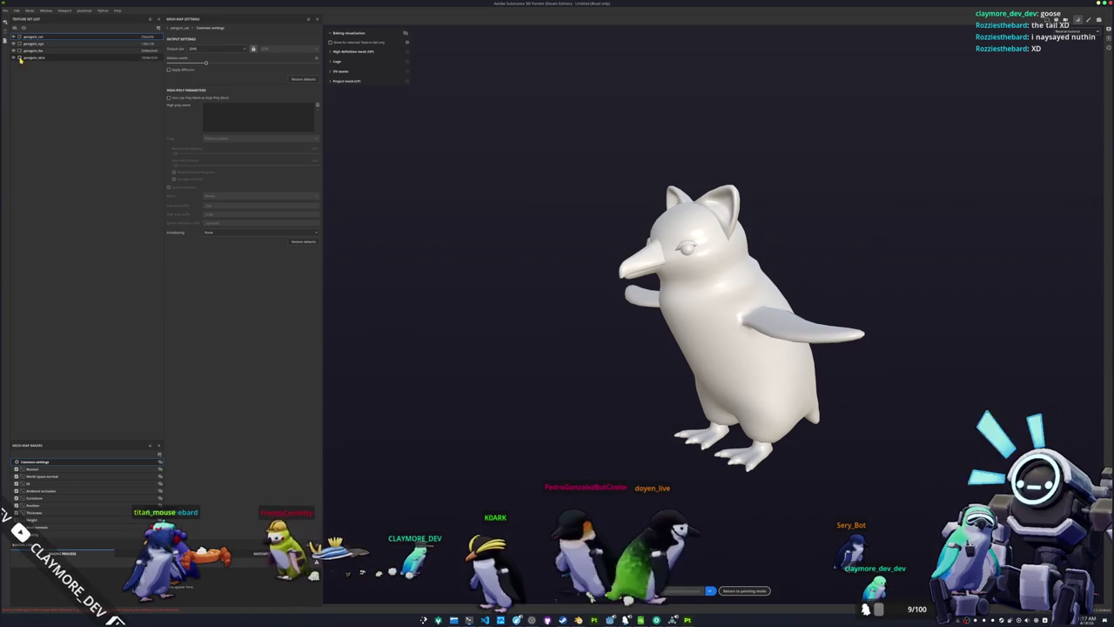
# Set the bake output size to 512 and bake the selected texture set's mesh maps.
pyautogui.click(216, 48)
pyautogui.click(216, 80)
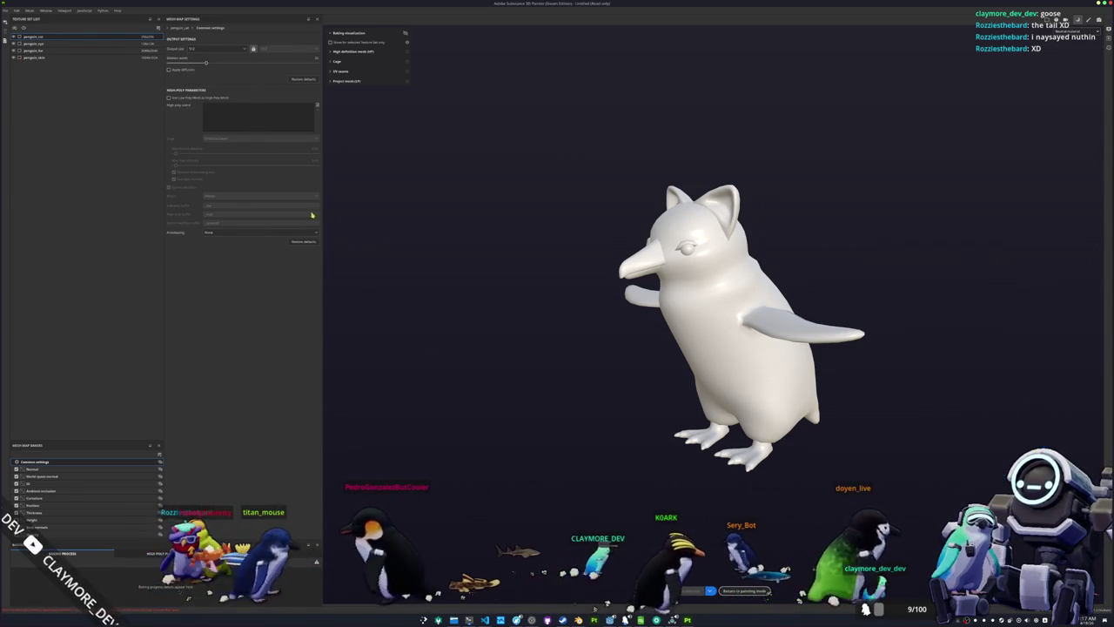
pyautogui.click(711, 591)
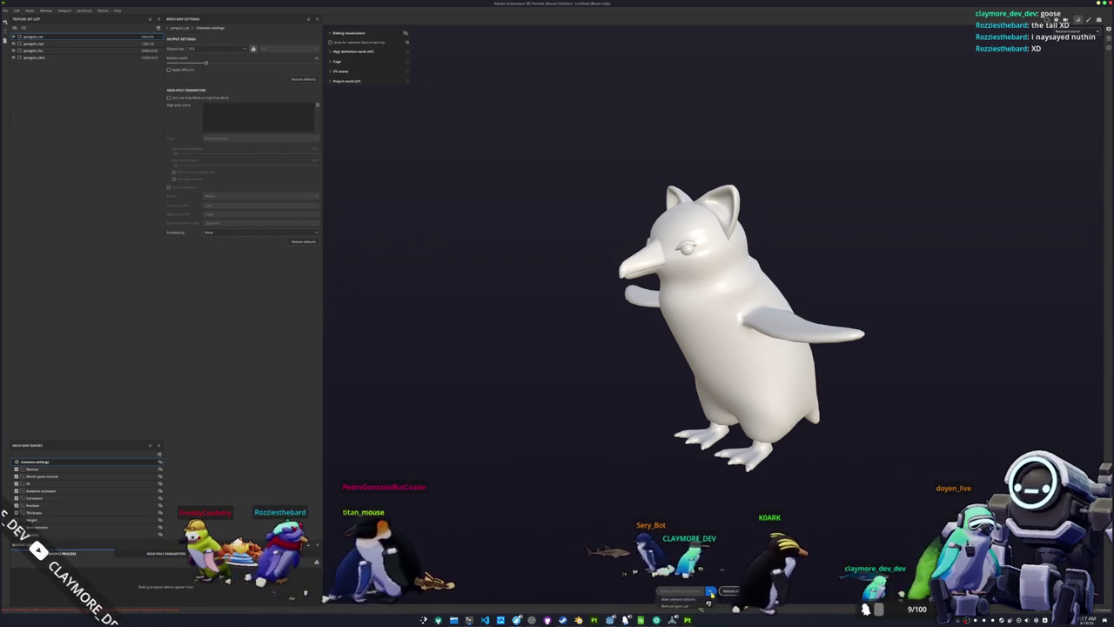
pyautogui.click(164, 280)
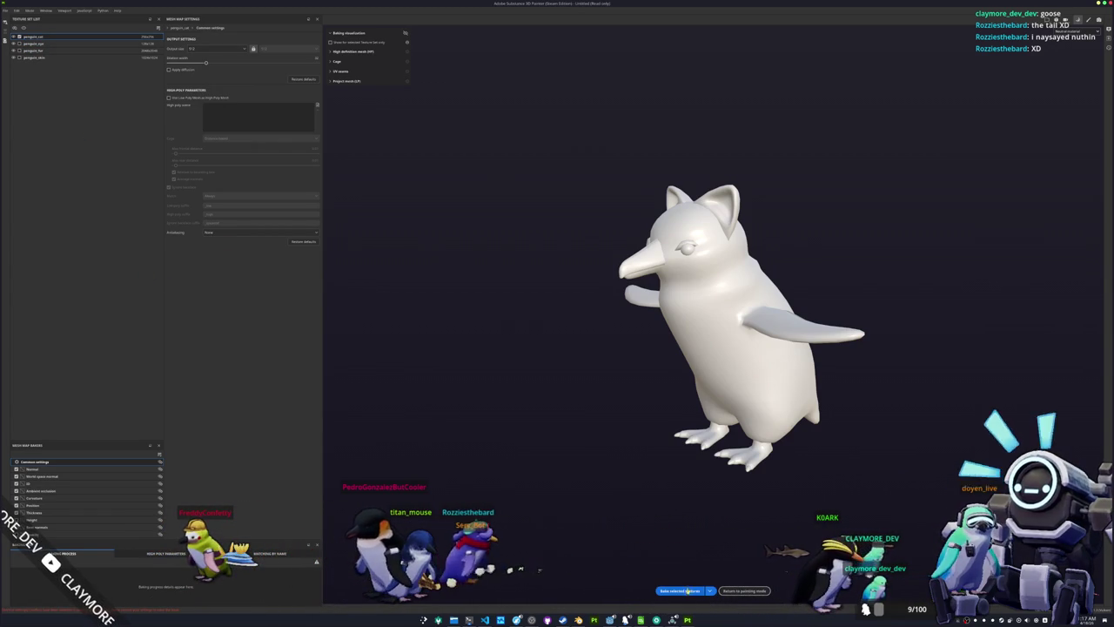
pyautogui.click(687, 590)
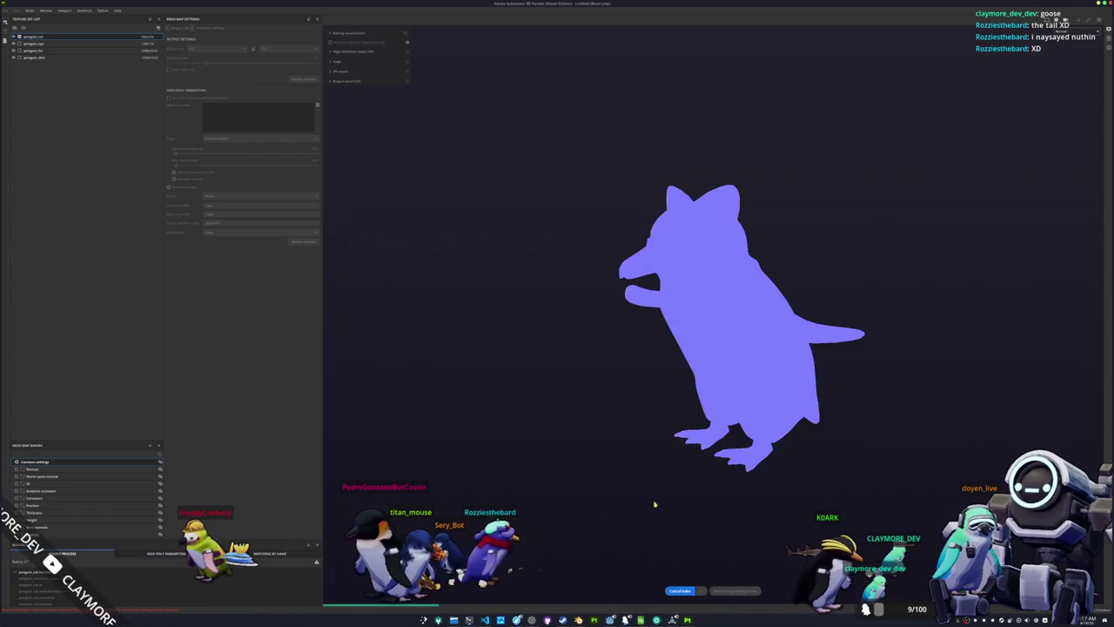
pyautogui.click(210, 114)
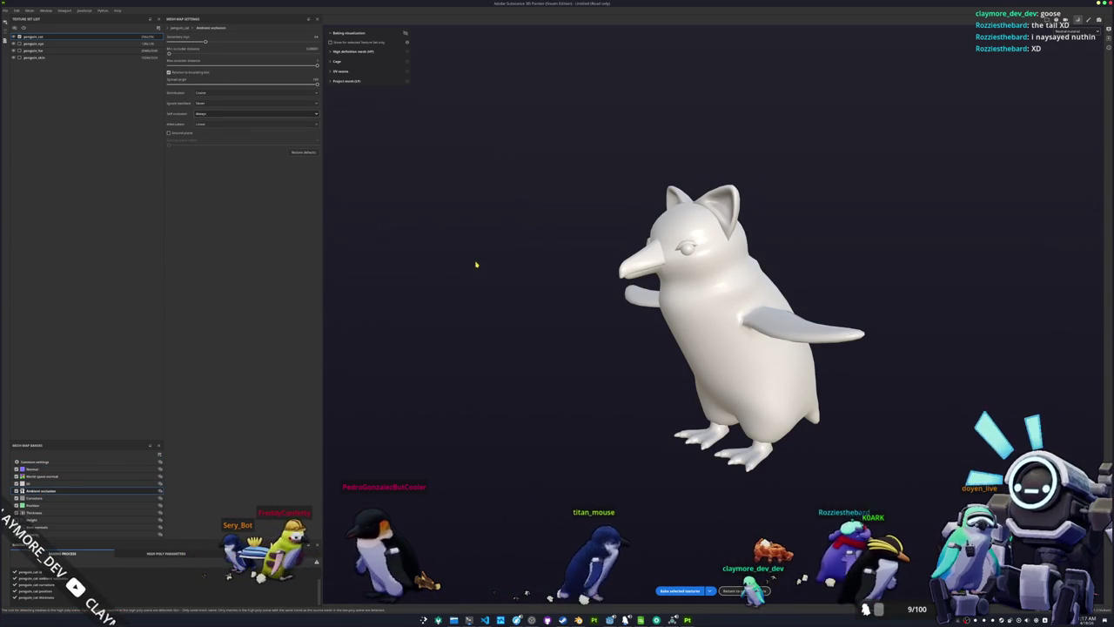
pyautogui.click(250, 244)
pyautogui.keyDown('alt'); pyautogui.moveTo(582, 274); pyautogui.dragTo(661, 273); pyautogui.keyUp('alt')
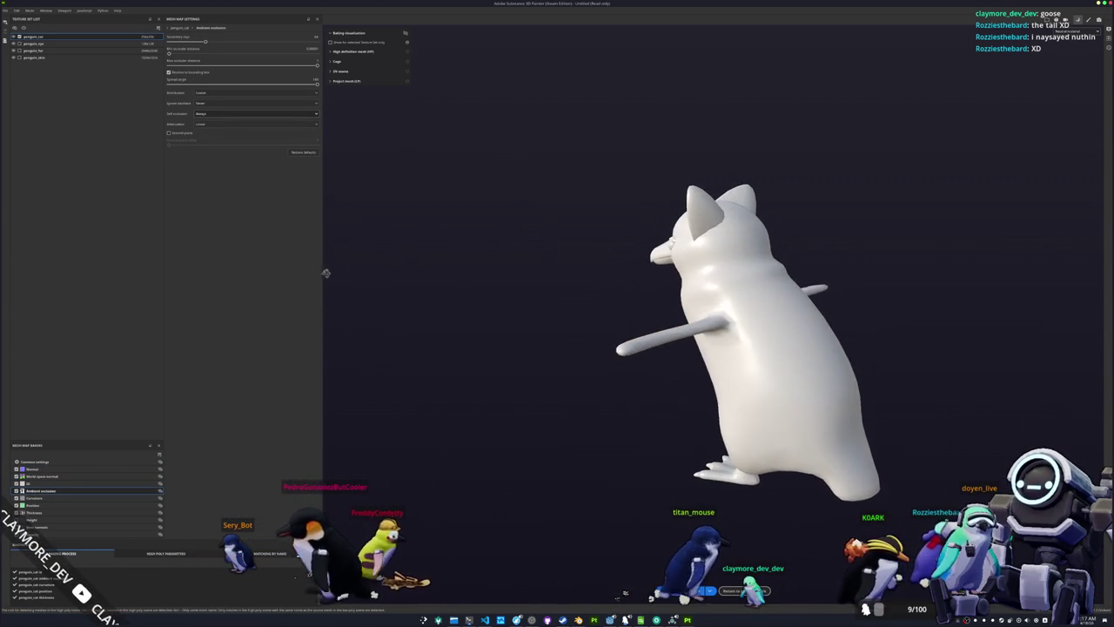
pyautogui.press('f')
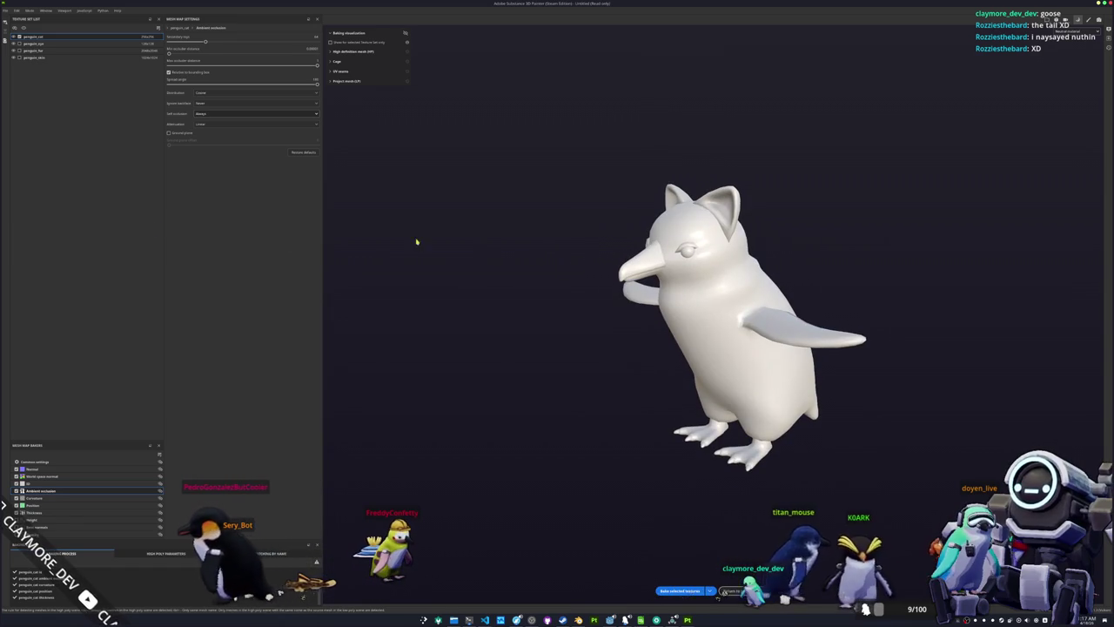
# Bake the penguin_eye texture set's mesh maps at a smaller output size.
pyautogui.click(50, 44)
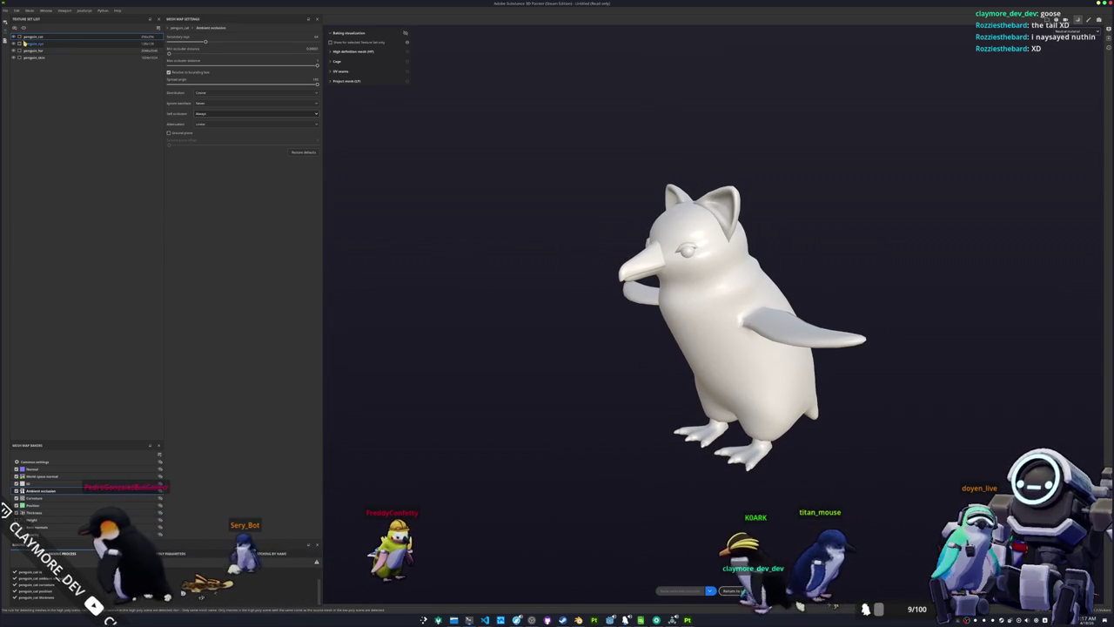
pyautogui.click(35, 461)
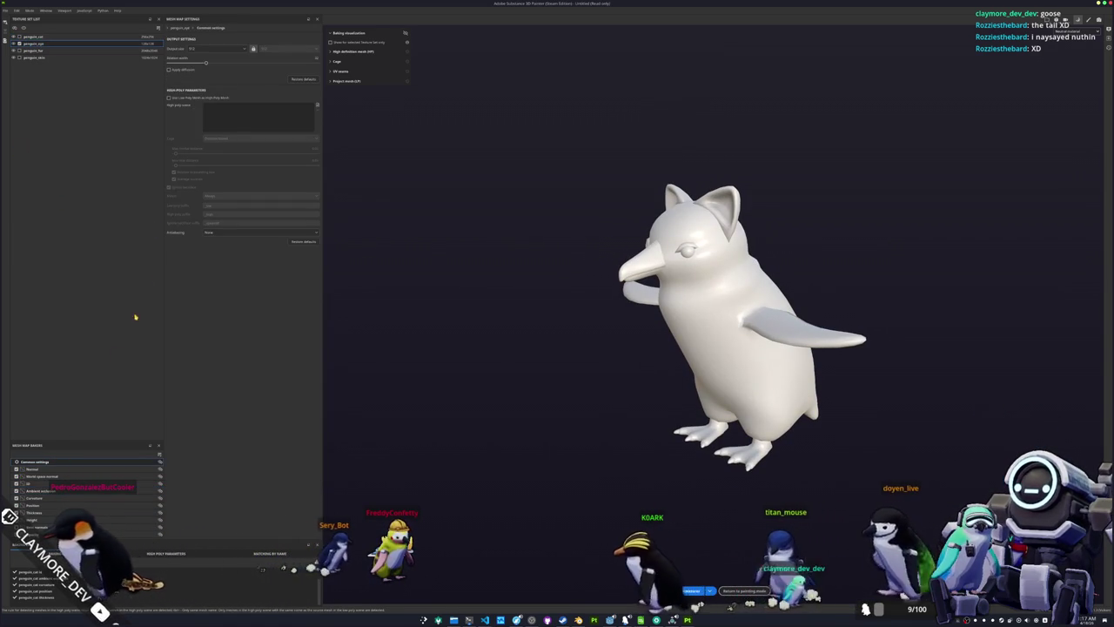
pyautogui.click(226, 52)
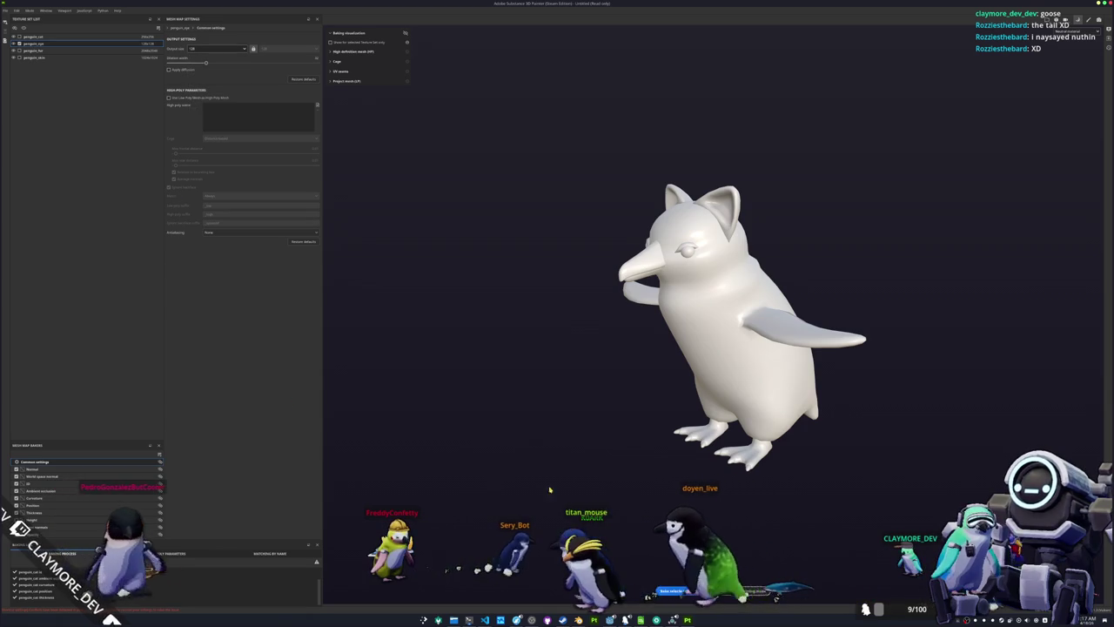
pyautogui.click(226, 48)
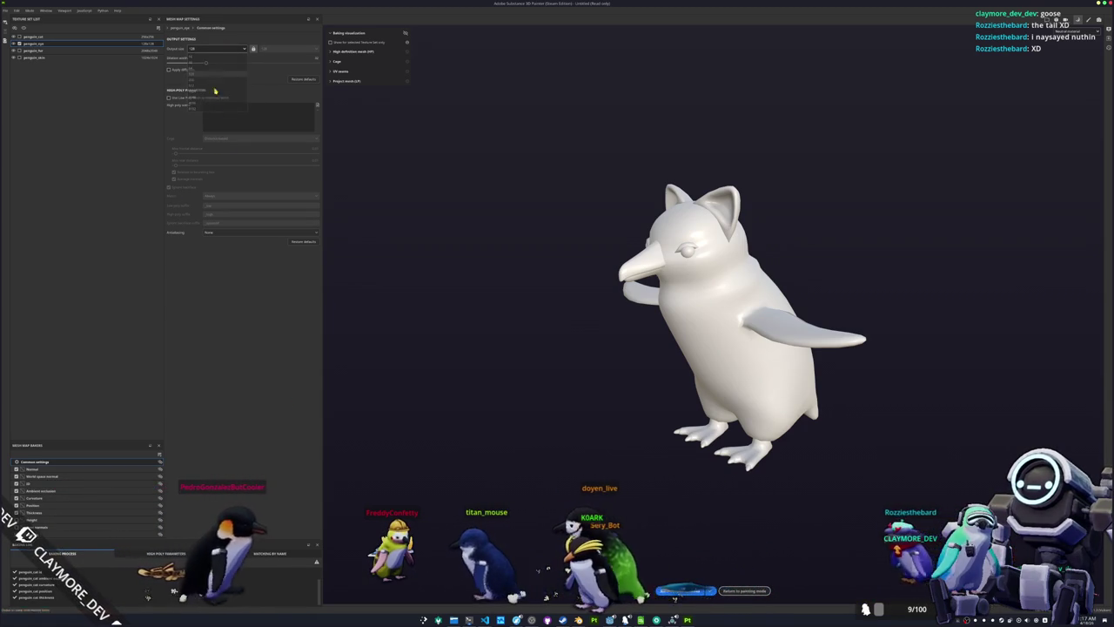
pyautogui.click(740, 591)
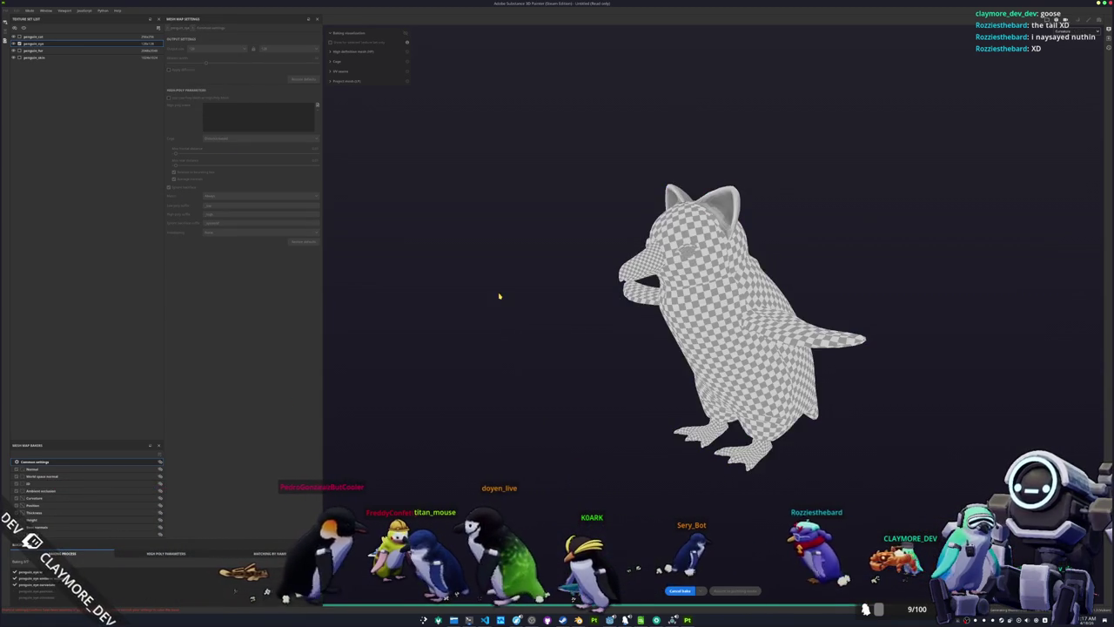
# Bake the penguin_fur mesh maps at 2048, bake the next set, and reframe the penguin.
pyautogui.click(87, 50)
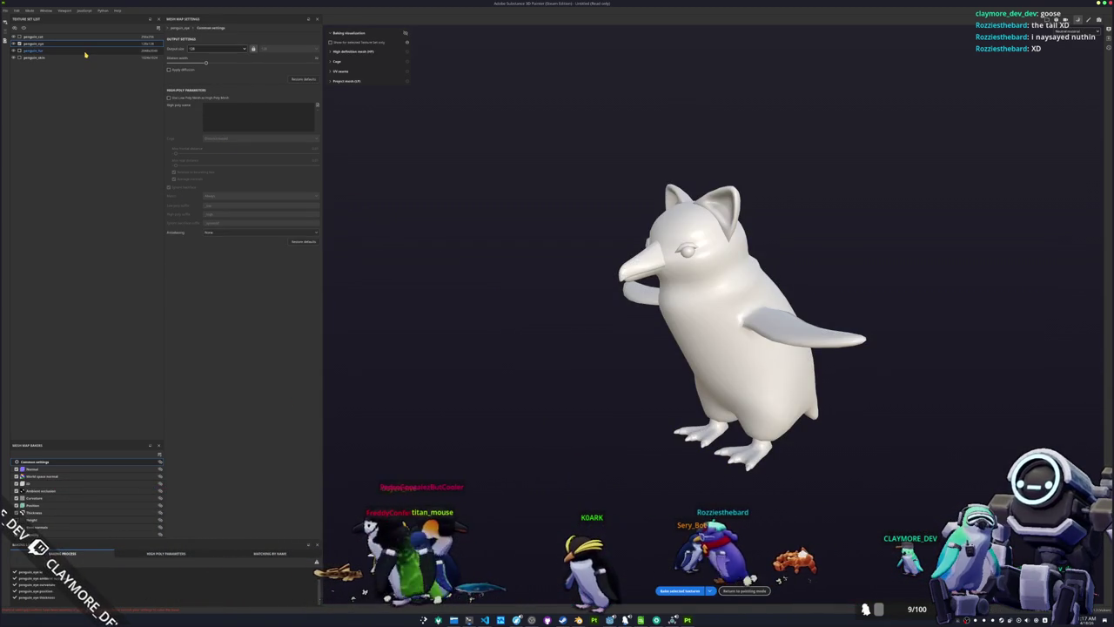
pyautogui.click(201, 49)
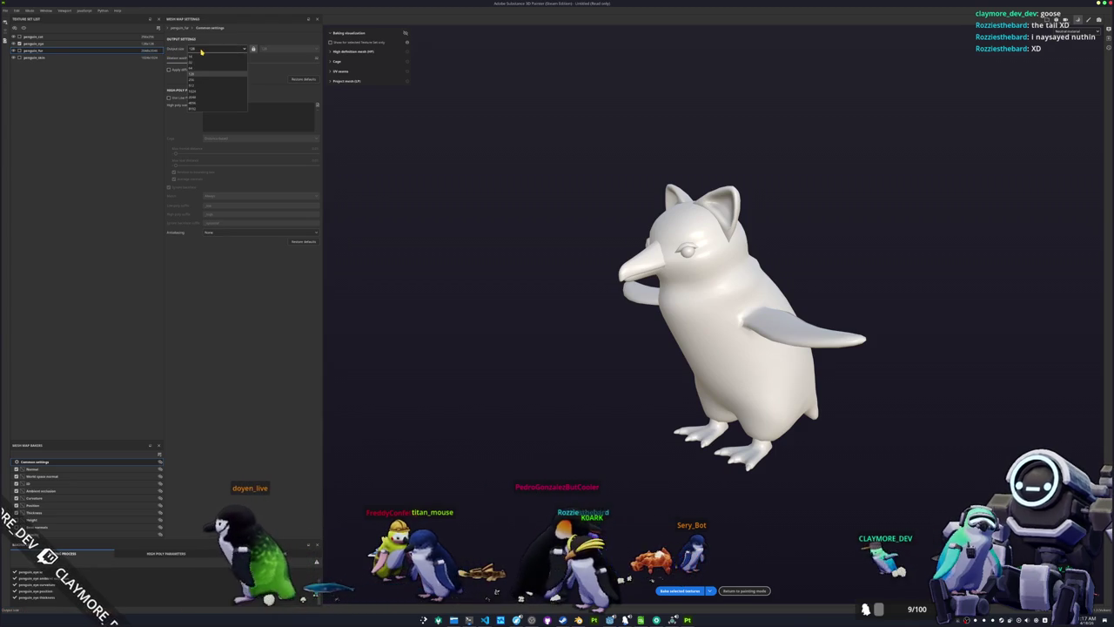
pyautogui.click(193, 97)
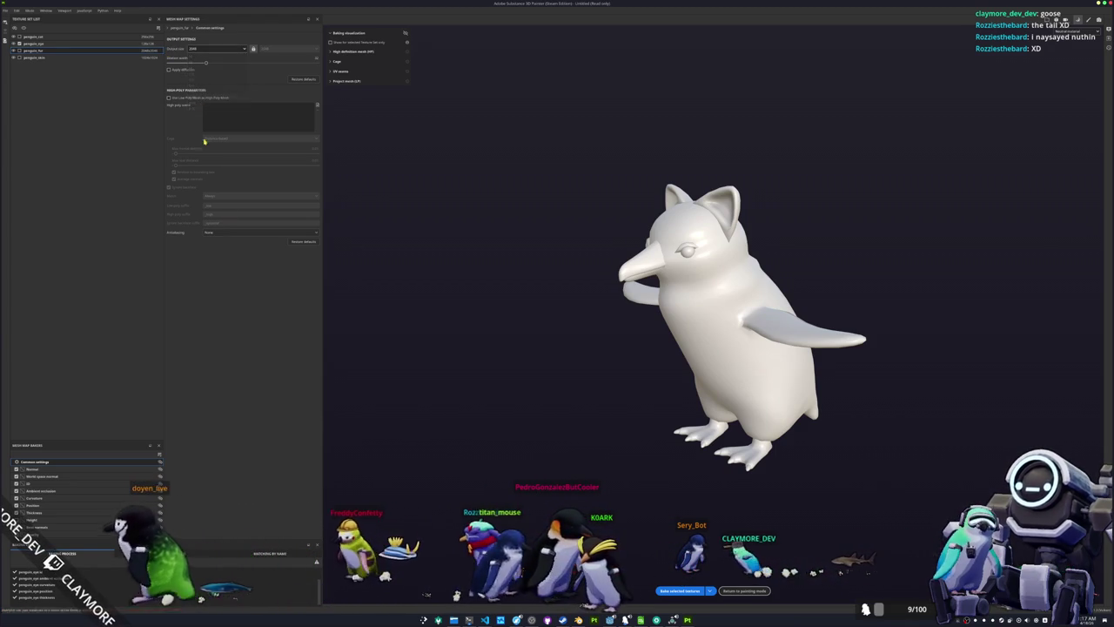
pyautogui.click(679, 590)
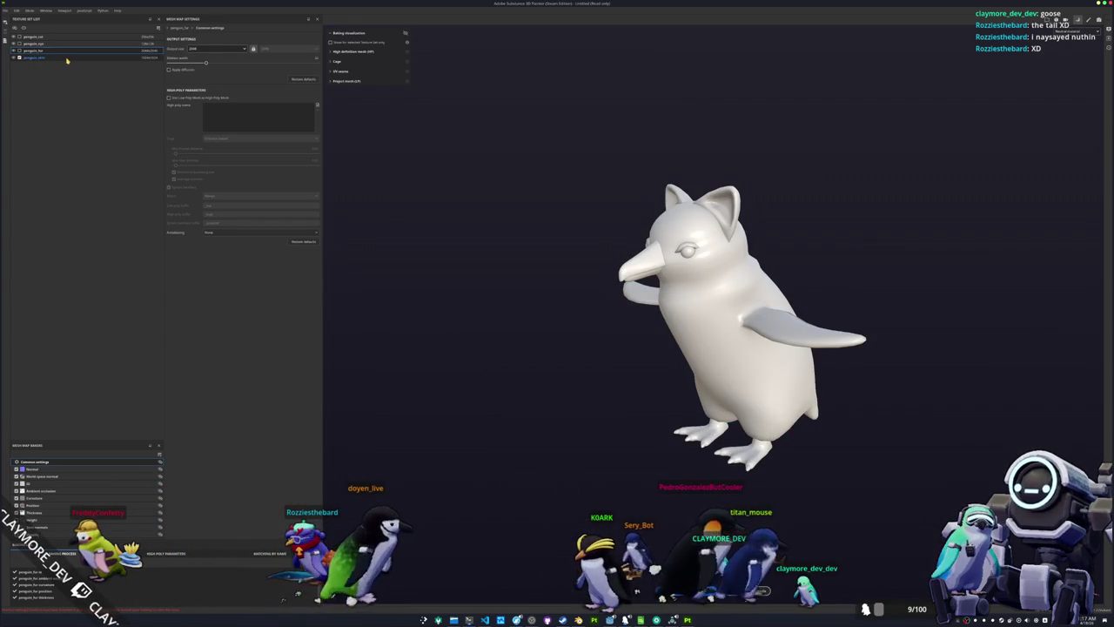
pyautogui.click(217, 49)
pyautogui.click(209, 94)
pyautogui.click(665, 591)
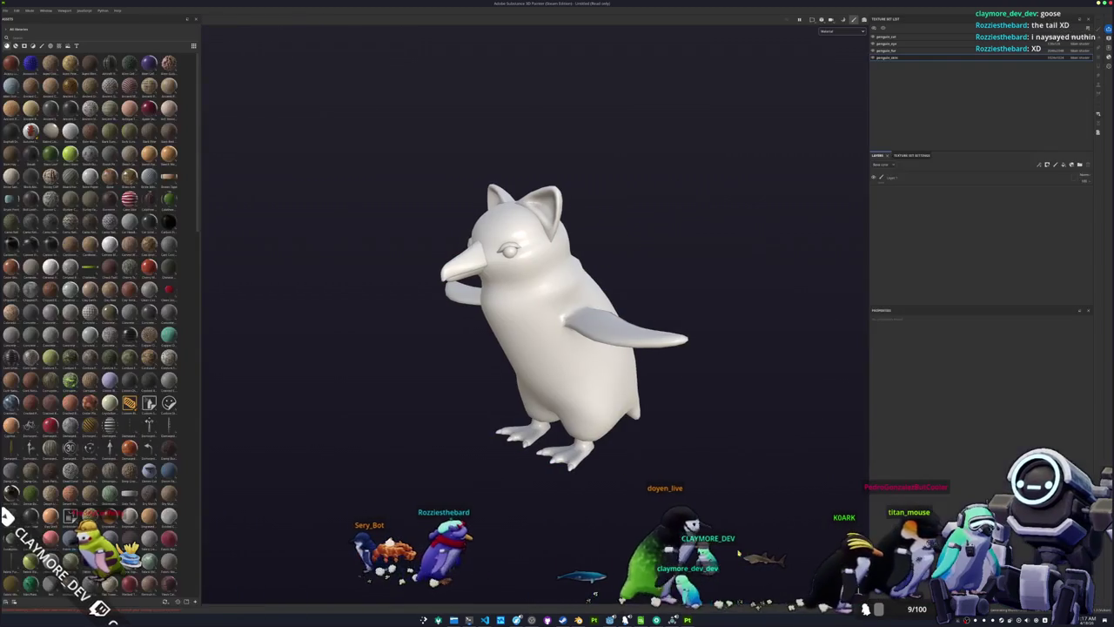
pyautogui.moveTo(644, 418)
pyautogui.keyDown('alt'); pyautogui.mouseDown()
pyautogui.moveTo(708, 417)
pyautogui.moveTo(692, 502)
pyautogui.mouseUp(); pyautogui.keyUp('alt')
pyautogui.press('f')
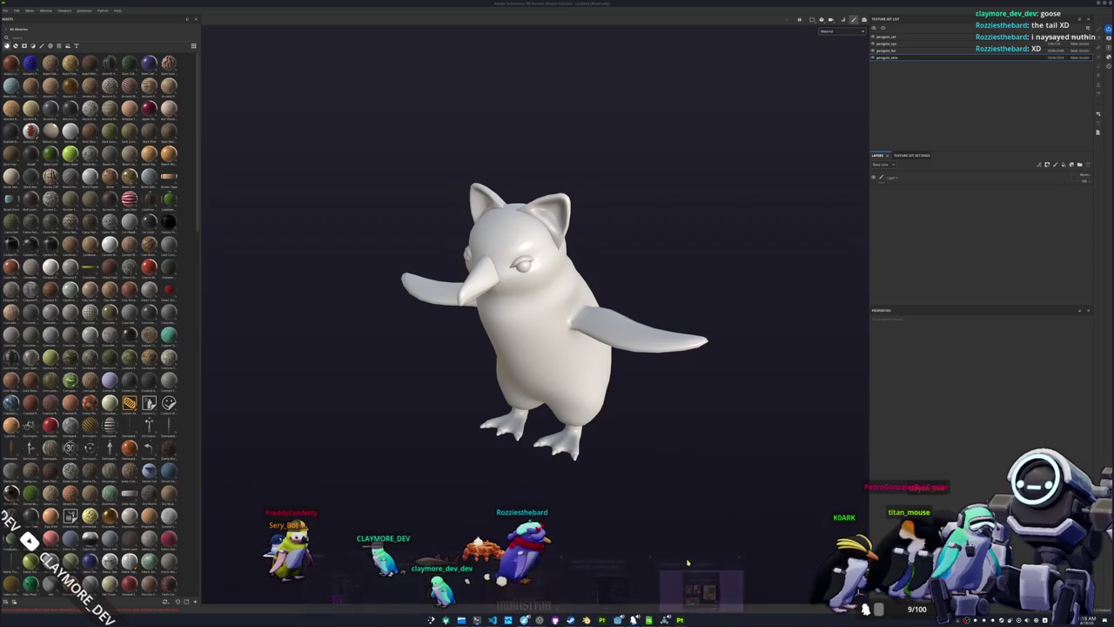
# Open the Cat Mario image from the 'mario cat suit' image results in a new tab.
pyautogui.click(524, 620)
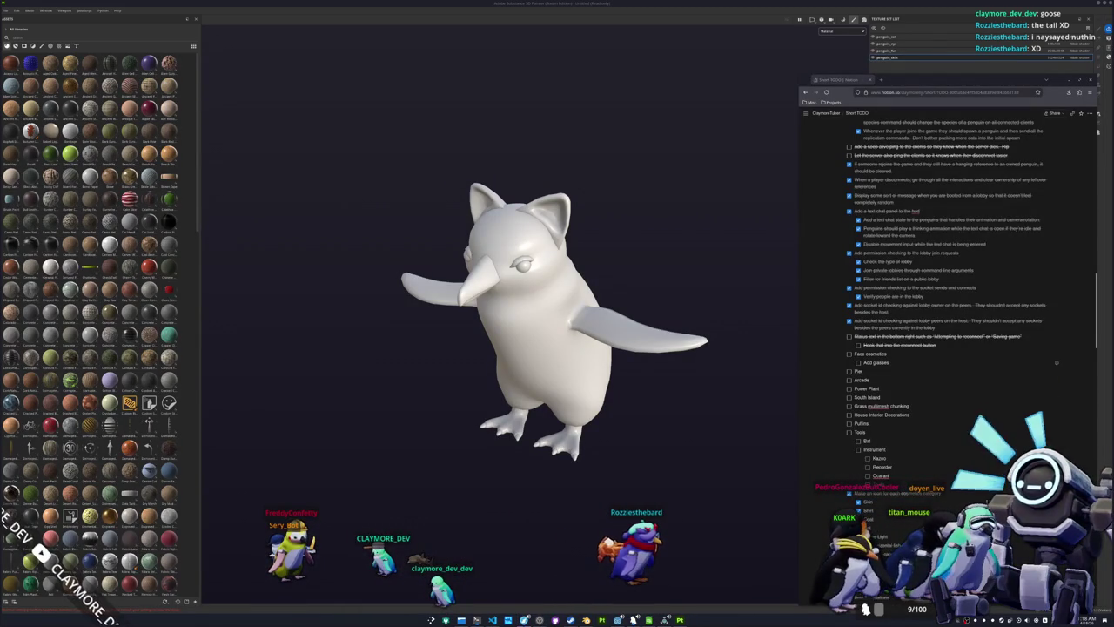
pyautogui.moveTo(724, 185); pyautogui.dragTo(399, 35)
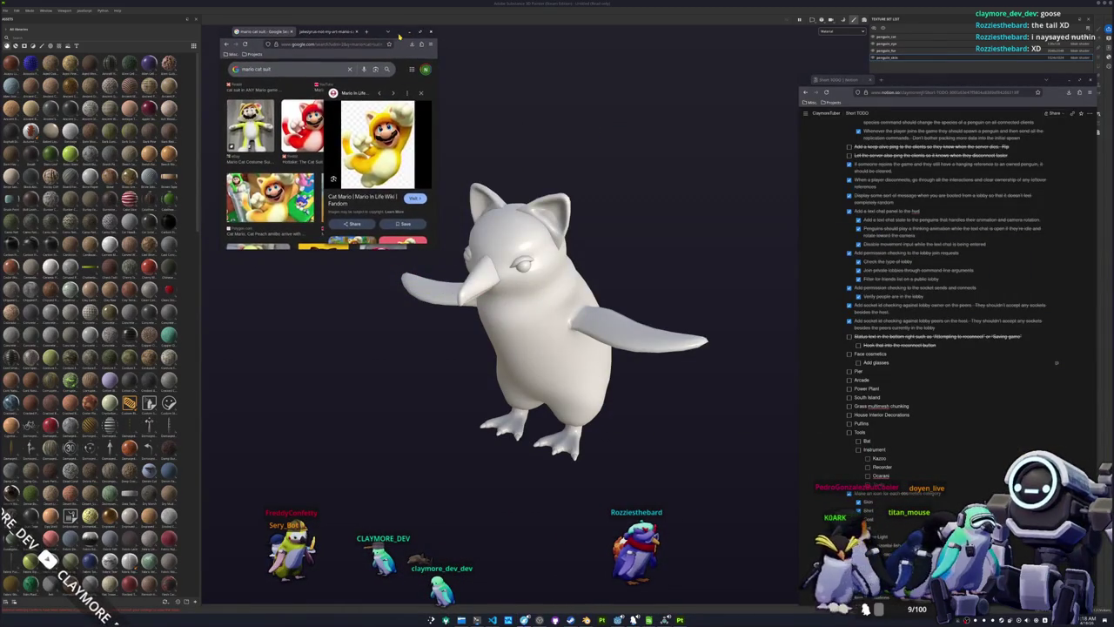
pyautogui.keyDown('alt'); pyautogui.moveTo(647, 266); pyautogui.dragTo(574, 344); pyautogui.keyUp('alt')
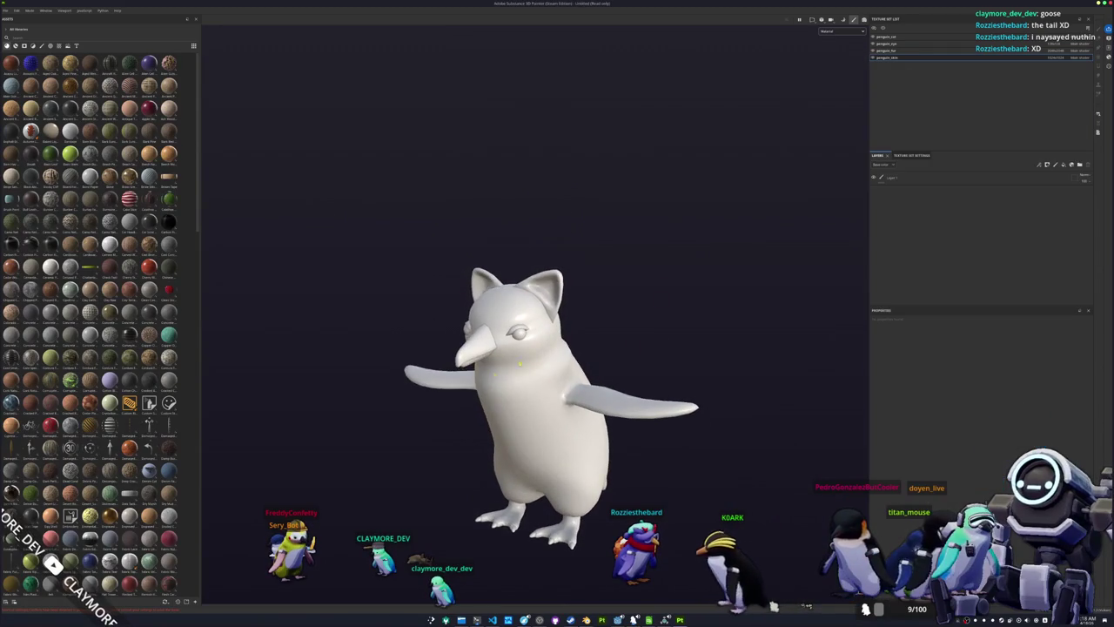
pyautogui.press('alt')
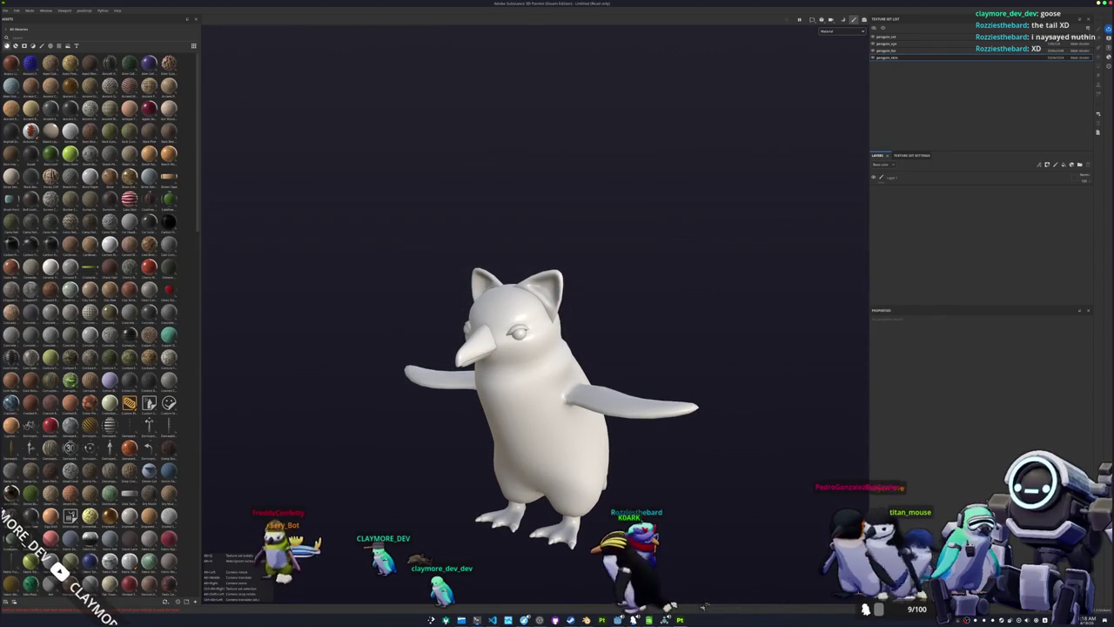
pyautogui.hotkey('alt', 'Tab')
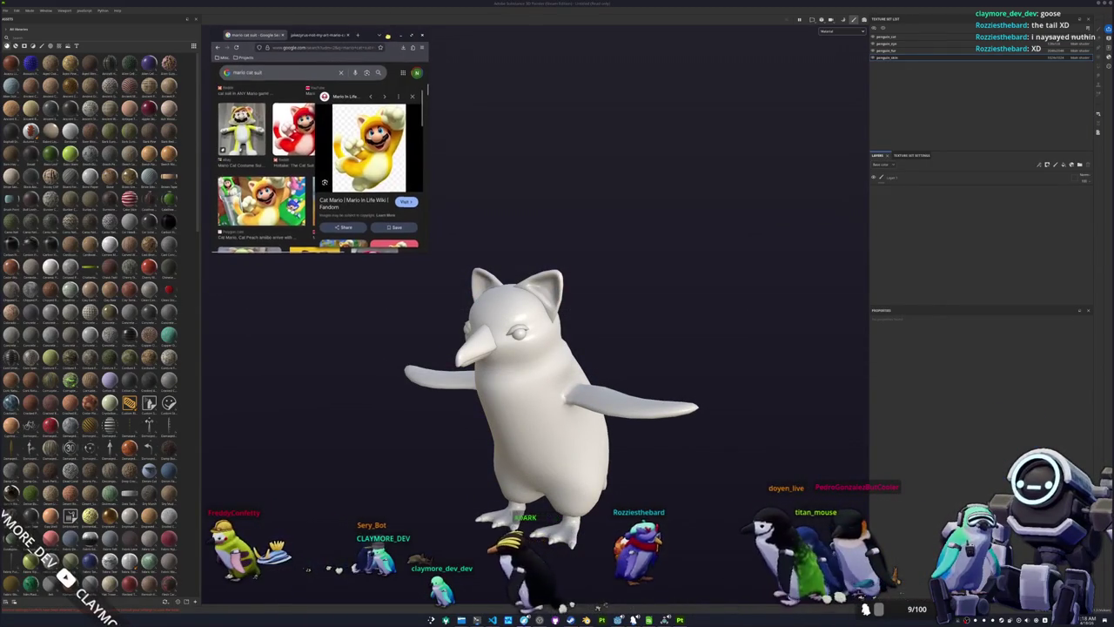
pyautogui.rightClick(375, 154)
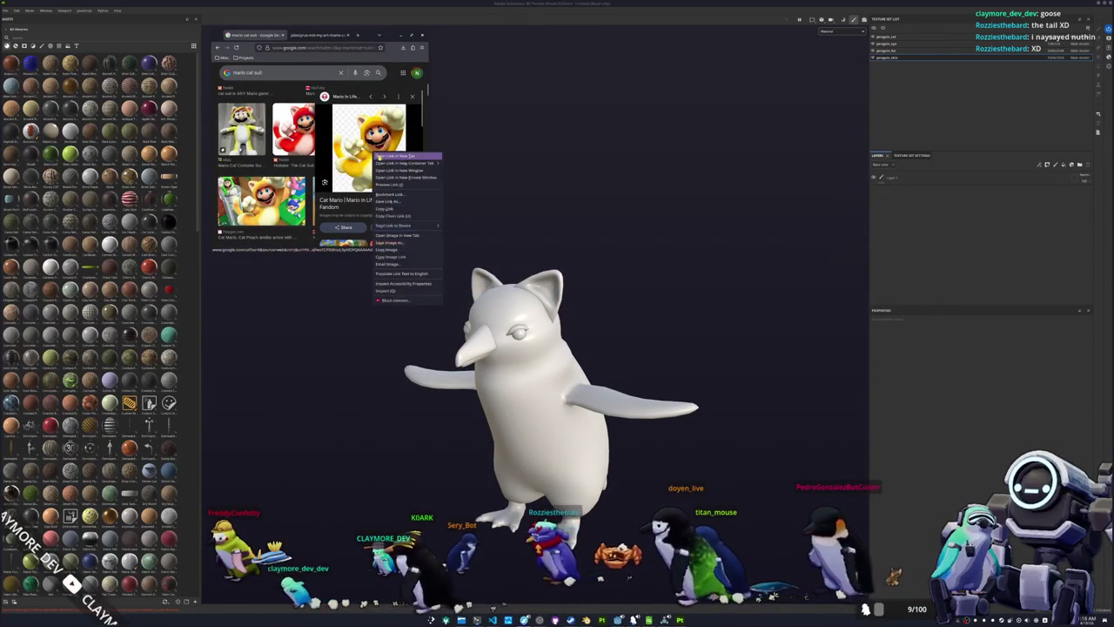
pyautogui.click(377, 155)
pyautogui.click(298, 36)
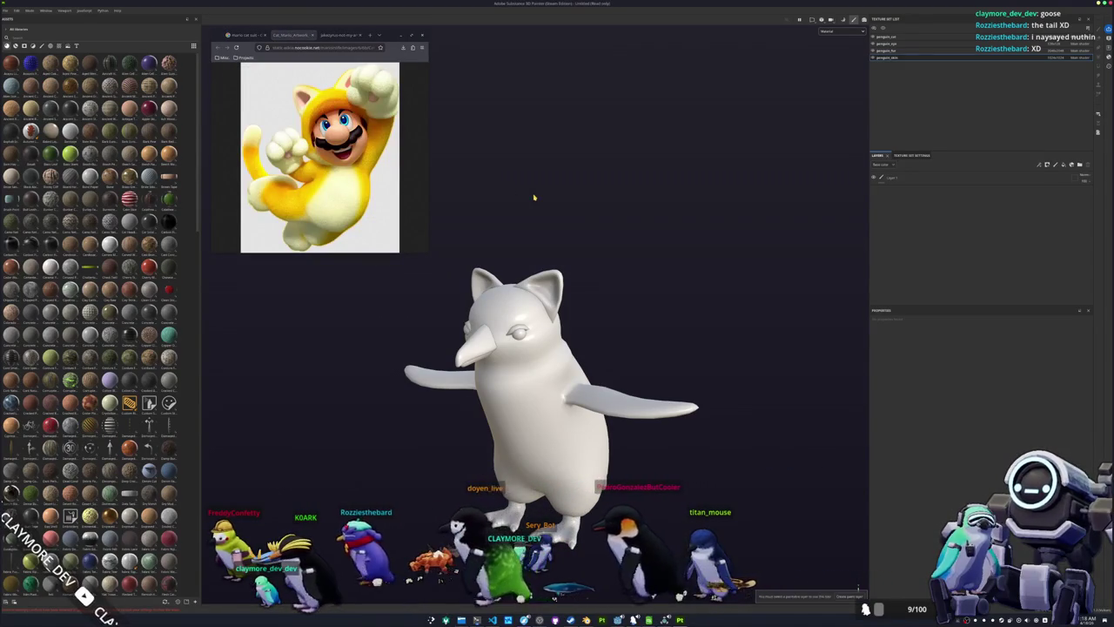
# Launch the KColorChooser colour picker and place it above the penguin.
pyautogui.press('super')
pyautogui.write('kcolorchooser')
pyautogui.press('Return')
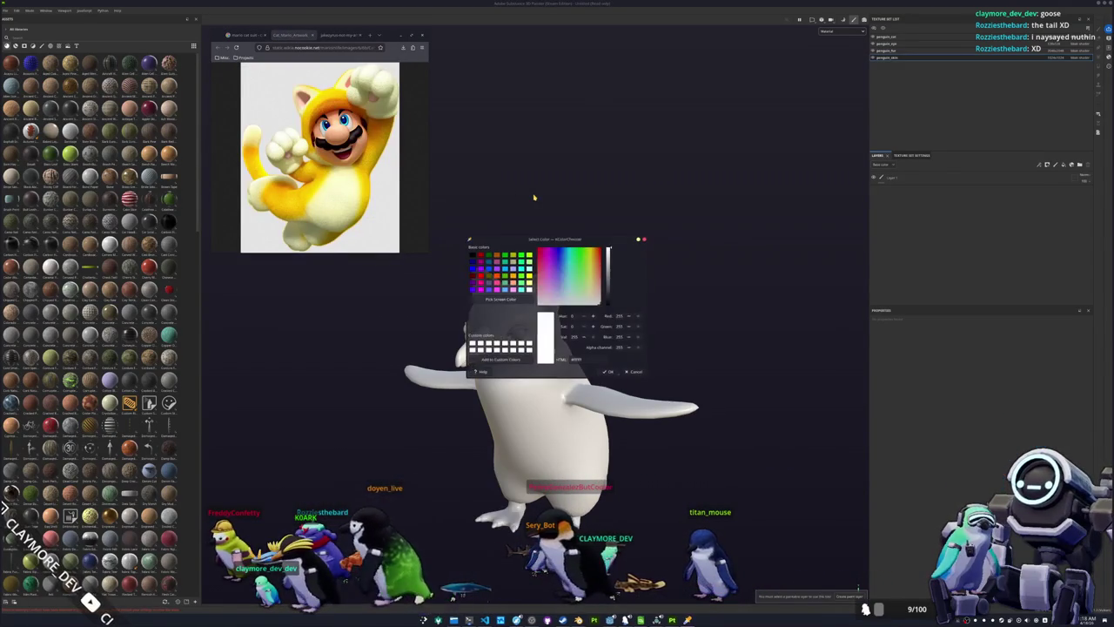
pyautogui.keyDown('super'); pyautogui.moveTo(537, 257); pyautogui.dragTo(502, 49); pyautogui.keyUp('super')
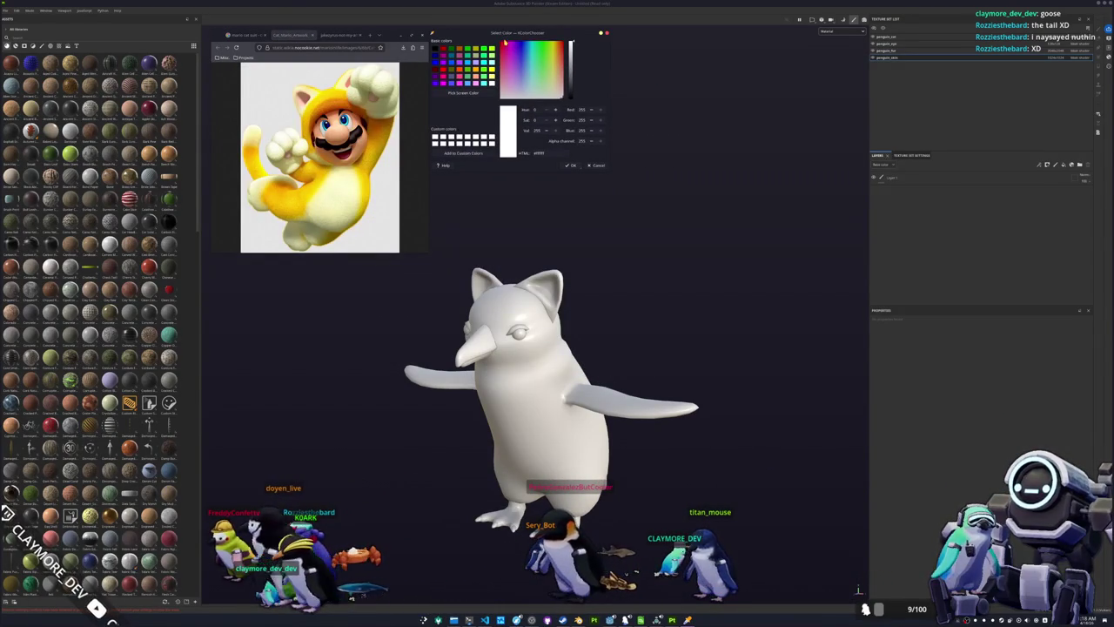
# Add a fill material layer to the beak, delete the empty Layer 1, and show the checker display.
pyautogui.scroll(-5, 129, 402)
pyautogui.scroll(-5, 131, 366)
pyautogui.scroll(-5, 143, 296)
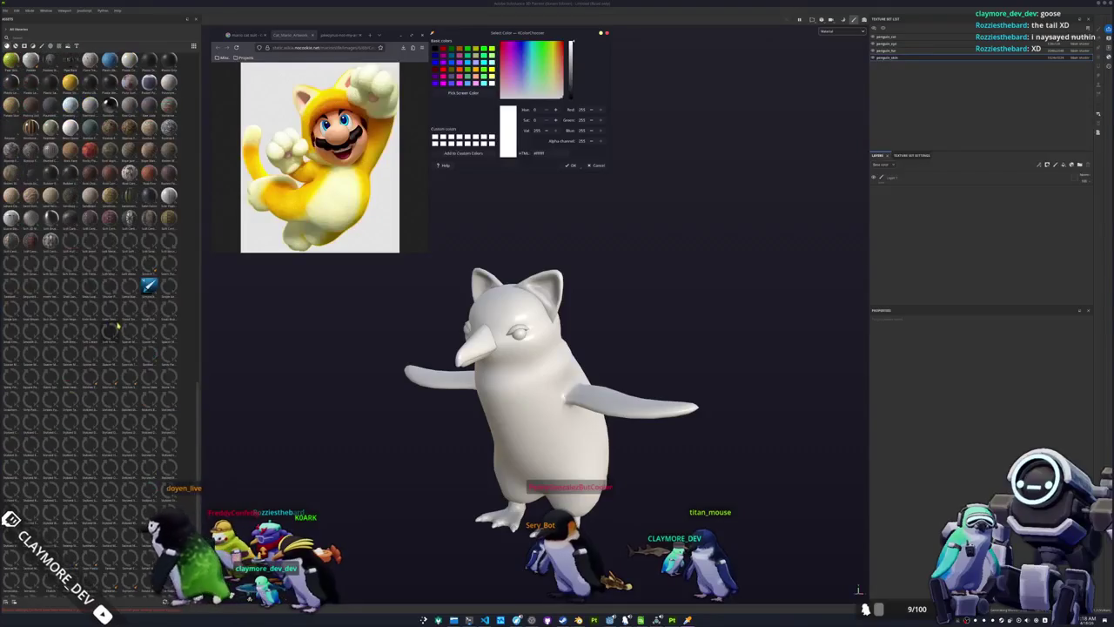
pyautogui.moveTo(150, 284)
pyautogui.mouseDown()
pyautogui.moveTo(890, 209)
pyautogui.moveTo(975, 188)
pyautogui.mouseUp()
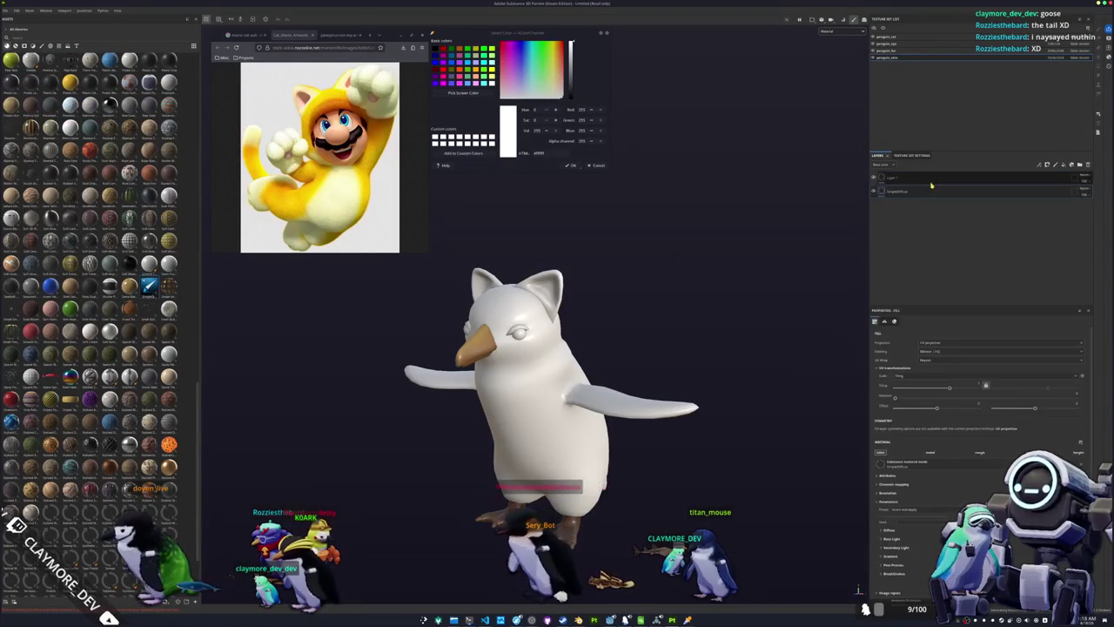
pyautogui.click(1011, 179)
pyautogui.click(1088, 163)
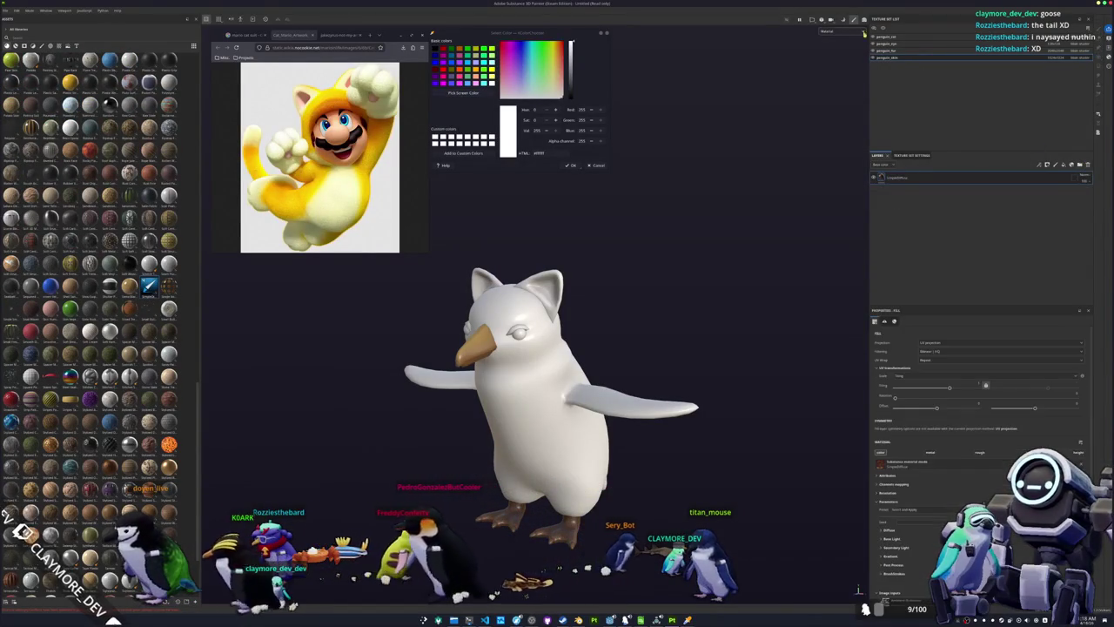
pyautogui.click(833, 56)
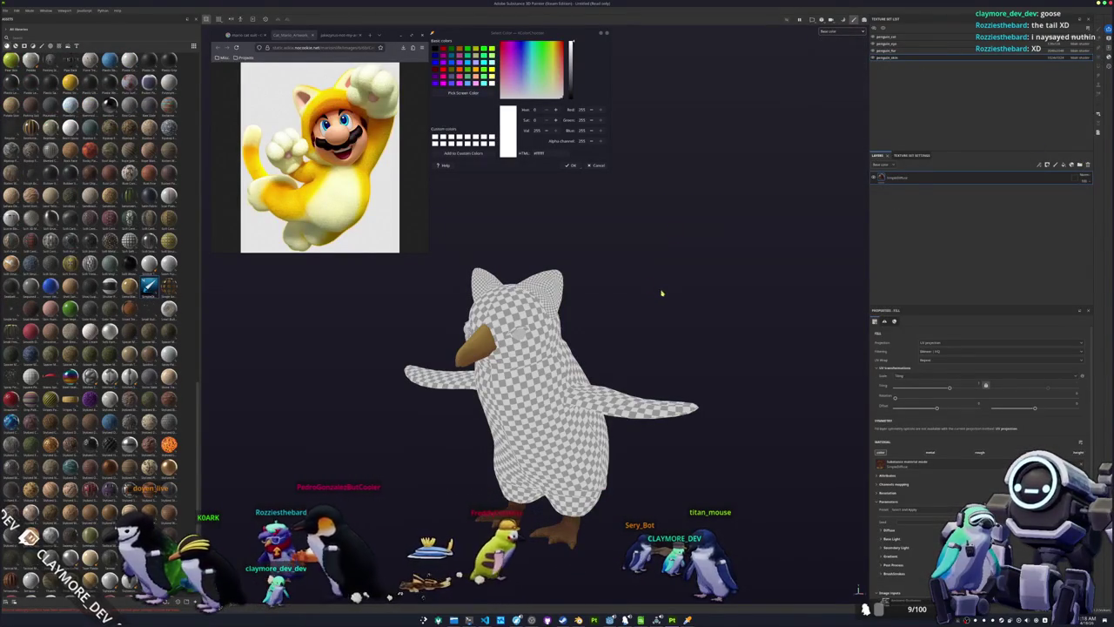
pyautogui.scroll(1, 659, 290)
pyautogui.scroll(1, 658, 290)
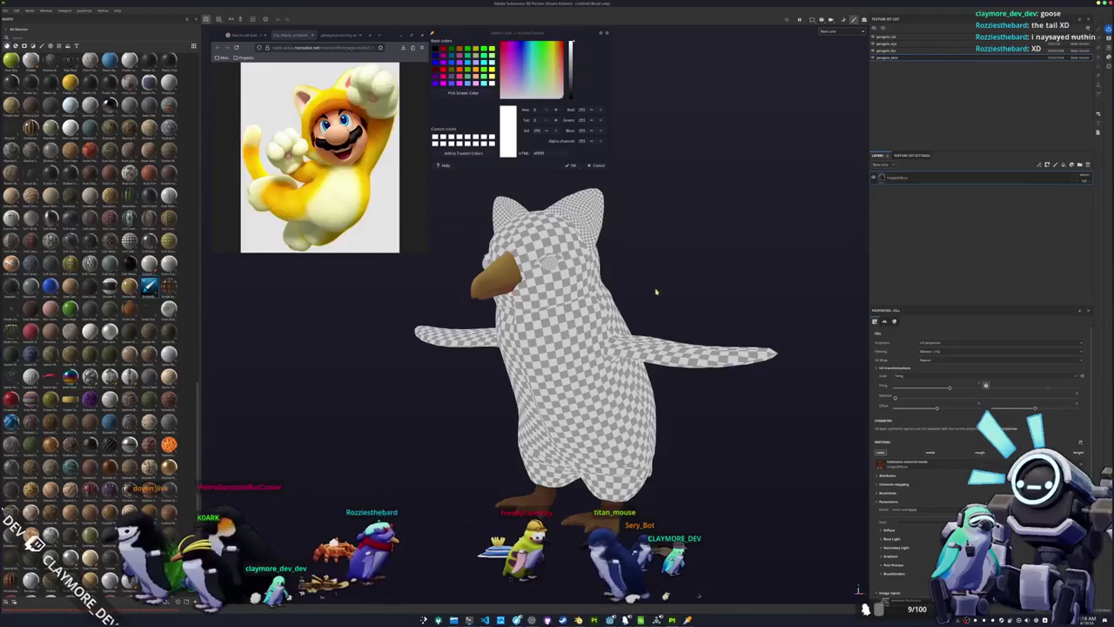
pyautogui.keyDown('alt'); pyautogui.moveTo(537, 452); pyautogui.dragTo(537, 476); pyautogui.keyUp('alt')
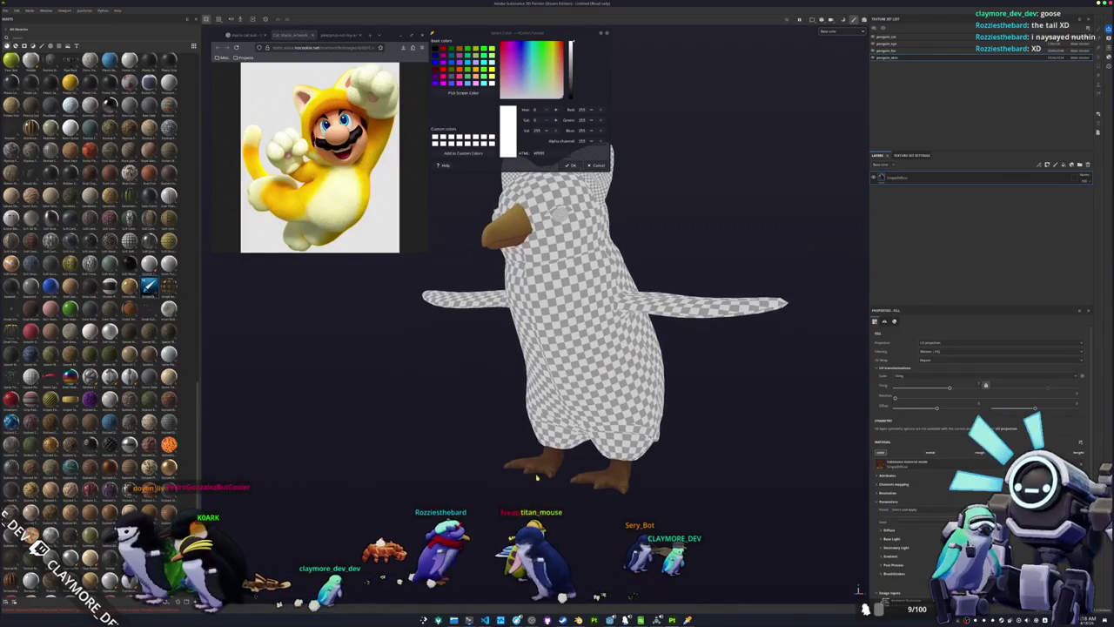
# Add a fill material layer to the eyes and shift its Base Color hue toward pink.
pyautogui.click(899, 56)
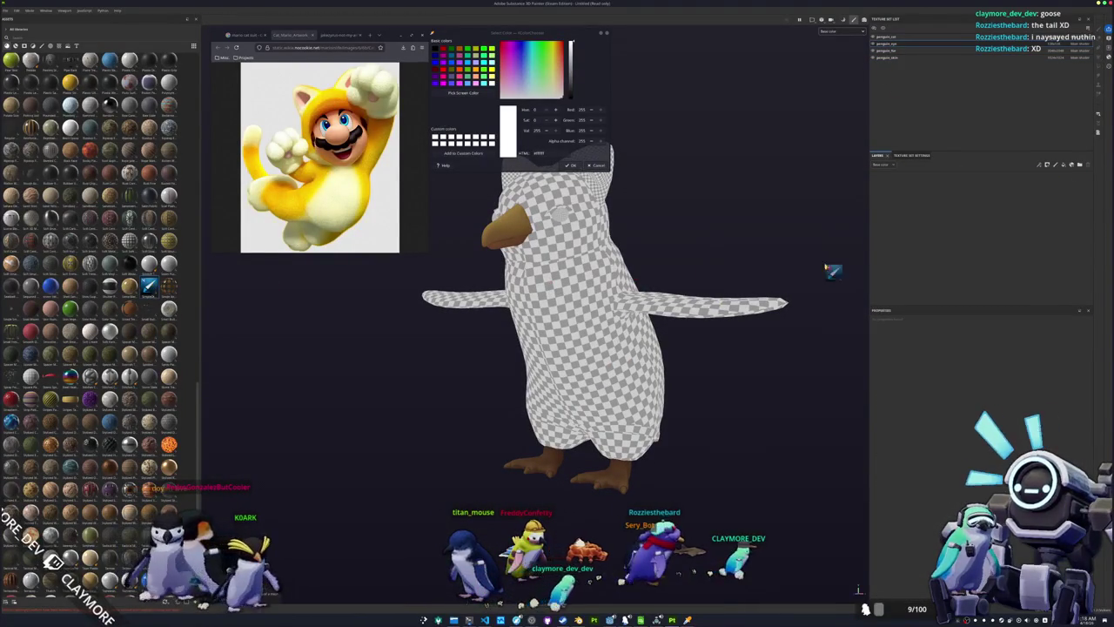
pyautogui.moveTo(833, 272); pyautogui.dragTo(957, 179)
pyautogui.click(888, 530)
pyautogui.click(917, 537)
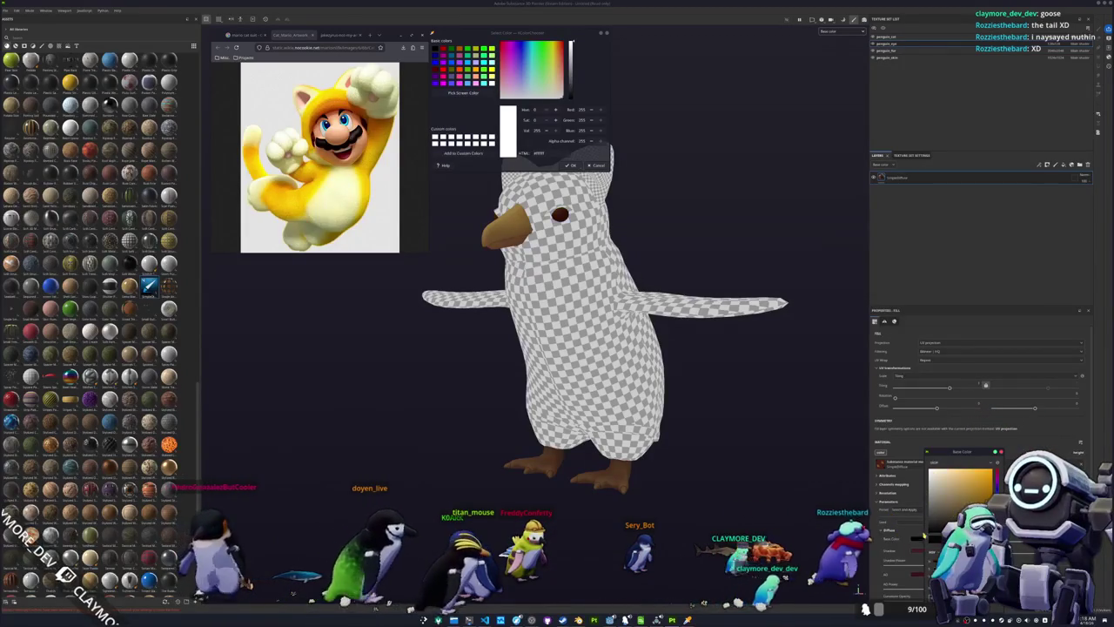
pyautogui.click(997, 487)
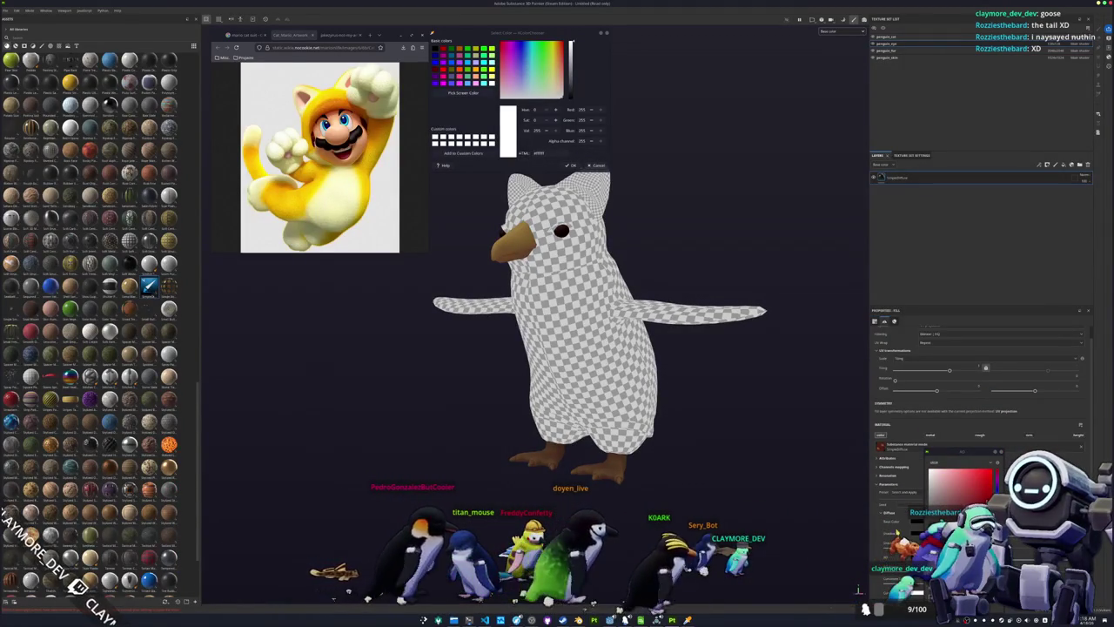
pyautogui.scroll(-2, 979, 391)
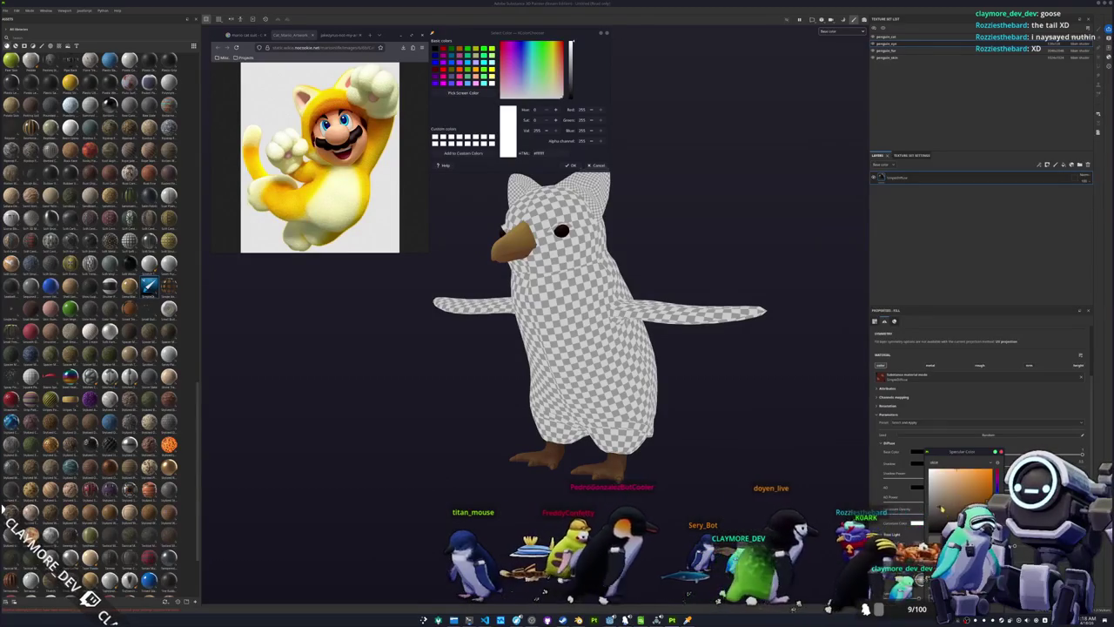
pyautogui.click(901, 52)
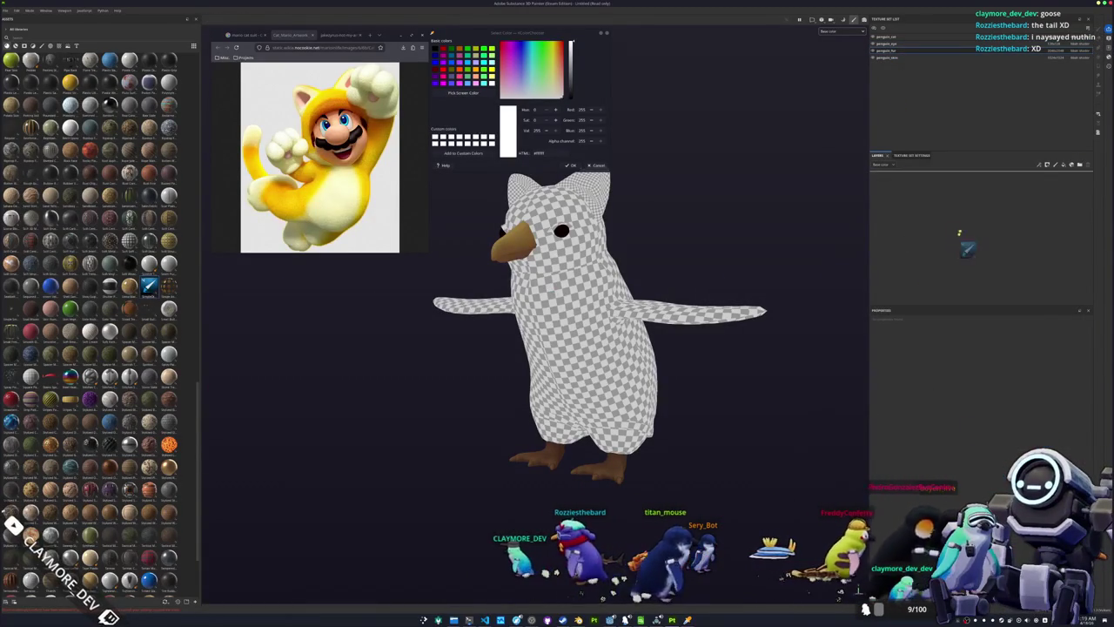
# Fill the body and ear texture sets with the brown material and delete the leftover Layer 1.
pyautogui.moveTo(148, 285); pyautogui.dragTo(946, 199)
pyautogui.click(890, 58)
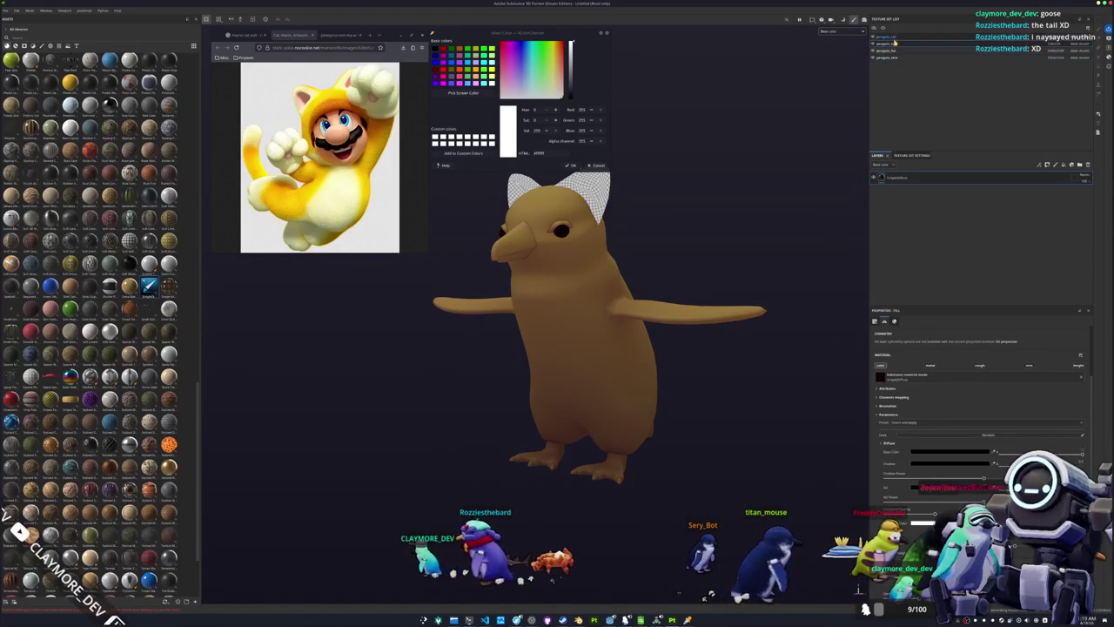
pyautogui.moveTo(148, 285); pyautogui.dragTo(912, 208)
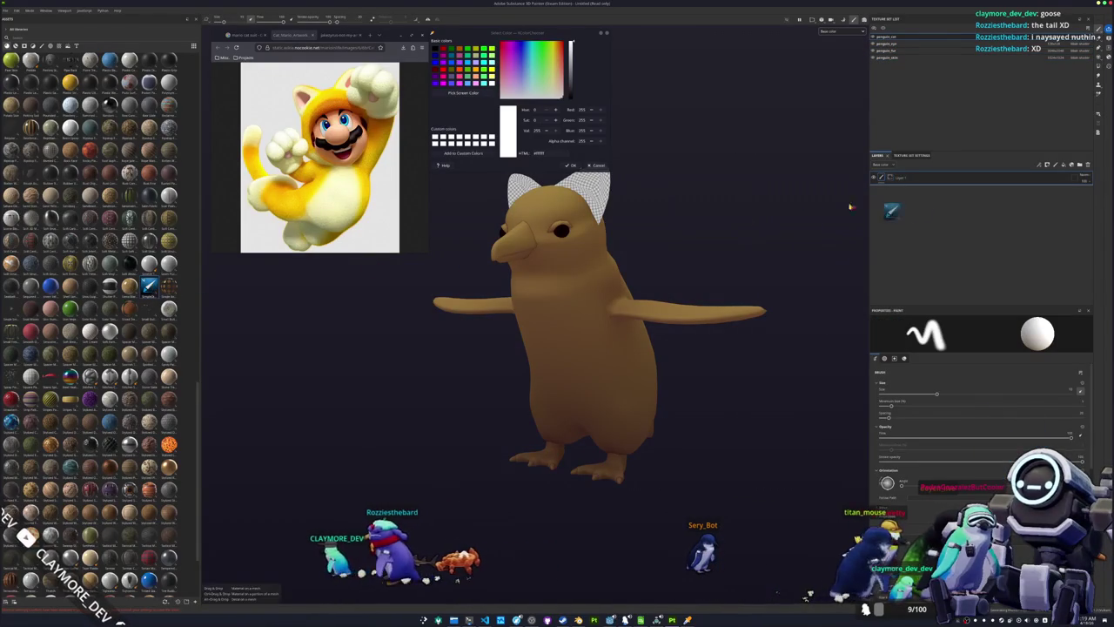
pyautogui.click(893, 50)
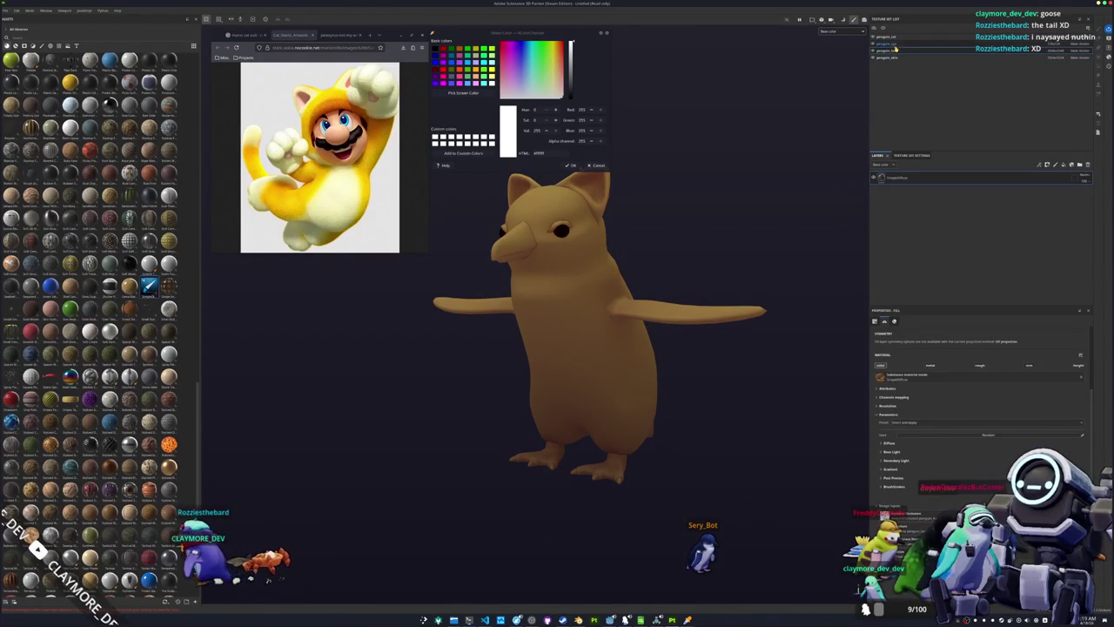
pyautogui.click(896, 52)
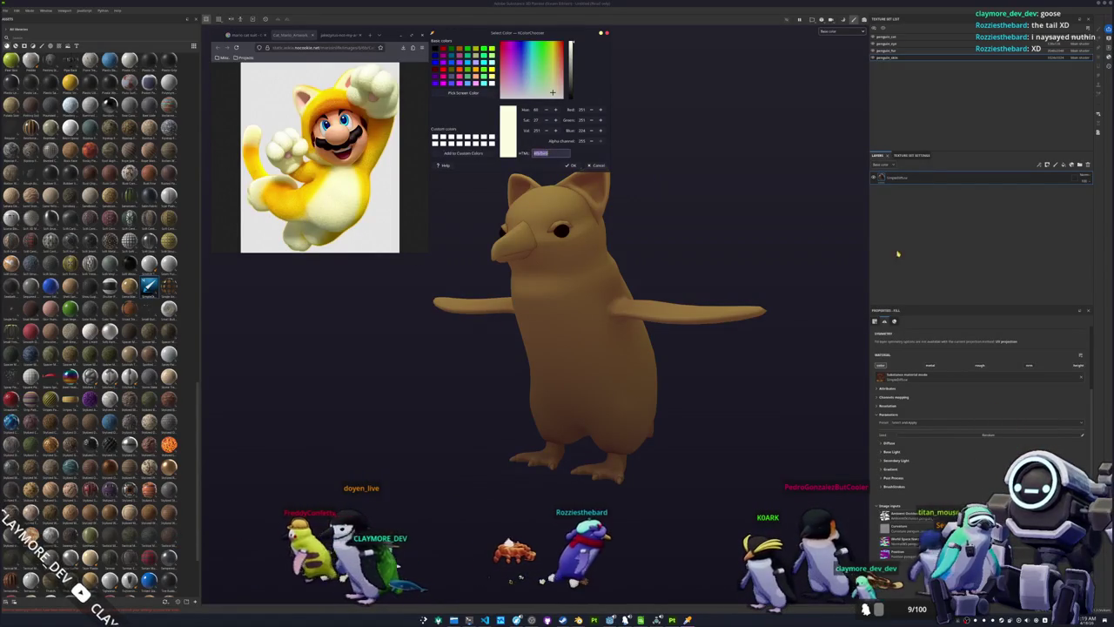
# Set the fill's Diffuse Base Color to a warm cream shade.
pyautogui.scroll(-1, 923, 366)
pyautogui.click(959, 419)
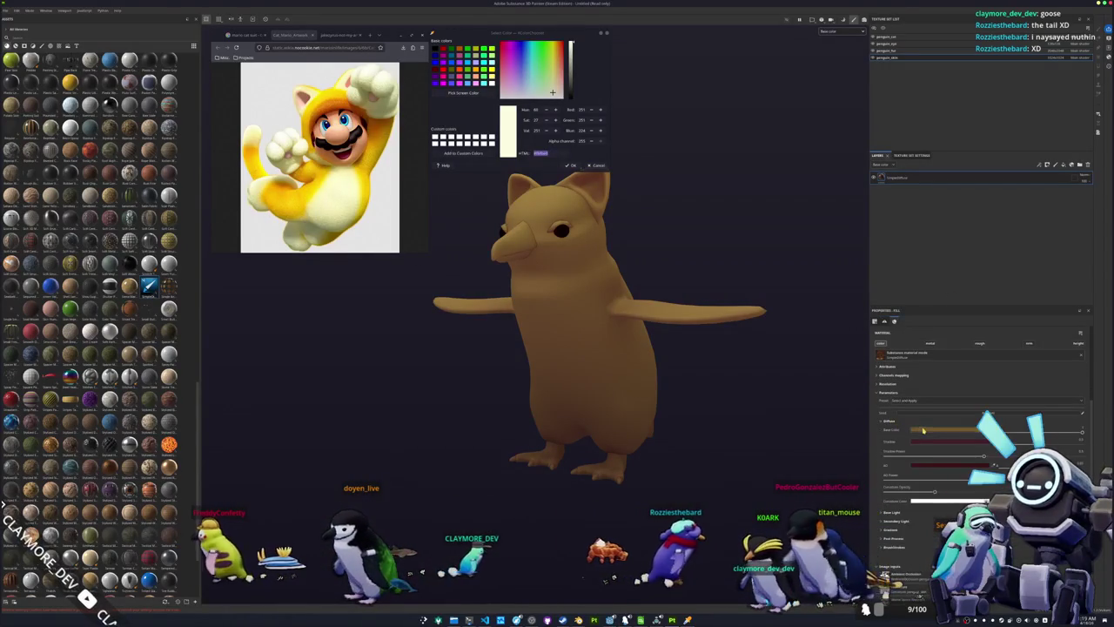
pyautogui.click(950, 429)
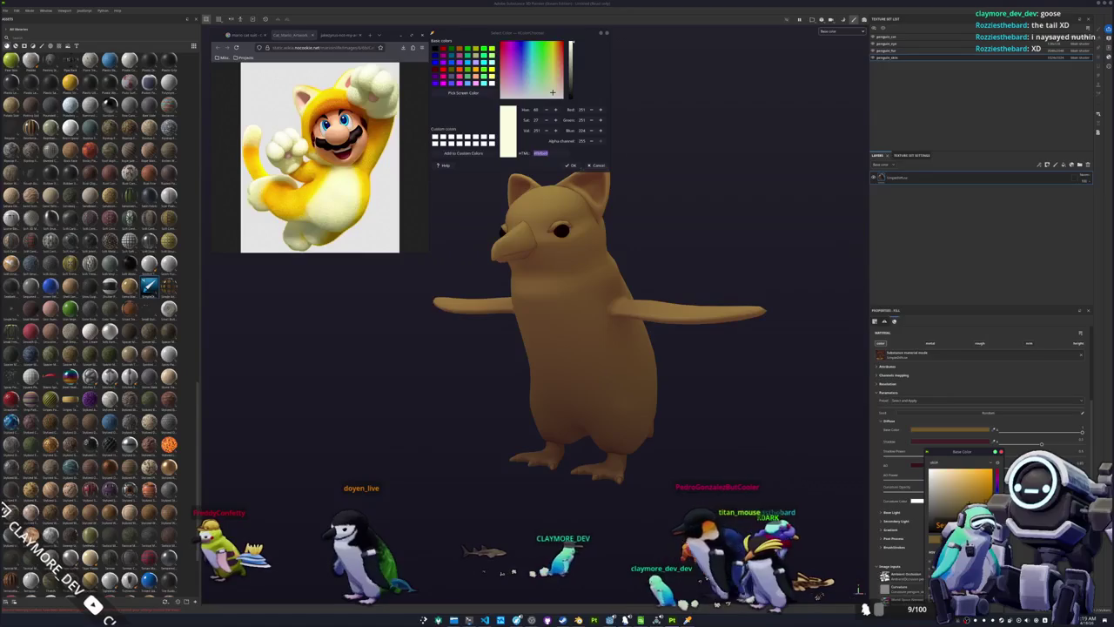
pyautogui.click(934, 470)
pyautogui.click(939, 476)
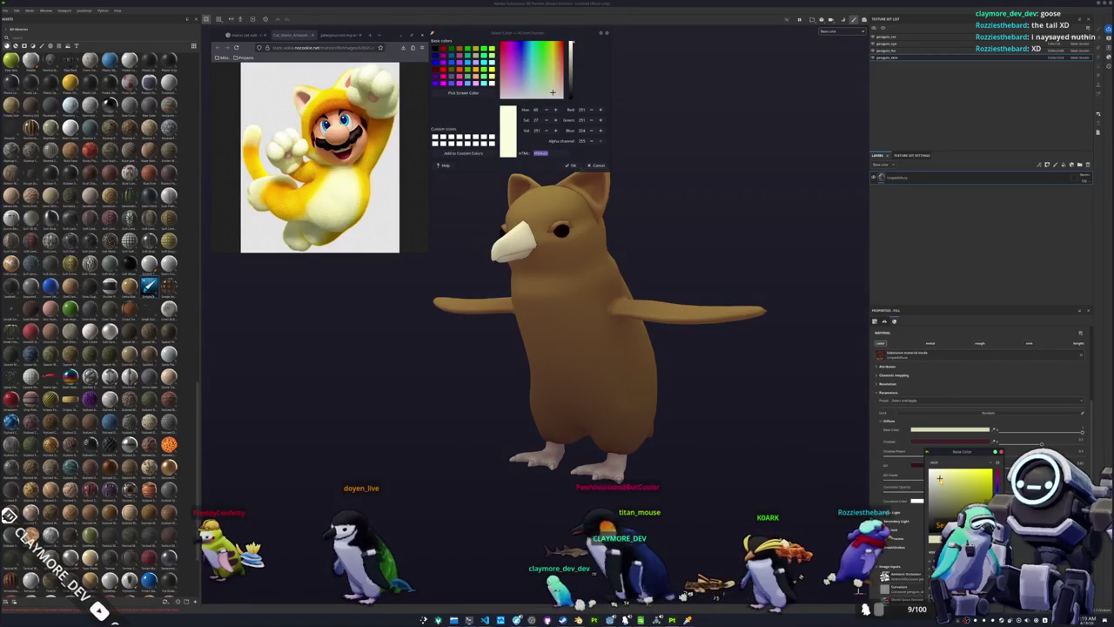
pyautogui.click(997, 477)
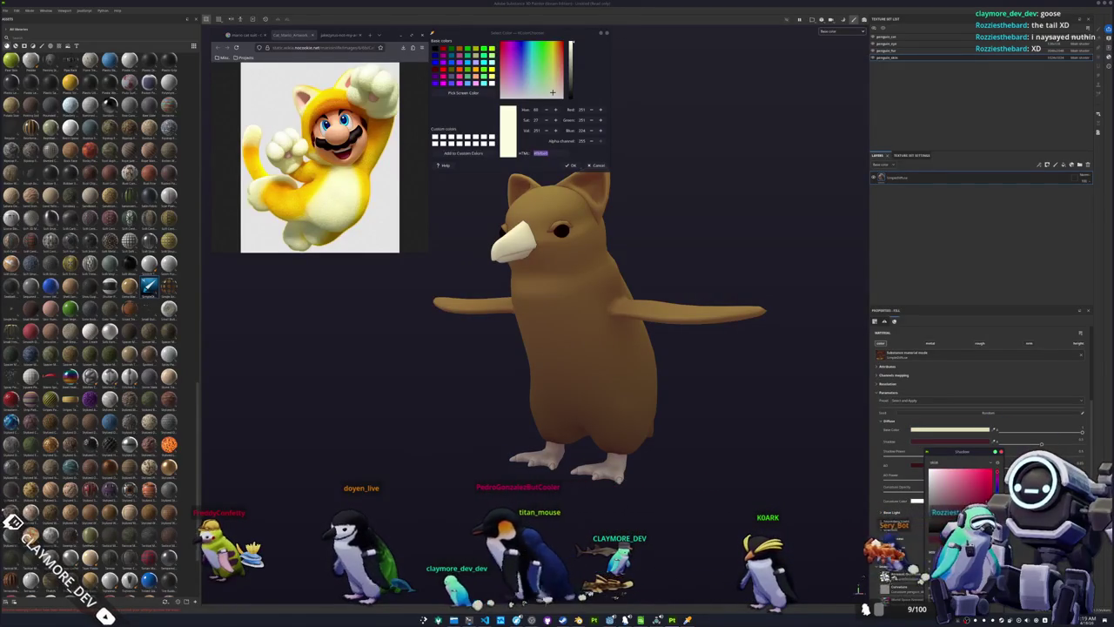
pyautogui.click(997, 484)
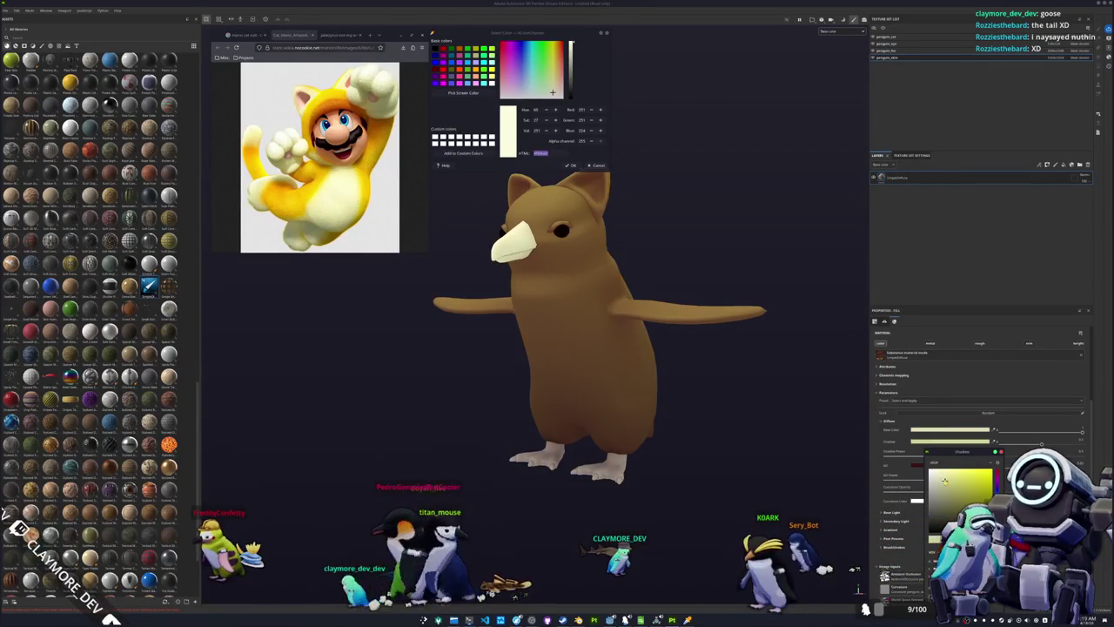
pyautogui.click(997, 477)
pyautogui.click(997, 483)
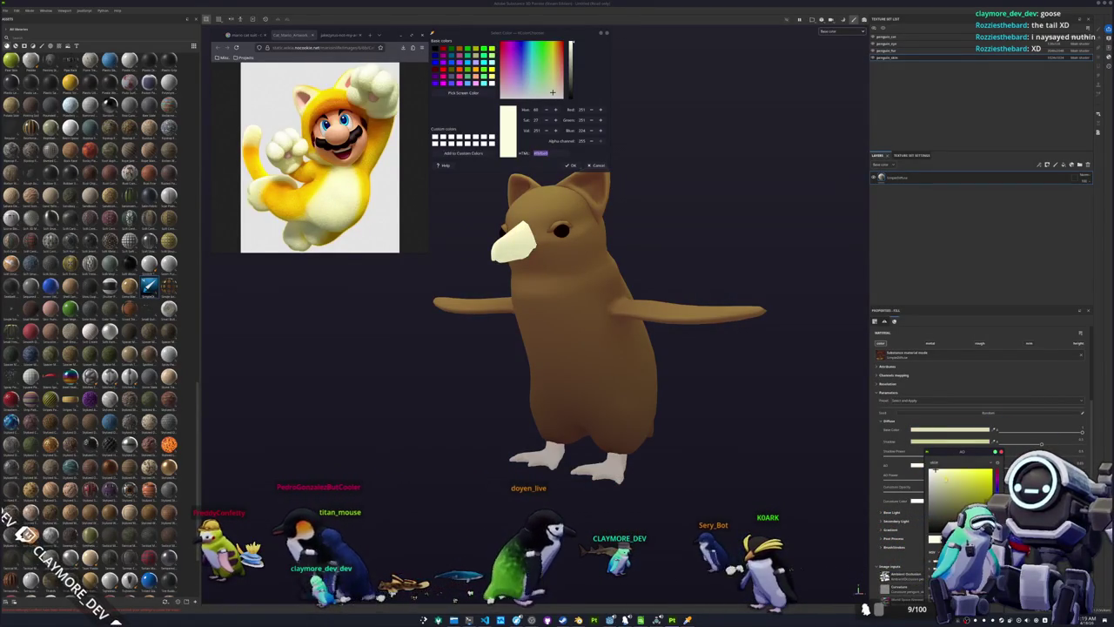
# Make the Gradient Dark Color a light yellowish cream and check the model from all sides.
pyautogui.click(889, 536)
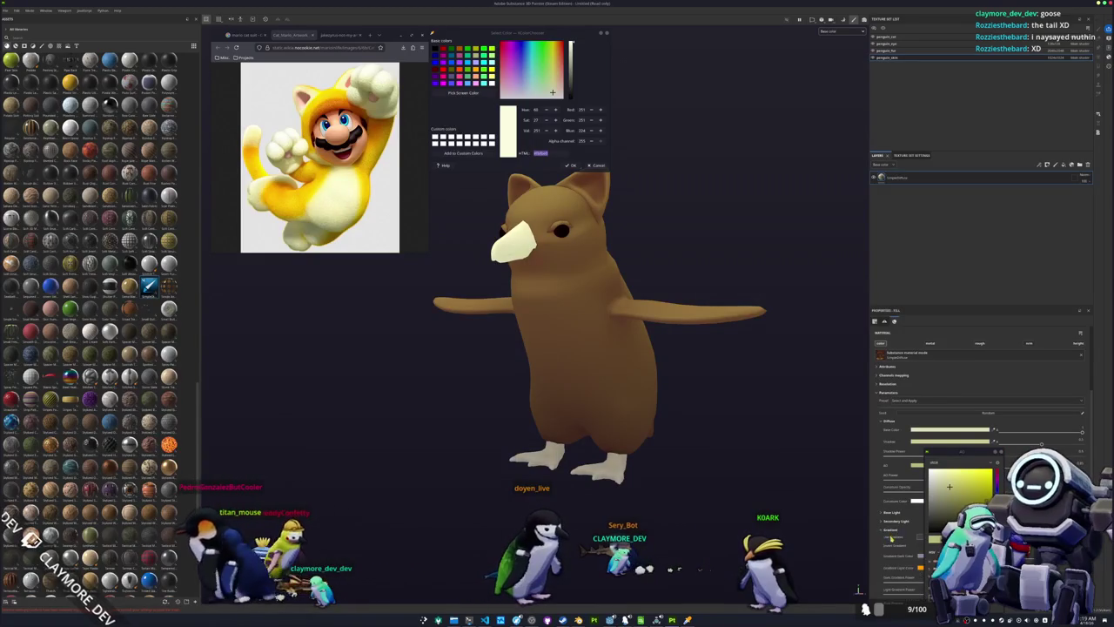
pyautogui.scroll(-2, 889, 521)
pyautogui.click(920, 521)
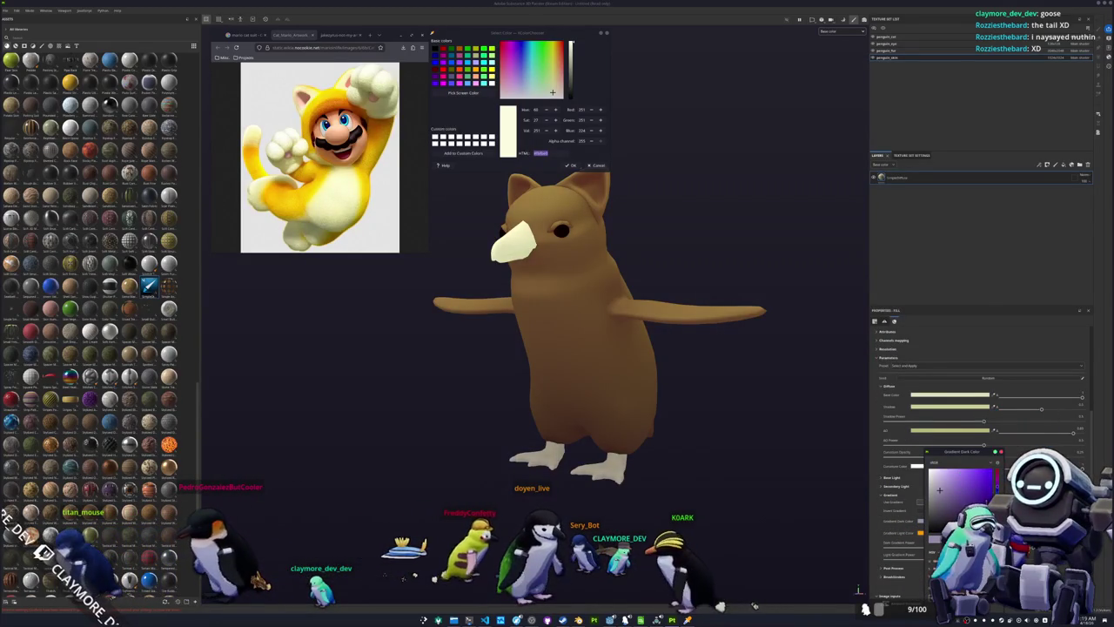
pyautogui.click(935, 470)
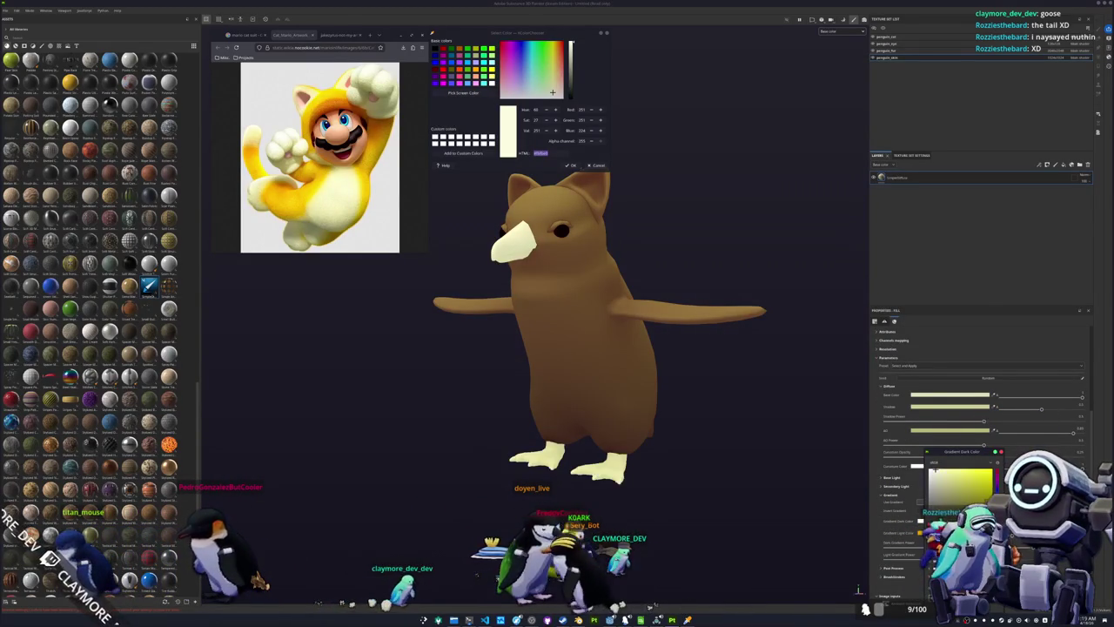
pyautogui.moveTo(947, 498)
pyautogui.mouseDown()
pyautogui.moveTo(943, 490)
pyautogui.moveTo(997, 500)
pyautogui.mouseUp()
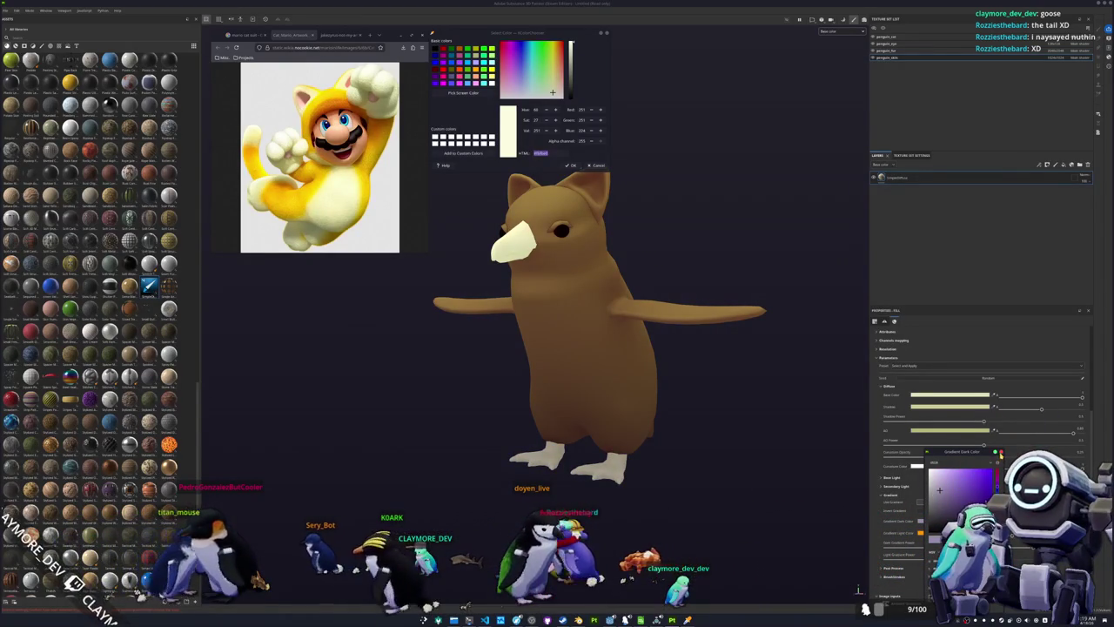
pyautogui.click(999, 453)
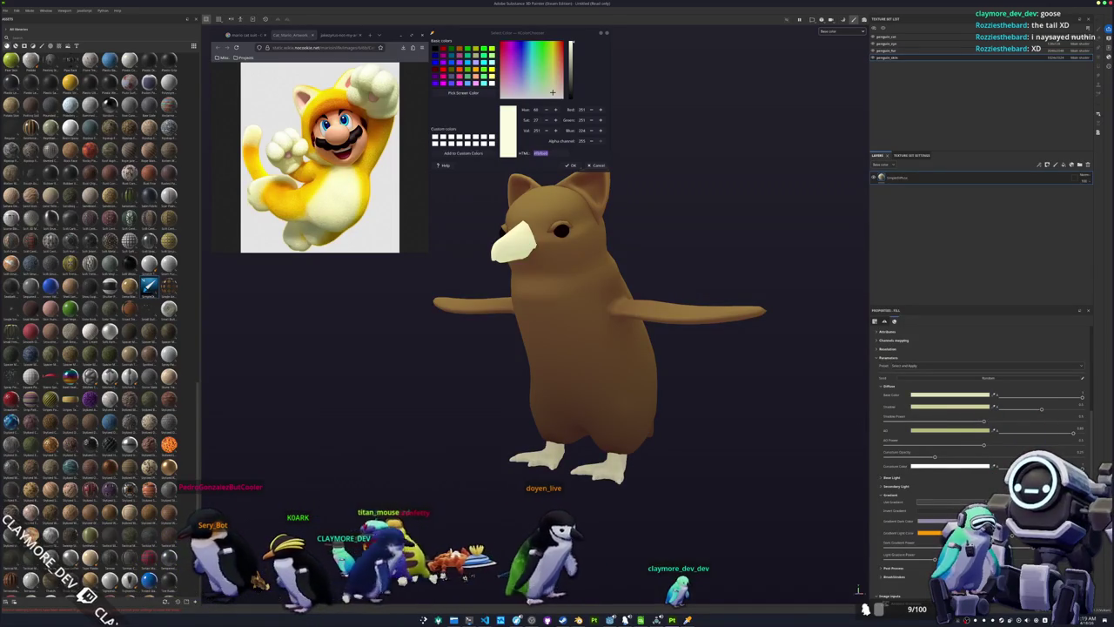
pyautogui.keyDown('alt'); pyautogui.moveTo(749, 383); pyautogui.dragTo(770, 381); pyautogui.keyUp('alt')
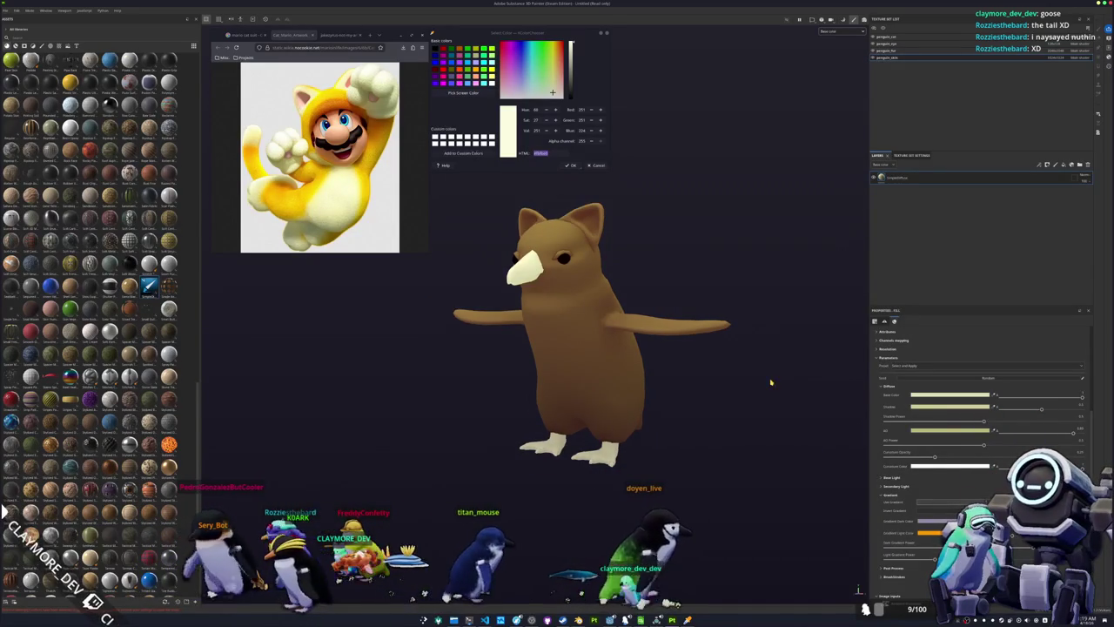
pyautogui.moveTo(793, 338)
pyautogui.keyDown('alt'); pyautogui.mouseDown()
pyautogui.moveTo(811, 350)
pyautogui.moveTo(787, 344)
pyautogui.mouseUp(); pyautogui.keyUp('alt')
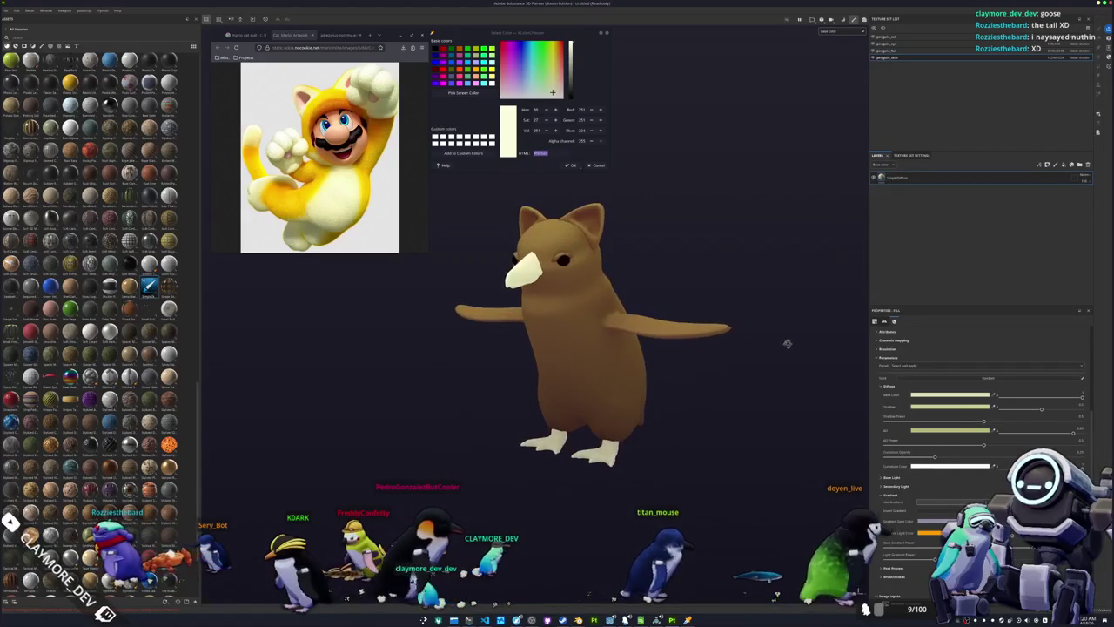
# Select the penguin_fur texture set and duplicate its fill layer.
pyautogui.click(889, 51)
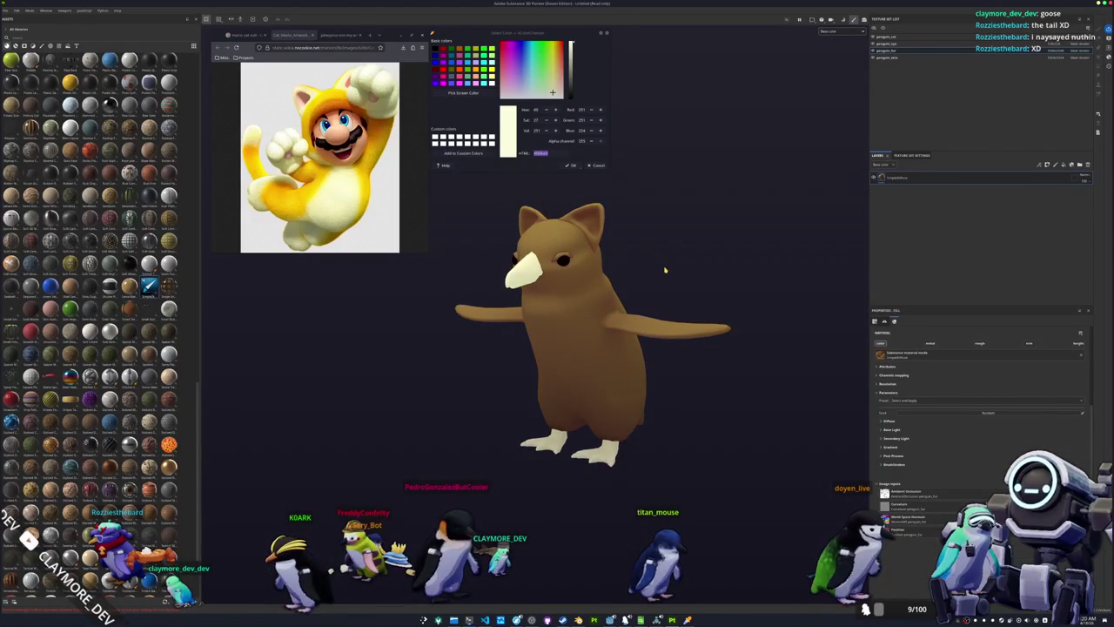
pyautogui.keyDown('alt'); pyautogui.moveTo(720, 220); pyautogui.dragTo(862, 222, button='right'); pyautogui.keyUp('alt')
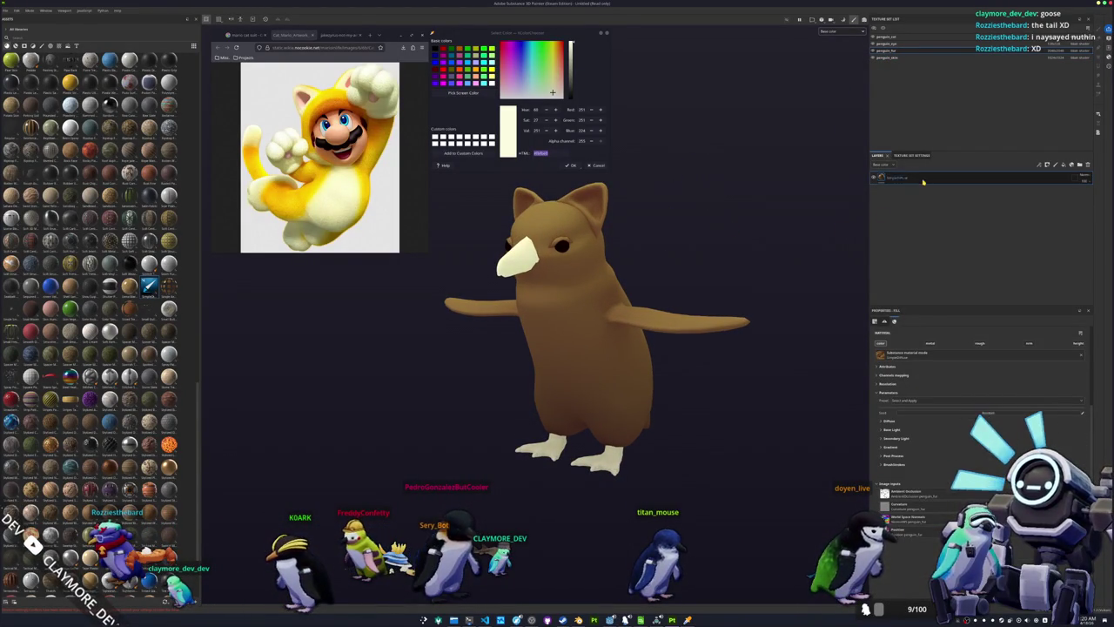
pyautogui.hotkey('ctrl', 'd')
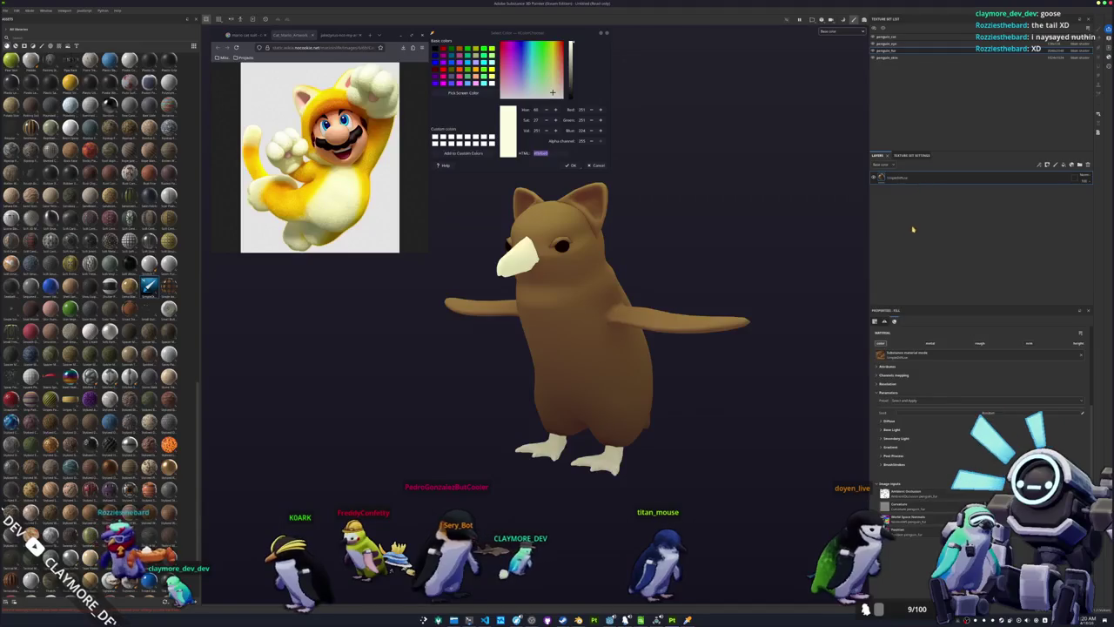
# Duplicate the fur fill layer again, reorder the copies, and set the top layer's Base Color to light peach.
pyautogui.hotkey('ctrl', 'd')
pyautogui.moveTo(904, 209); pyautogui.dragTo(902, 208)
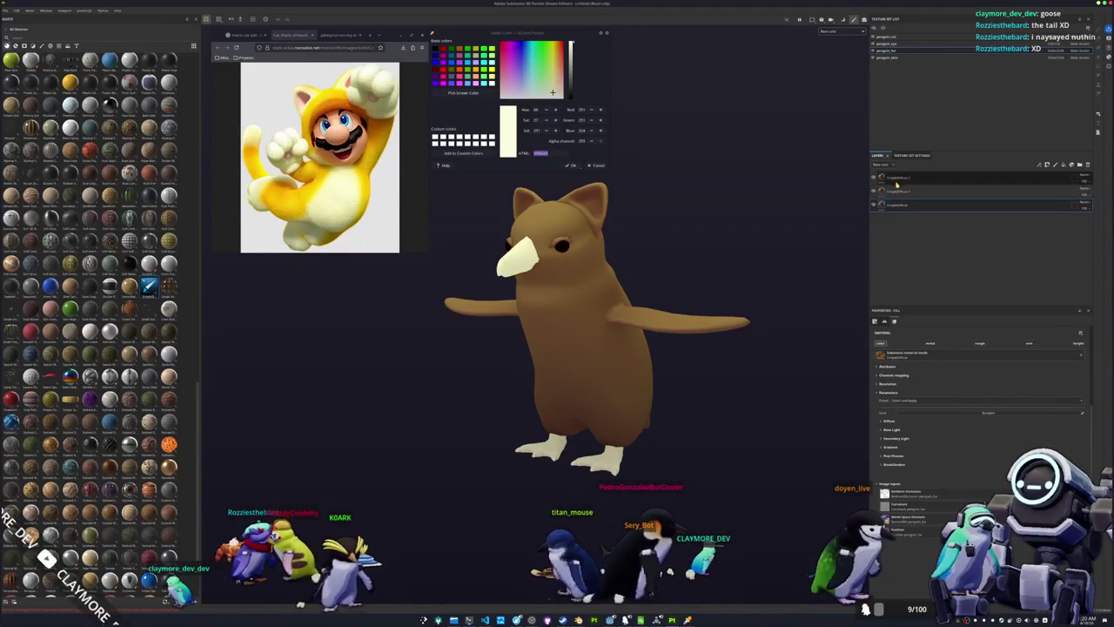
pyautogui.click(890, 421)
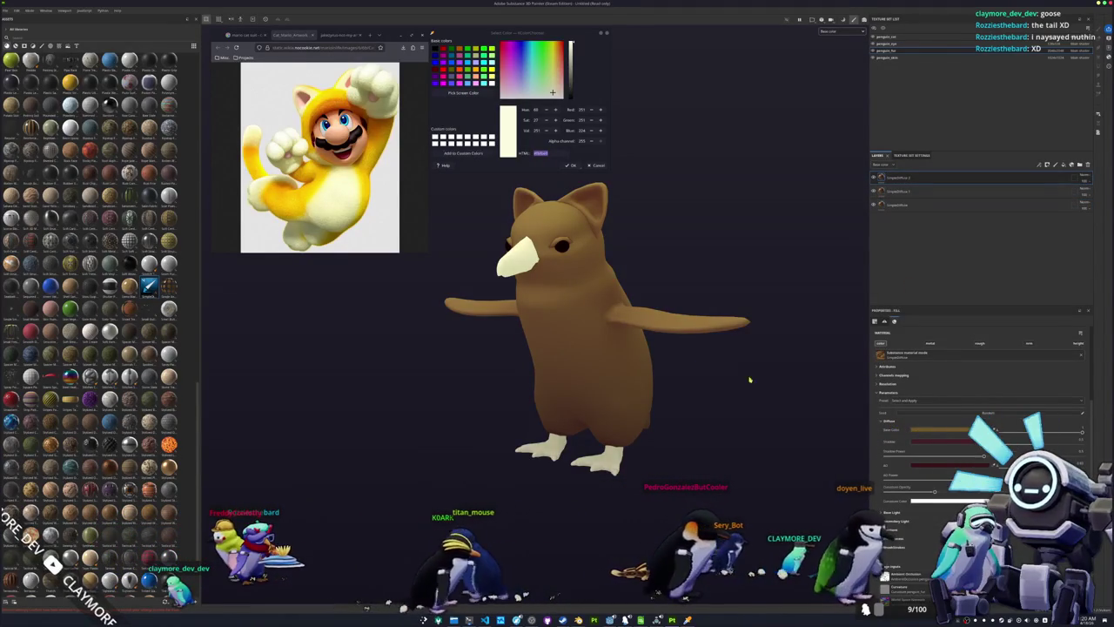
pyautogui.click(462, 92)
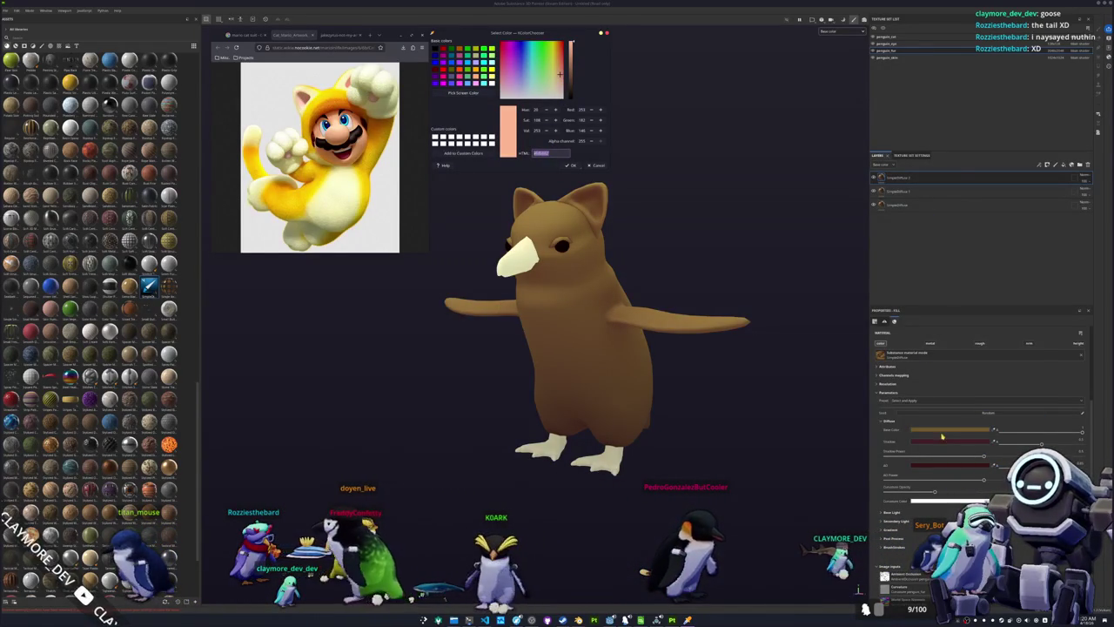
pyautogui.click(967, 425)
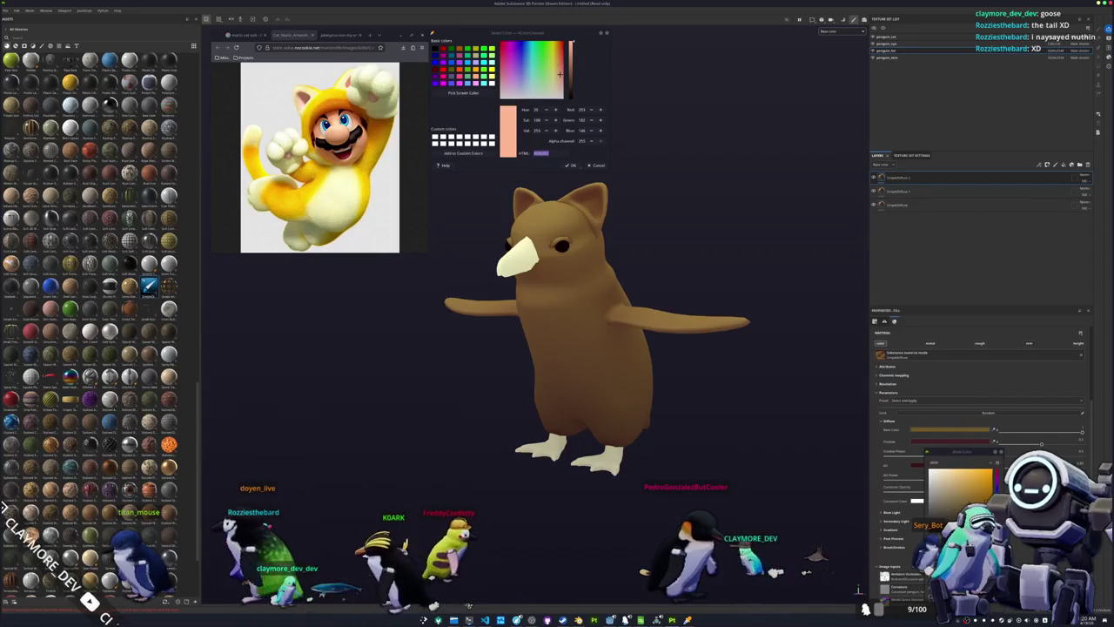
pyautogui.click(940, 501)
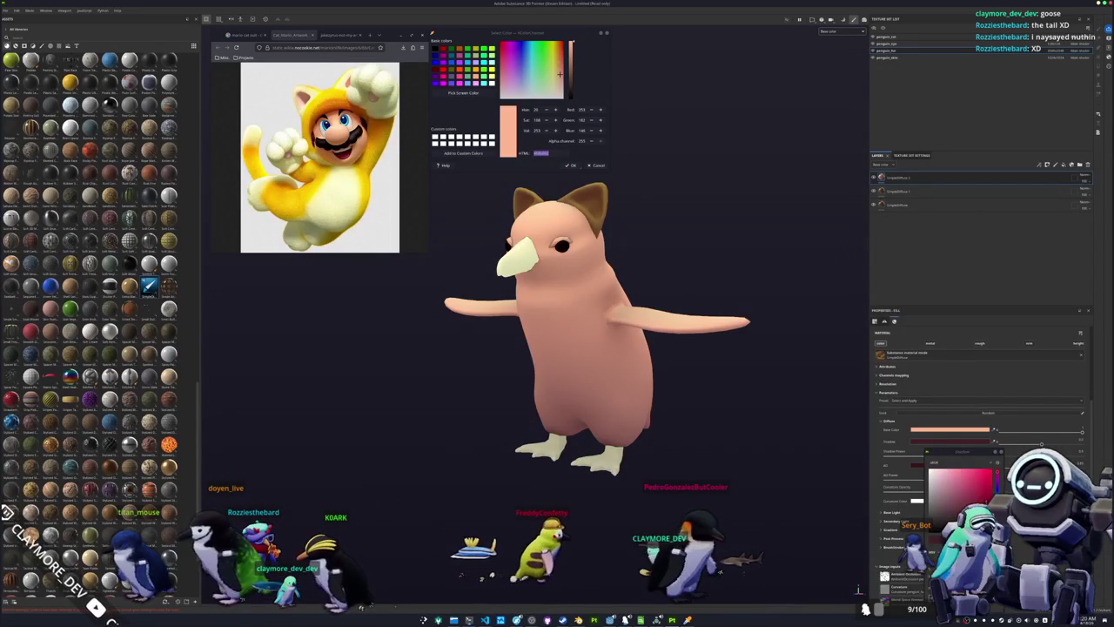
pyautogui.click(962, 481)
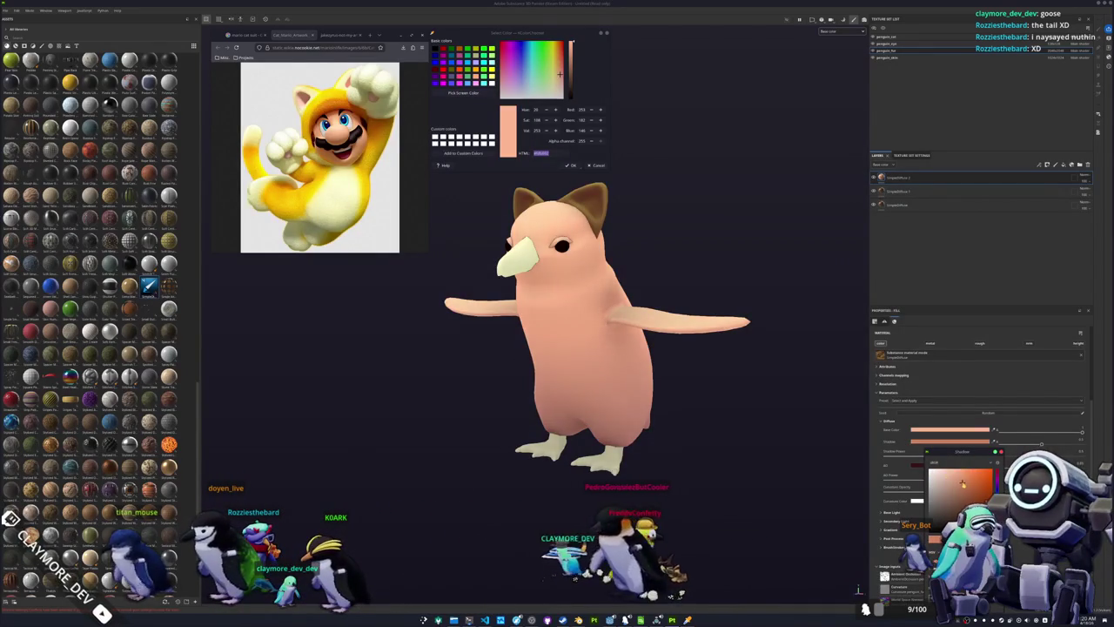
pyautogui.click(960, 478)
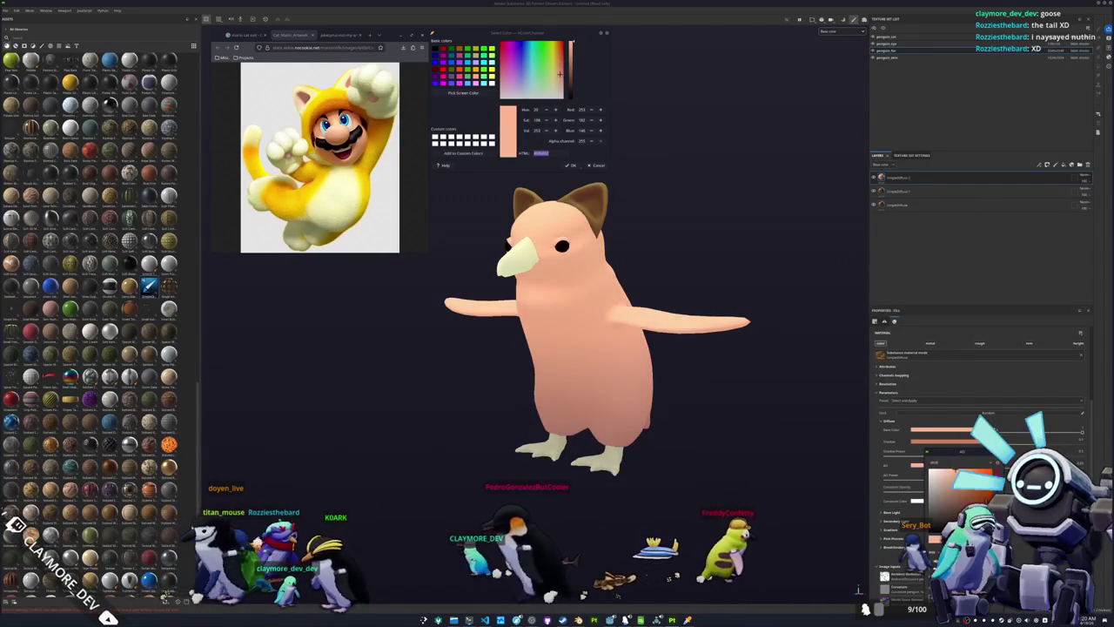
pyautogui.rightClick(901, 178)
# Add a black mask to the peach layer with a paint layer inside it.
pyautogui.click(915, 189)
pyautogui.rightClick(890, 178)
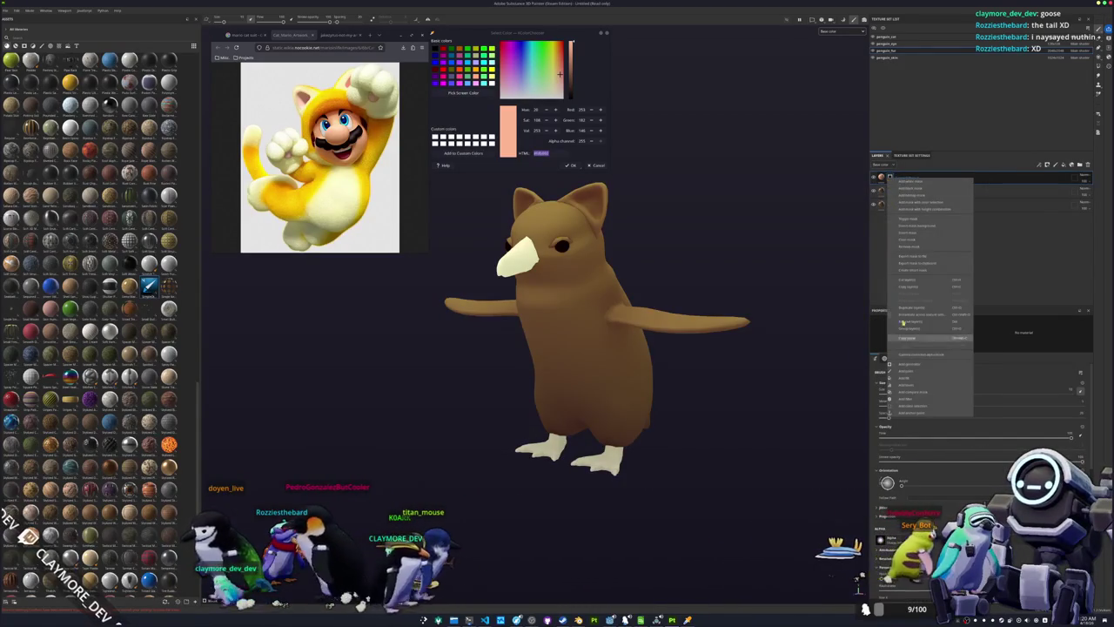
pyautogui.click(915, 373)
# Paint a bean-shaped peach paw pad on the cat's tail.
pyautogui.moveTo(609, 331)
pyautogui.keyDown('alt'); pyautogui.mouseDown()
pyautogui.moveTo(671, 348)
pyautogui.moveTo(563, 191)
pyautogui.mouseUp(); pyautogui.keyUp('alt')
pyautogui.scroll(3, 671, 348)
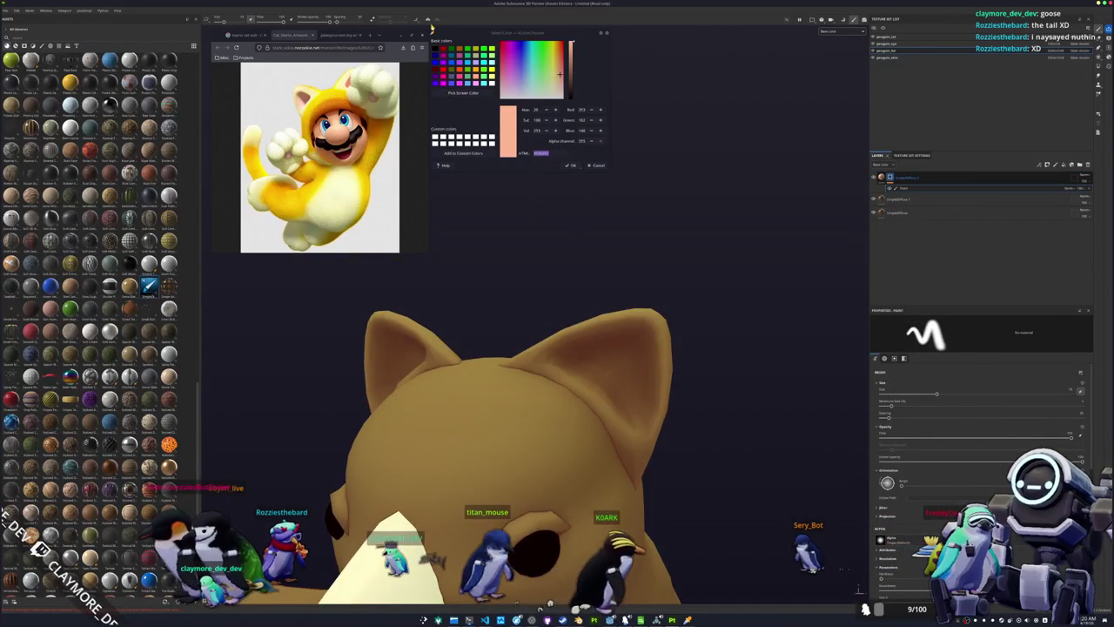
pyautogui.scroll(3, 609, 348)
pyautogui.moveTo(609, 348)
pyautogui.keyDown('alt'); pyautogui.mouseDown()
pyautogui.moveTo(623, 452)
pyautogui.moveTo(543, 449)
pyautogui.moveTo(522, 365)
pyautogui.mouseUp(); pyautogui.keyUp('alt')
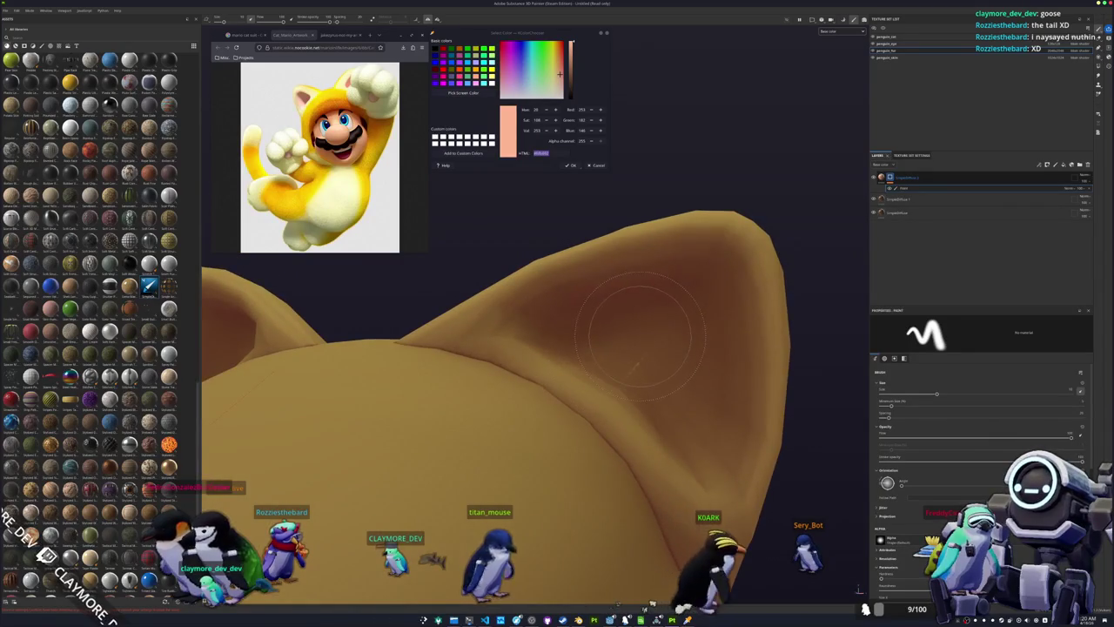
pyautogui.scroll(-5, 639, 335)
pyautogui.scroll(3, 522, 365)
pyautogui.moveTo(513, 296)
pyautogui.keyDown('alt'); pyautogui.mouseDown()
pyautogui.moveTo(534, 346)
pyautogui.moveTo(542, 335)
pyautogui.moveTo(497, 323)
pyautogui.moveTo(534, 435)
pyautogui.moveTo(469, 429)
pyautogui.moveTo(442, 412)
pyautogui.moveTo(486, 371)
pyautogui.moveTo(536, 369)
pyautogui.moveTo(550, 402)
pyautogui.moveTo(488, 396)
pyautogui.mouseUp(); pyautogui.keyUp('alt')
pyautogui.moveTo(487, 409)
pyautogui.mouseDown()
pyautogui.moveTo(467, 393)
pyautogui.moveTo(487, 401)
pyautogui.mouseUp()
pyautogui.hotkey('ctrl', 'z')
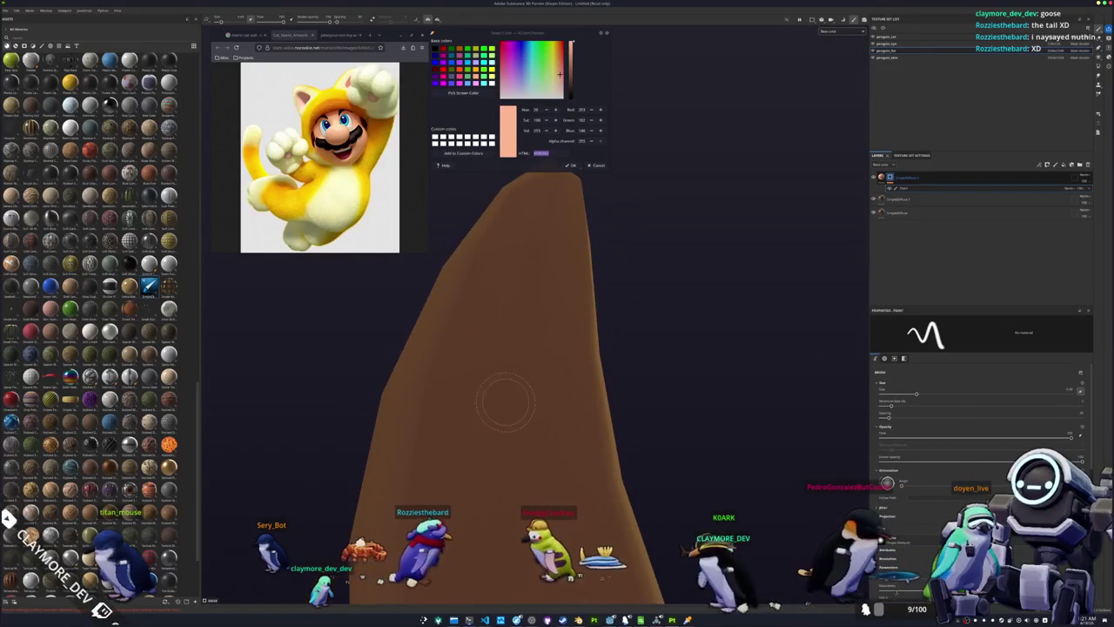
pyautogui.moveTo(546, 423); pyautogui.dragTo(496, 408)
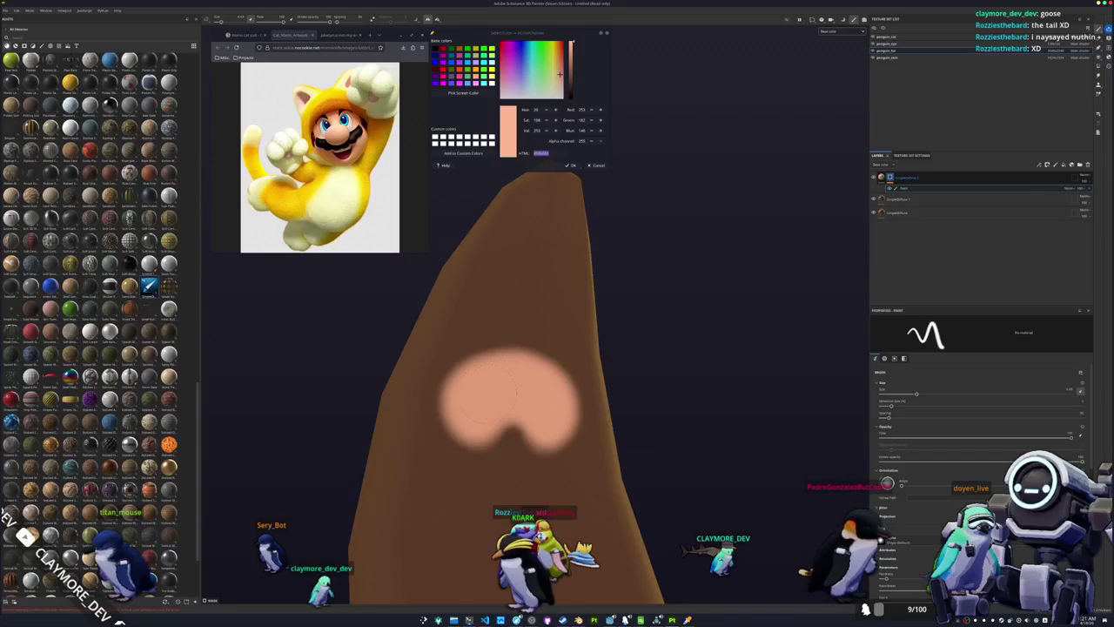
# Dab three peach toe beans above the pad to finish the paw print.
pyautogui.keyDown('alt'); pyautogui.moveTo(483, 392); pyautogui.dragTo(471, 453); pyautogui.keyUp('alt')
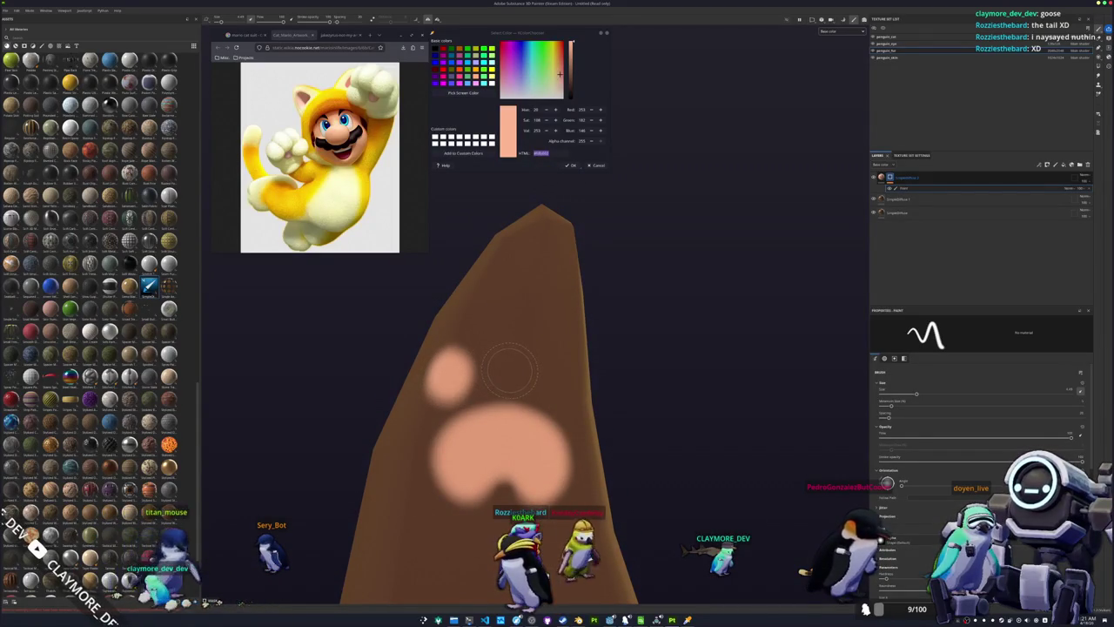
pyautogui.hotkey('ctrl', 'z')
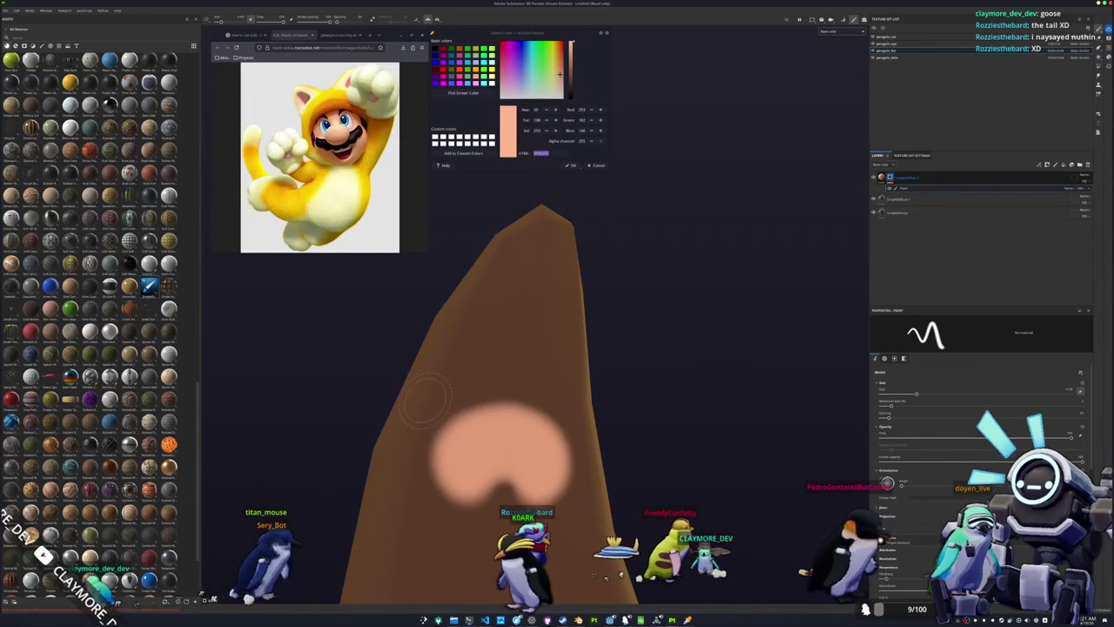
pyautogui.click(425, 398)
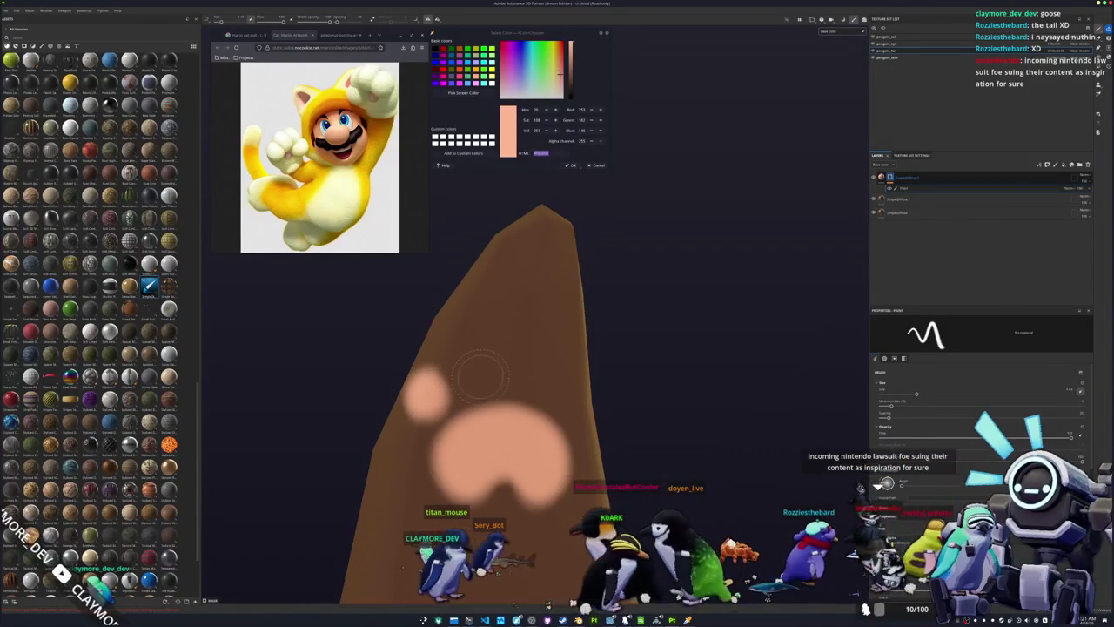
pyautogui.click(480, 371)
pyautogui.keyDown('alt'); pyautogui.moveTo(522, 371); pyautogui.dragTo(509, 368, button='middle'); pyautogui.keyUp('alt')
pyautogui.click(505, 369)
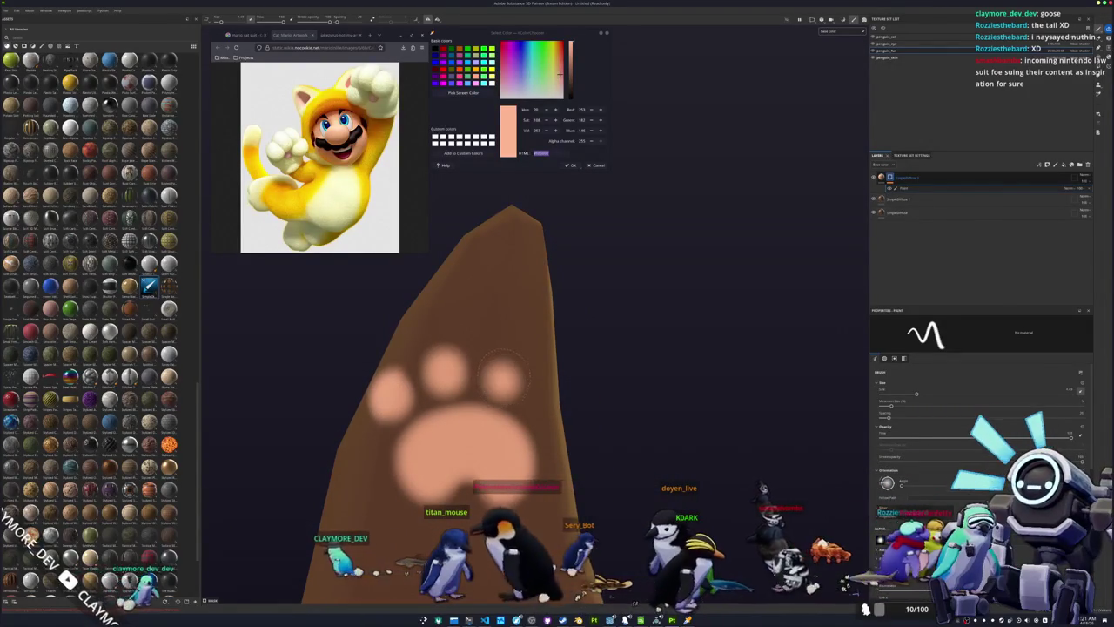
pyautogui.moveTo(523, 386)
pyautogui.keyDown('alt'); pyautogui.mouseDown()
pyautogui.moveTo(550, 433)
pyautogui.moveTo(498, 425)
pyautogui.mouseUp(); pyautogui.keyUp('alt')
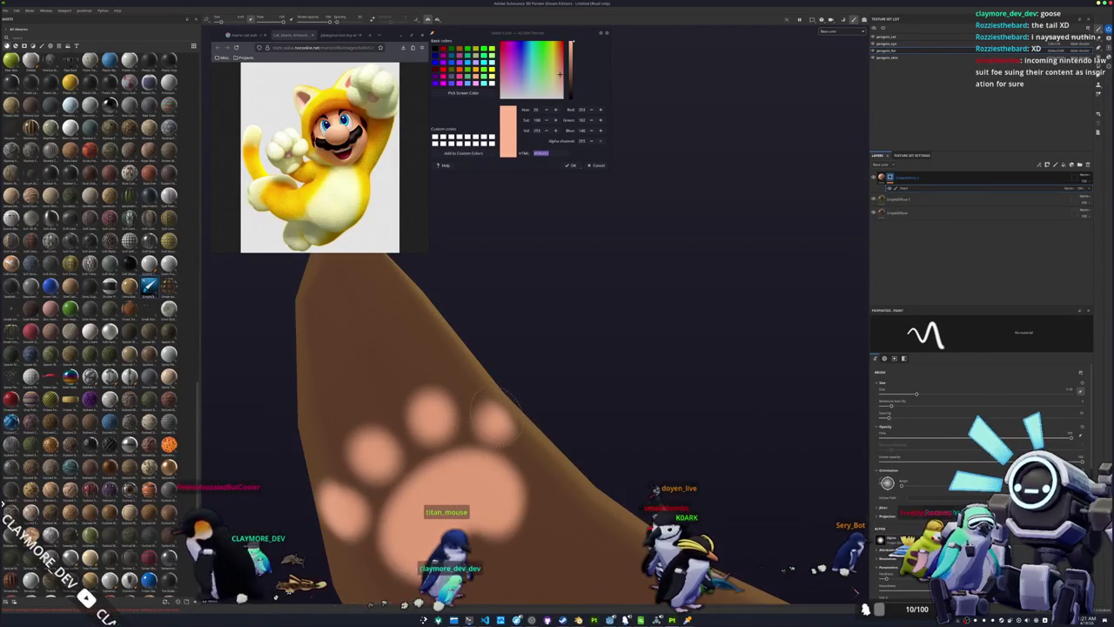
pyautogui.moveTo(491, 405)
pyautogui.keyDown('alt'); pyautogui.mouseDown()
pyautogui.moveTo(562, 368)
pyautogui.moveTo(605, 417)
pyautogui.moveTo(578, 382)
pyautogui.moveTo(592, 396)
pyautogui.moveTo(529, 499)
pyautogui.moveTo(558, 383)
pyautogui.moveTo(769, 226)
pyautogui.mouseUp(); pyautogui.keyUp('alt')
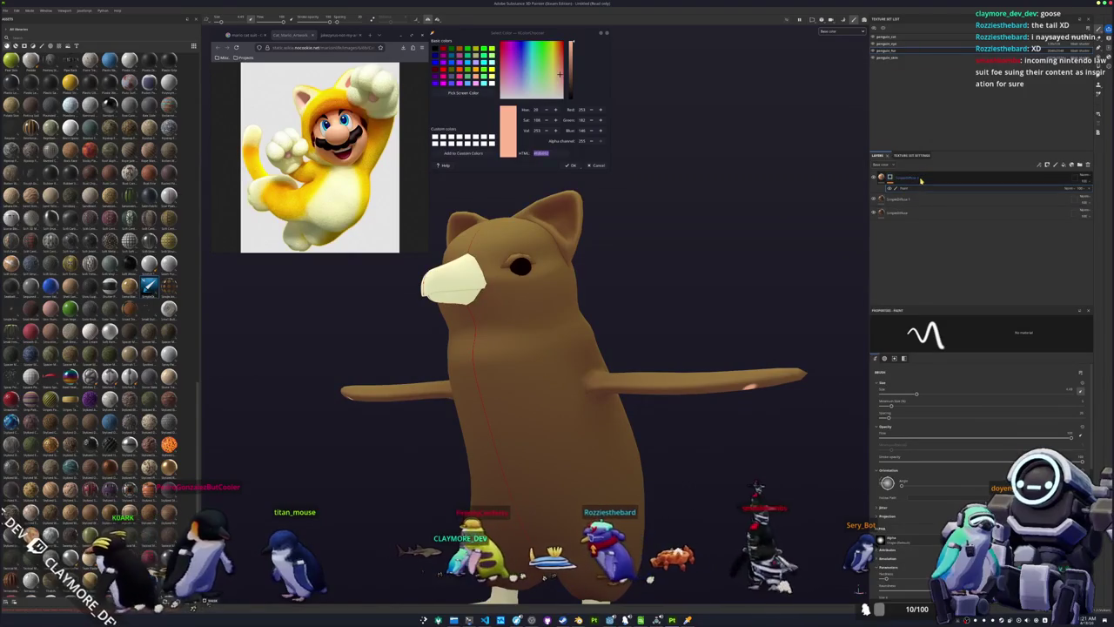
# Delete the unused duplicate fill layer, then dab pink toe dots above the first sole pad.
pyautogui.press('Delete')
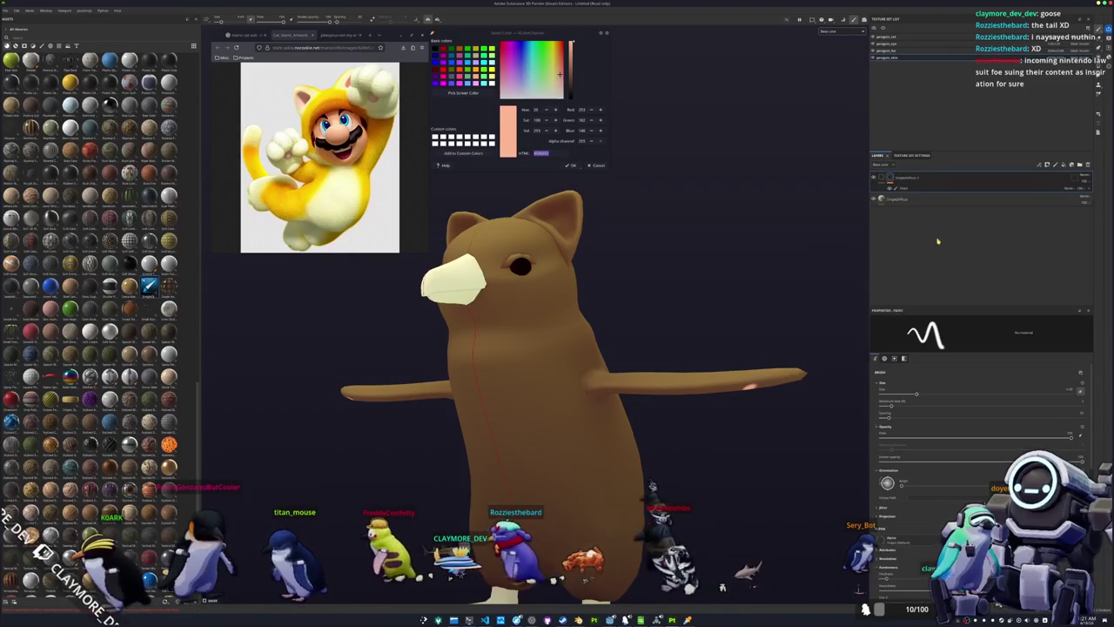
pyautogui.keyDown('alt'); pyautogui.moveTo(583, 490); pyautogui.dragTo(574, 400); pyautogui.keyUp('alt')
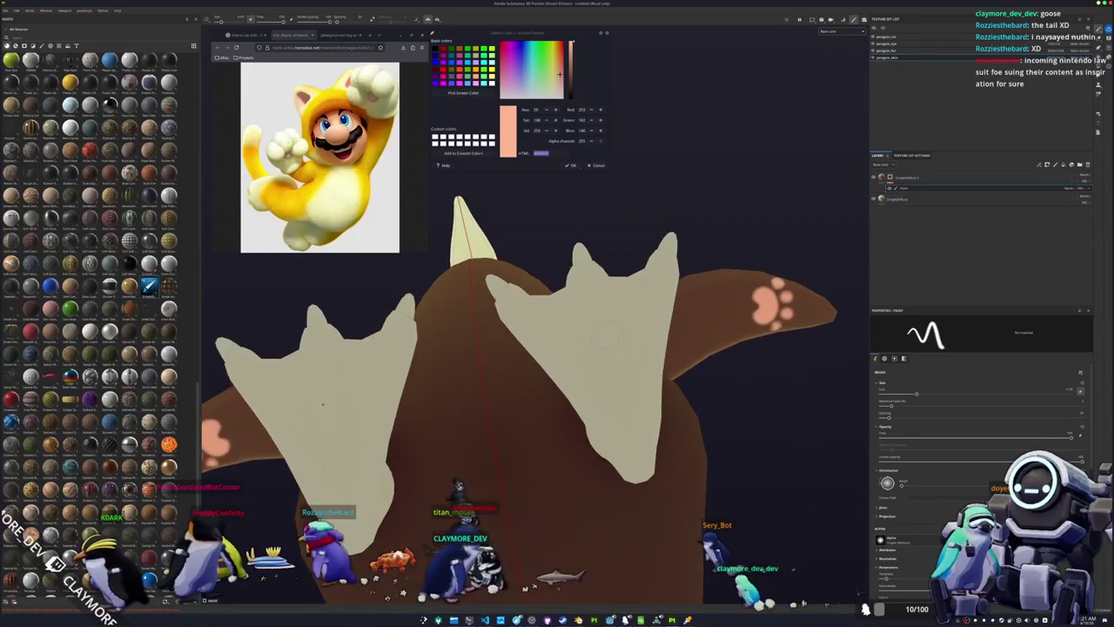
pyautogui.moveTo(547, 407)
pyautogui.mouseDown()
pyautogui.moveTo(640, 407)
pyautogui.moveTo(567, 381)
pyautogui.moveTo(501, 401)
pyautogui.mouseUp()
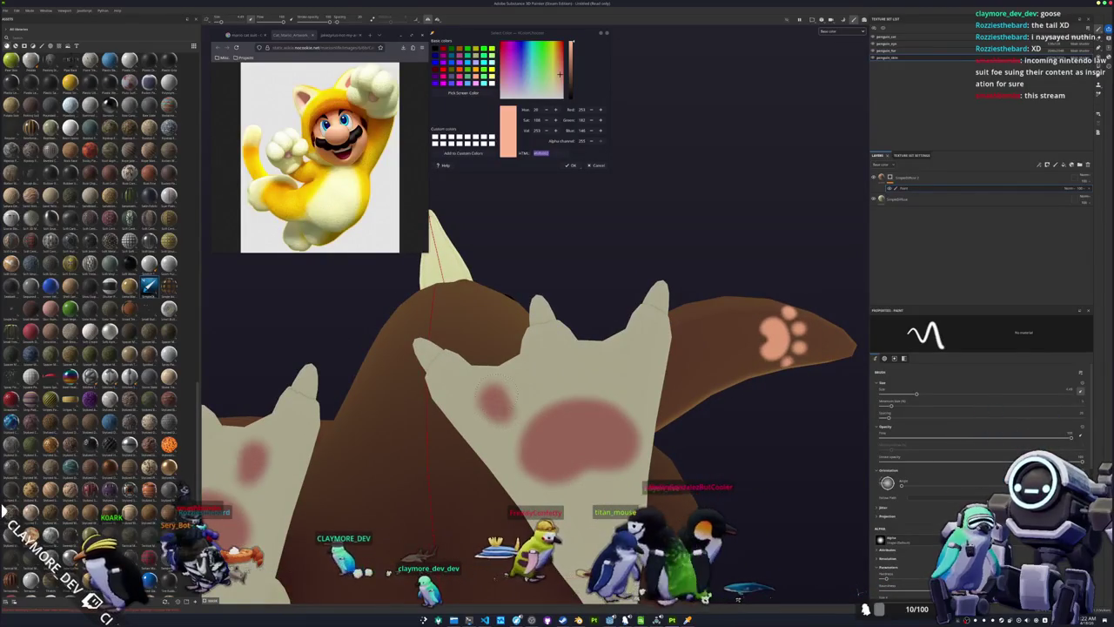
pyautogui.click(543, 377)
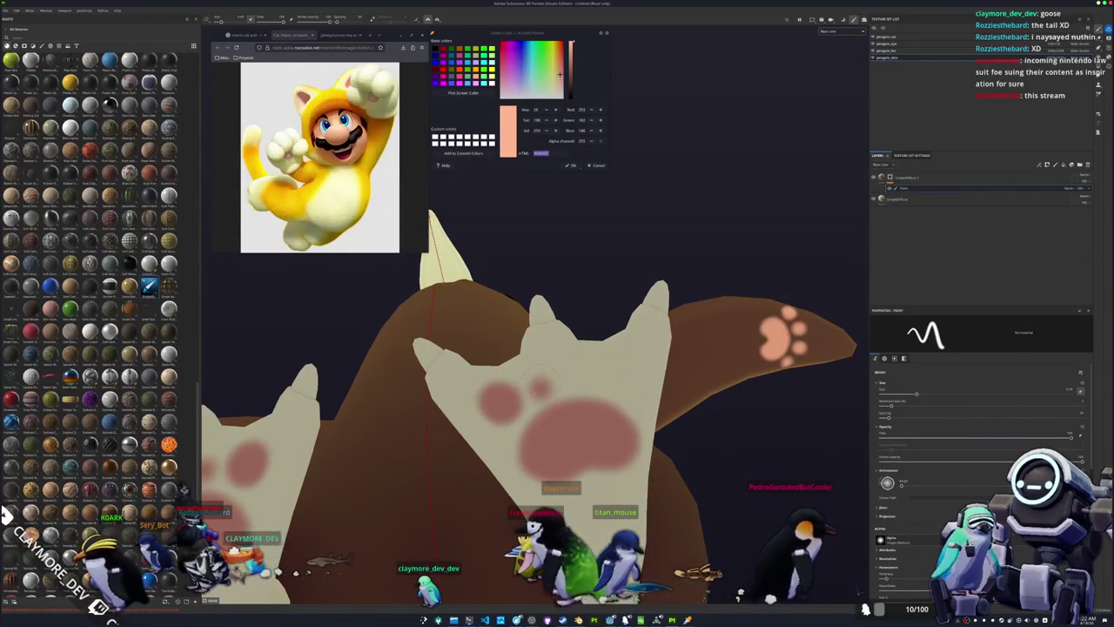
pyautogui.click(586, 376)
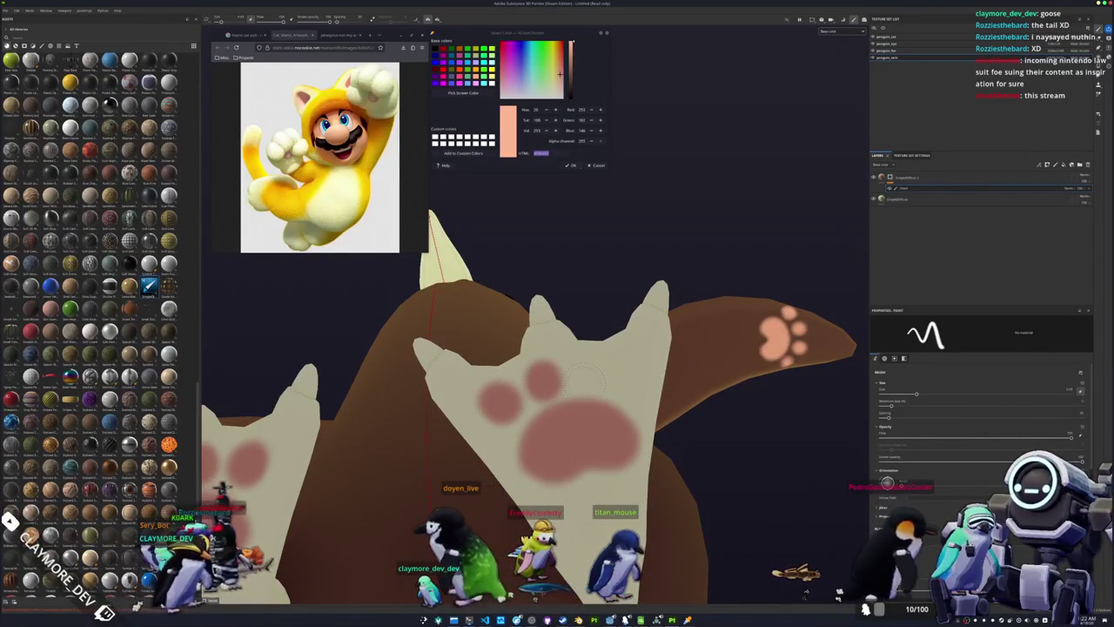
pyautogui.hotkey('ctrl', 'z')
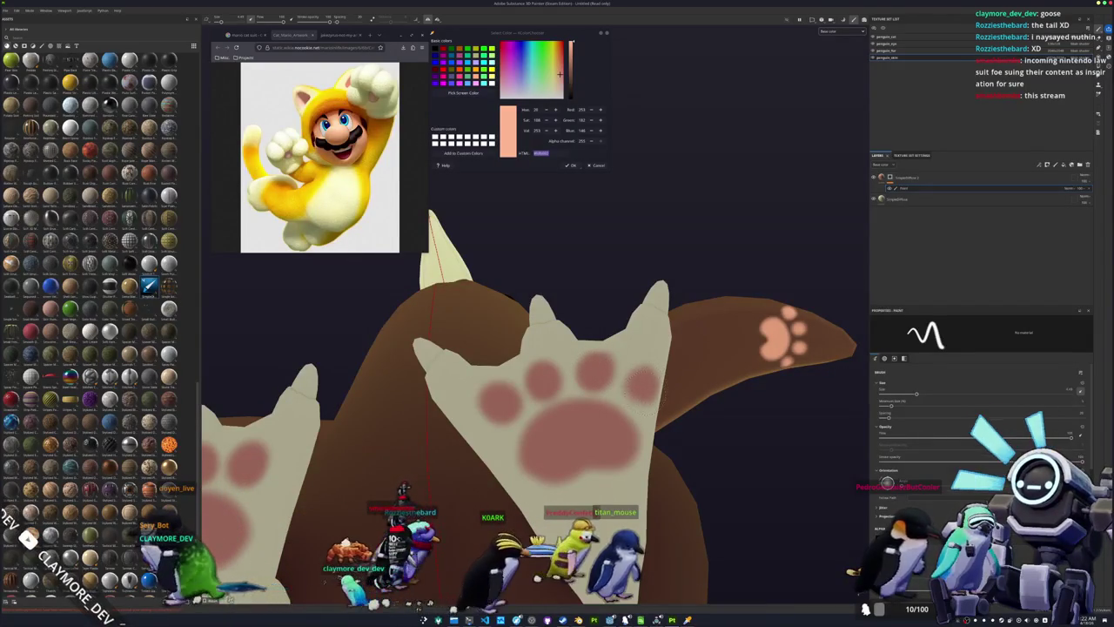
# Add pink toe dots above the remaining sole pads and return to a front view.
pyautogui.keyDown('alt'); pyautogui.moveTo(403, 487); pyautogui.dragTo(325, 481); pyautogui.keyUp('alt')
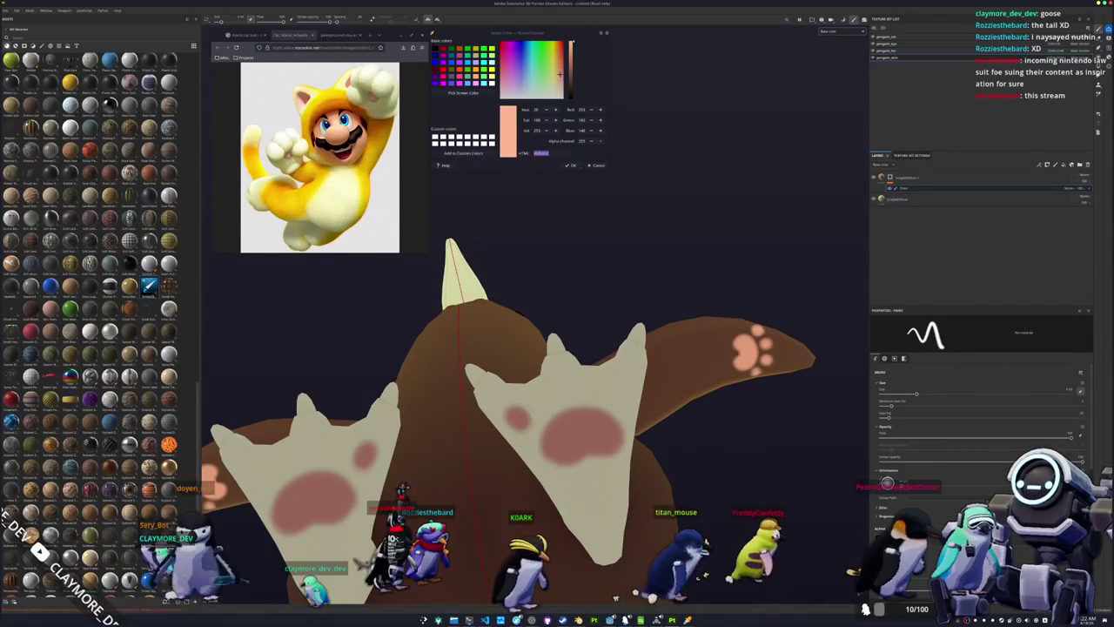
pyautogui.moveTo(452, 417)
pyautogui.keyDown('alt'); pyautogui.mouseDown()
pyautogui.moveTo(517, 423)
pyautogui.moveTo(483, 429)
pyautogui.mouseUp(); pyautogui.keyUp('alt')
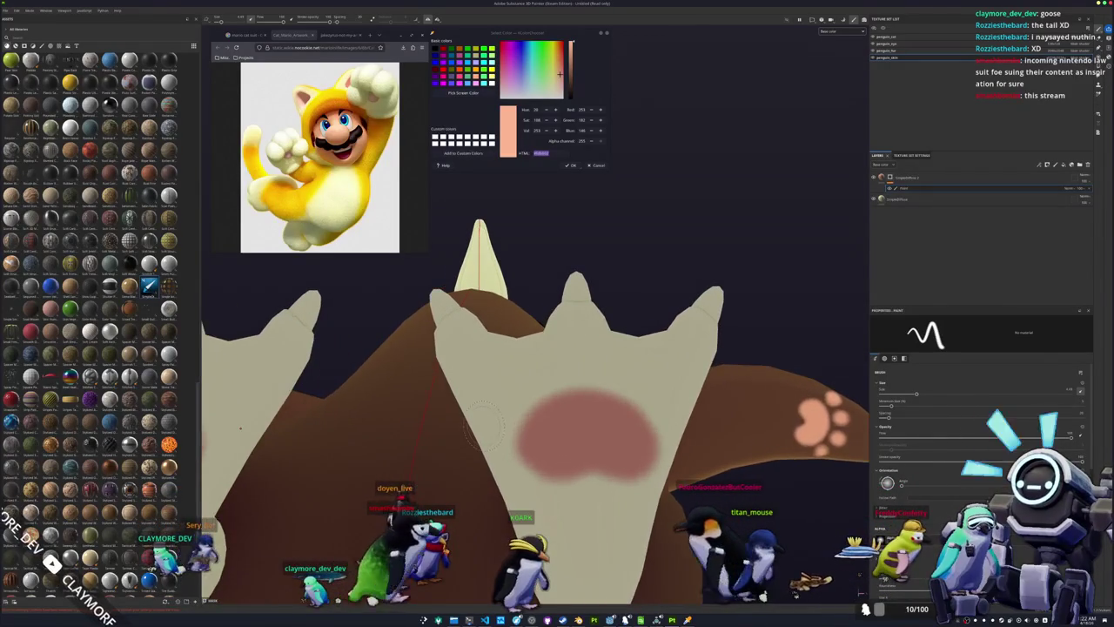
pyautogui.moveTo(503, 392); pyautogui.dragTo(500, 376)
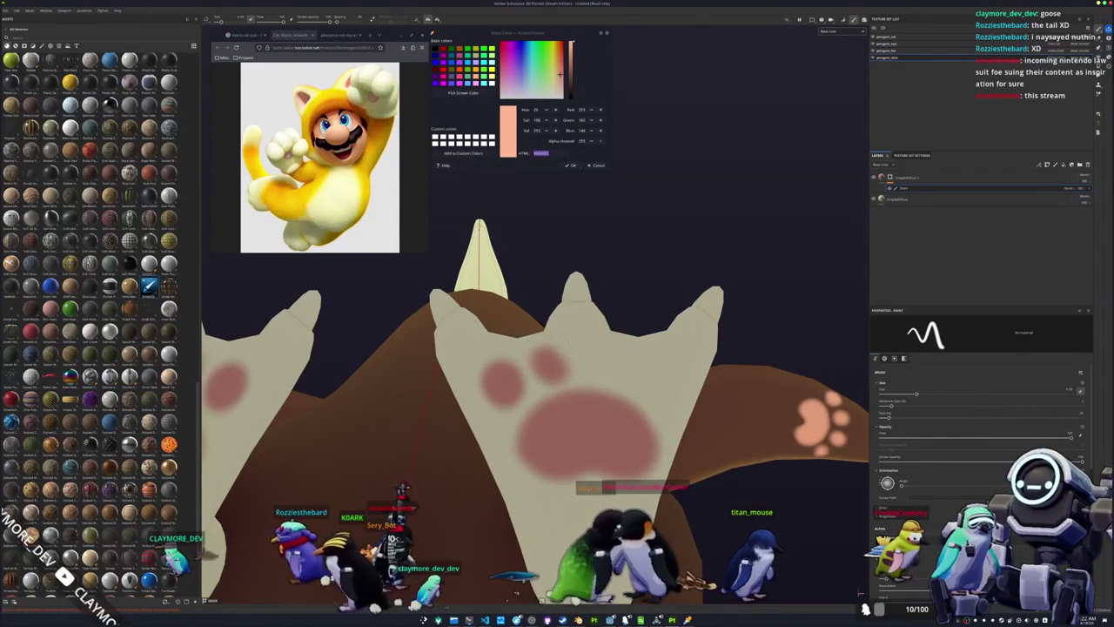
pyautogui.click(602, 365)
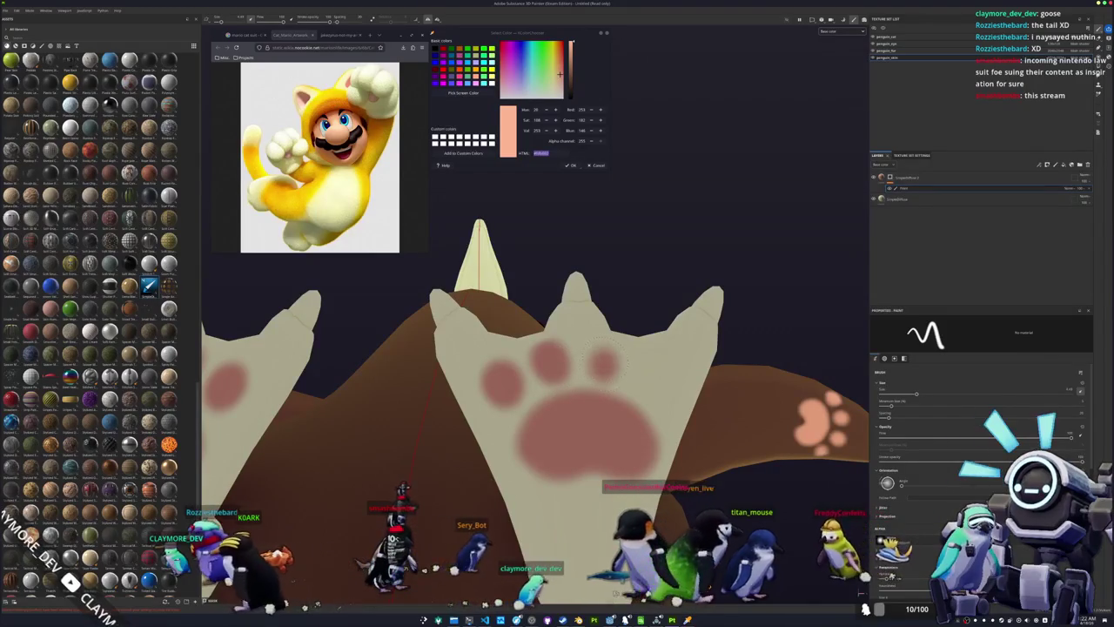
pyautogui.click(665, 380)
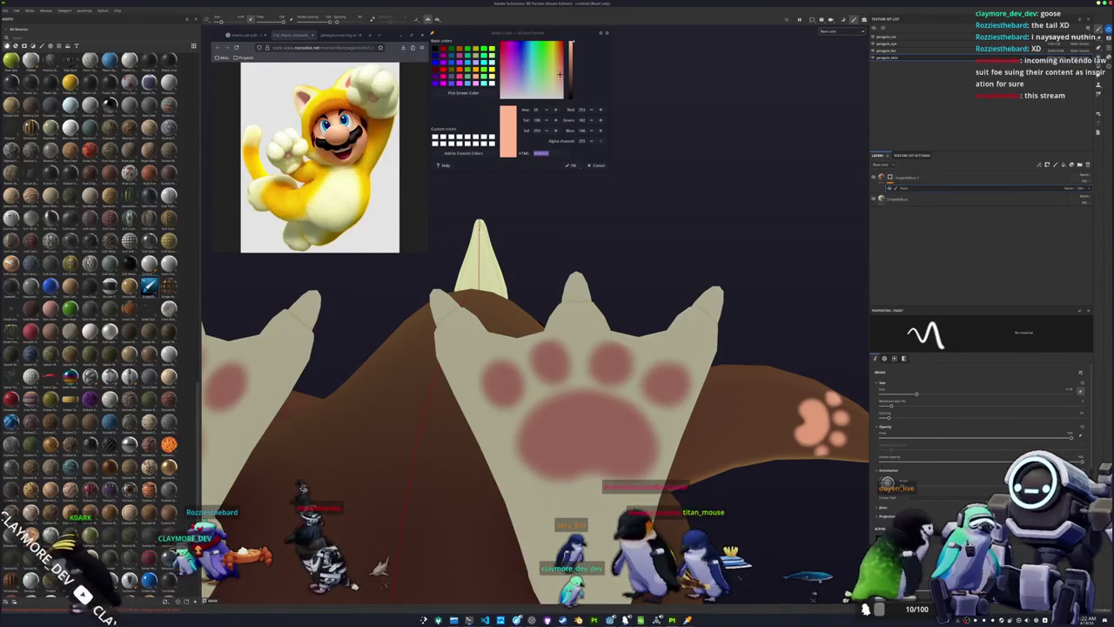
pyautogui.scroll(-2, 617, 370)
pyautogui.scroll(-2, 617, 370)
pyautogui.scroll(-1, 617, 370)
pyautogui.keyDown('alt'); pyautogui.moveTo(617, 370); pyautogui.dragTo(677, 308); pyautogui.keyUp('alt')
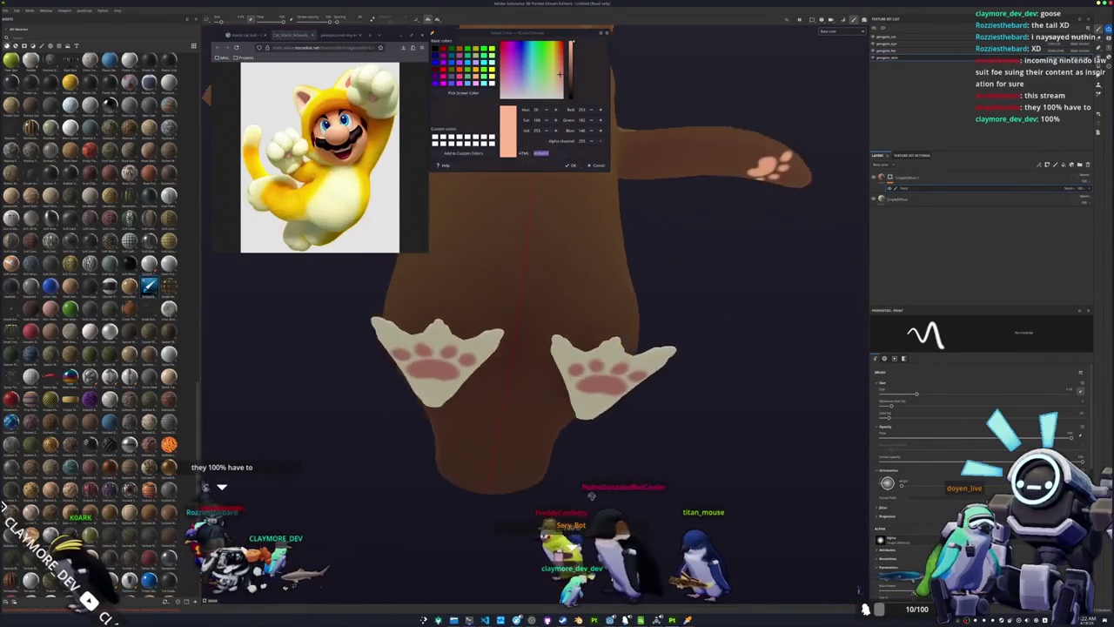
pyautogui.scroll(-2, 677, 308)
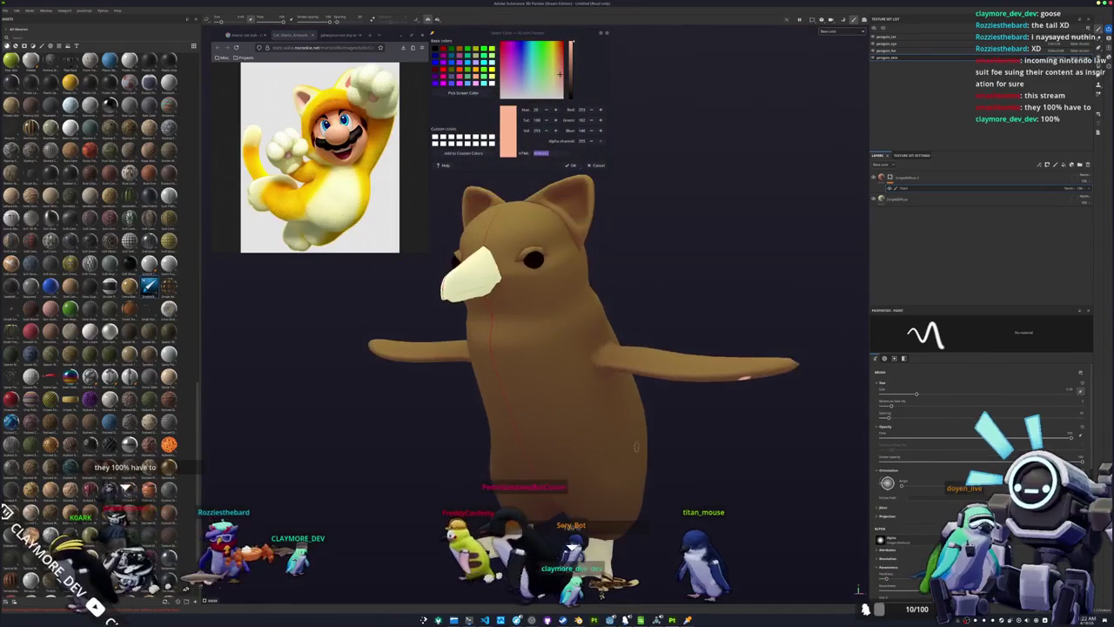
pyautogui.keyDown('alt'); pyautogui.moveTo(677, 308); pyautogui.dragTo(609, 314); pyautogui.keyUp('alt')
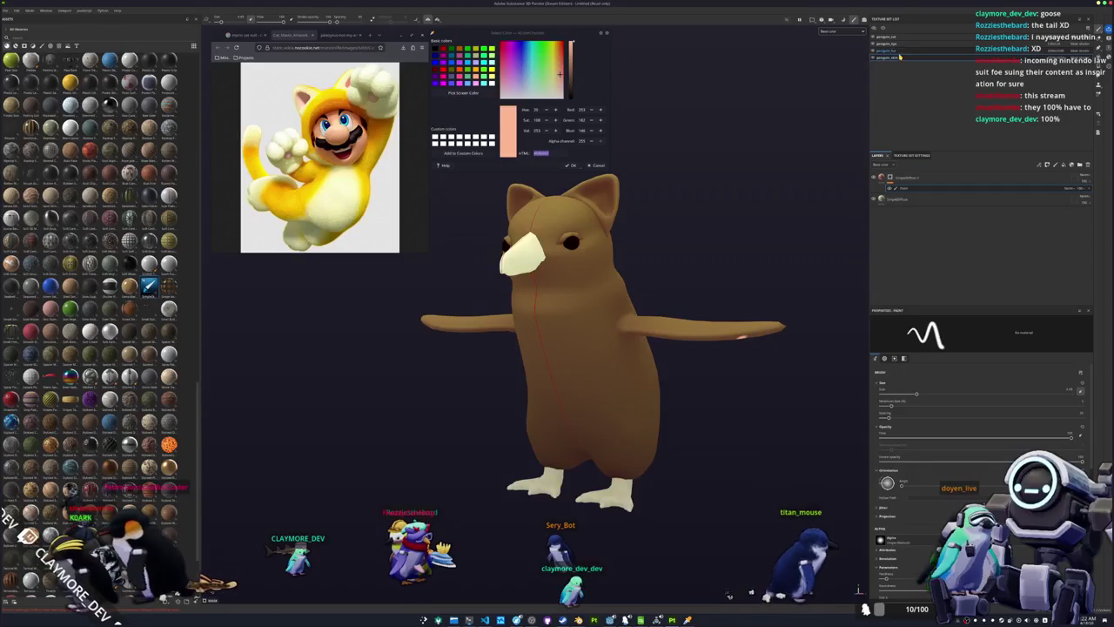
# Select the body fill layer and sample the yellow from the reference cat suit.
pyautogui.click(907, 195)
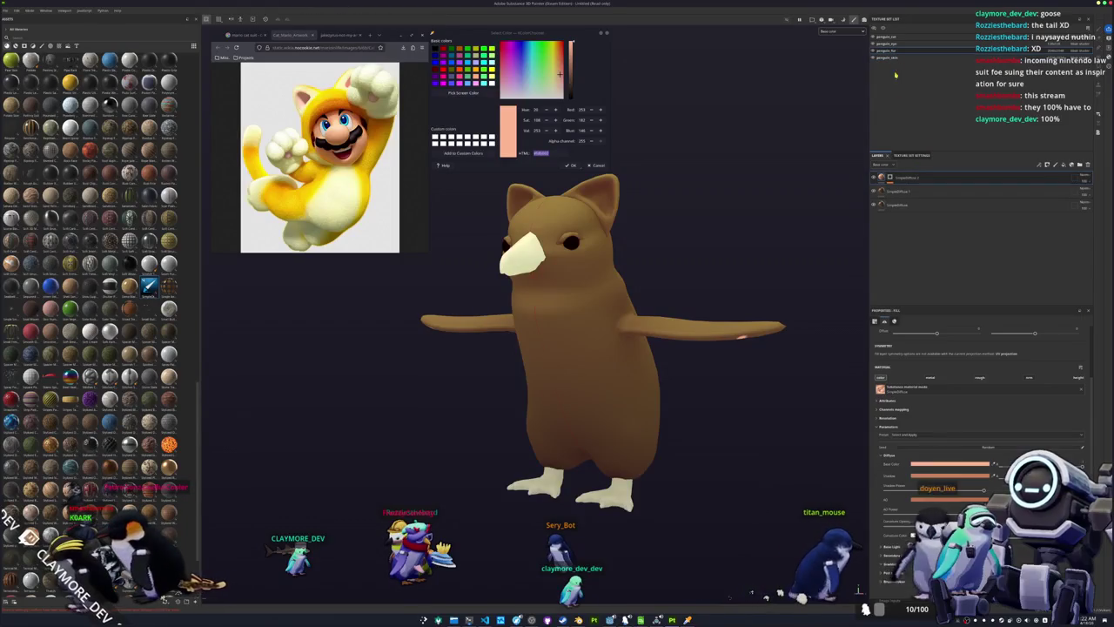
pyautogui.rightClick(907, 195)
pyautogui.click(806, 170)
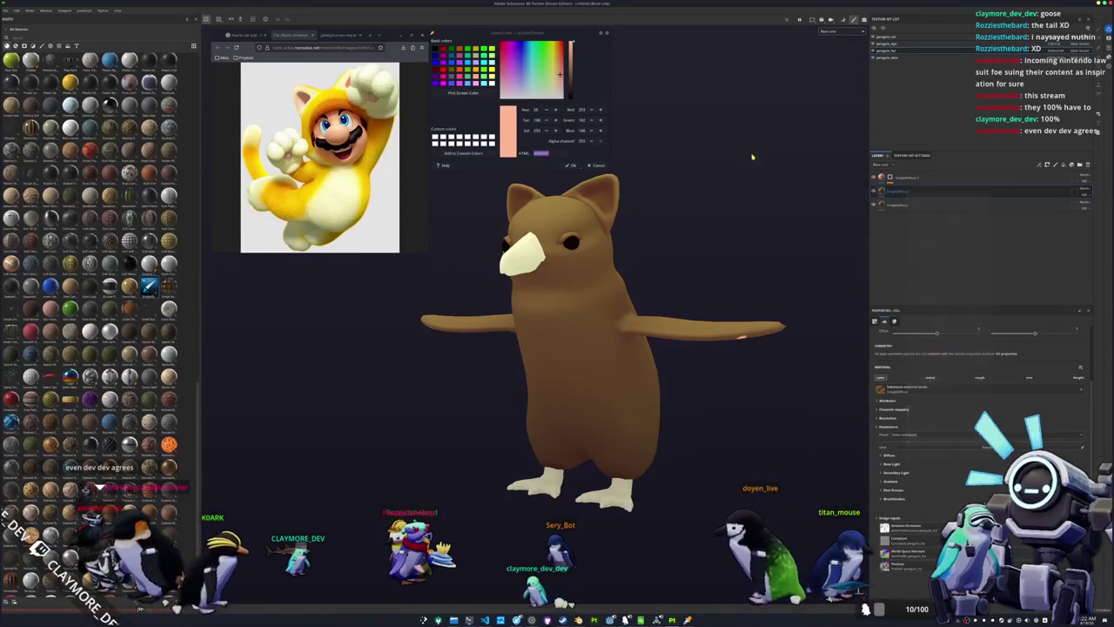
pyautogui.click(462, 92)
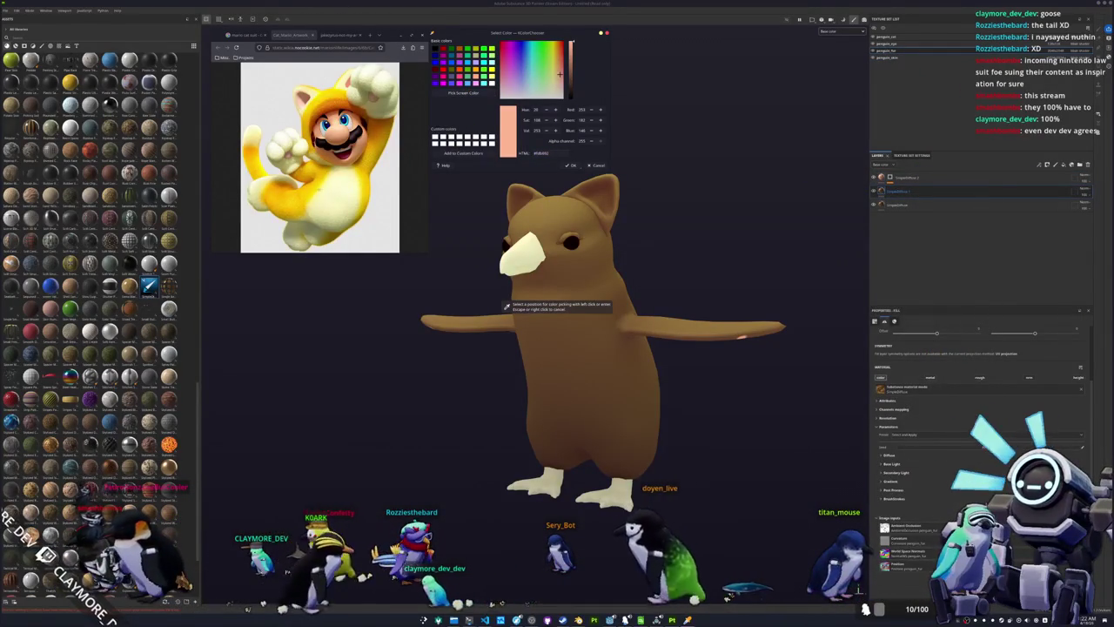
pyautogui.click(277, 209)
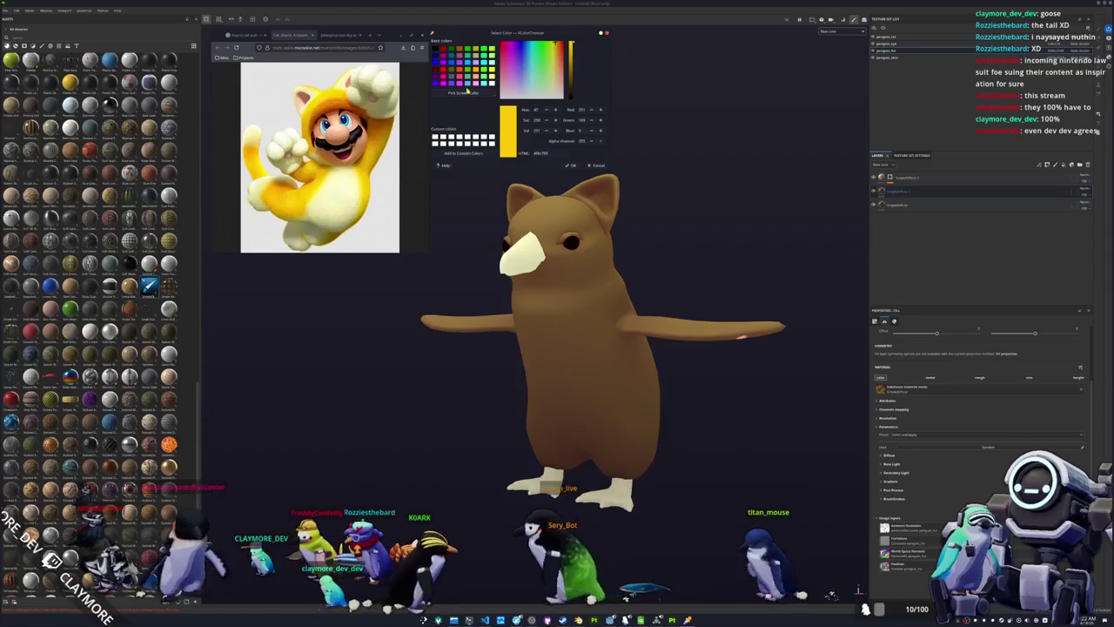
pyautogui.click(466, 93)
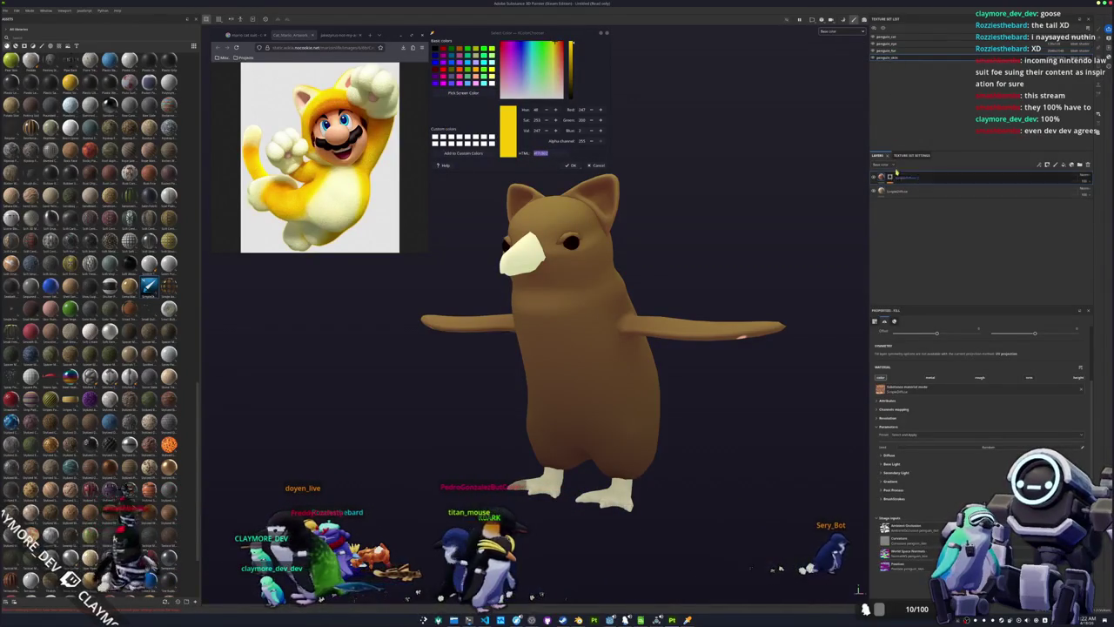
# Reorder the body layers so the fill shows and apply the yellow as its base colour.
pyautogui.click(895, 57)
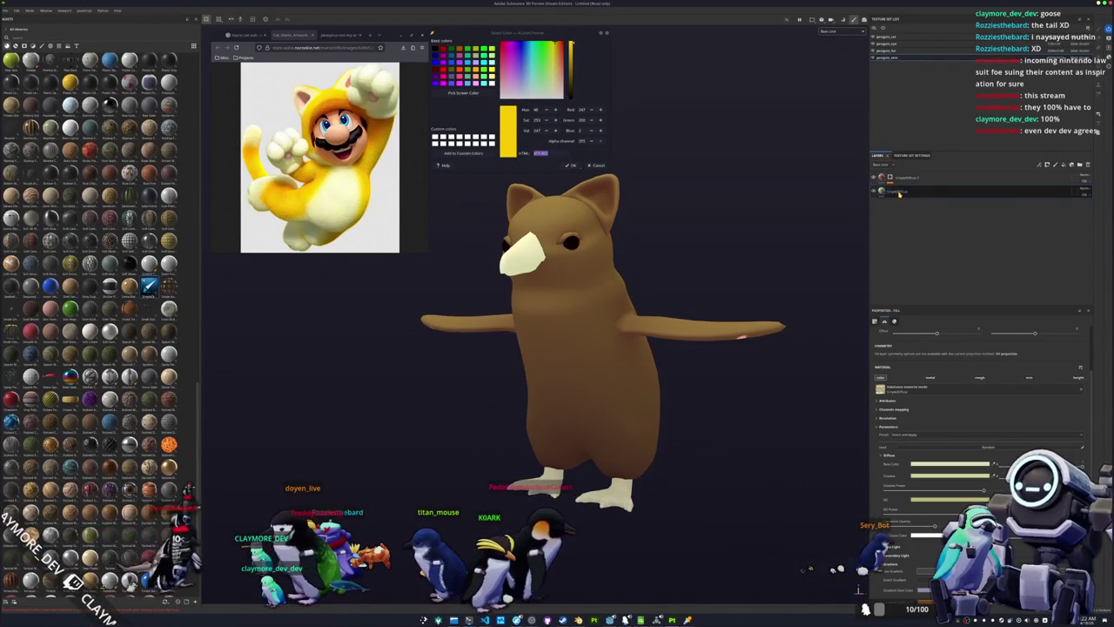
pyautogui.click(889, 50)
pyautogui.moveTo(920, 202); pyautogui.dragTo(915, 227)
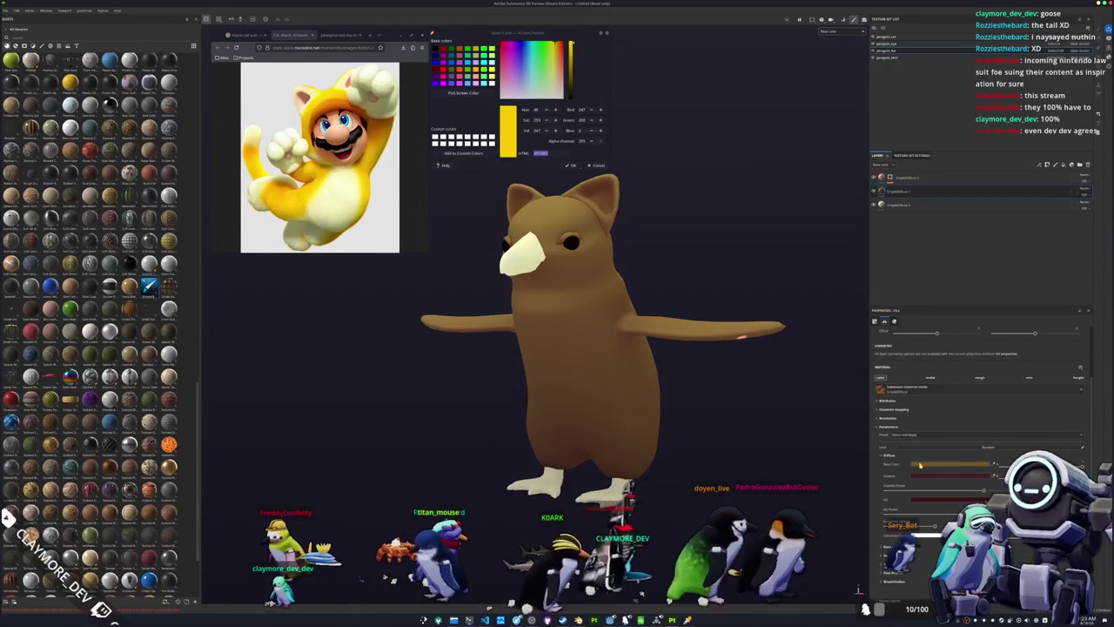
pyautogui.click(911, 462)
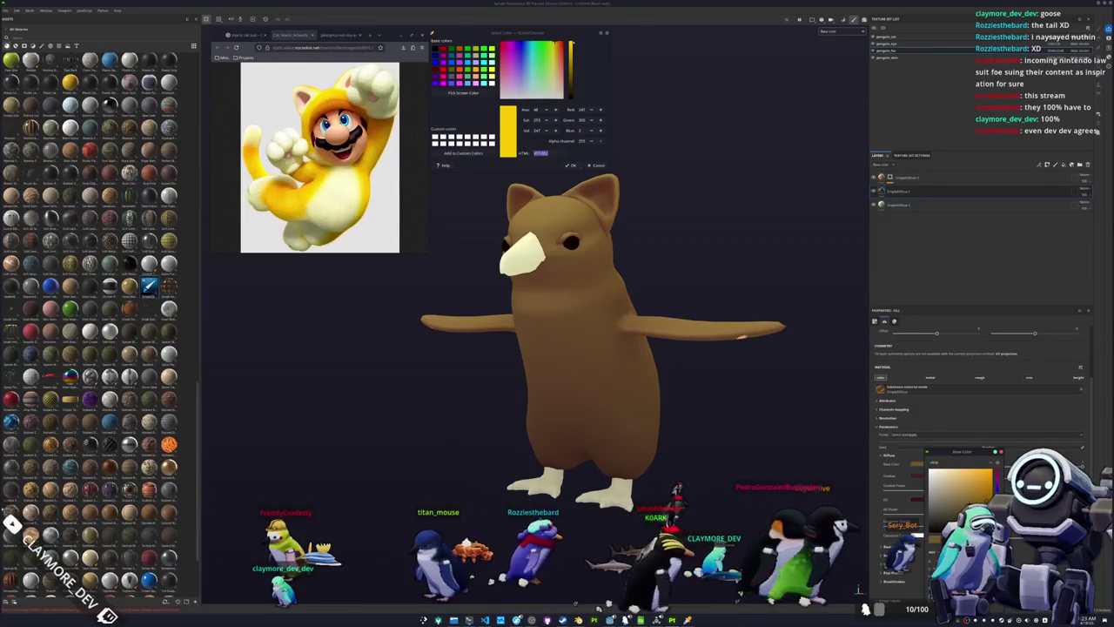
pyautogui.click(657, 343)
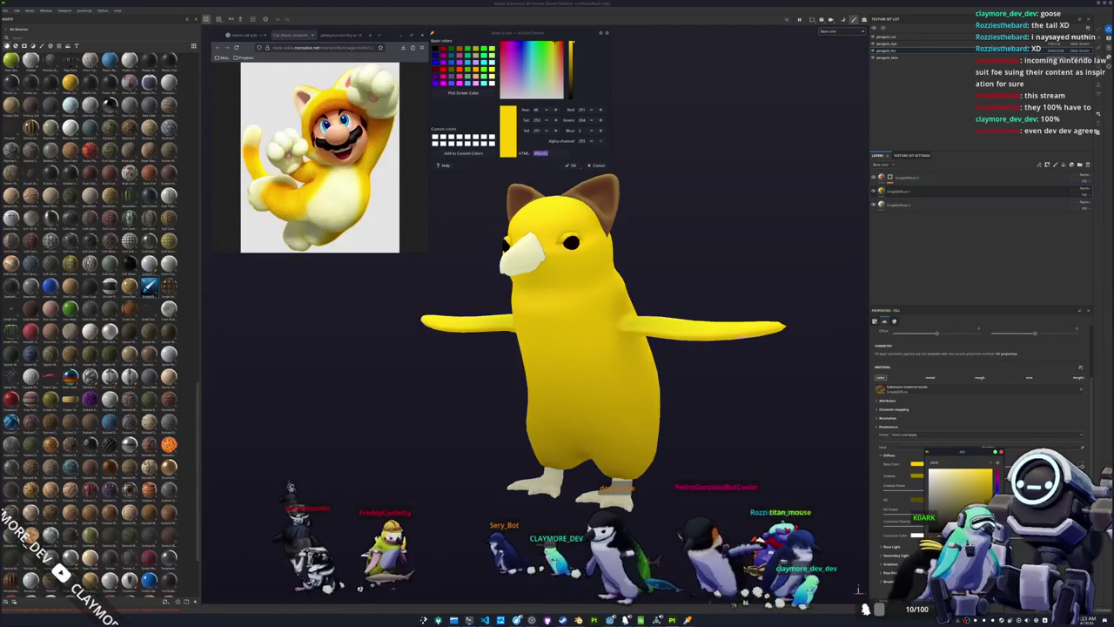
# Select the yellow body fill layer and bring up its layer options.
pyautogui.click(890, 191)
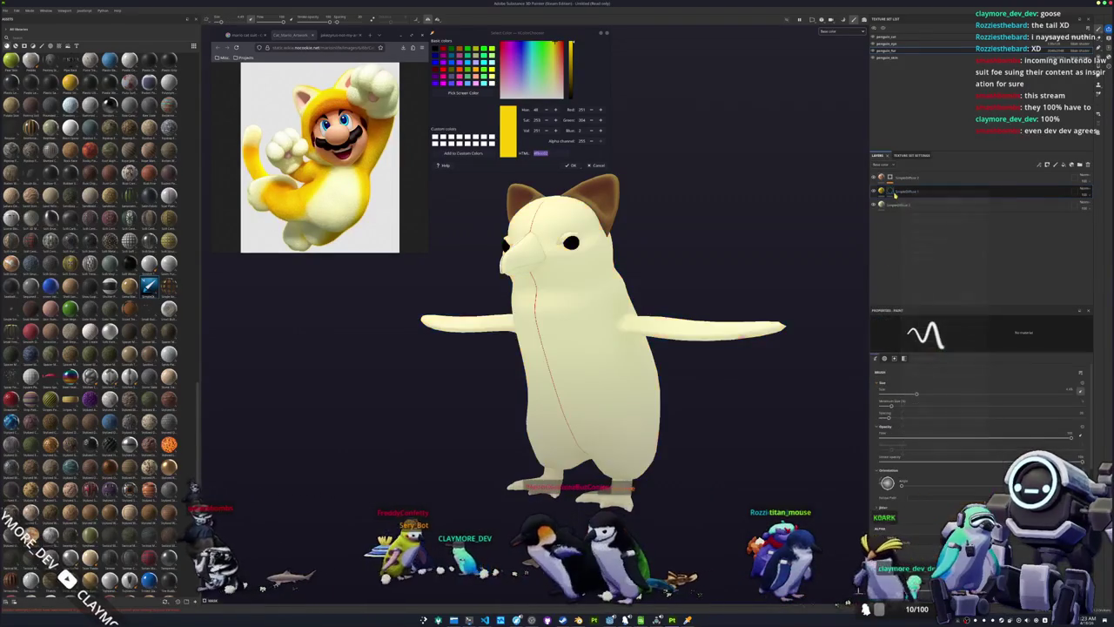
pyautogui.click(890, 192)
pyautogui.click(893, 195)
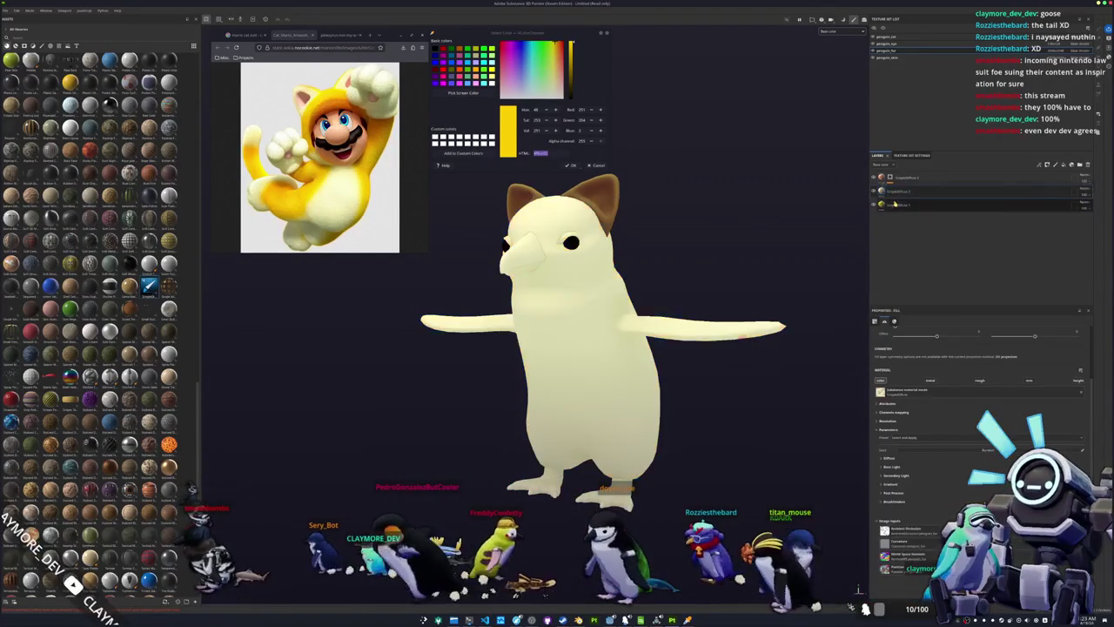
pyautogui.rightClick(892, 194)
pyautogui.click(892, 193)
pyautogui.rightClick(890, 192)
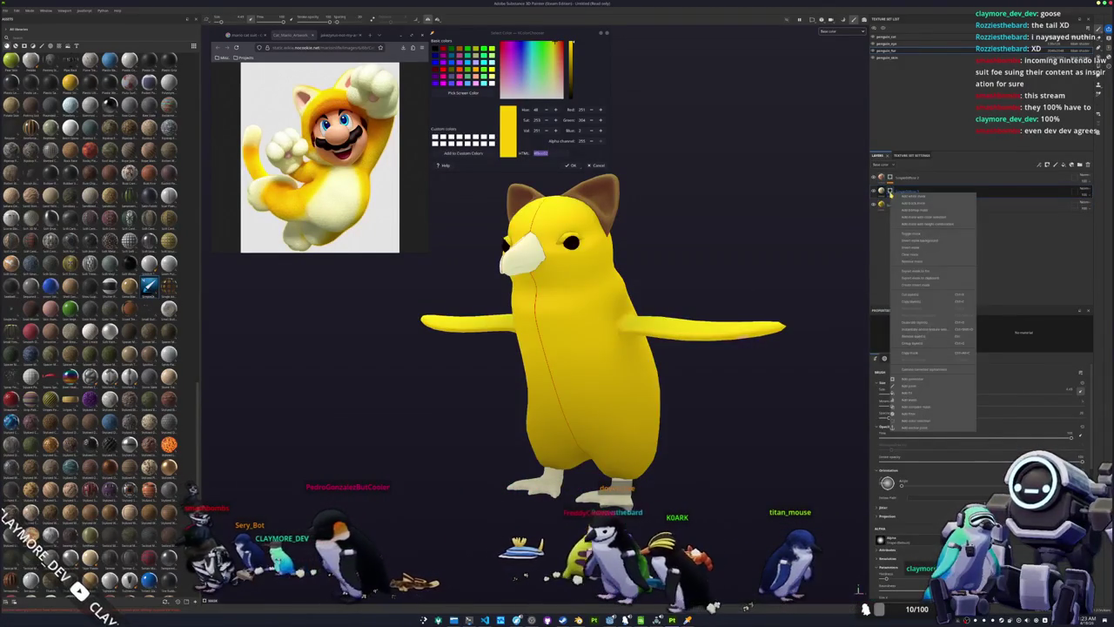
# On the paint layer, brush cream rings around both eyes and dab cream spots on the head.
pyautogui.click(866, 250)
pyautogui.moveTo(609, 331)
pyautogui.keyDown('alt'); pyautogui.mouseDown()
pyautogui.moveTo(575, 345)
pyautogui.moveTo(523, 339)
pyautogui.mouseUp(); pyautogui.keyUp('alt')
pyautogui.scroll(3, 575, 344)
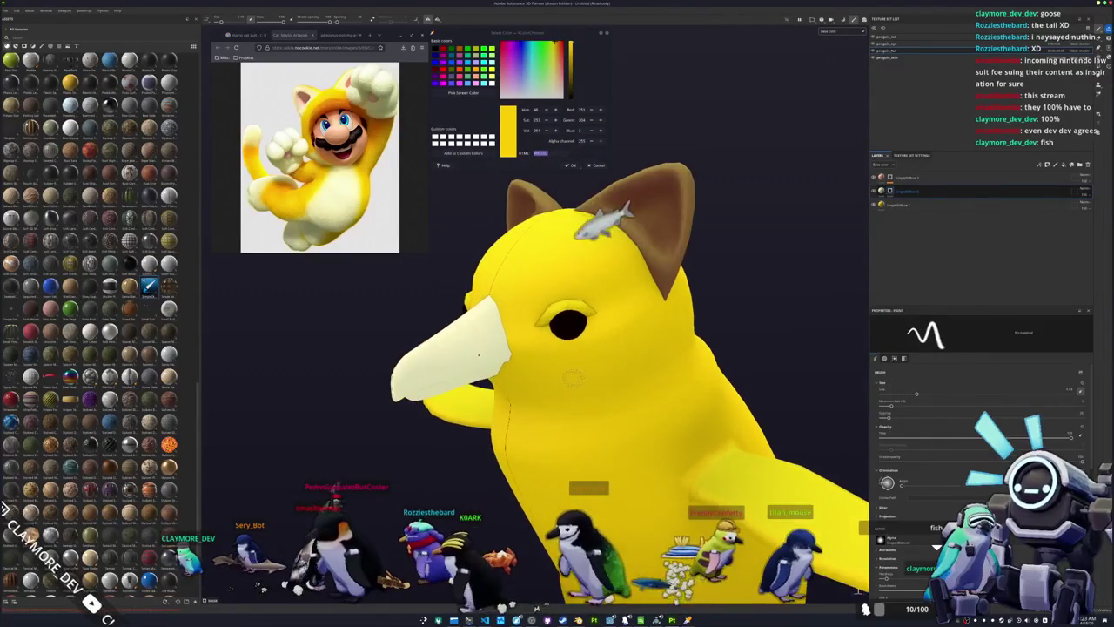
pyautogui.scroll(5, 415, 325)
pyautogui.keyDown('alt'); pyautogui.moveTo(415, 325); pyautogui.dragTo(394, 356); pyautogui.keyUp('alt')
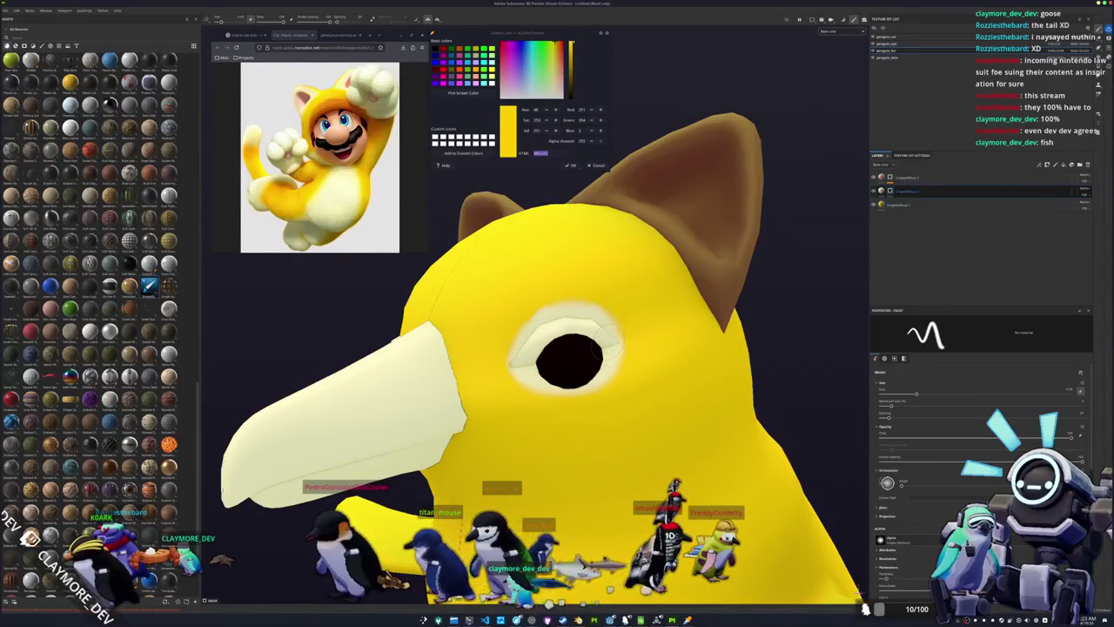
pyautogui.keyDown('alt'); pyautogui.moveTo(590, 346); pyautogui.dragTo(520, 360); pyautogui.keyUp('alt')
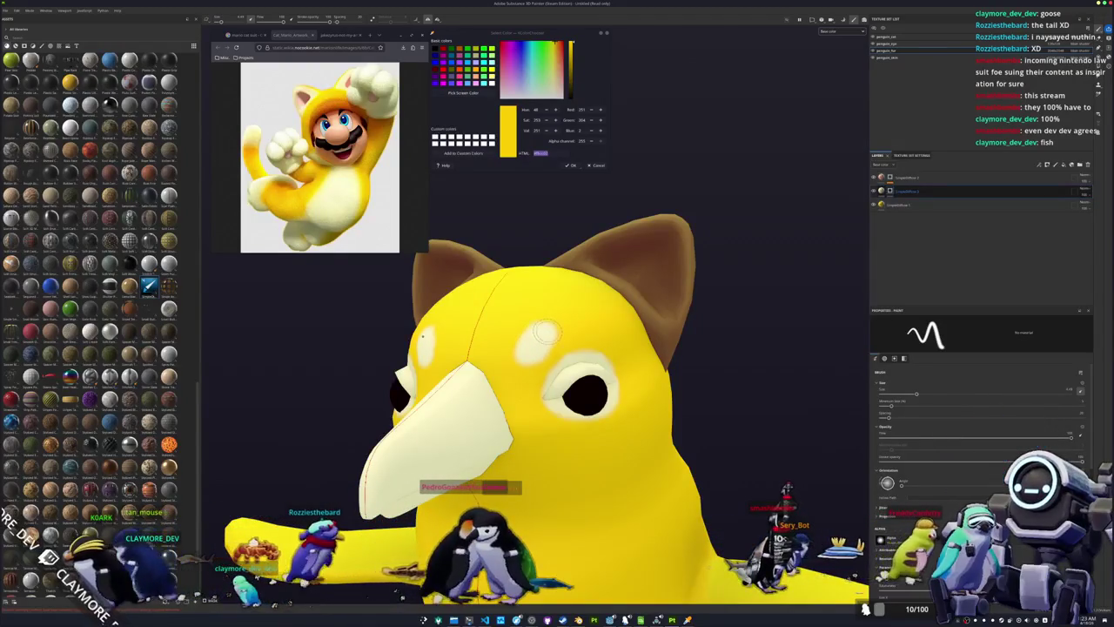
pyautogui.scroll(3, 538, 335)
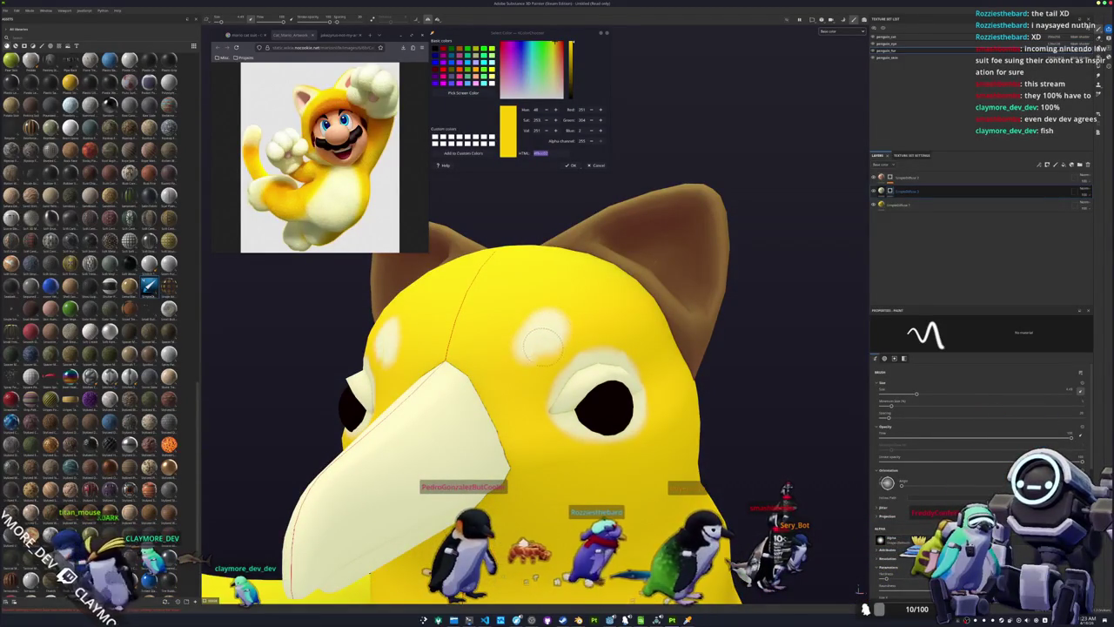
pyautogui.scroll(-5, 547, 329)
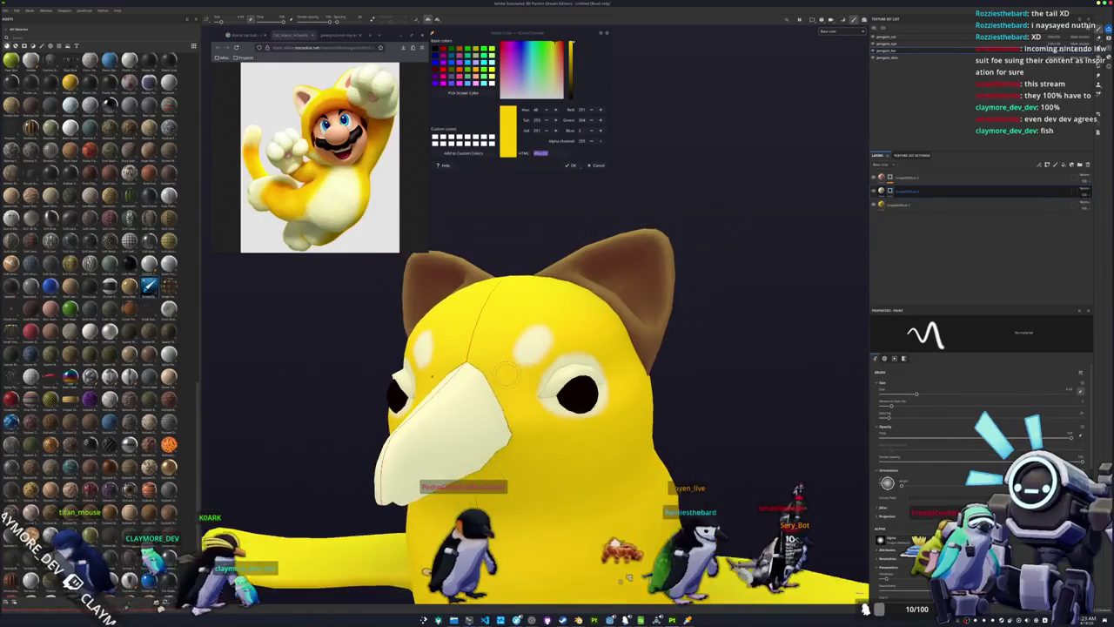
pyautogui.moveTo(547, 329)
pyautogui.keyDown('alt'); pyautogui.mouseDown()
pyautogui.moveTo(438, 429)
pyautogui.moveTo(488, 417)
pyautogui.moveTo(460, 385)
pyautogui.mouseUp(); pyautogui.keyUp('alt')
pyautogui.scroll(2, 488, 417)
pyautogui.scroll(3, 460, 385)
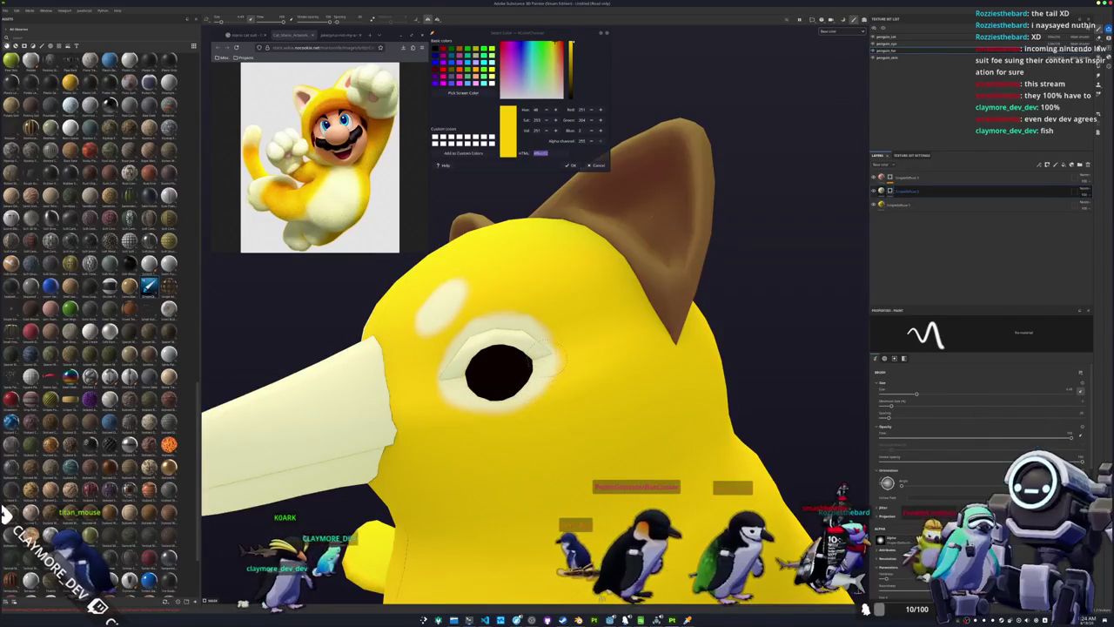
pyautogui.moveTo(501, 362)
pyautogui.keyDown('alt'); pyautogui.mouseDown()
pyautogui.moveTo(454, 379)
pyautogui.moveTo(525, 370)
pyautogui.mouseUp(); pyautogui.keyUp('alt')
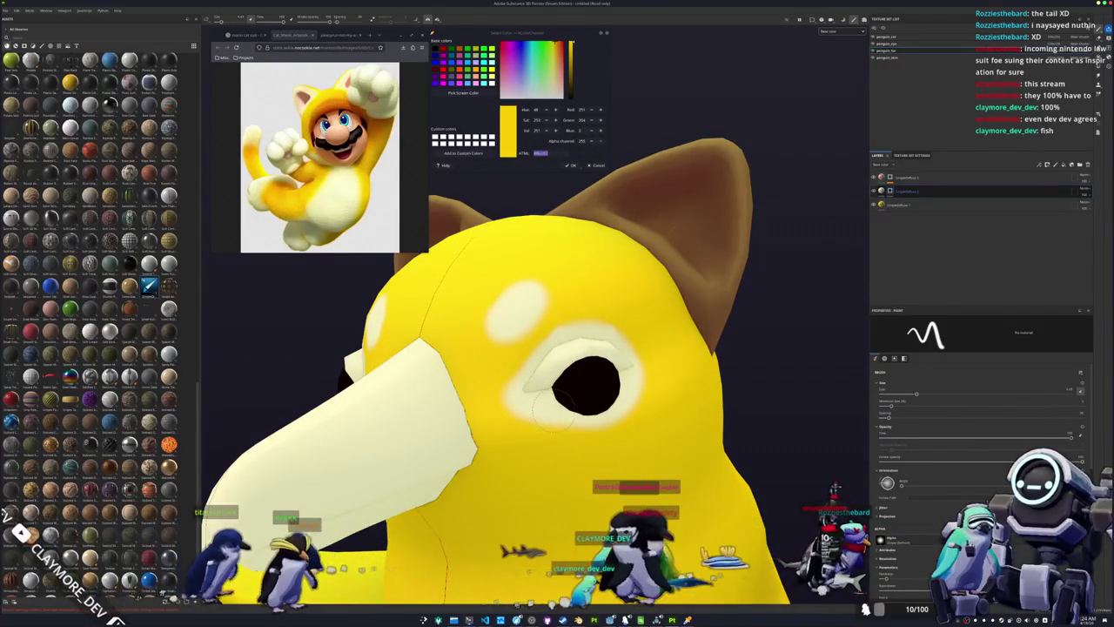
pyautogui.moveTo(503, 424)
pyautogui.keyDown('alt'); pyautogui.mouseDown()
pyautogui.moveTo(455, 426)
pyautogui.moveTo(529, 404)
pyautogui.moveTo(508, 411)
pyautogui.moveTo(511, 361)
pyautogui.mouseUp(); pyautogui.keyUp('alt')
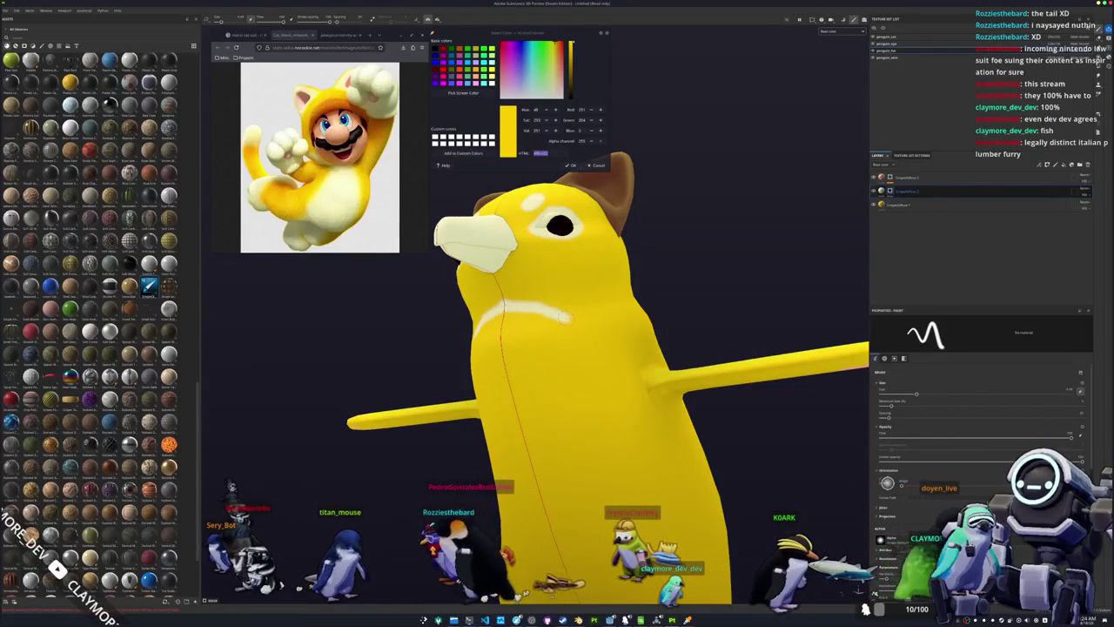
# Extend the cream down the chest and paint cream strokes over the yellow leg.
pyautogui.moveTo(587, 347); pyautogui.dragTo(614, 402)
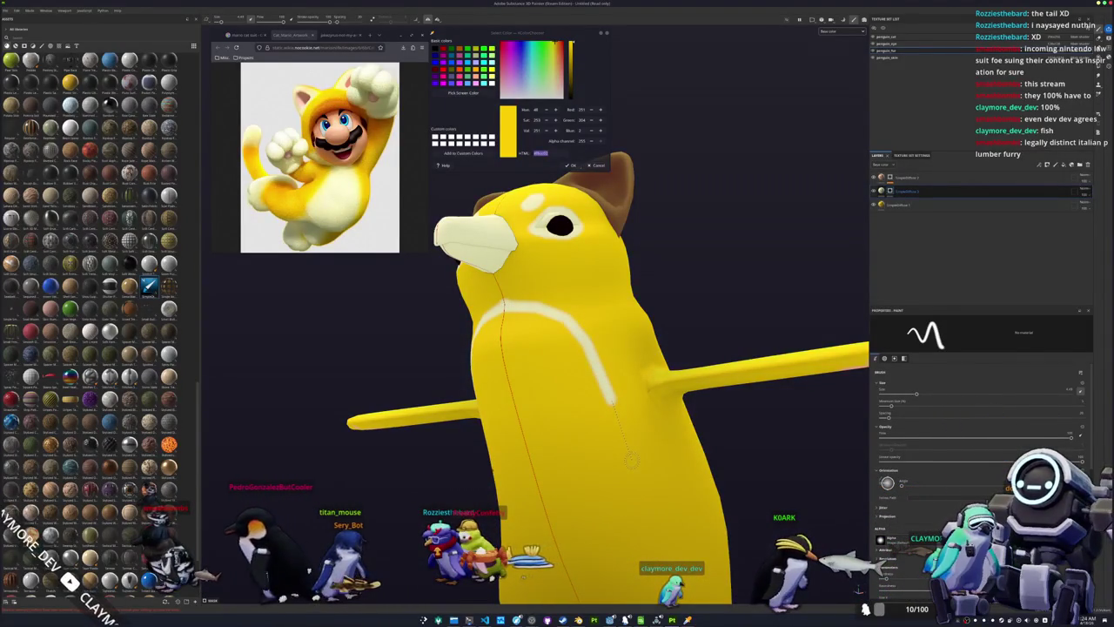
pyautogui.keyDown('alt'); pyautogui.moveTo(609, 391); pyautogui.dragTo(588, 258); pyautogui.keyUp('alt')
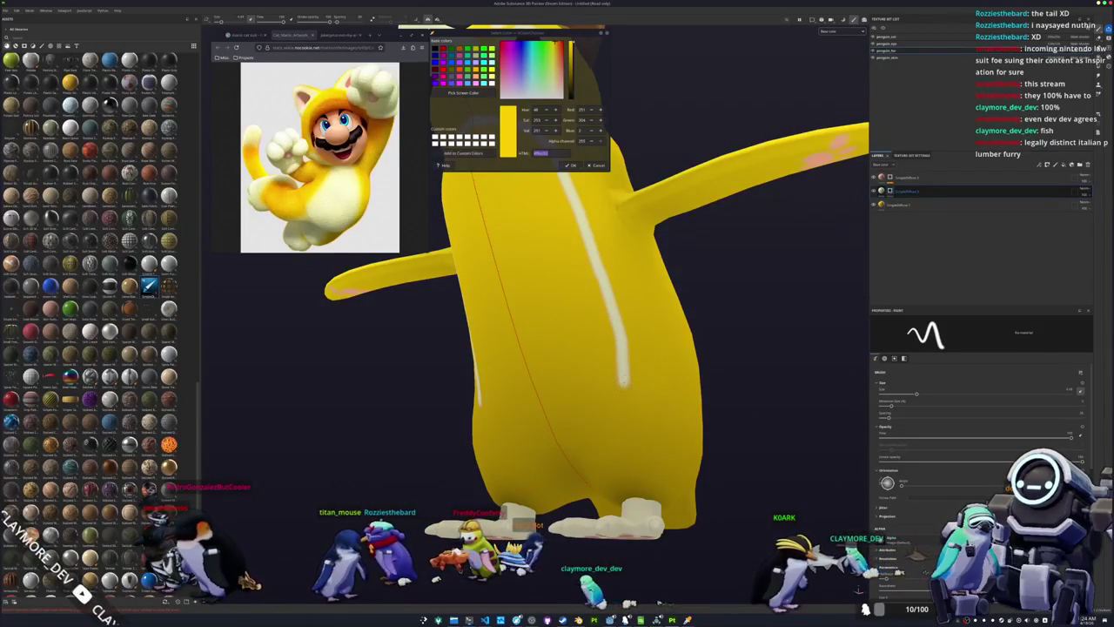
pyautogui.keyDown('alt'); pyautogui.moveTo(539, 366); pyautogui.dragTo(522, 261); pyautogui.keyUp('alt')
pyautogui.scroll(2, 449, 380)
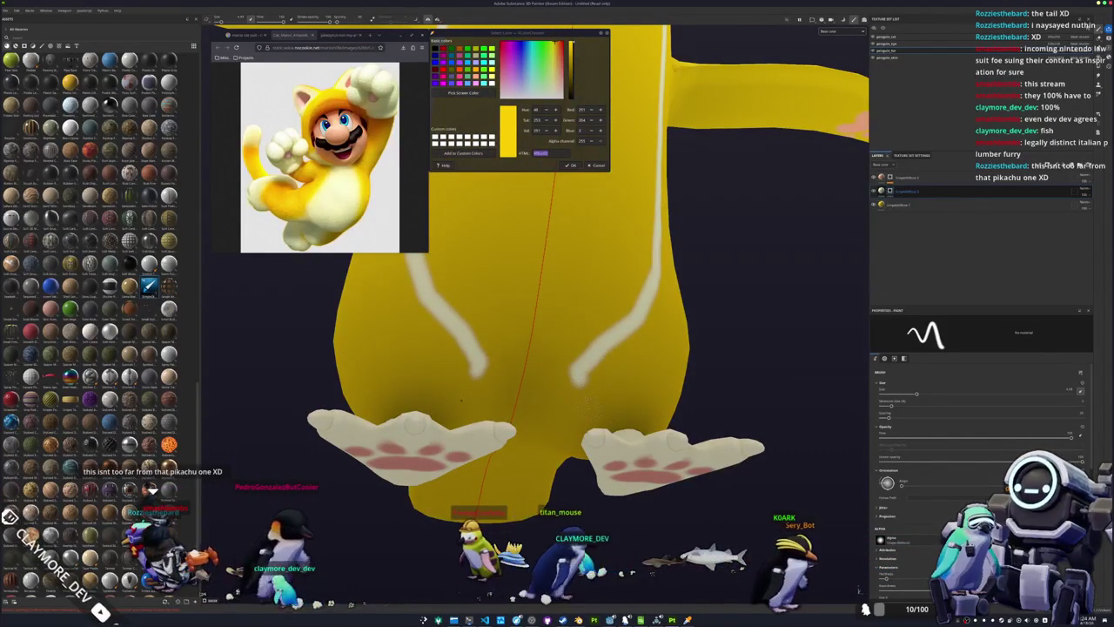
pyautogui.moveTo(577, 374)
pyautogui.keyDown('alt'); pyautogui.mouseDown()
pyautogui.moveTo(630, 441)
pyautogui.moveTo(429, 281)
pyautogui.mouseUp(); pyautogui.keyUp('alt')
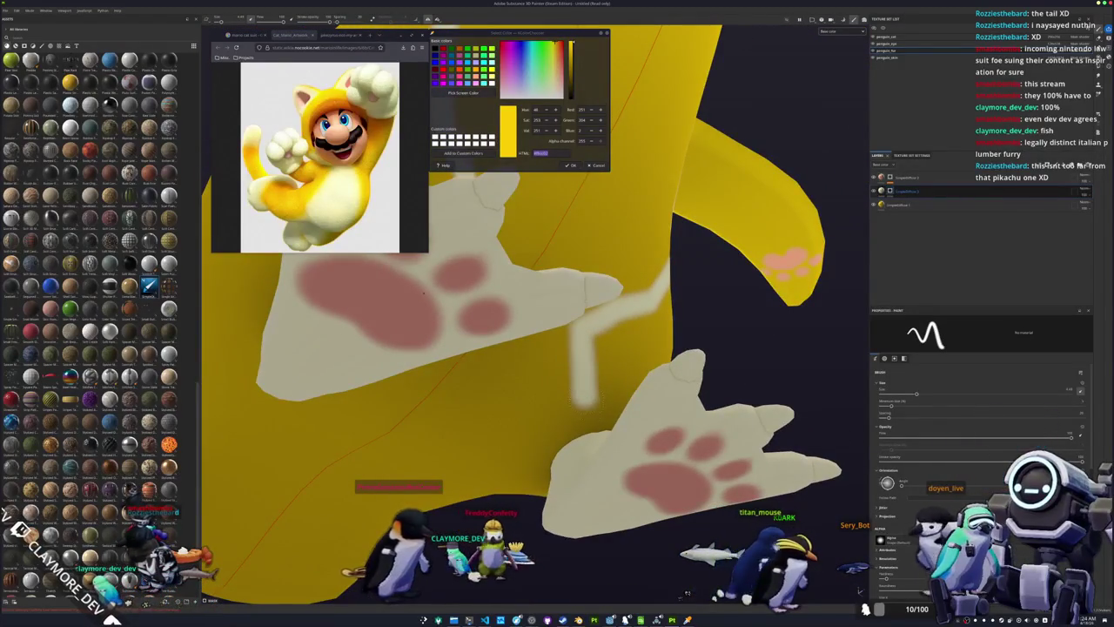
pyautogui.moveTo(426, 294)
pyautogui.keyDown('alt'); pyautogui.mouseDown()
pyautogui.moveTo(666, 385)
pyautogui.moveTo(733, 380)
pyautogui.mouseUp(); pyautogui.keyUp('alt')
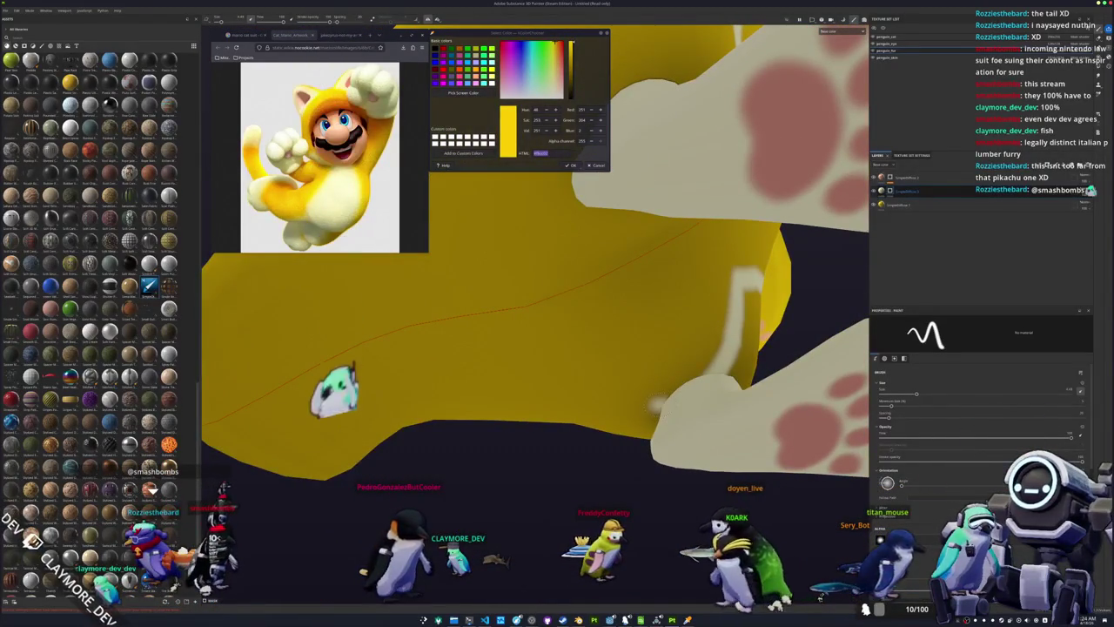
pyautogui.moveTo(662, 404); pyautogui.dragTo(575, 344)
pyautogui.moveTo(605, 216)
pyautogui.mouseDown()
pyautogui.moveTo(544, 254)
pyautogui.moveTo(644, 304)
pyautogui.moveTo(739, 260)
pyautogui.mouseUp()
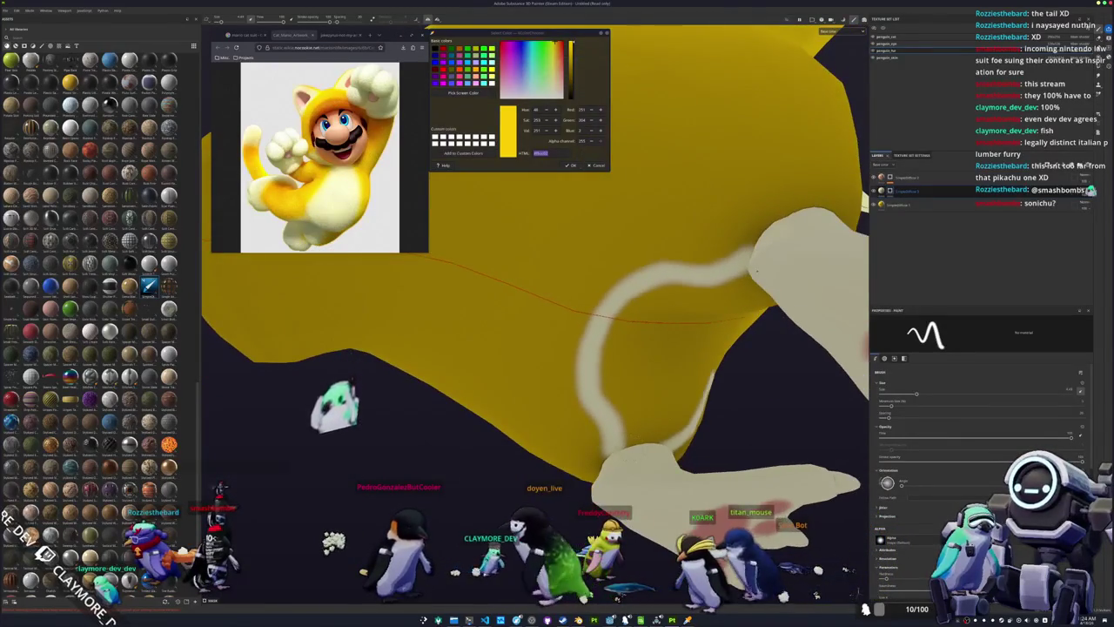
pyautogui.moveTo(622, 431); pyautogui.dragTo(601, 378)
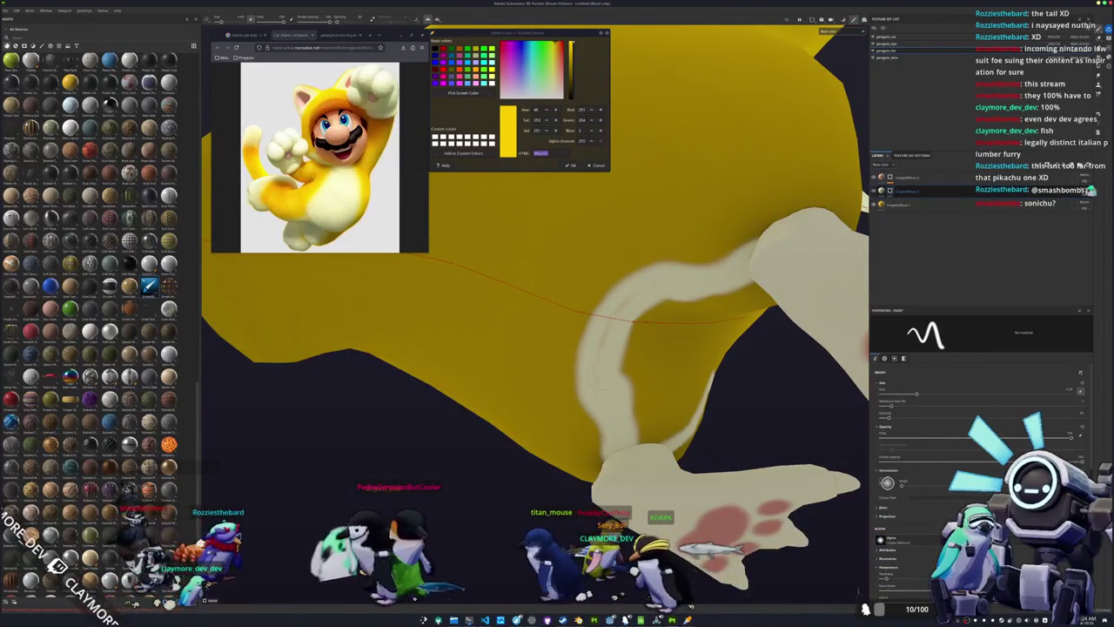
pyautogui.hotkey('ctrl', 'z')
pyautogui.hotkey('ctrl', 'z')
# Spread cream paint between the legs and over the left leg's stripe.
pyautogui.keyDown('alt'); pyautogui.moveTo(620, 357); pyautogui.dragTo(544, 339); pyautogui.keyUp('alt')
pyautogui.moveTo(538, 440); pyautogui.dragTo(566, 419)
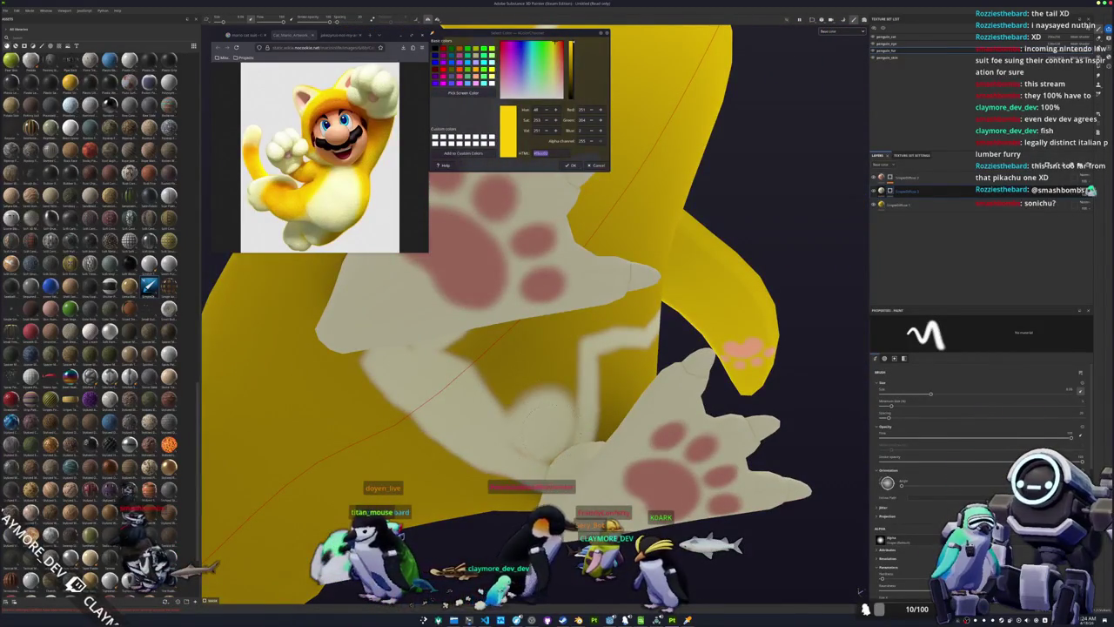
pyautogui.moveTo(483, 382)
pyautogui.mouseDown()
pyautogui.moveTo(509, 361)
pyautogui.moveTo(541, 393)
pyautogui.moveTo(432, 448)
pyautogui.mouseUp()
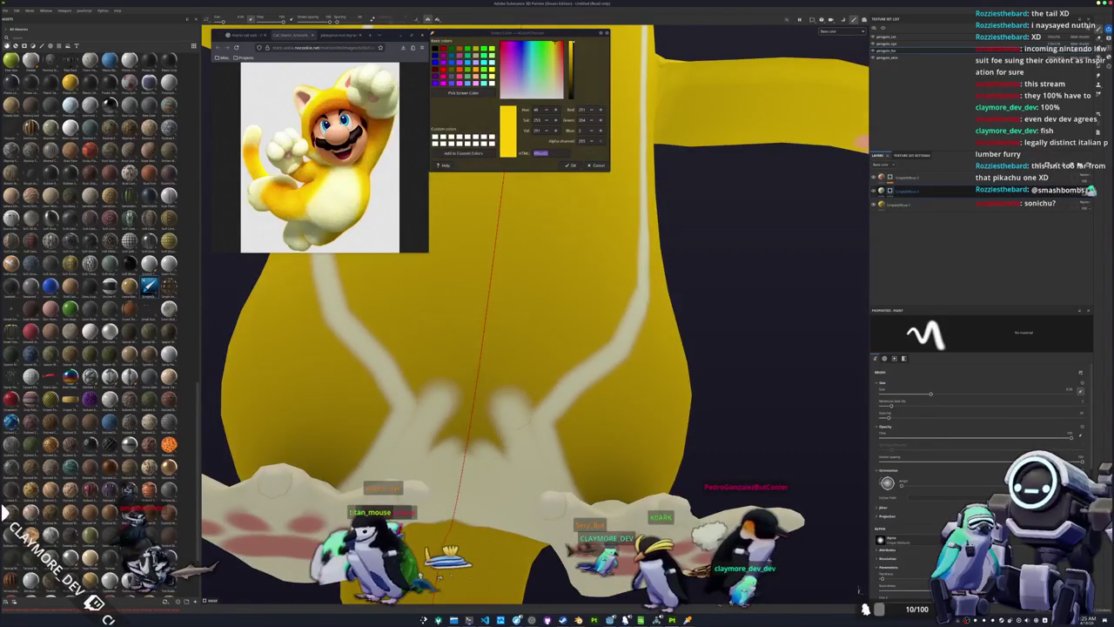
pyautogui.moveTo(485, 412); pyautogui.dragTo(527, 400)
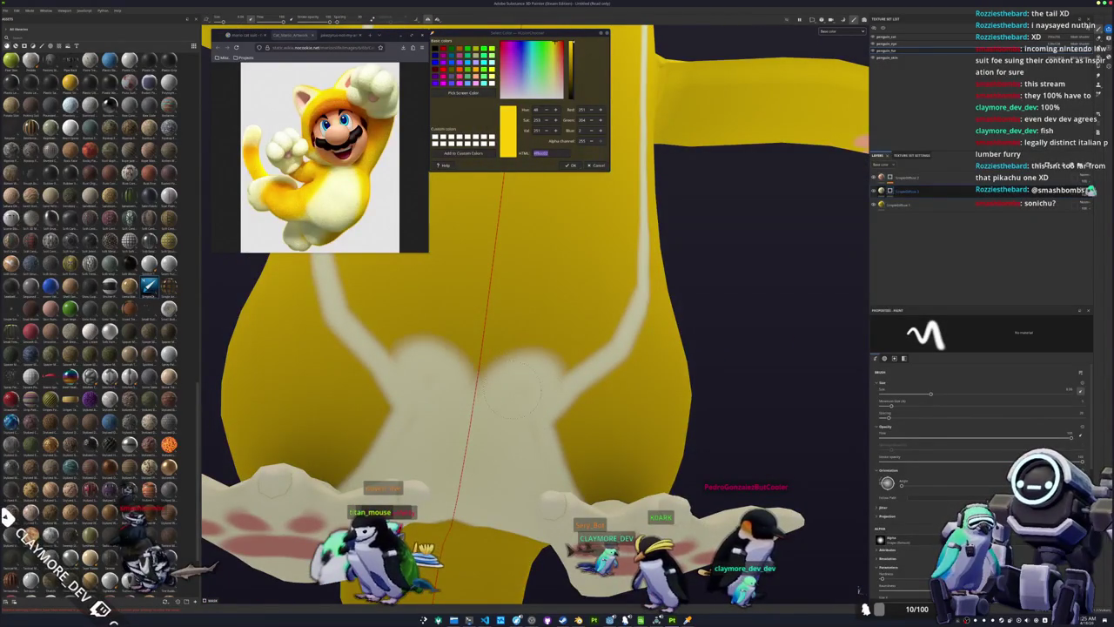
pyautogui.keyDown('alt'); pyautogui.moveTo(527, 458); pyautogui.dragTo(444, 495); pyautogui.keyUp('alt')
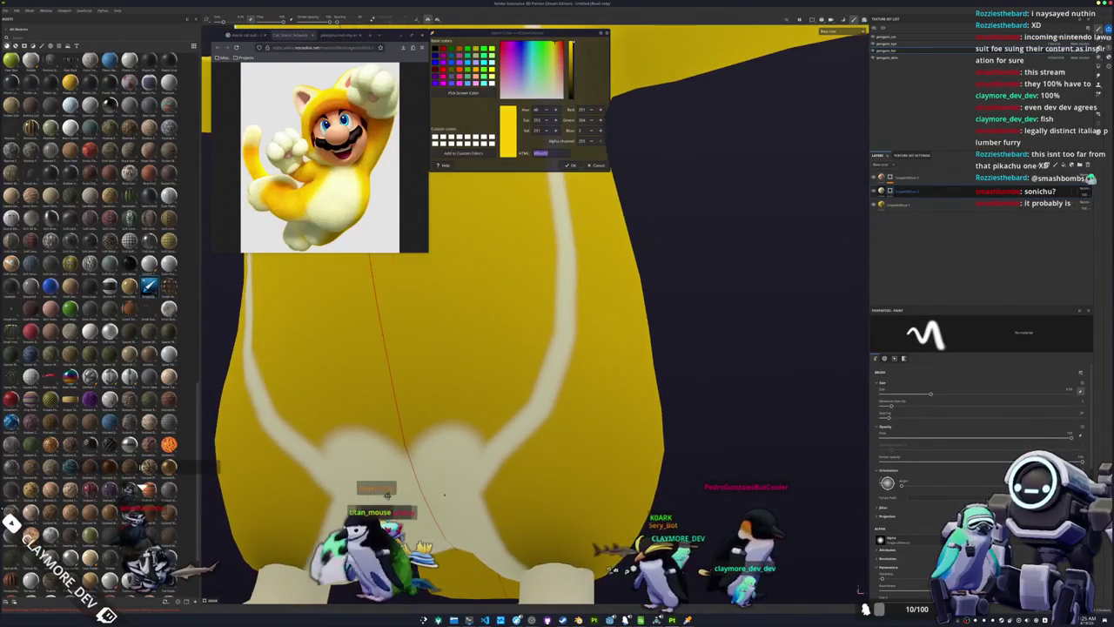
pyautogui.moveTo(409, 462)
pyautogui.mouseDown()
pyautogui.moveTo(448, 416)
pyautogui.moveTo(488, 395)
pyautogui.moveTo(475, 422)
pyautogui.moveTo(514, 366)
pyautogui.moveTo(540, 278)
pyautogui.moveTo(529, 366)
pyautogui.moveTo(559, 471)
pyautogui.mouseUp()
pyautogui.moveTo(356, 476); pyautogui.dragTo(370, 287)
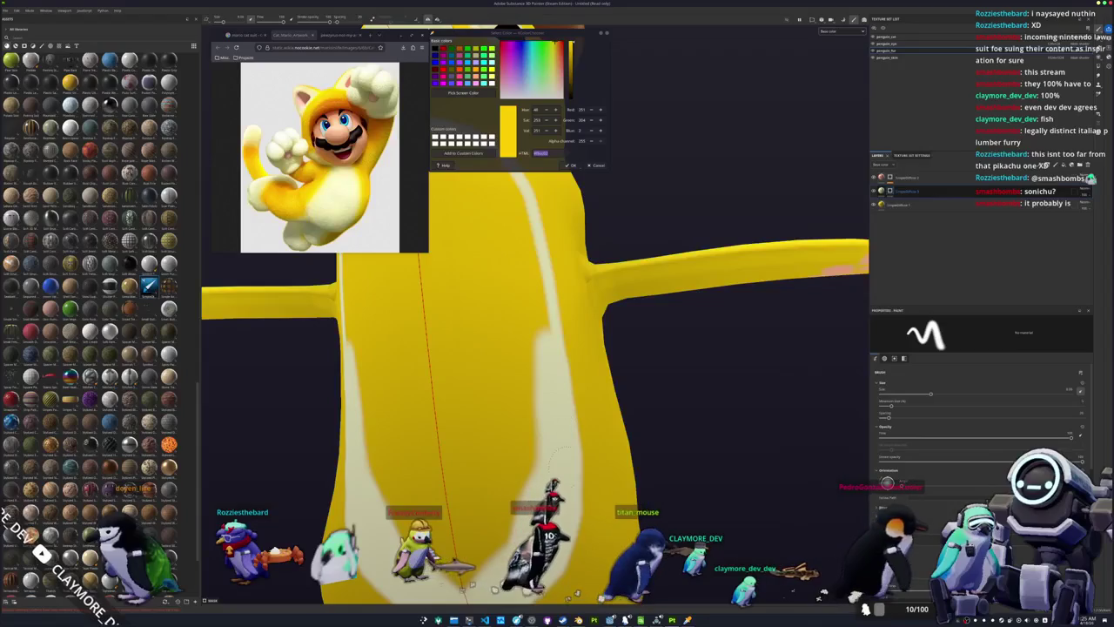
pyautogui.scroll(-5, 561, 444)
pyautogui.moveTo(562, 443)
pyautogui.keyDown('alt'); pyautogui.mouseDown()
pyautogui.moveTo(586, 467)
pyautogui.moveTo(542, 459)
pyautogui.mouseUp(); pyautogui.keyUp('alt')
pyautogui.scroll(4, 586, 467)
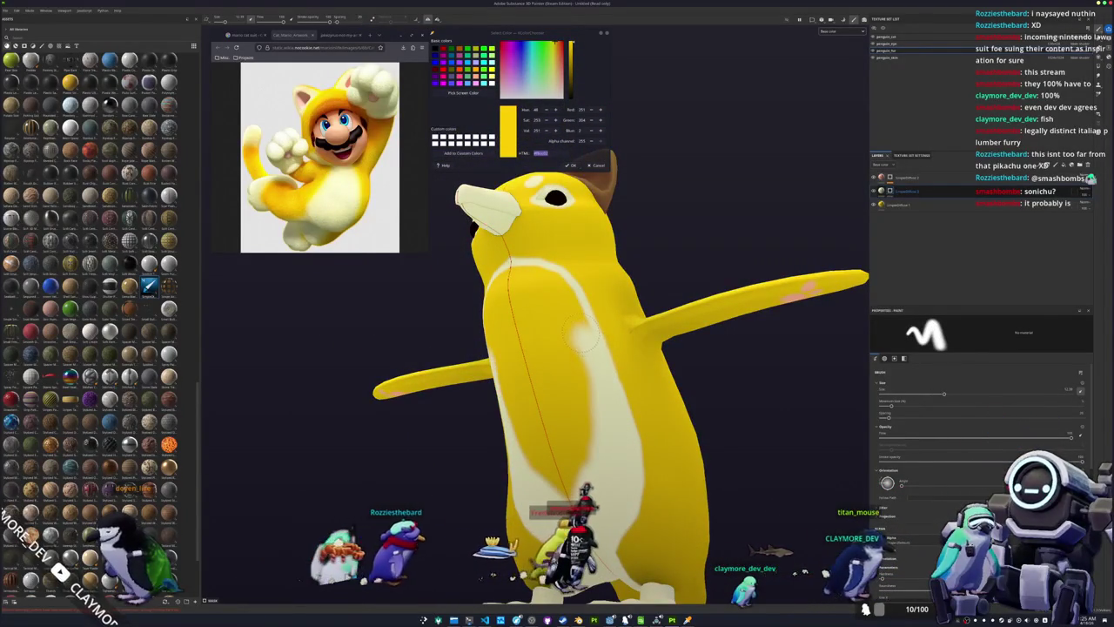
# Undo the last stroke and paint cream over the upper chest and yellow V patch.
pyautogui.hotkey('ctrl', 'z')
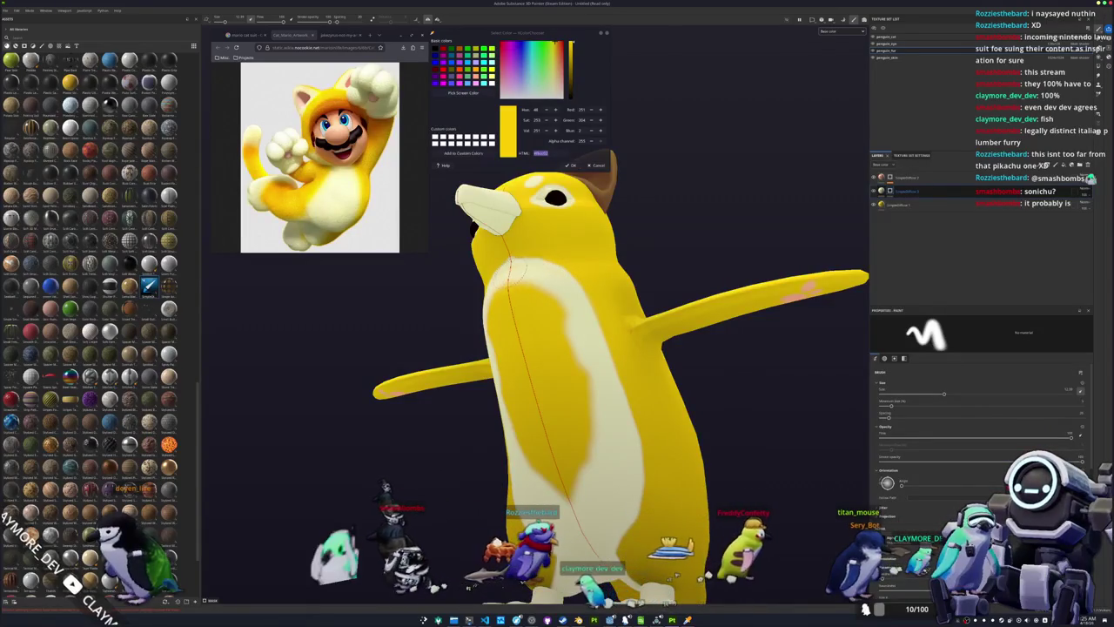
pyautogui.moveTo(549, 283); pyautogui.dragTo(566, 344)
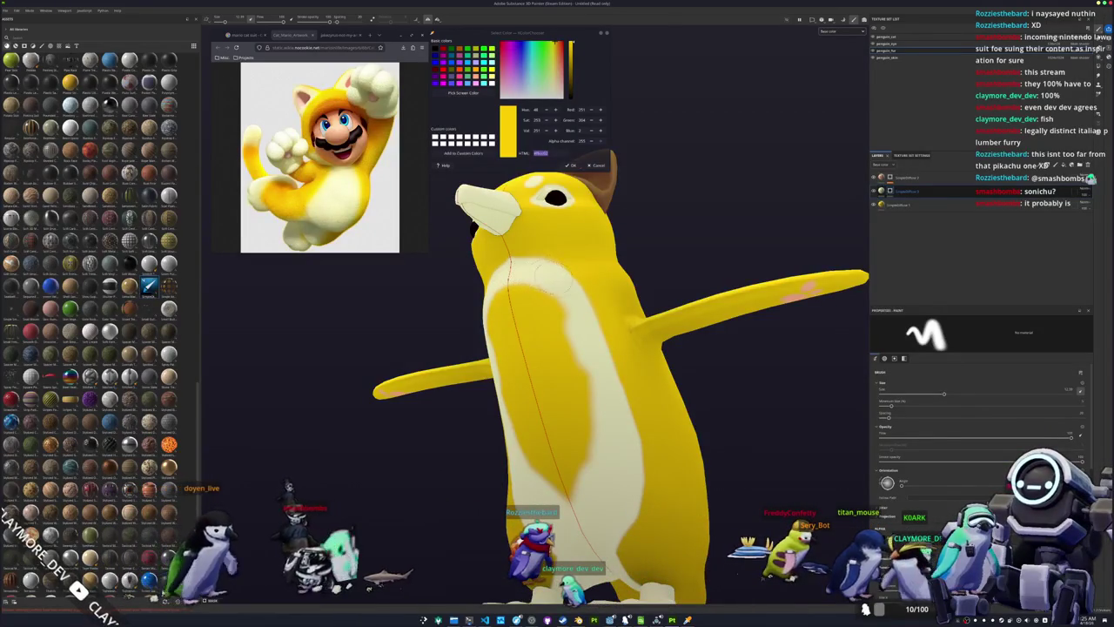
pyautogui.moveTo(531, 287); pyautogui.dragTo(519, 352)
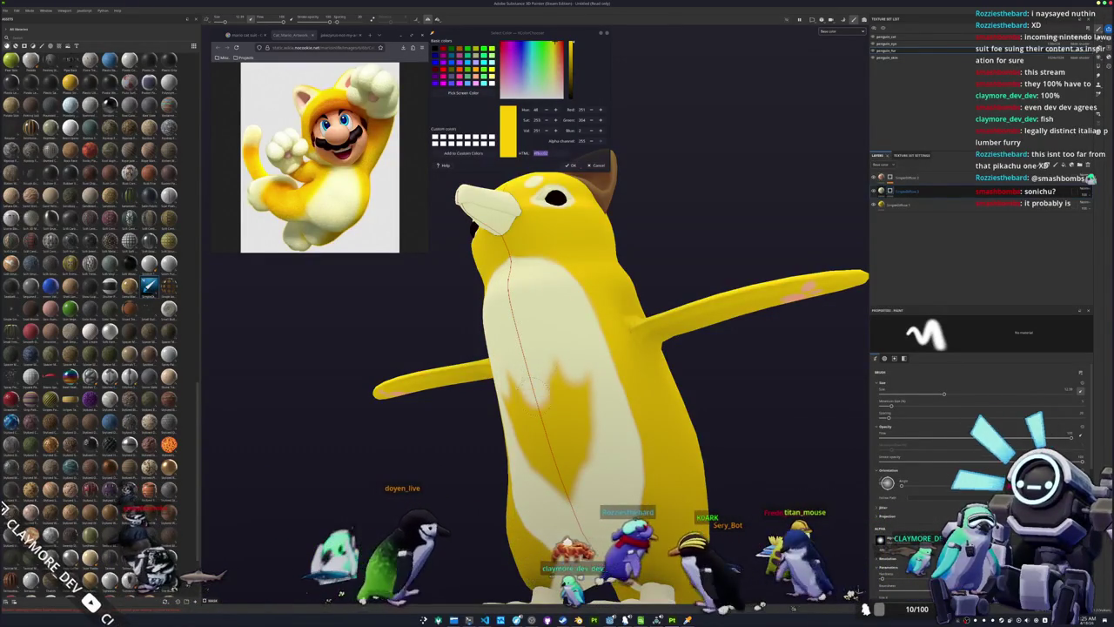
pyautogui.click(537, 396)
pyautogui.moveTo(543, 413); pyautogui.dragTo(562, 440)
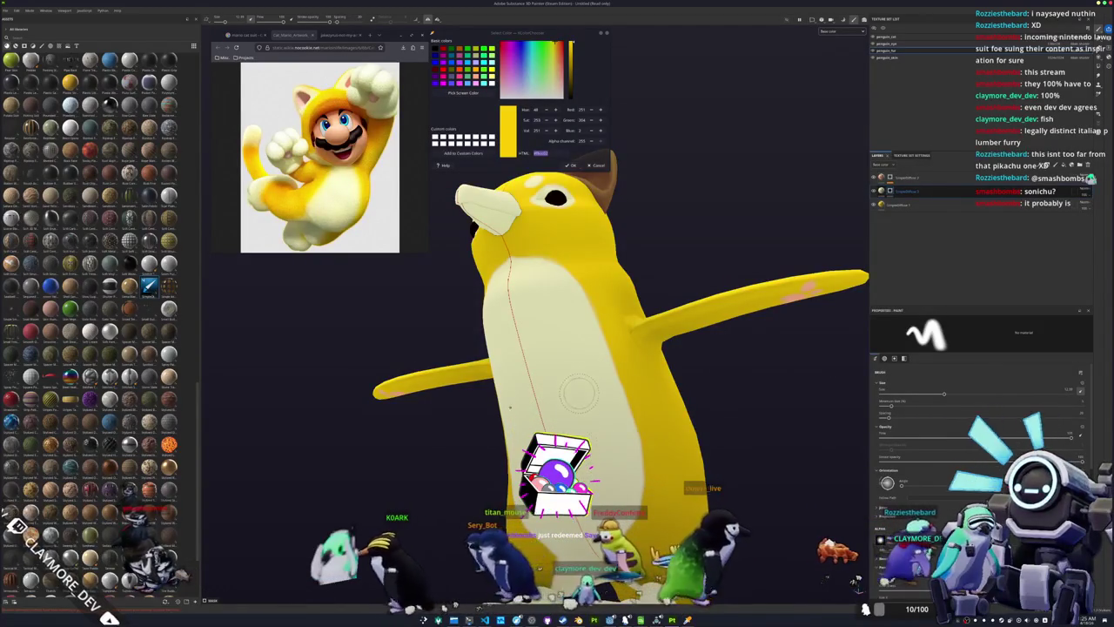
pyautogui.keyDown('alt'); pyautogui.moveTo(579, 409); pyautogui.dragTo(570, 496); pyautogui.keyUp('alt')
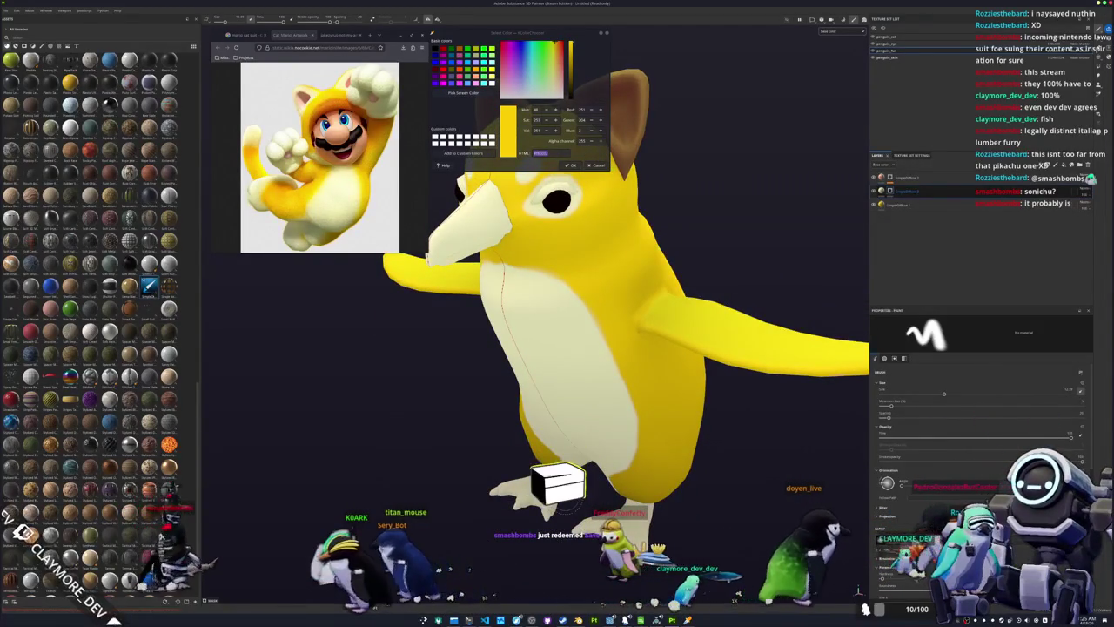
pyautogui.moveTo(566, 418)
pyautogui.keyDown('alt'); pyautogui.mouseDown()
pyautogui.moveTo(651, 426)
pyautogui.moveTo(561, 429)
pyautogui.moveTo(583, 439)
pyautogui.mouseUp(); pyautogui.keyUp('alt')
pyautogui.moveTo(550, 383)
pyautogui.keyDown('alt'); pyautogui.mouseDown()
pyautogui.moveTo(554, 354)
pyautogui.moveTo(601, 353)
pyautogui.mouseUp(); pyautogui.keyUp('alt')
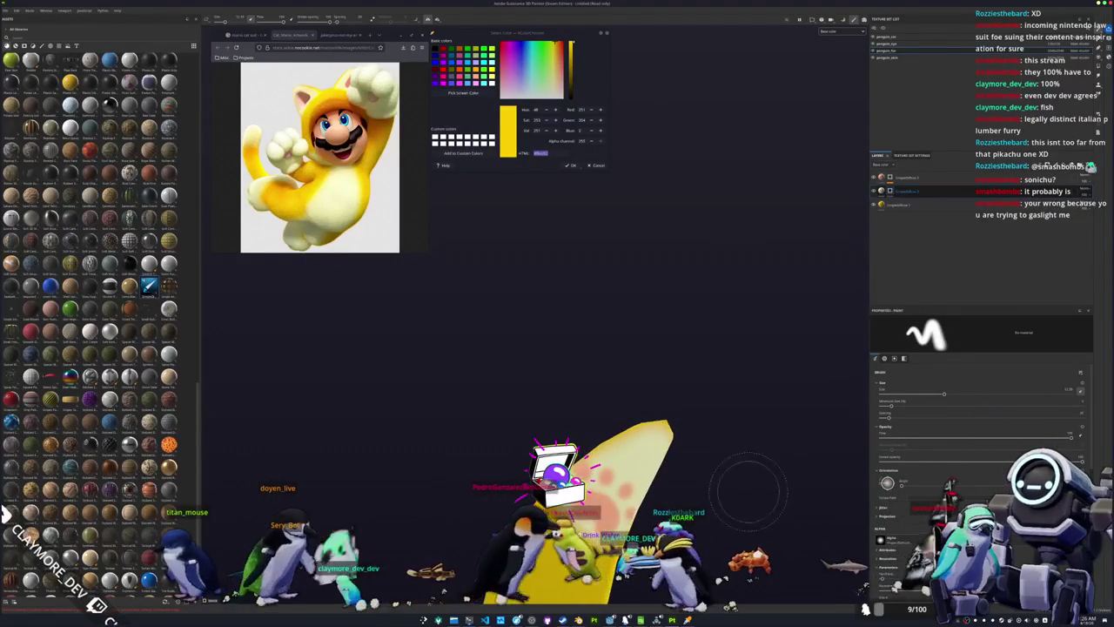
pyautogui.moveTo(557, 418)
pyautogui.keyDown('alt'); pyautogui.mouseDown()
pyautogui.moveTo(610, 428)
pyautogui.moveTo(522, 405)
pyautogui.mouseUp(); pyautogui.keyUp('alt')
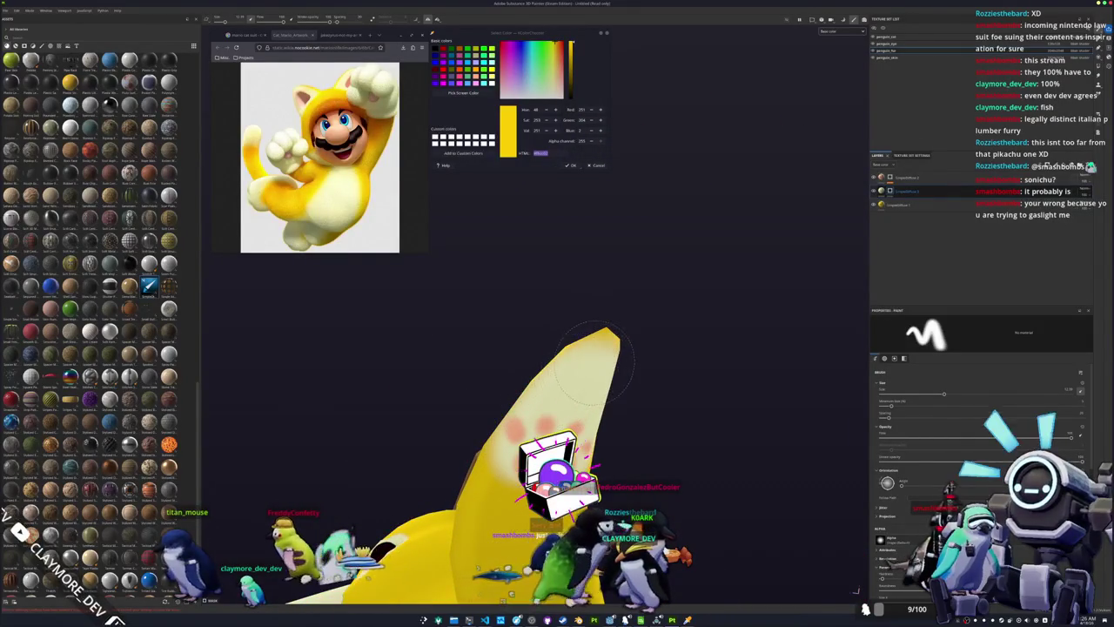
pyautogui.moveTo(601, 356)
pyautogui.keyDown('alt'); pyautogui.mouseDown()
pyautogui.moveTo(521, 539)
pyautogui.moveTo(510, 478)
pyautogui.moveTo(572, 447)
pyautogui.moveTo(467, 470)
pyautogui.moveTo(698, 359)
pyautogui.moveTo(671, 386)
pyautogui.mouseUp(); pyautogui.keyUp('alt')
pyautogui.keyDown('alt'); pyautogui.moveTo(671, 386); pyautogui.dragTo(675, 205, button='right'); pyautogui.keyUp('alt')
pyautogui.keyDown('alt'); pyautogui.moveTo(675, 206); pyautogui.dragTo(842, 285); pyautogui.keyUp('alt')
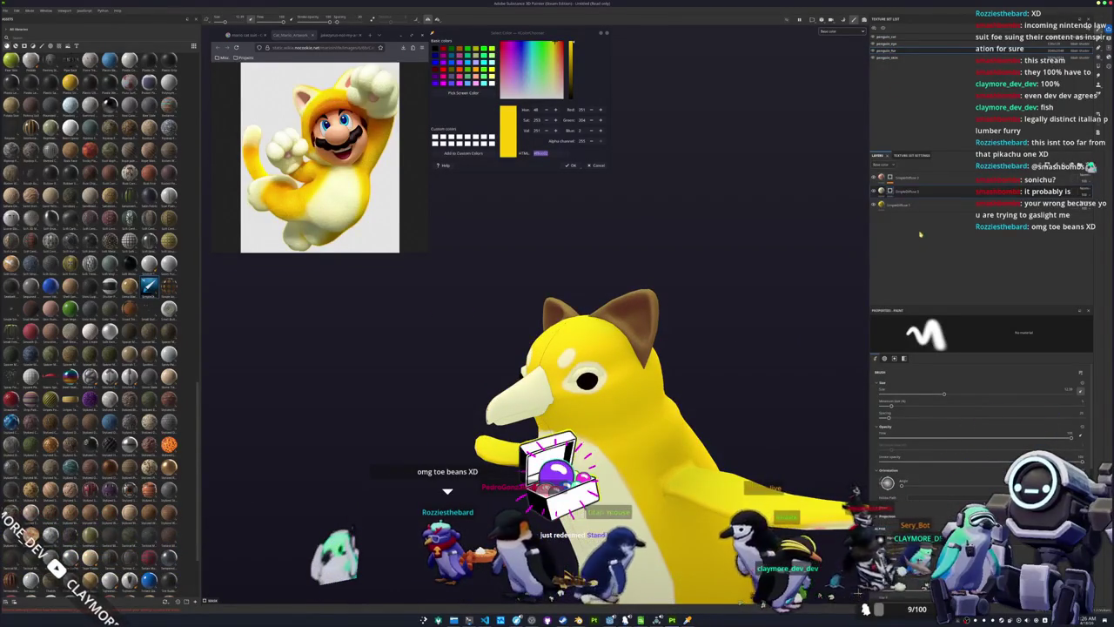
pyautogui.moveTo(768, 287)
pyautogui.keyDown('alt'); pyautogui.mouseDown()
pyautogui.moveTo(695, 308)
pyautogui.moveTo(712, 454)
pyautogui.mouseUp(); pyautogui.keyUp('alt')
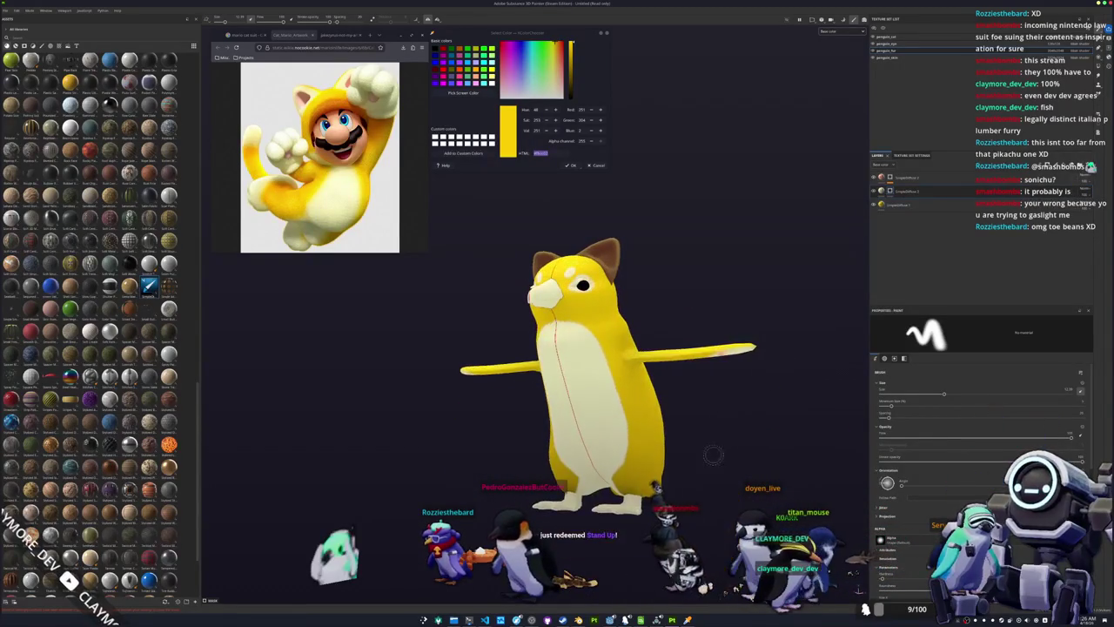
# Propagate the fill layer across the chosen texture sets.
pyautogui.click(922, 181)
pyautogui.rightClick(922, 181)
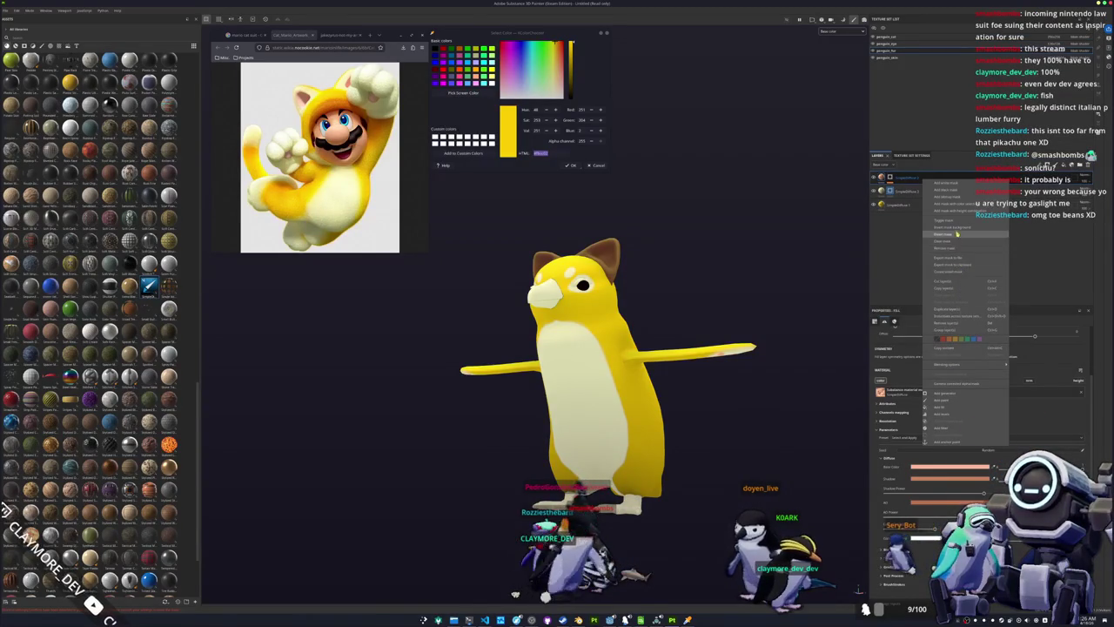
pyautogui.click(952, 316)
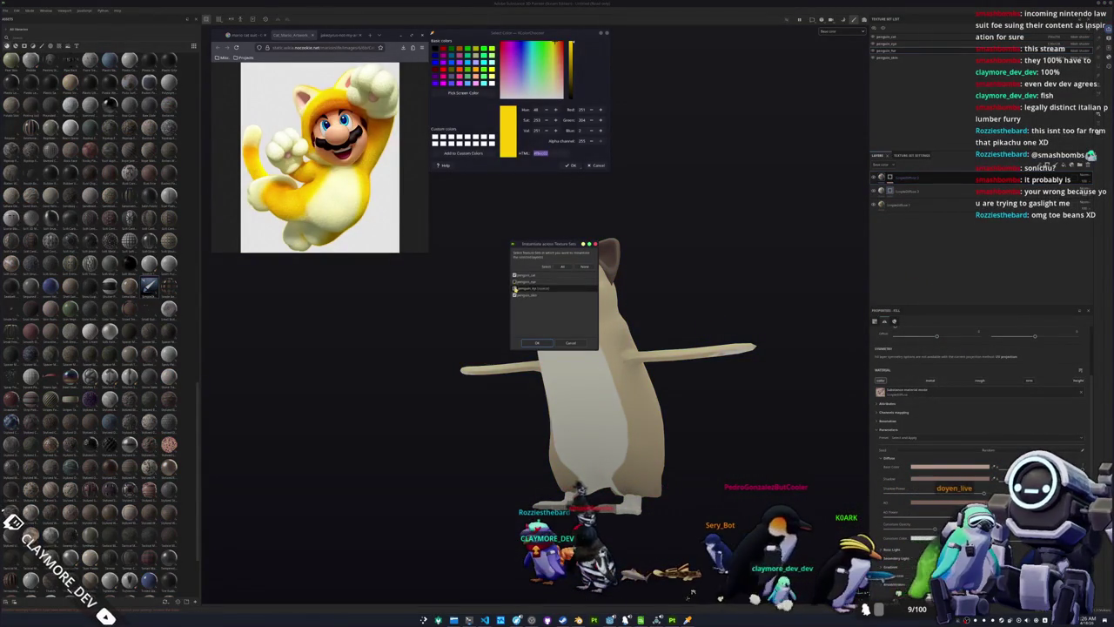
pyautogui.click(536, 343)
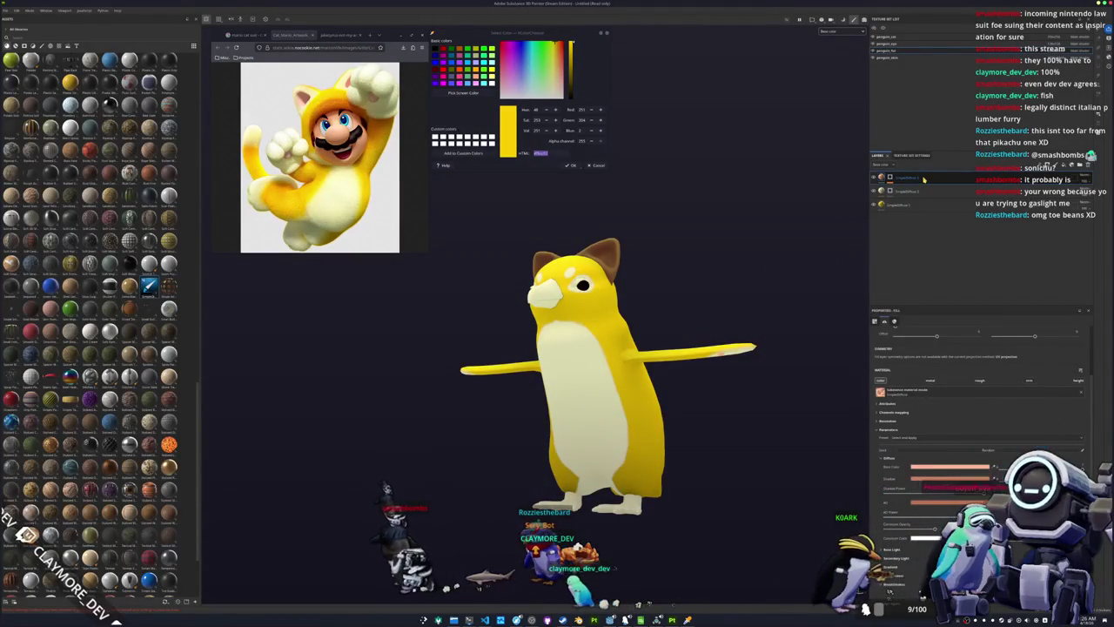
# Check each texture set's layers to confirm the propagated fill.
pyautogui.click(902, 40)
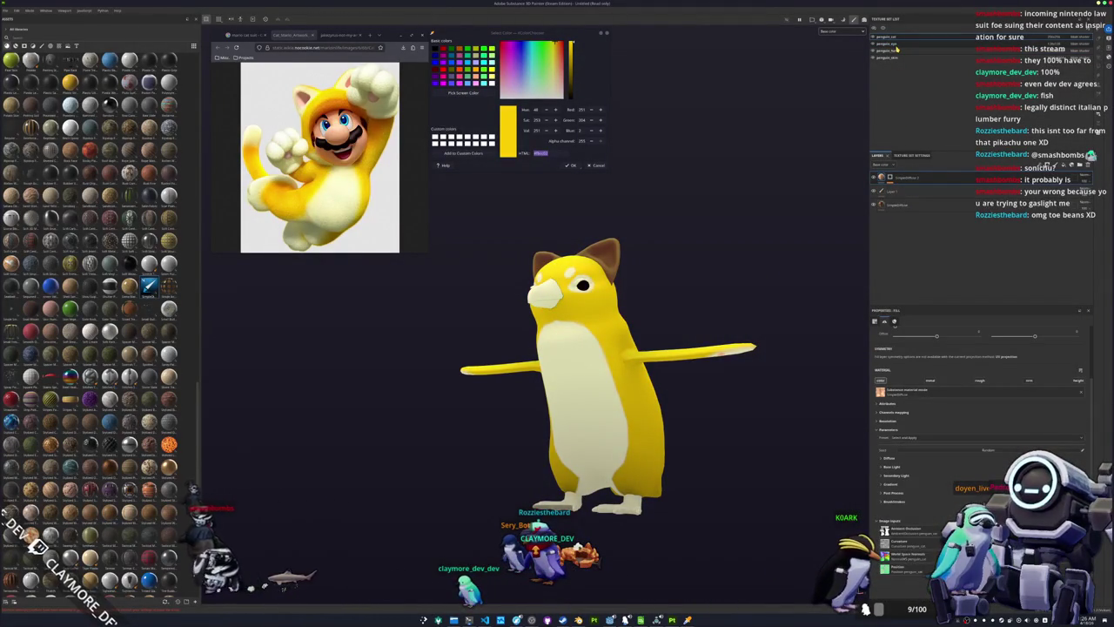
pyautogui.click(898, 56)
pyautogui.click(920, 191)
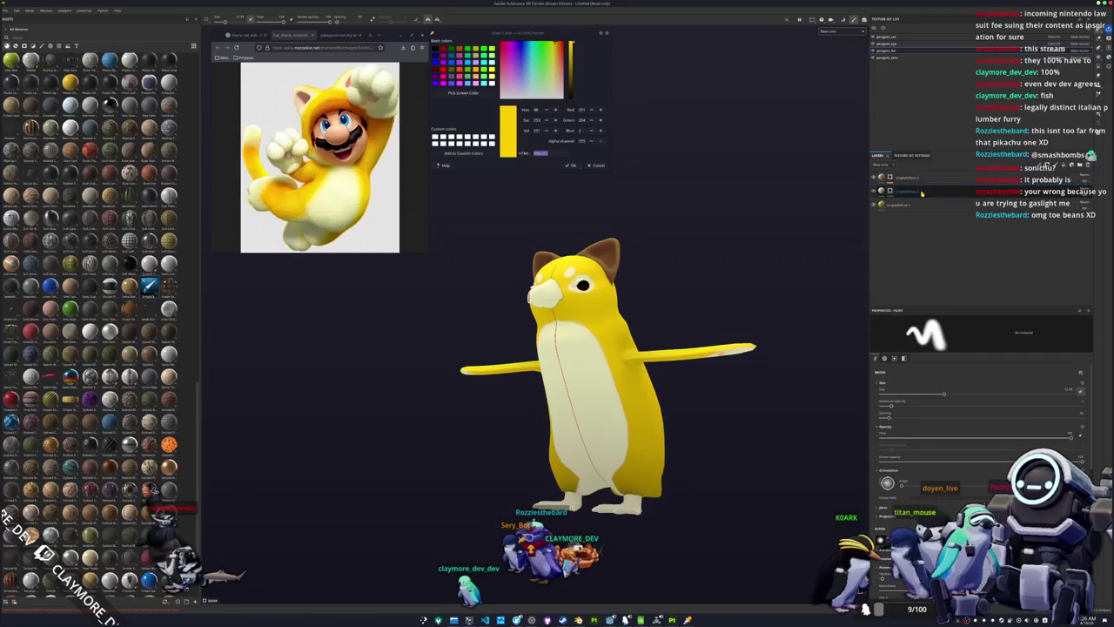
pyautogui.click(899, 52)
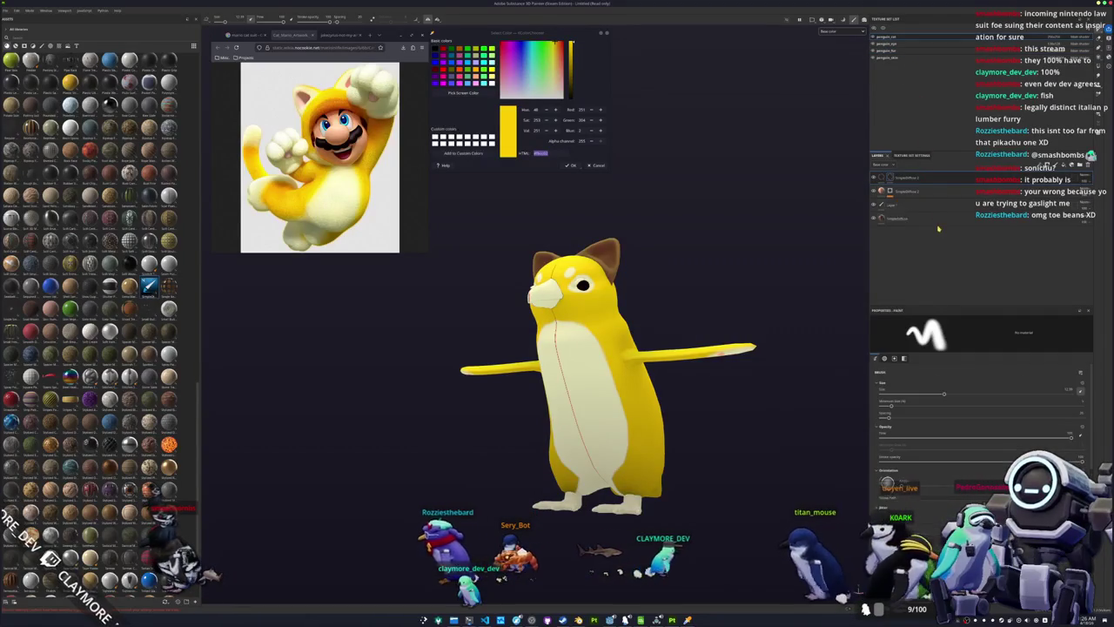
pyautogui.click(899, 54)
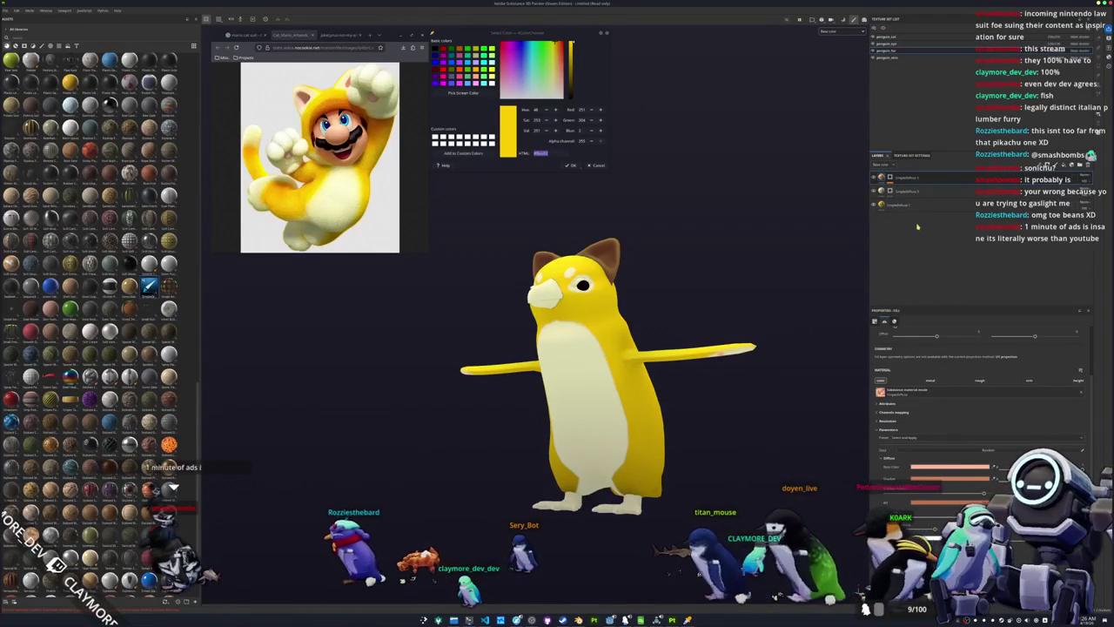
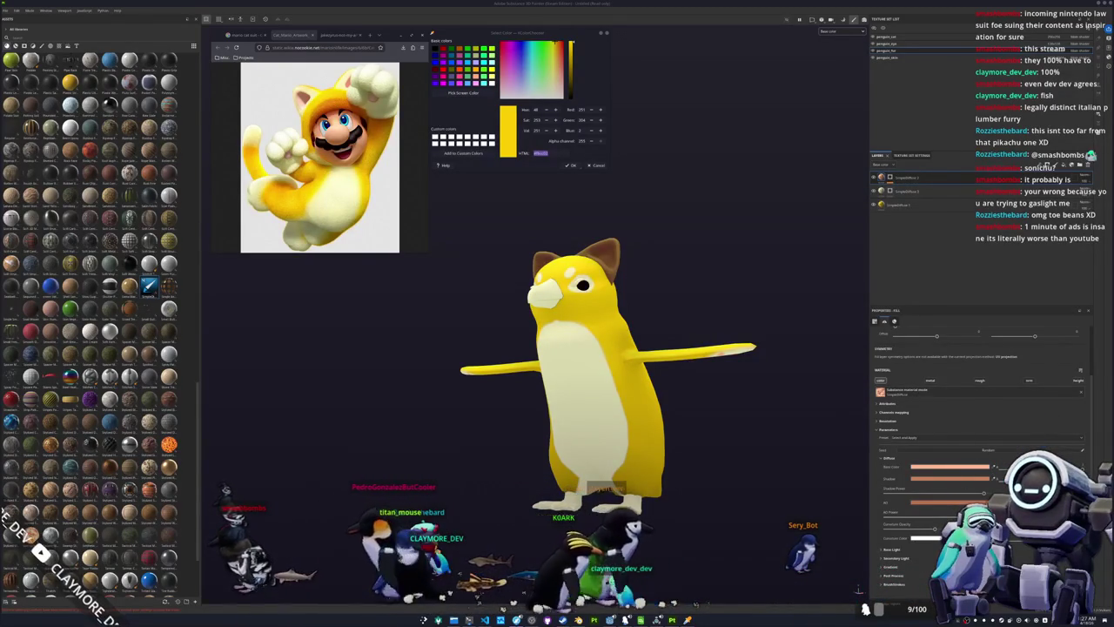
# Reduce the Twitch dashboard's Ad Minutes Per Hour to 30 seconds, then move the window aside.
pyautogui.moveTo(1113, 177); pyautogui.dragTo(670, 178)
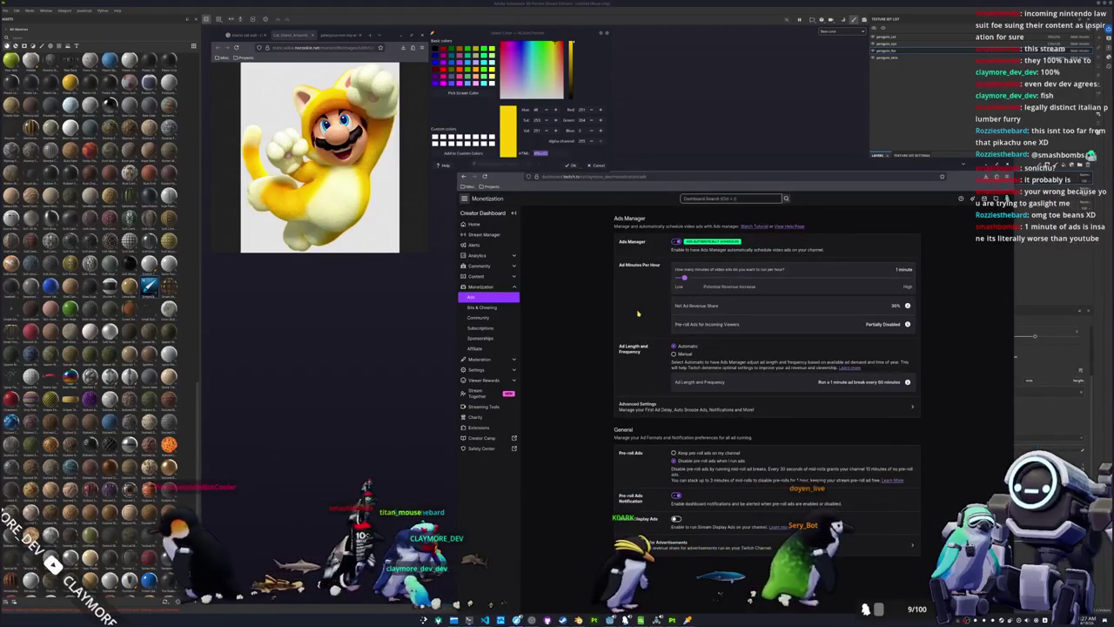
pyautogui.click(670, 279)
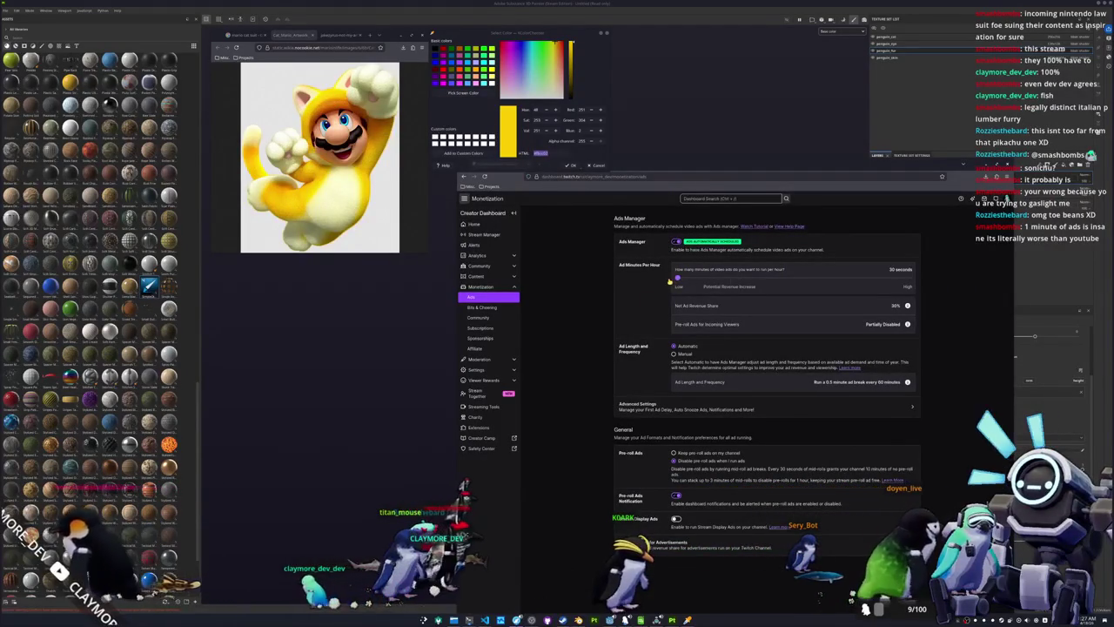
pyautogui.moveTo(644, 171); pyautogui.dragTo(1113, 172)
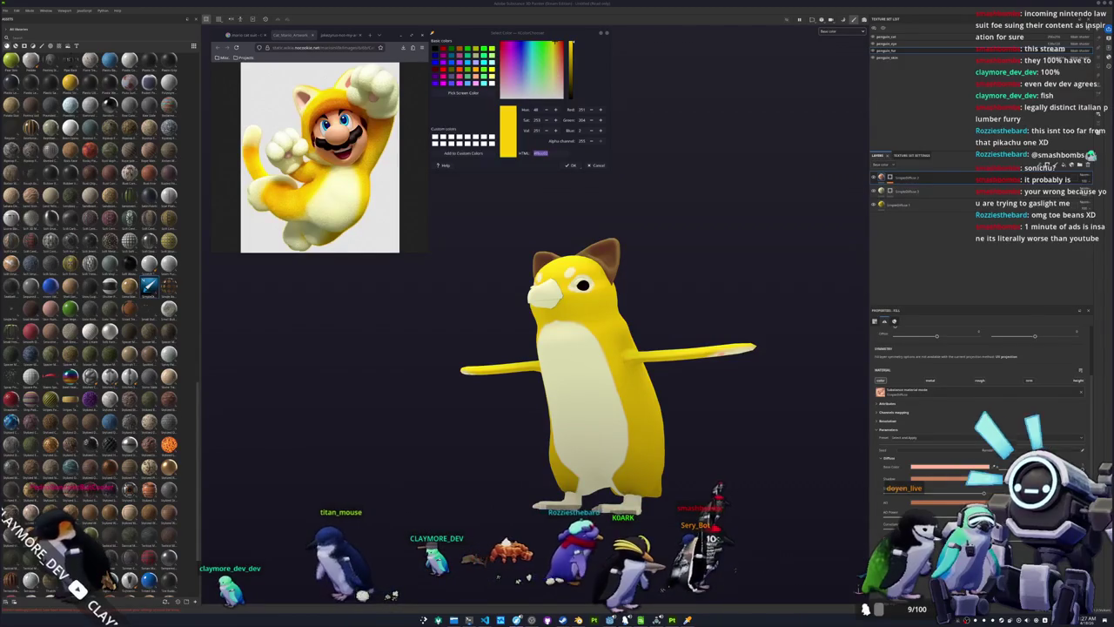
# Switch to another texture set and select a different layer, viewing the cat from the front.
pyautogui.keyDown('alt'); pyautogui.moveTo(699, 397); pyautogui.dragTo(827, 252); pyautogui.keyUp('alt')
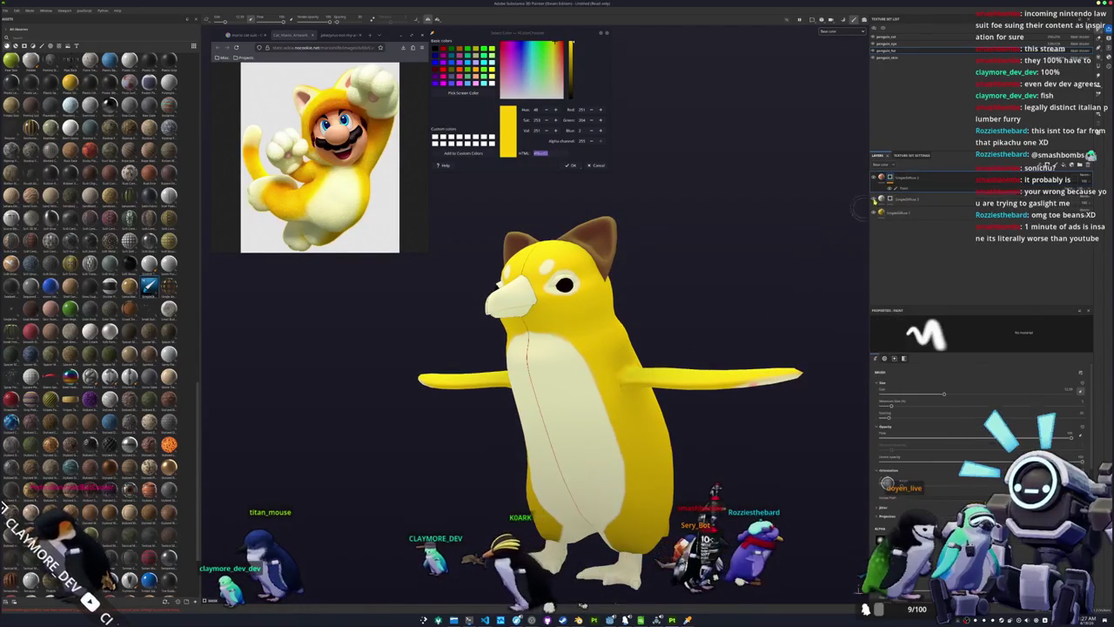
pyautogui.moveTo(795, 315)
pyautogui.keyDown('alt'); pyautogui.mouseDown()
pyautogui.moveTo(785, 257)
pyautogui.moveTo(905, 161)
pyautogui.mouseUp(); pyautogui.keyUp('alt')
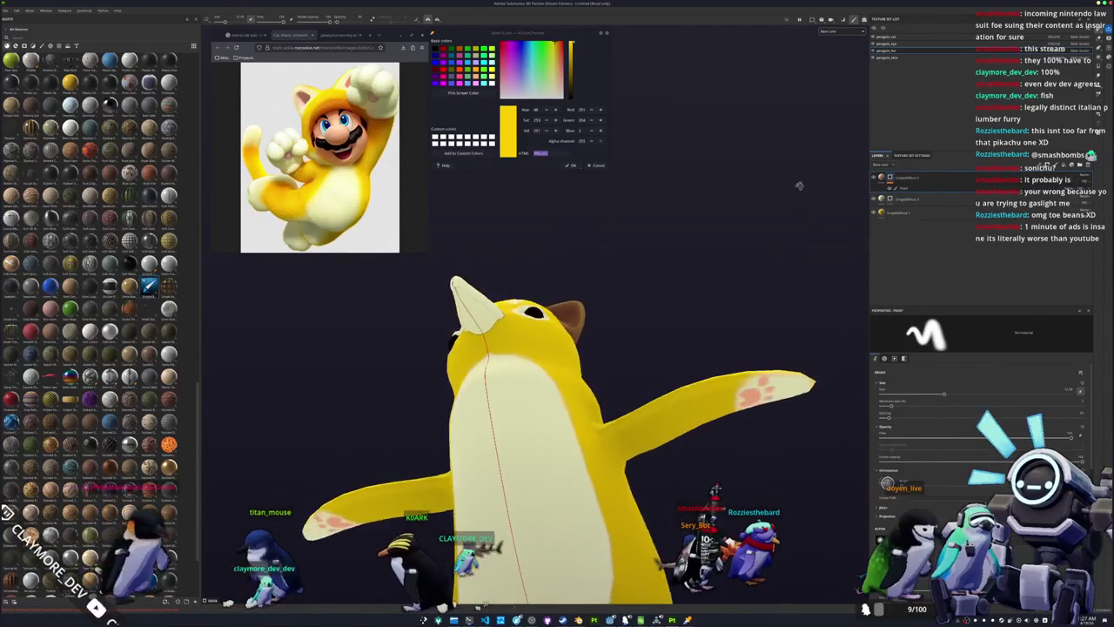
pyautogui.click(887, 37)
pyautogui.click(905, 176)
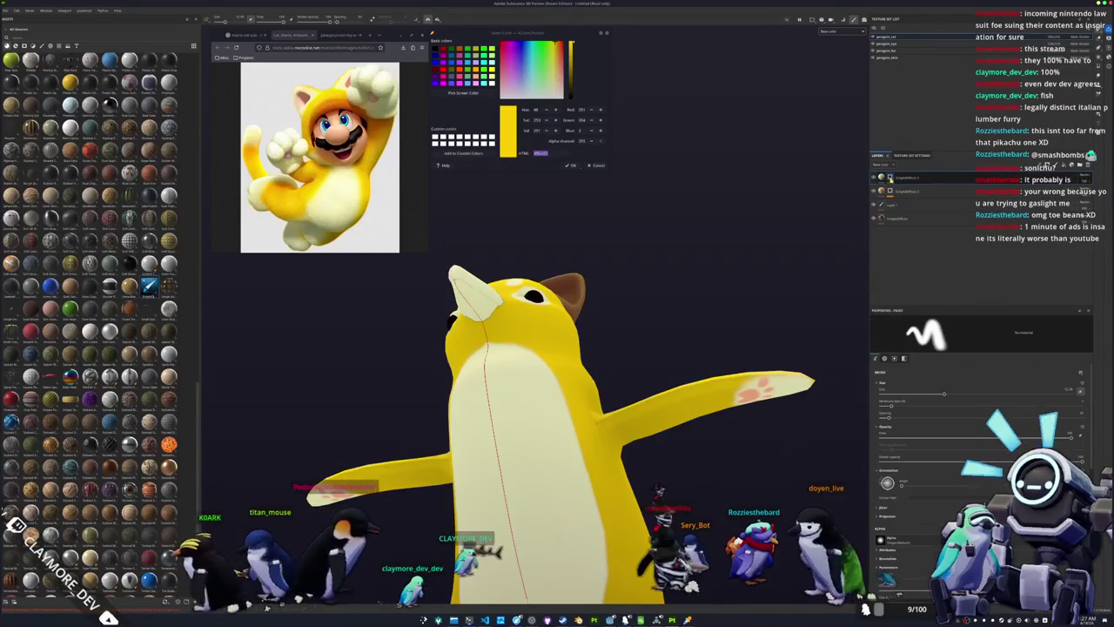
pyautogui.keyDown('alt'); pyautogui.moveTo(785, 191); pyautogui.dragTo(684, 349); pyautogui.keyUp('alt')
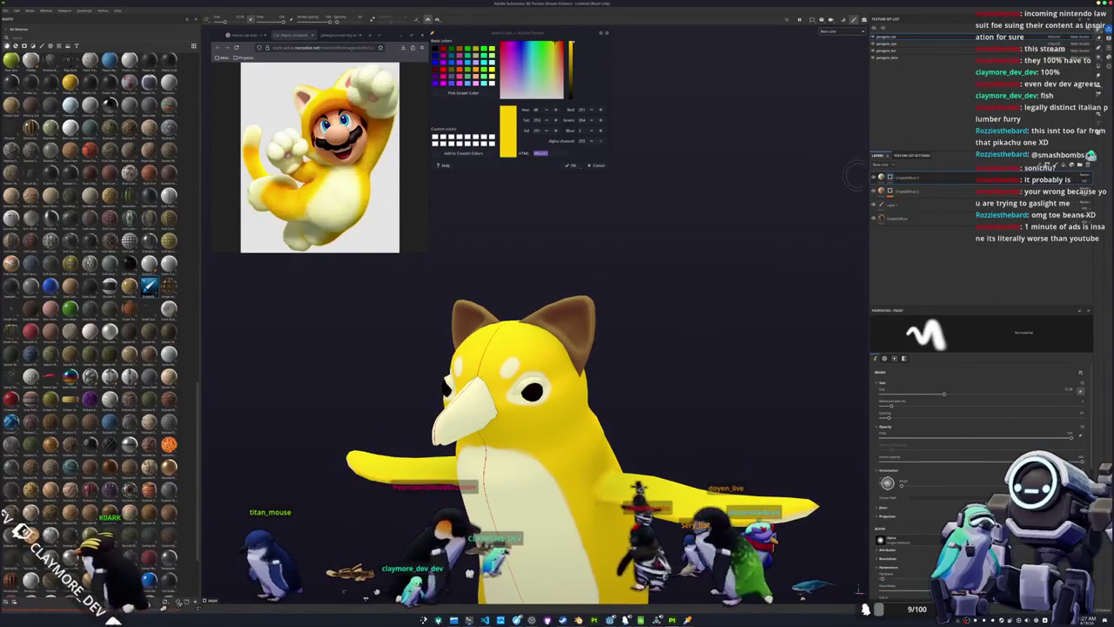
# Add a new fill layer and reorder the paint layer so the ears show cream.
pyautogui.rightClick(893, 212)
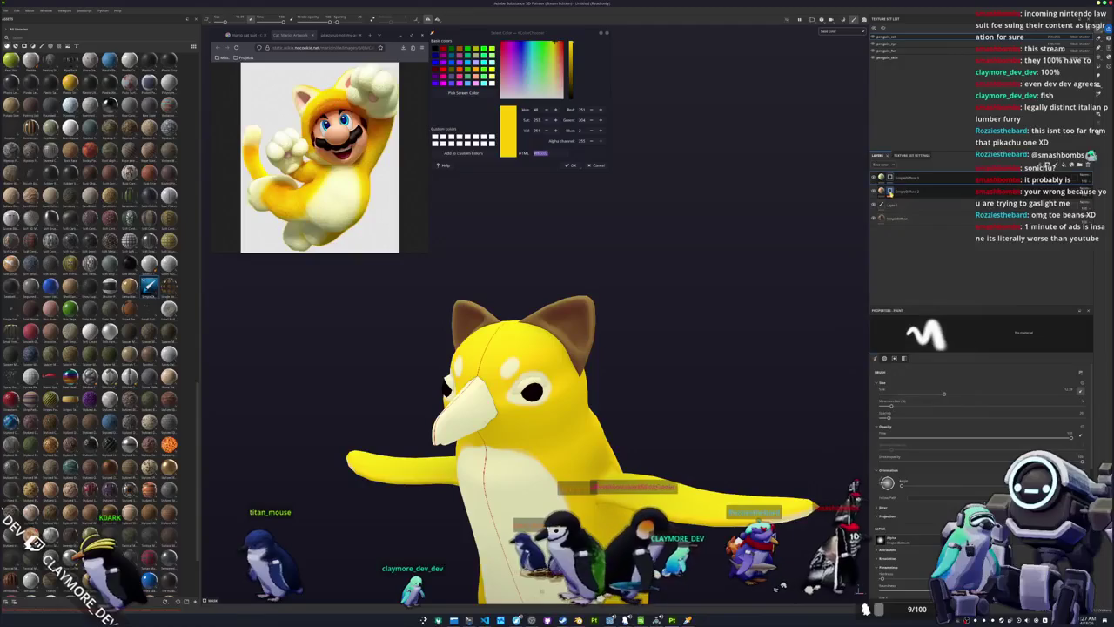
pyautogui.rightClick(895, 177)
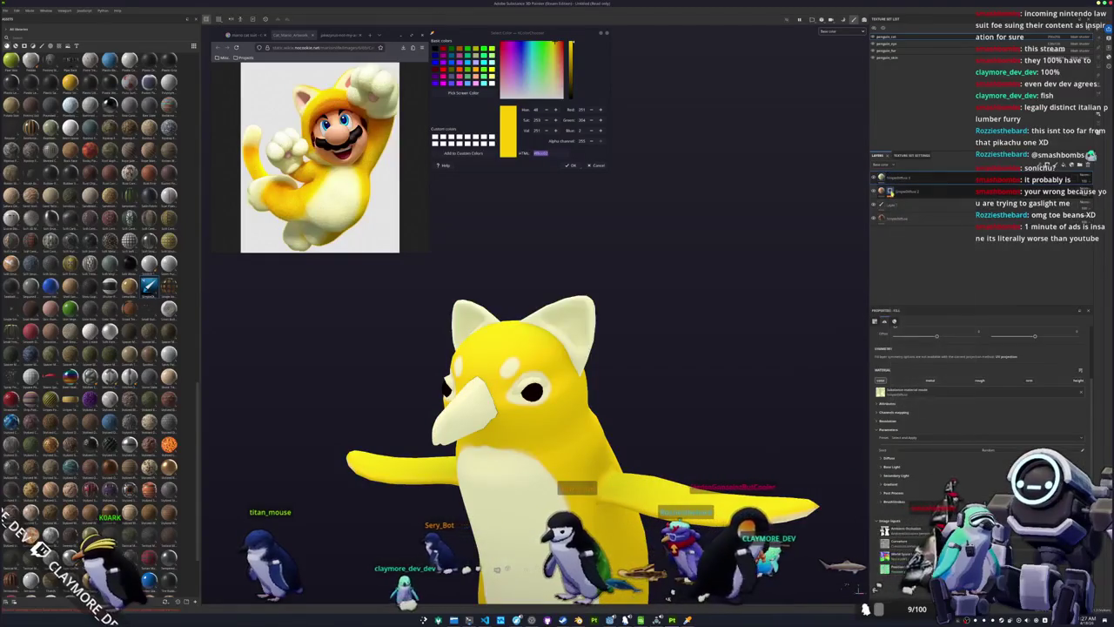
pyautogui.click(912, 258)
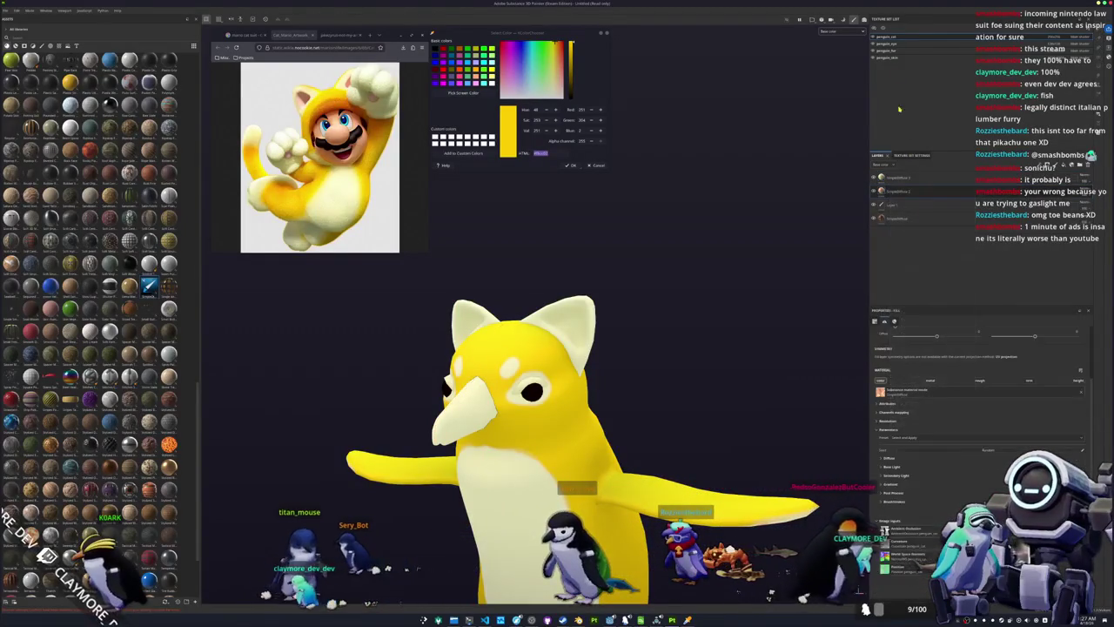
pyautogui.click(898, 44)
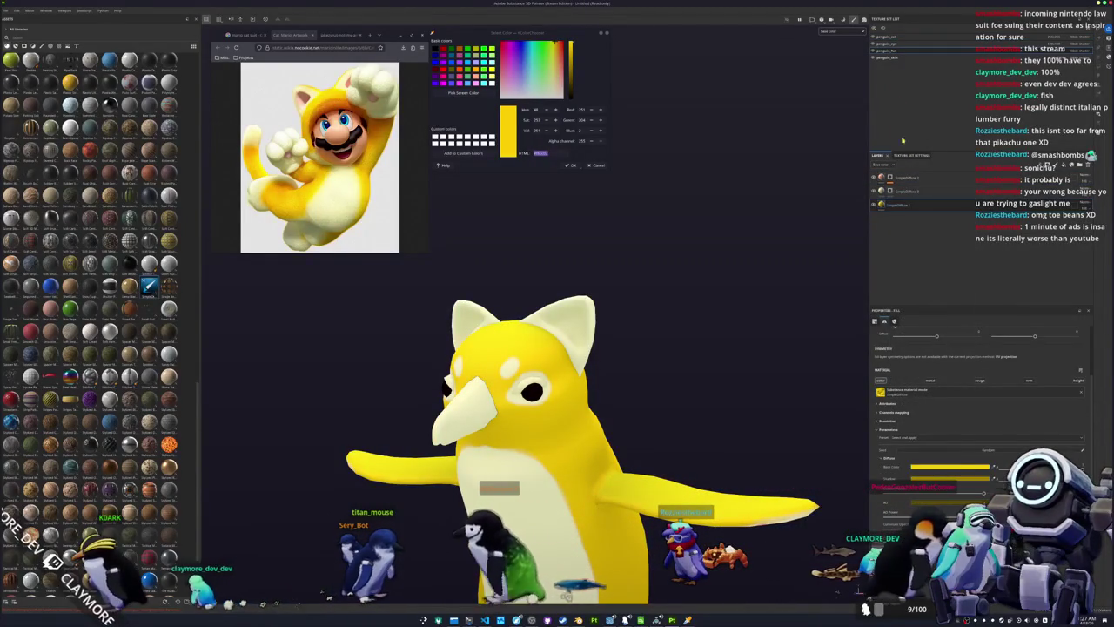
pyautogui.click(898, 38)
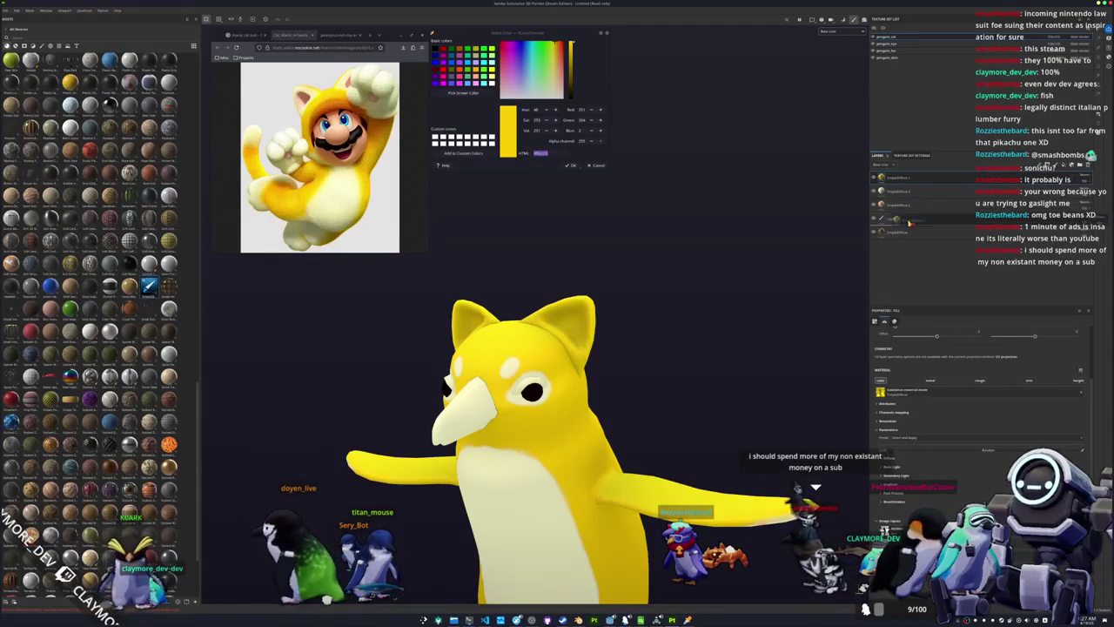
pyautogui.moveTo(905, 214); pyautogui.dragTo(909, 224)
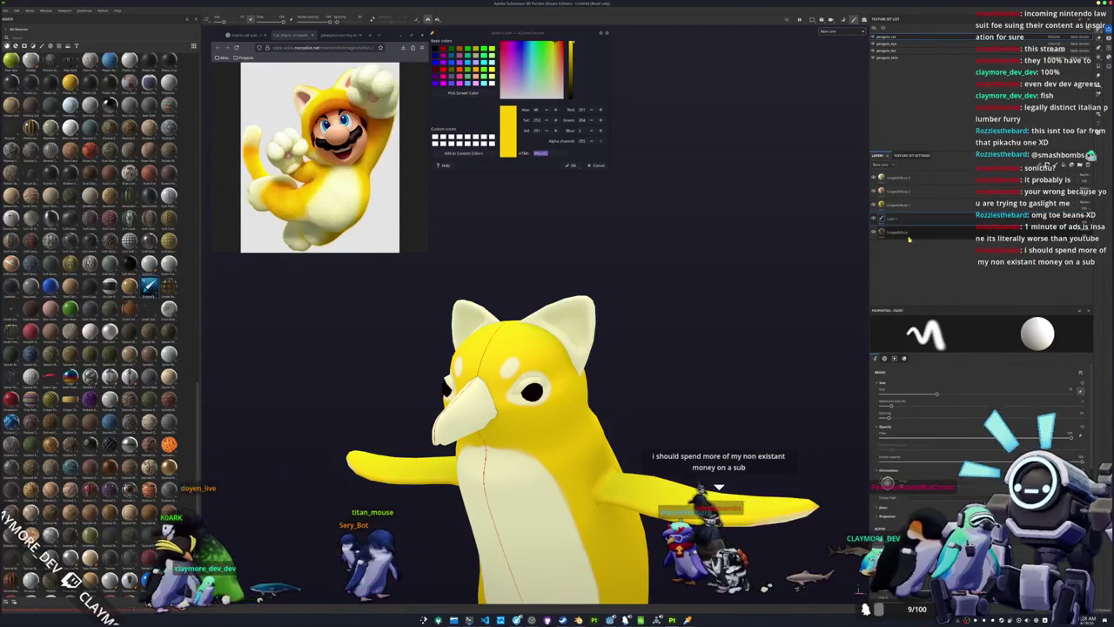
pyautogui.click(901, 179)
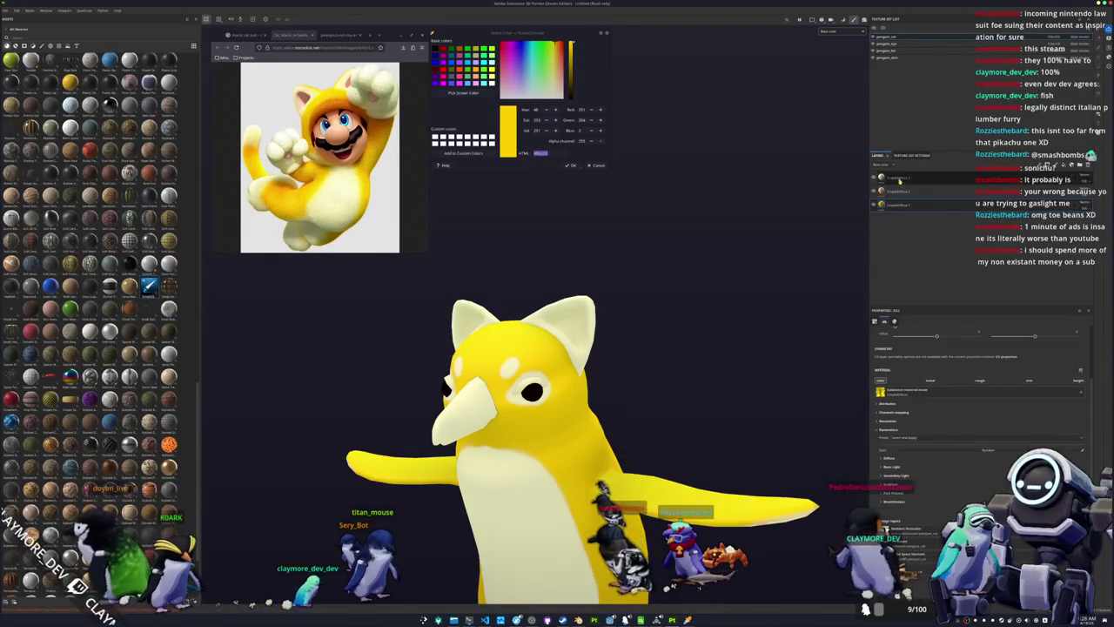
# Add a paint layer to the top layer and paint the right inner ear pink.
pyautogui.rightClick(901, 180)
pyautogui.click(918, 190)
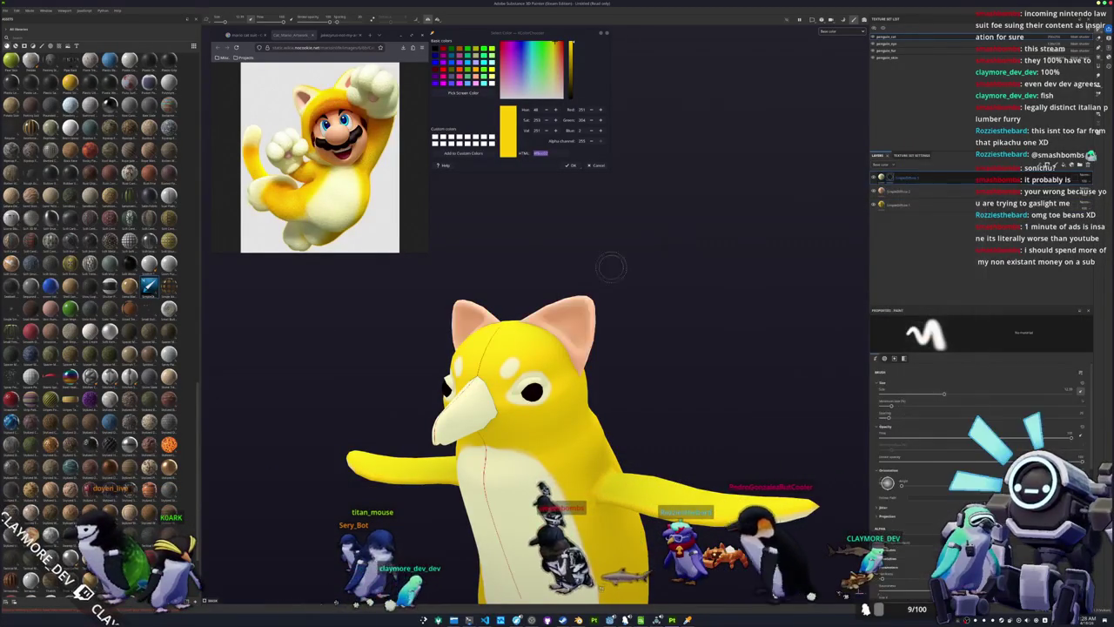
pyautogui.scroll(3, 616, 292)
pyautogui.keyDown('alt'); pyautogui.moveTo(617, 292); pyautogui.dragTo(353, 302); pyautogui.keyUp('alt')
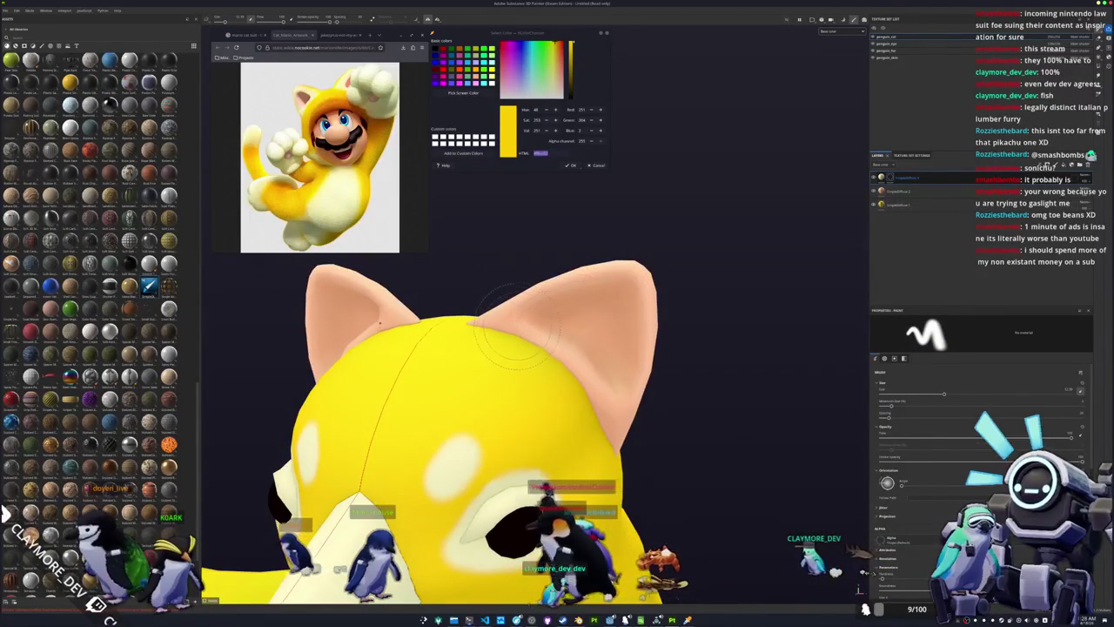
pyautogui.moveTo(511, 325); pyautogui.dragTo(567, 351)
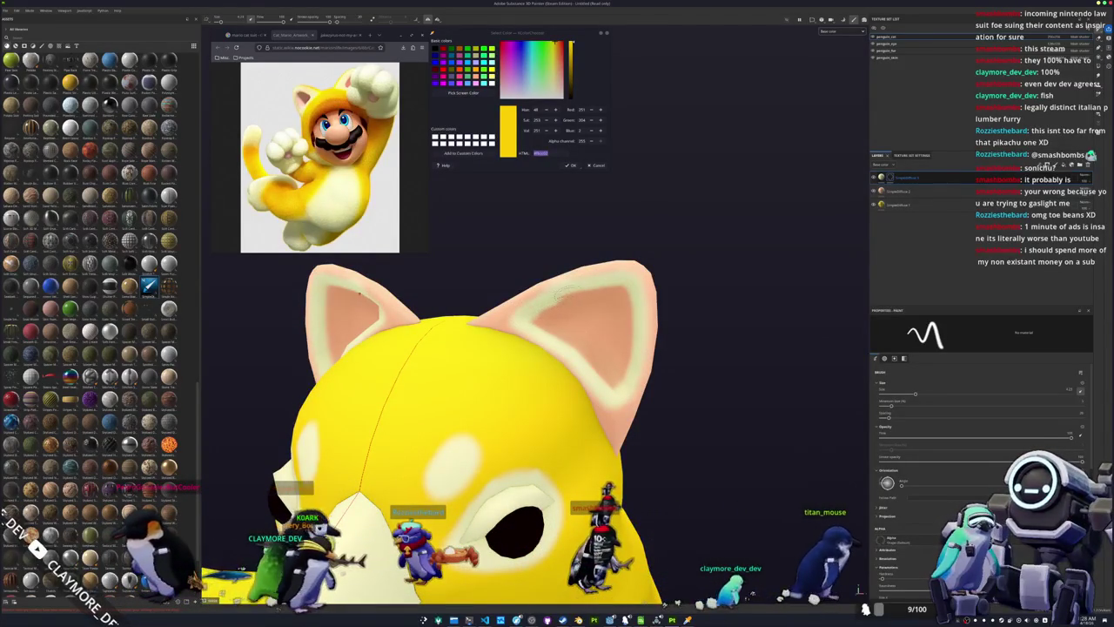
pyautogui.moveTo(561, 291)
pyautogui.keyDown('alt'); pyautogui.mouseDown()
pyautogui.moveTo(585, 283)
pyautogui.moveTo(511, 342)
pyautogui.mouseUp(); pyautogui.keyUp('alt')
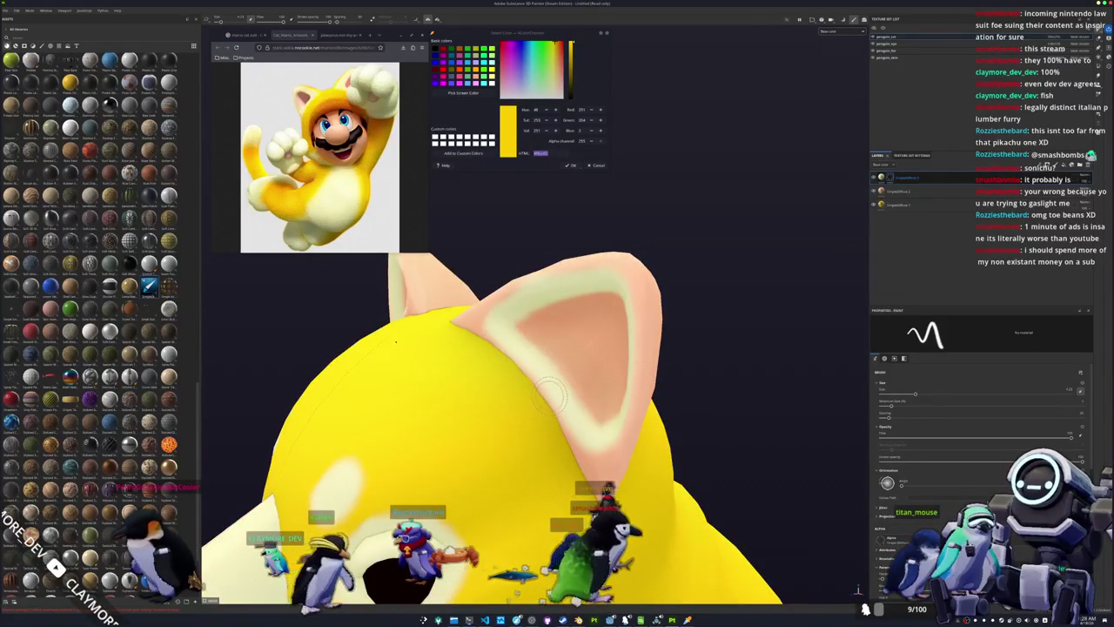
pyautogui.moveTo(540, 370)
pyautogui.keyDown('alt'); pyautogui.mouseDown()
pyautogui.moveTo(707, 365)
pyautogui.moveTo(613, 292)
pyautogui.moveTo(783, 235)
pyautogui.mouseUp(); pyautogui.keyUp('alt')
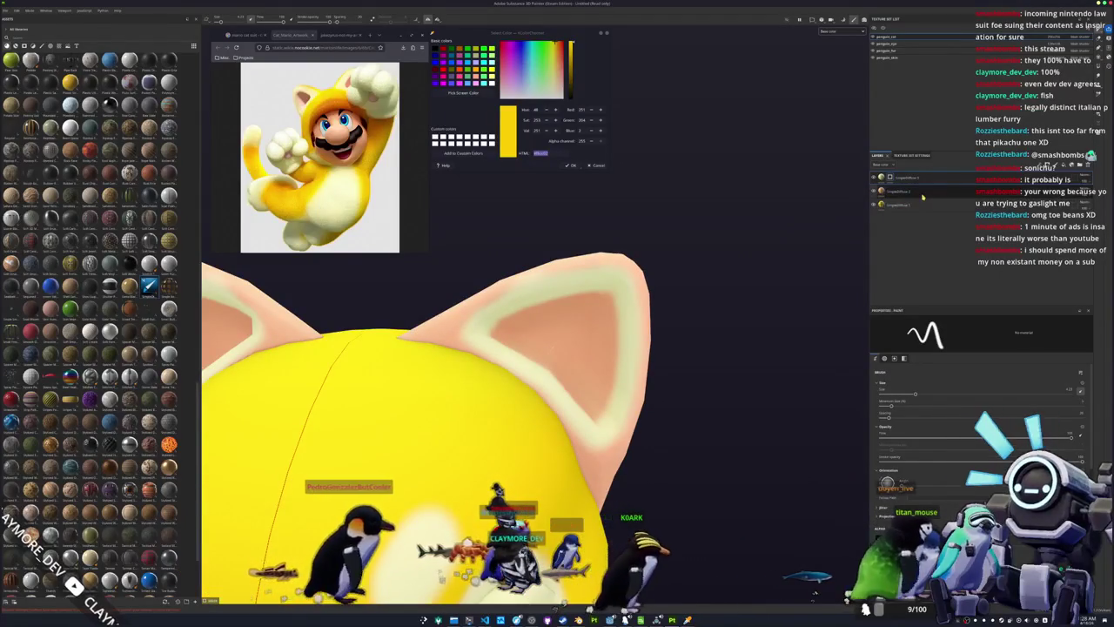
# Add paint to the second fill layer and brush the cream rim around the ears.
pyautogui.click(913, 204)
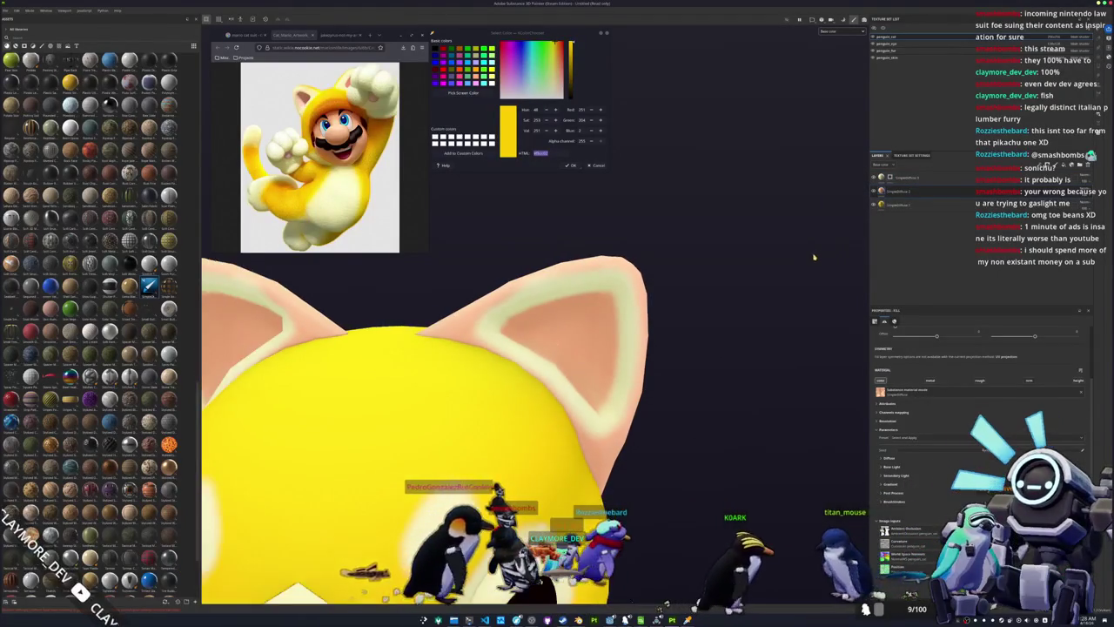
pyautogui.rightClick(913, 193)
pyautogui.click(928, 203)
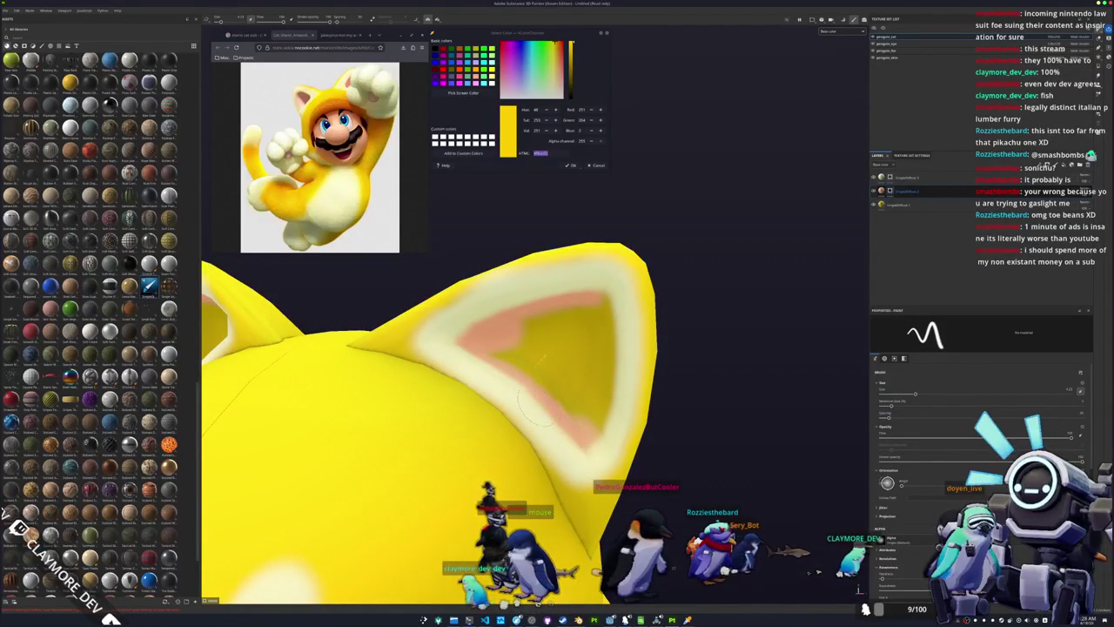
pyautogui.keyDown('alt'); pyautogui.moveTo(531, 388); pyautogui.dragTo(534, 426); pyautogui.keyUp('alt')
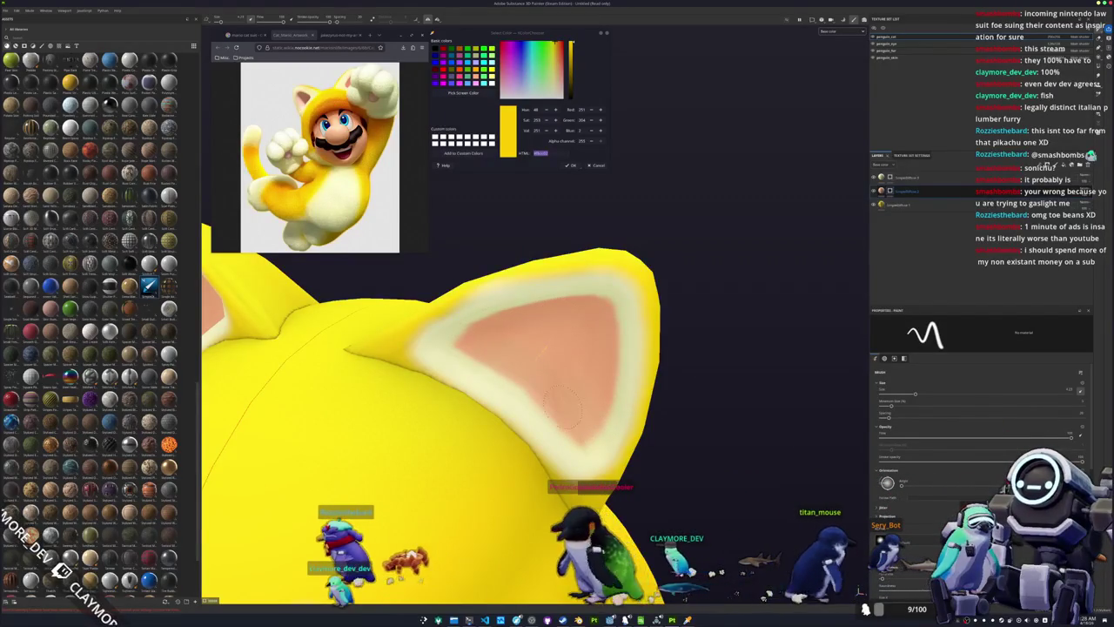
pyautogui.moveTo(574, 422)
pyautogui.keyDown('alt'); pyautogui.mouseDown()
pyautogui.moveTo(453, 330)
pyautogui.moveTo(644, 409)
pyautogui.mouseUp(); pyautogui.keyUp('alt')
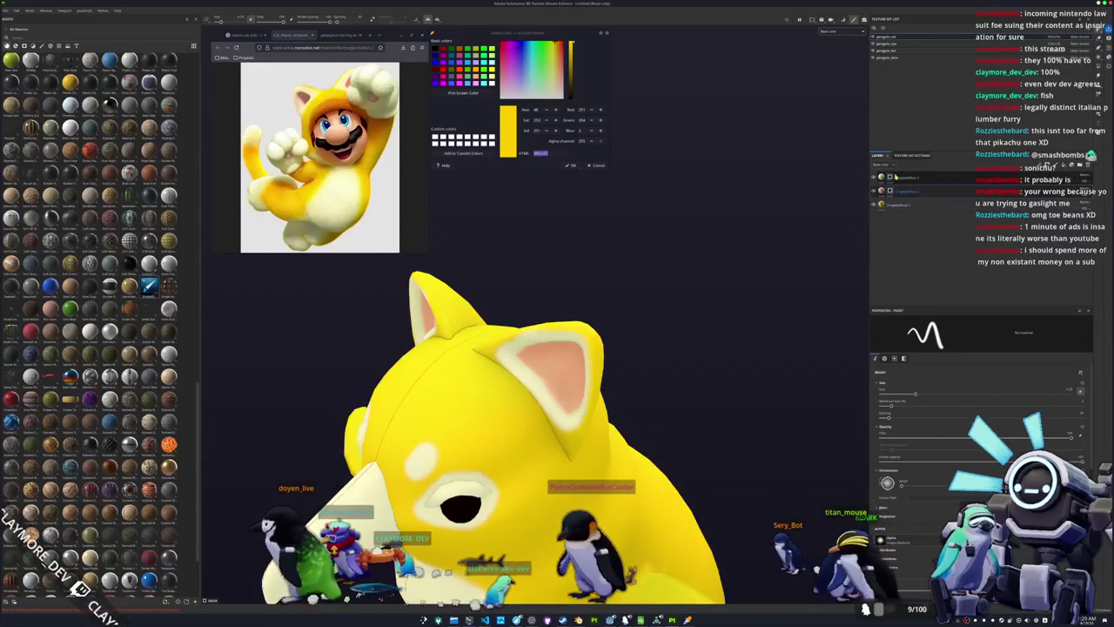
pyautogui.scroll(-3, 889, 490)
pyautogui.scroll(-2, 889, 490)
pyautogui.moveTo(592, 383)
pyautogui.keyDown('alt'); pyautogui.mouseDown()
pyautogui.moveTo(636, 351)
pyautogui.moveTo(656, 386)
pyautogui.moveTo(489, 342)
pyautogui.mouseUp(); pyautogui.keyUp('alt')
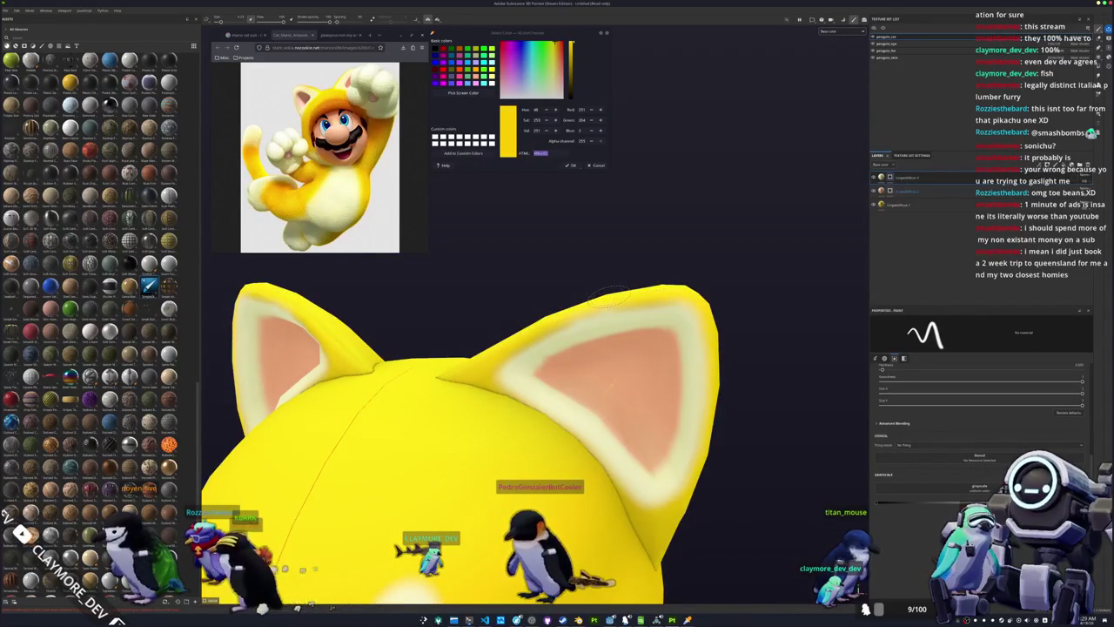
pyautogui.keyDown('alt'); pyautogui.moveTo(551, 320); pyautogui.dragTo(664, 276); pyautogui.keyUp('alt')
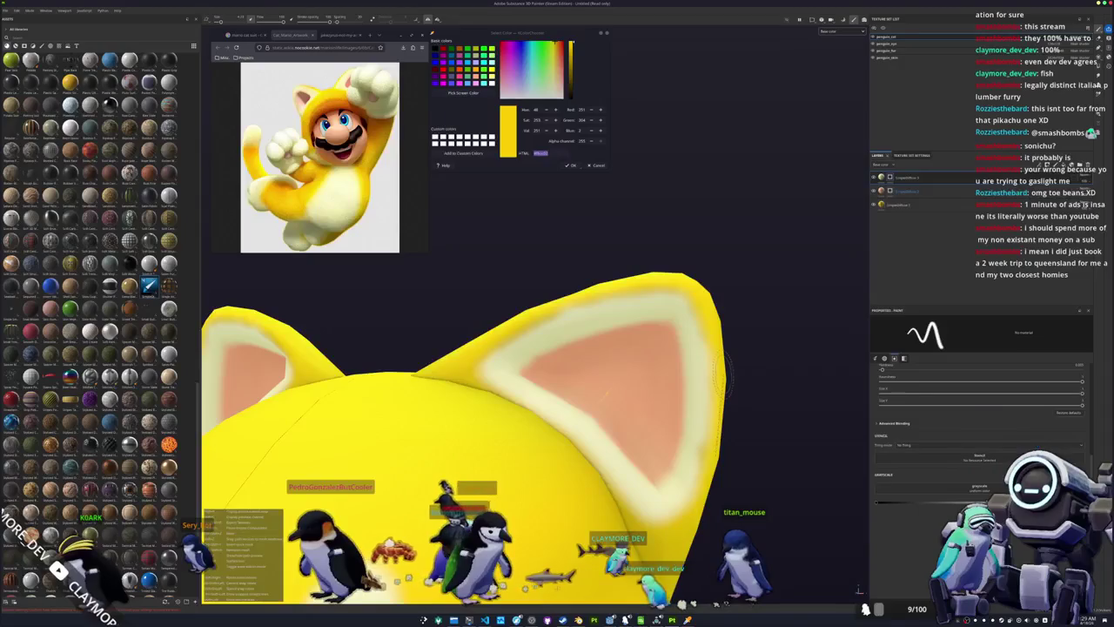
pyautogui.keyDown('alt'); pyautogui.moveTo(733, 429); pyautogui.dragTo(734, 473); pyautogui.keyUp('alt')
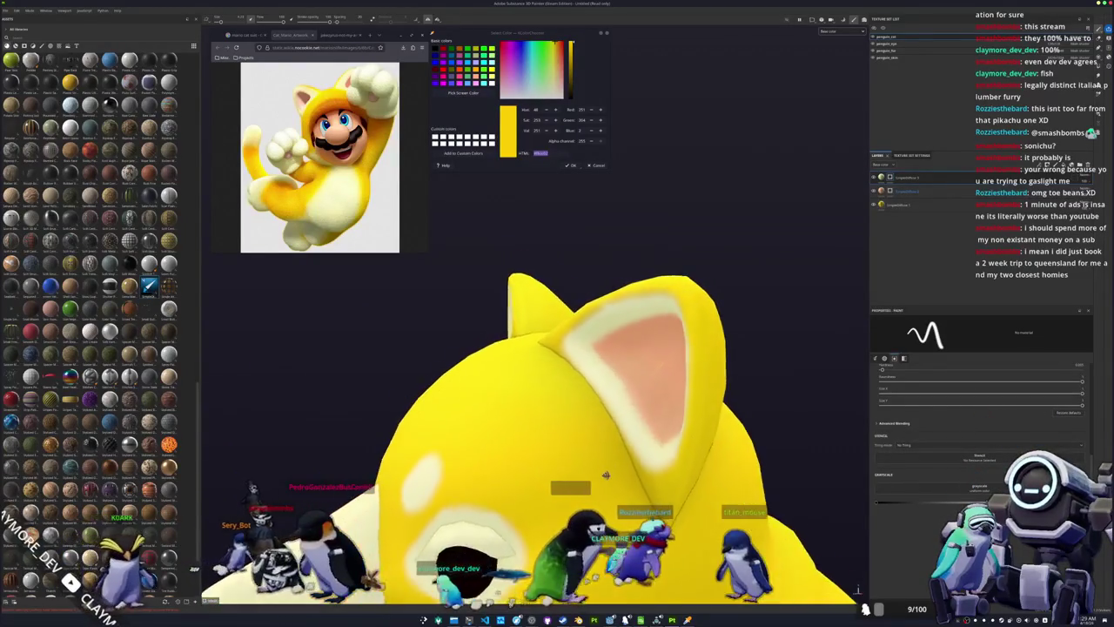
pyautogui.scroll(-1, 733, 473)
pyautogui.scroll(-2, 735, 462)
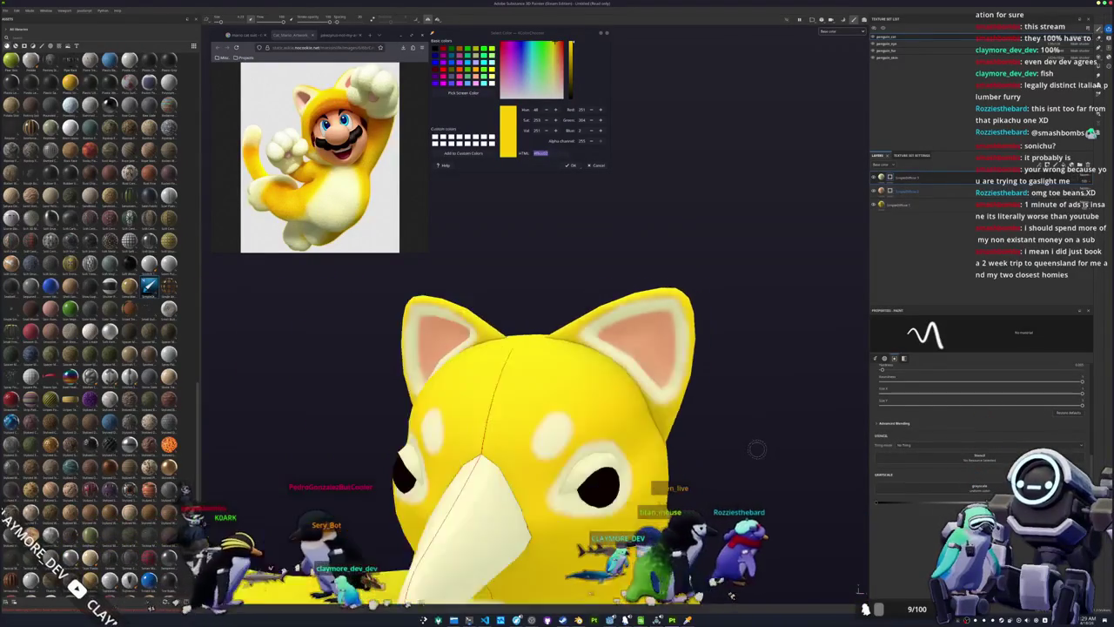
pyautogui.scroll(-2, 738, 444)
pyautogui.scroll(-1, 743, 426)
pyautogui.moveTo(742, 426)
pyautogui.keyDown('alt'); pyautogui.mouseDown()
pyautogui.moveTo(616, 399)
pyautogui.moveTo(636, 392)
pyautogui.mouseUp(); pyautogui.keyUp('alt')
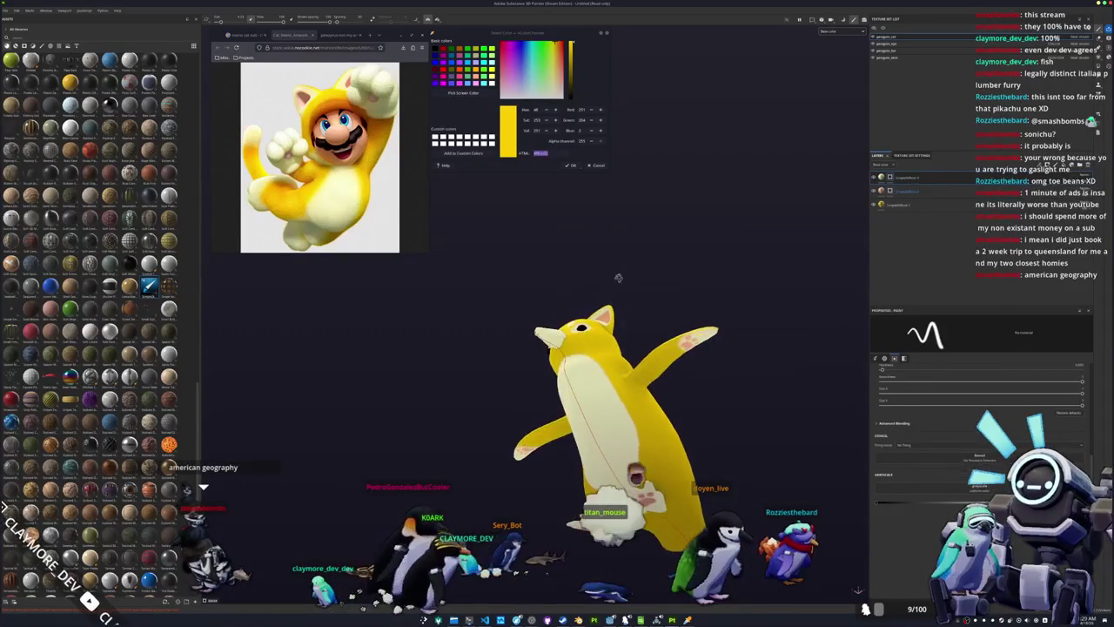
pyautogui.scroll(2, 531, 282)
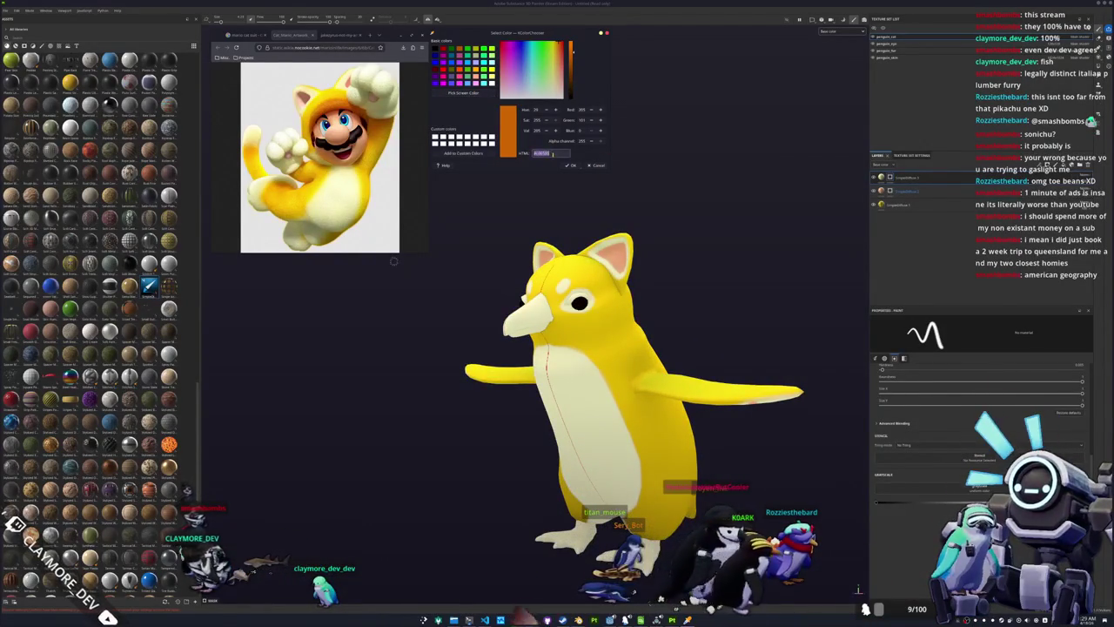
# Reorder the base fill layer and paste orange into the fill's Base Color.
pyautogui.click(905, 191)
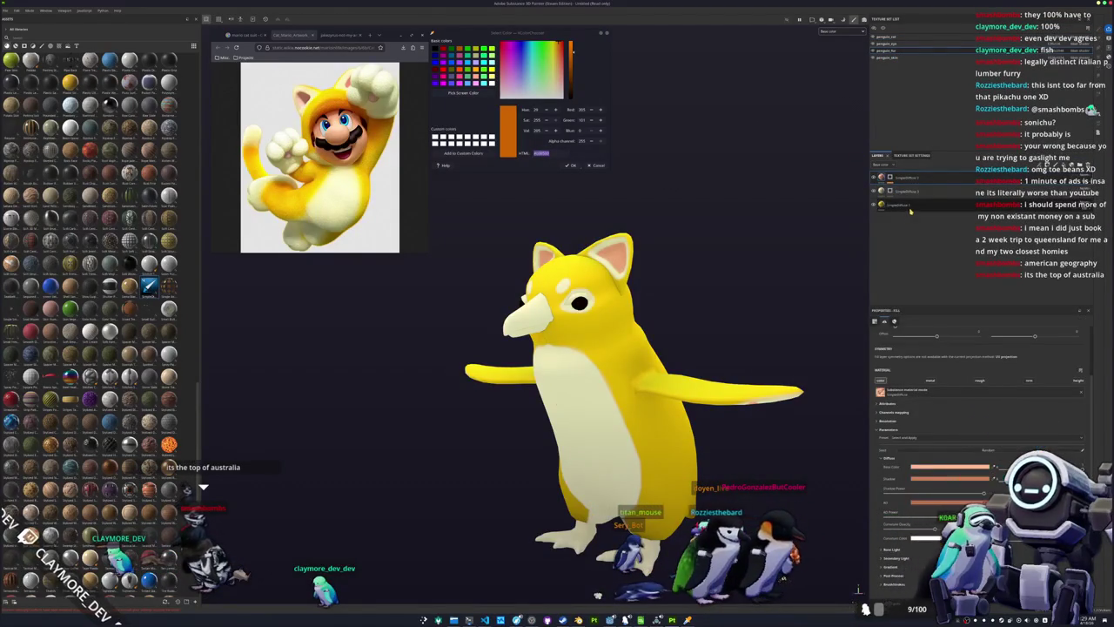
pyautogui.moveTo(928, 176); pyautogui.dragTo(933, 296)
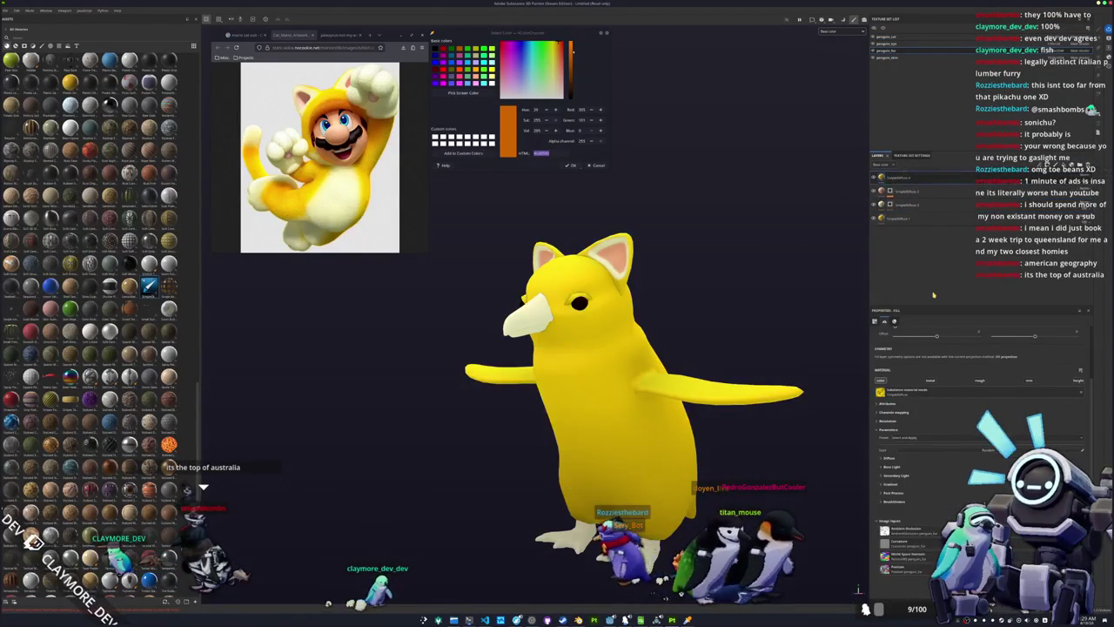
pyautogui.click(888, 459)
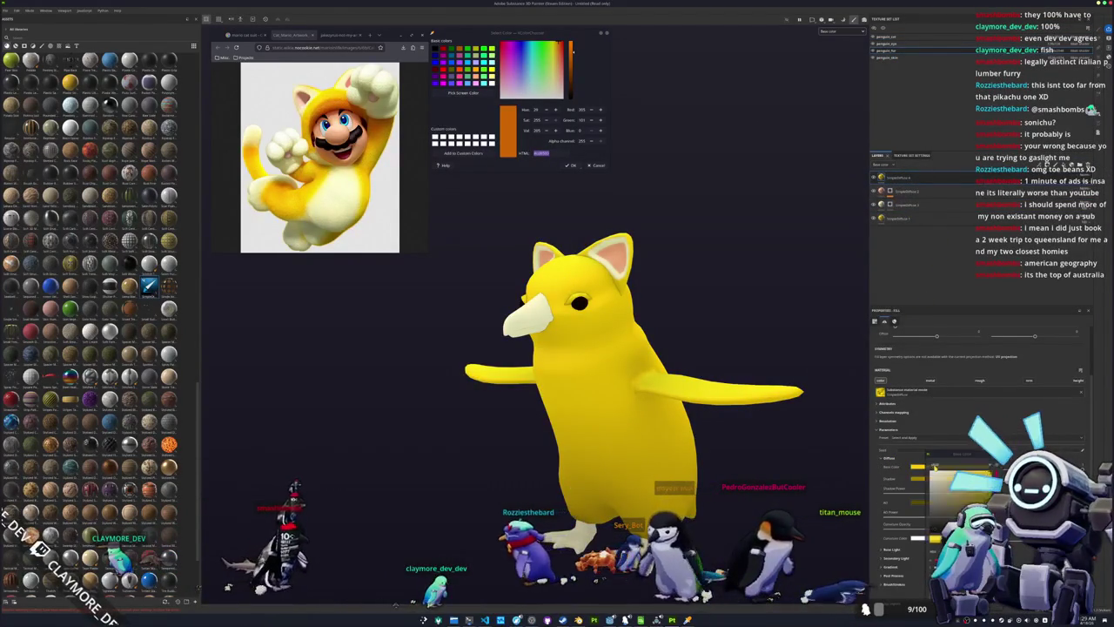
pyautogui.click(916, 466)
pyautogui.hotkey('ctrl', 'v')
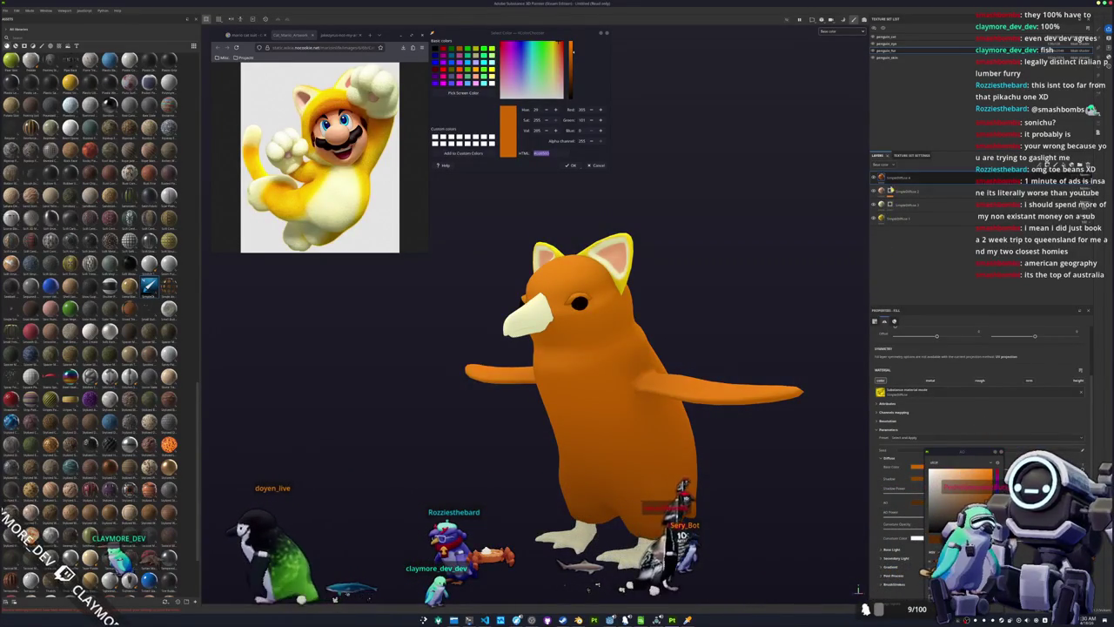
# Give the orange top layer a black mask and add a paint effect to it.
pyautogui.rightClick(909, 190)
pyautogui.click(909, 189)
pyautogui.rightClick(891, 177)
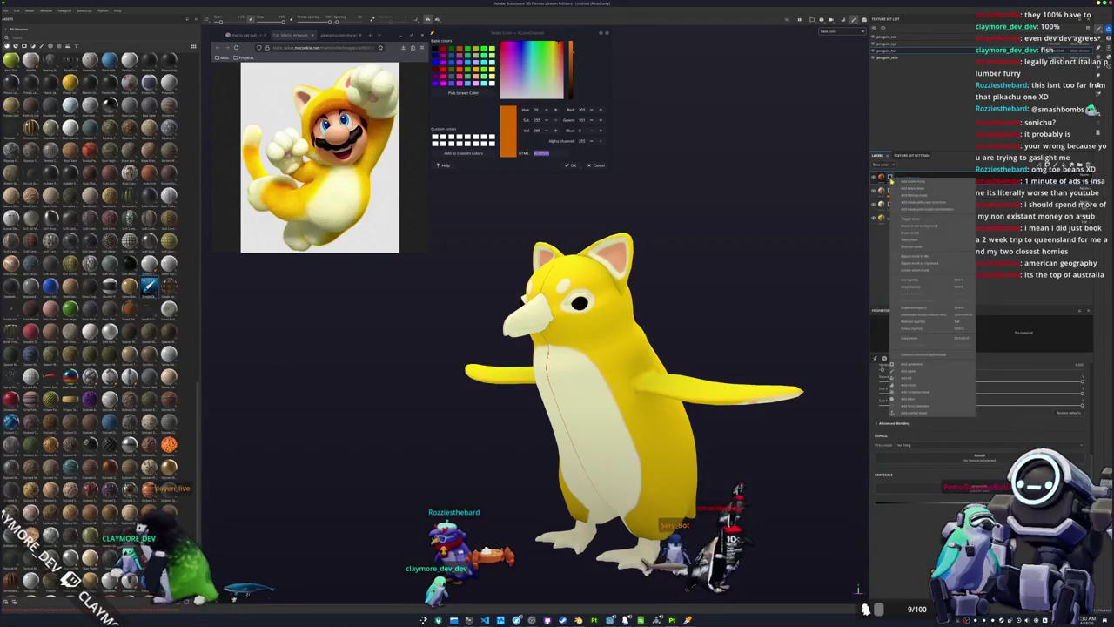
pyautogui.click(924, 372)
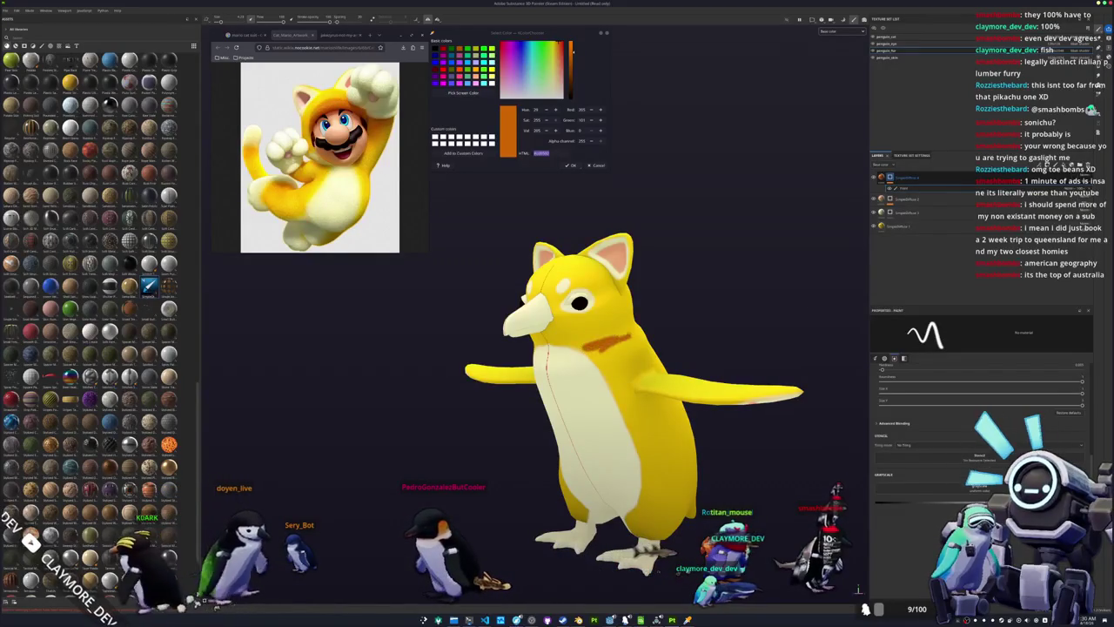
# Select the orange layer's mask and enlarge the orange spot on the forehead.
pyautogui.scroll(2, 609, 330)
pyautogui.scroll(3, 575, 334)
pyautogui.keyDown('alt'); pyautogui.moveTo(575, 333); pyautogui.dragTo(562, 334); pyautogui.keyUp('alt')
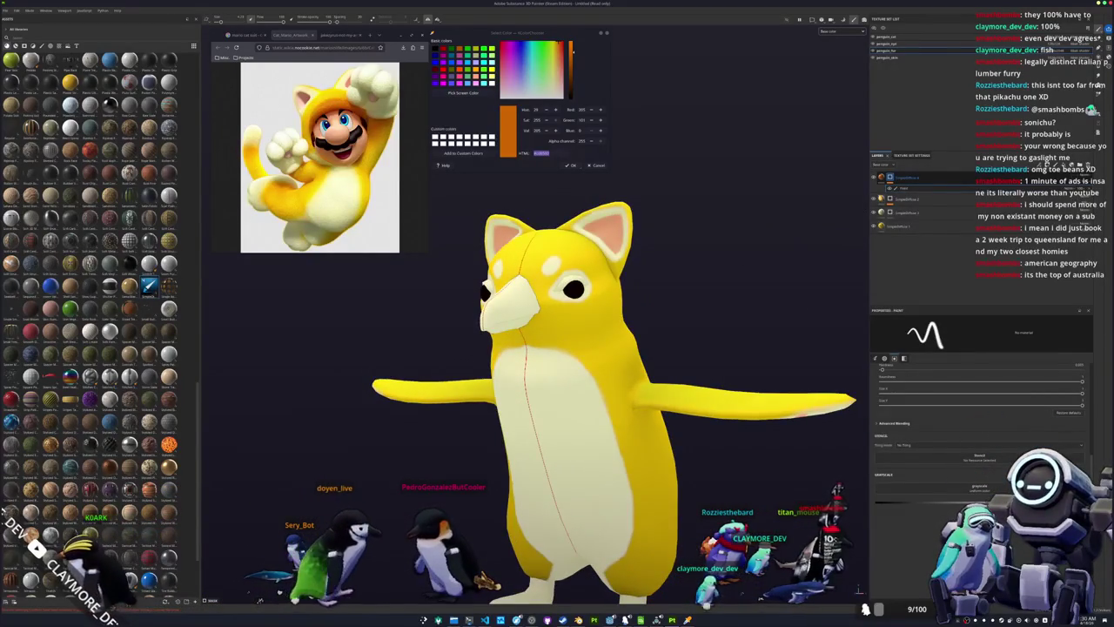
pyautogui.click(884, 177)
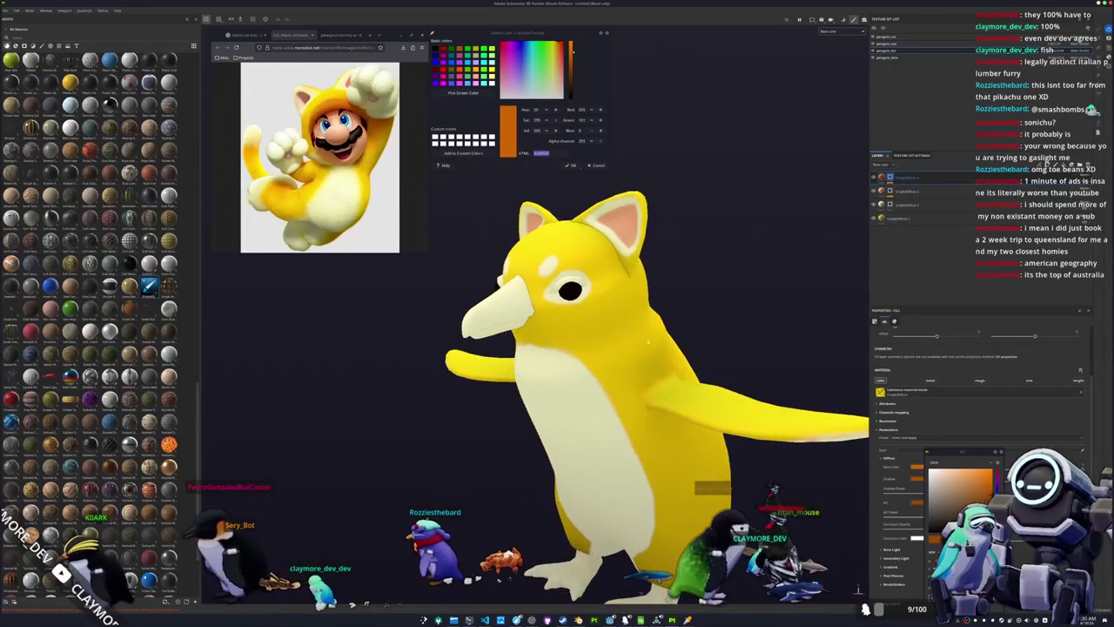
pyautogui.scroll(5, 708, 328)
pyautogui.click(879, 164)
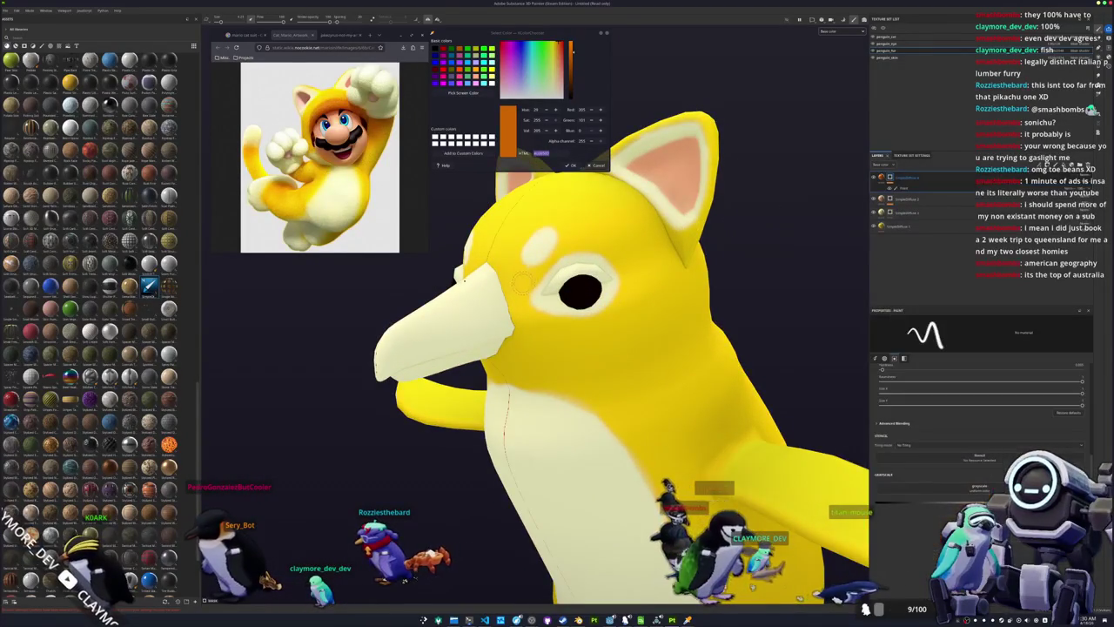
pyautogui.moveTo(566, 349)
pyautogui.keyDown('alt'); pyautogui.mouseDown()
pyautogui.moveTo(633, 398)
pyautogui.moveTo(585, 380)
pyautogui.moveTo(588, 487)
pyautogui.mouseUp(); pyautogui.keyUp('alt')
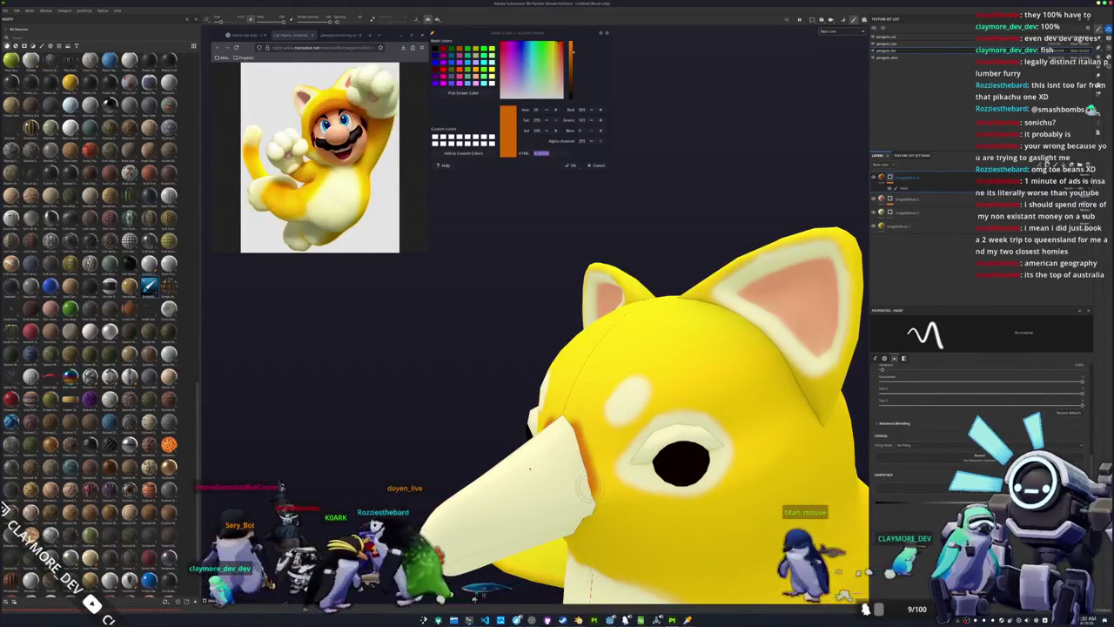
pyautogui.moveTo(530, 468)
pyautogui.keyDown('alt'); pyautogui.mouseDown()
pyautogui.moveTo(501, 502)
pyautogui.moveTo(619, 479)
pyautogui.mouseUp(); pyautogui.keyUp('alt')
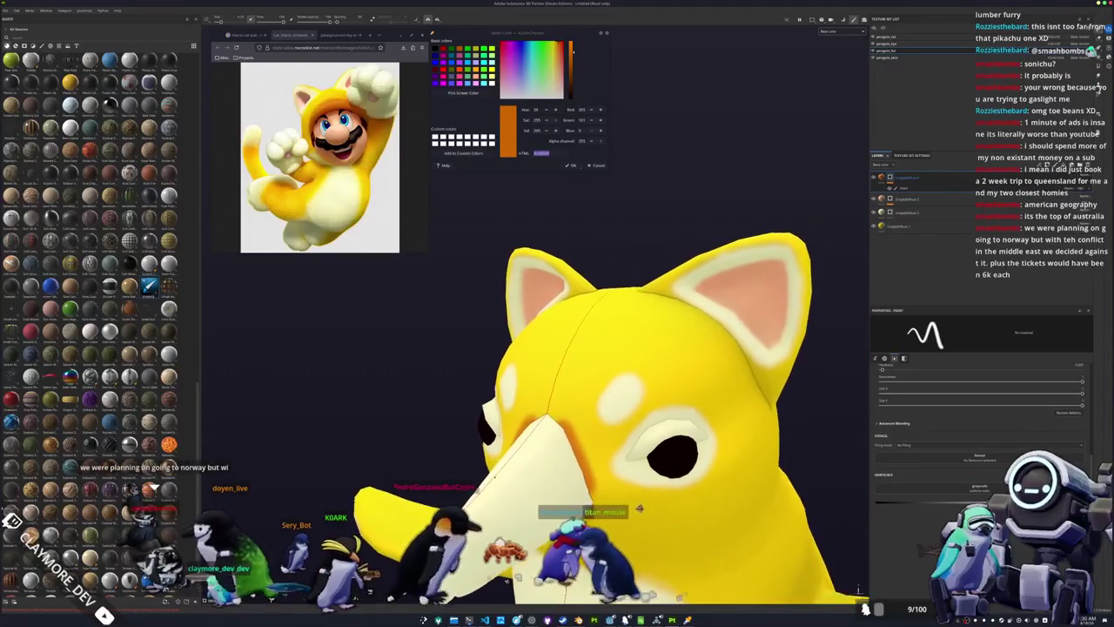
pyautogui.scroll(2, 617, 482)
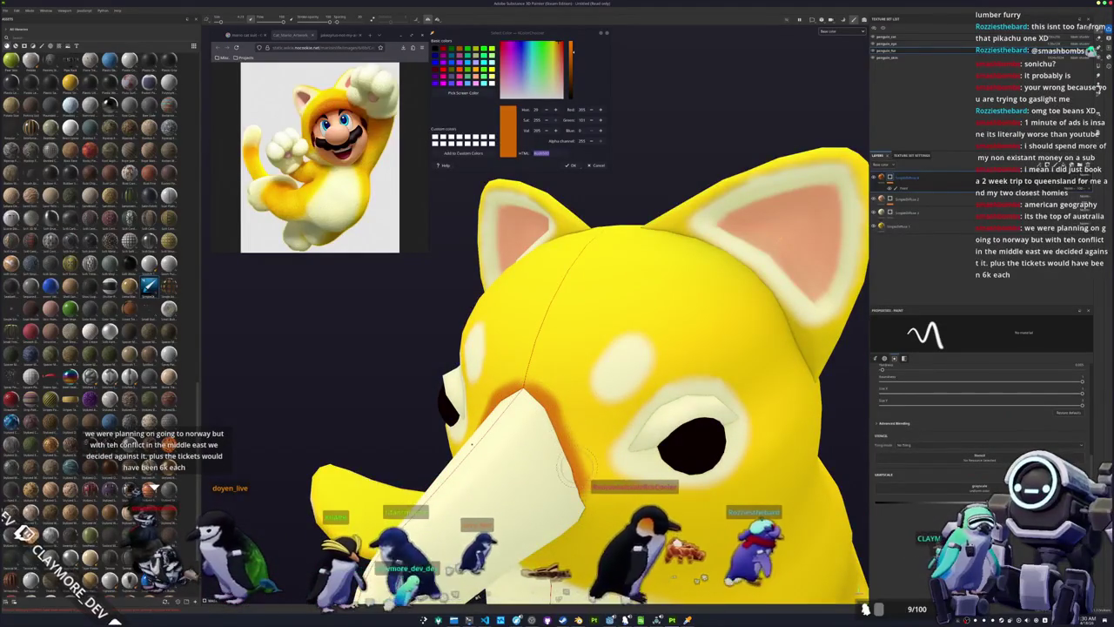
pyautogui.moveTo(619, 348); pyautogui.dragTo(631, 355)
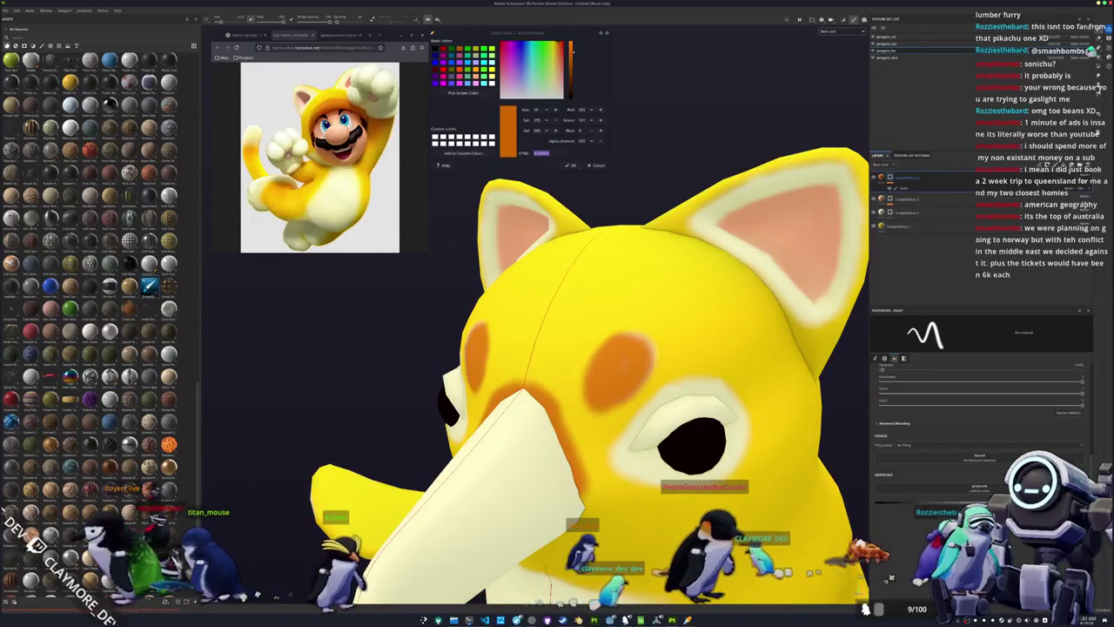
# Paint orange along the upper edge of the beak.
pyautogui.scroll(-2, 544, 432)
pyautogui.moveTo(550, 489)
pyautogui.keyDown('alt'); pyautogui.mouseDown()
pyautogui.moveTo(579, 438)
pyautogui.moveTo(345, 510)
pyautogui.moveTo(267, 596)
pyautogui.moveTo(489, 469)
pyautogui.mouseUp(); pyautogui.keyUp('alt')
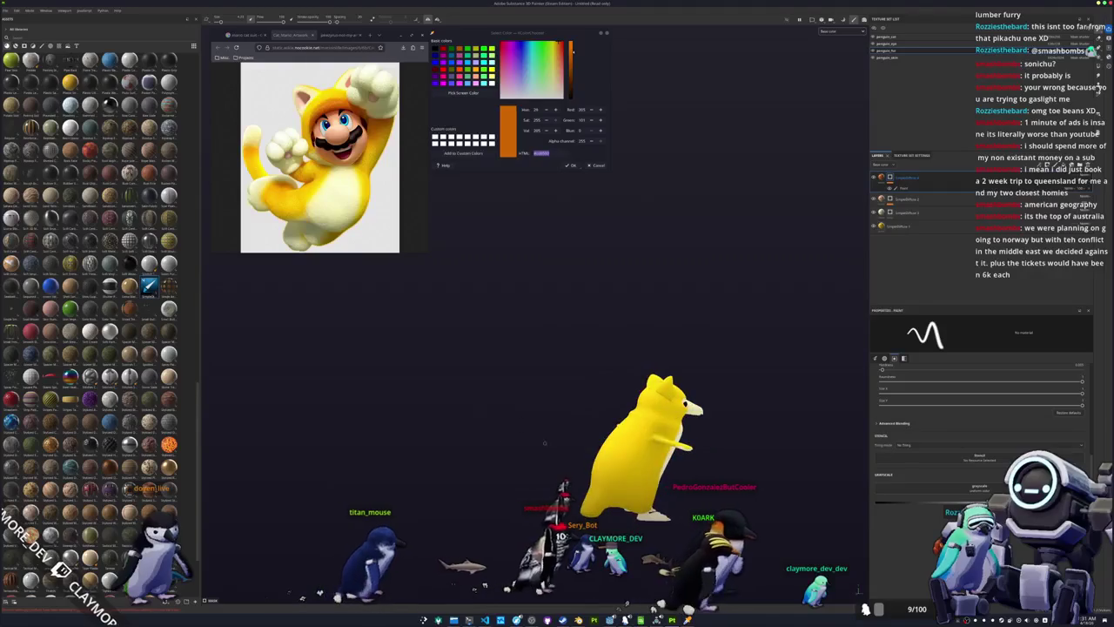
pyautogui.scroll(1, 489, 468)
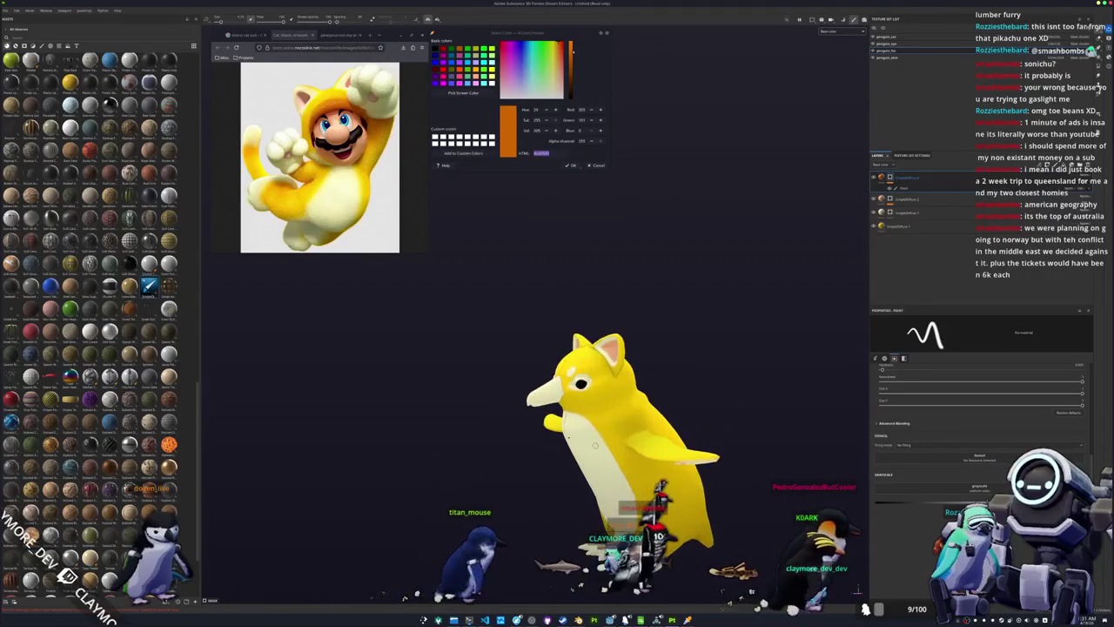
pyautogui.scroll(1, 461, 443)
pyautogui.scroll(1, 420, 414)
pyautogui.scroll(2, 419, 414)
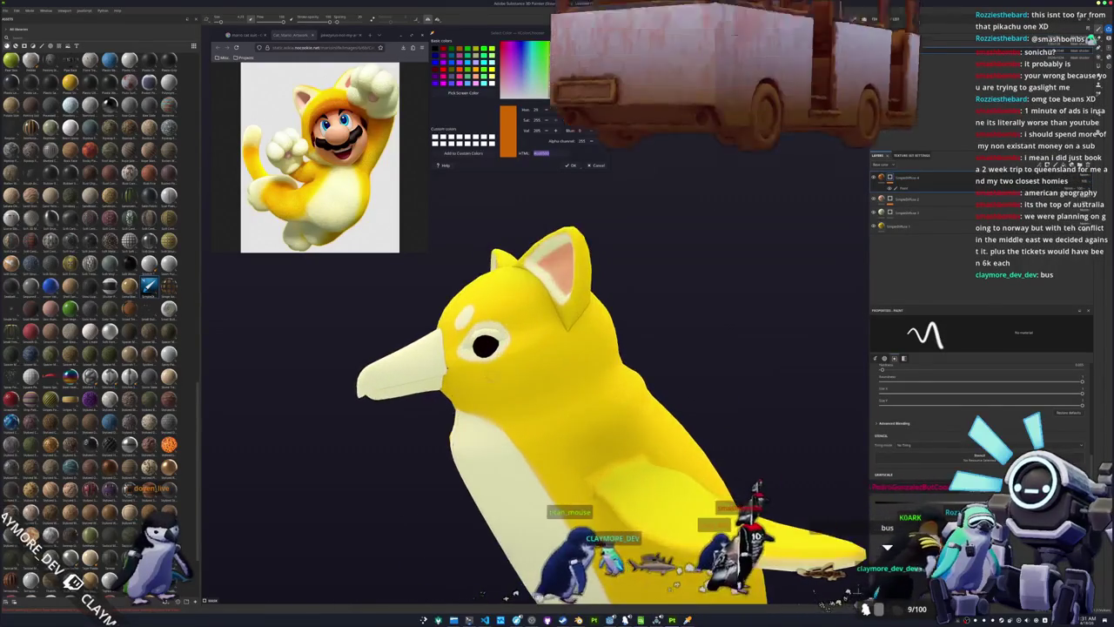
pyautogui.scroll(2, 435, 409)
pyautogui.scroll(2, 487, 393)
pyautogui.scroll(2, 541, 405)
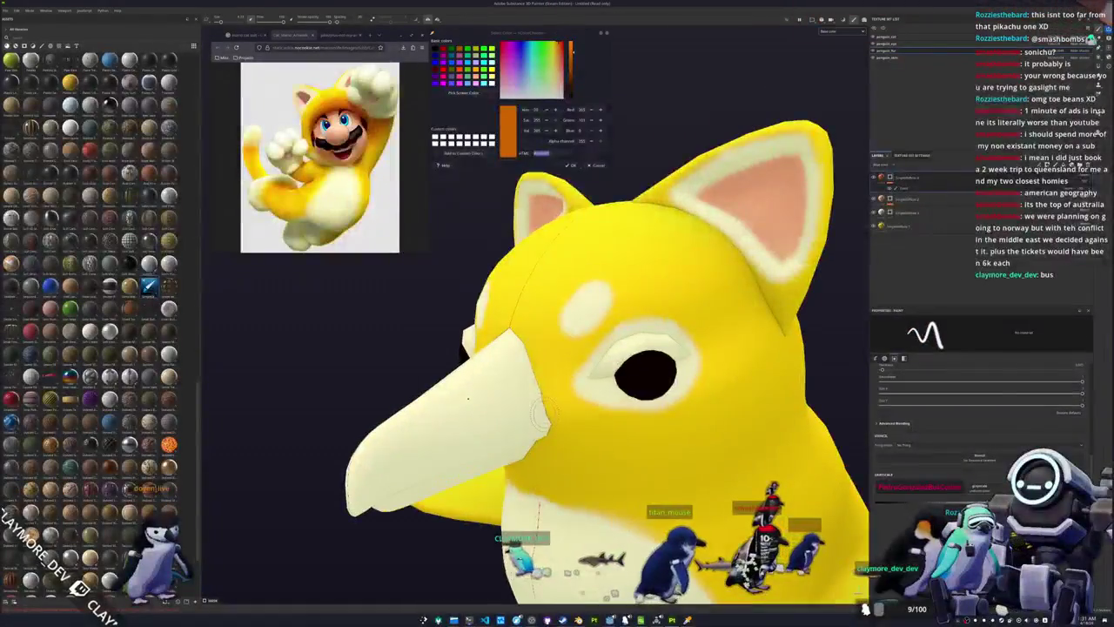
pyautogui.moveTo(541, 402); pyautogui.dragTo(503, 336)
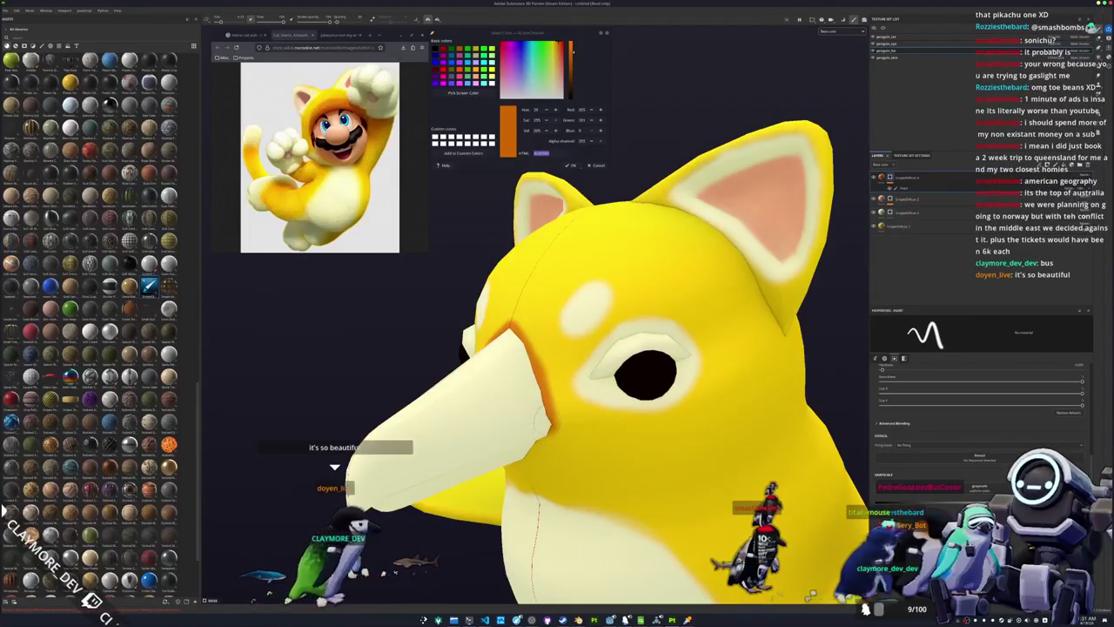
# Paint orange dots on both cheek patches, undoing one bad stroke.
pyautogui.moveTo(539, 409)
pyautogui.keyDown('alt'); pyautogui.mouseDown()
pyautogui.moveTo(563, 407)
pyautogui.moveTo(523, 388)
pyautogui.mouseUp(); pyautogui.keyUp('alt')
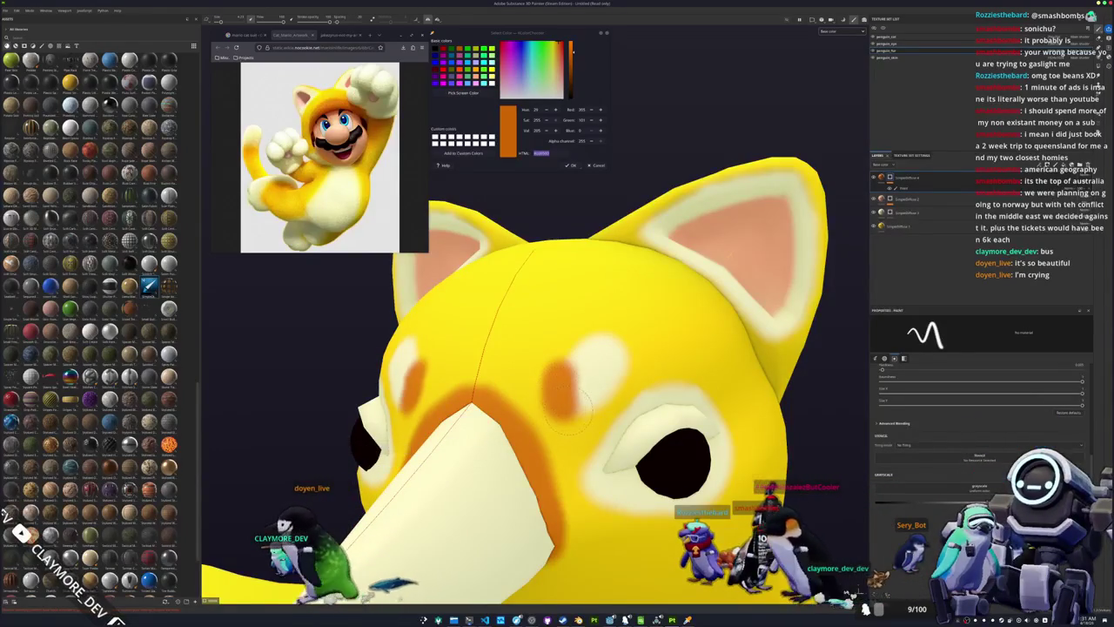
pyautogui.keyDown('alt'); pyautogui.moveTo(570, 405); pyautogui.dragTo(571, 404); pyautogui.keyUp('alt')
pyautogui.hotkey('ctrl', 'z')
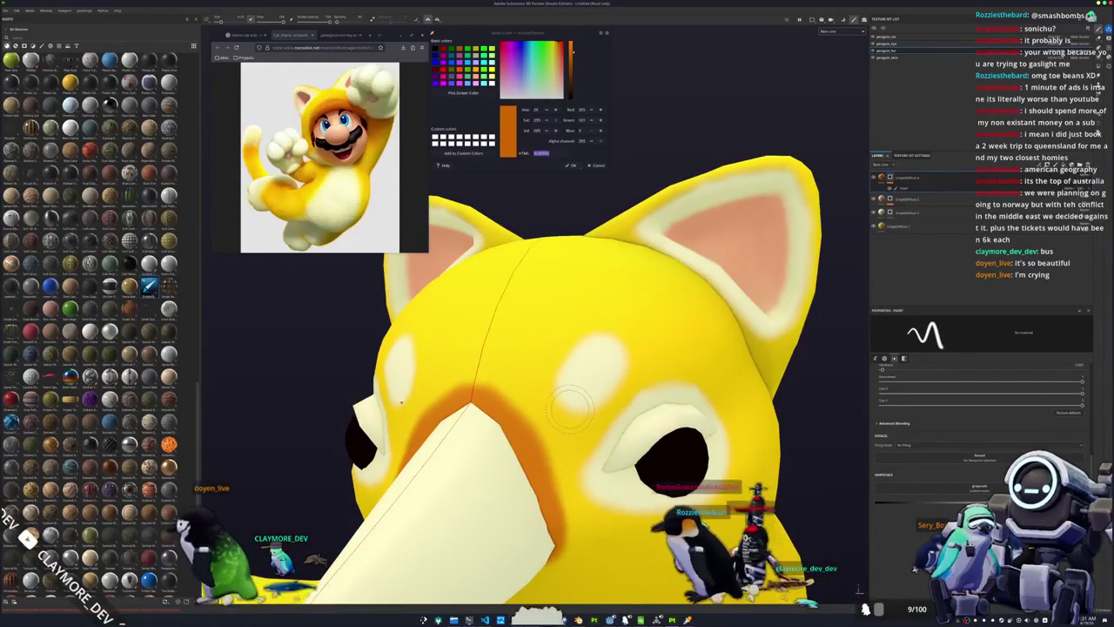
pyautogui.moveTo(570, 405)
pyautogui.keyDown('alt'); pyautogui.mouseDown()
pyautogui.moveTo(564, 396)
pyautogui.moveTo(500, 412)
pyautogui.moveTo(517, 407)
pyautogui.moveTo(502, 426)
pyautogui.moveTo(533, 425)
pyautogui.moveTo(496, 396)
pyautogui.moveTo(492, 430)
pyautogui.moveTo(587, 417)
pyautogui.moveTo(554, 375)
pyautogui.moveTo(488, 369)
pyautogui.mouseUp(); pyautogui.keyUp('alt')
pyautogui.click(564, 396)
# In another texture set, add paint to the top layer, then delete and restore it.
pyautogui.scroll(3, 529, 424)
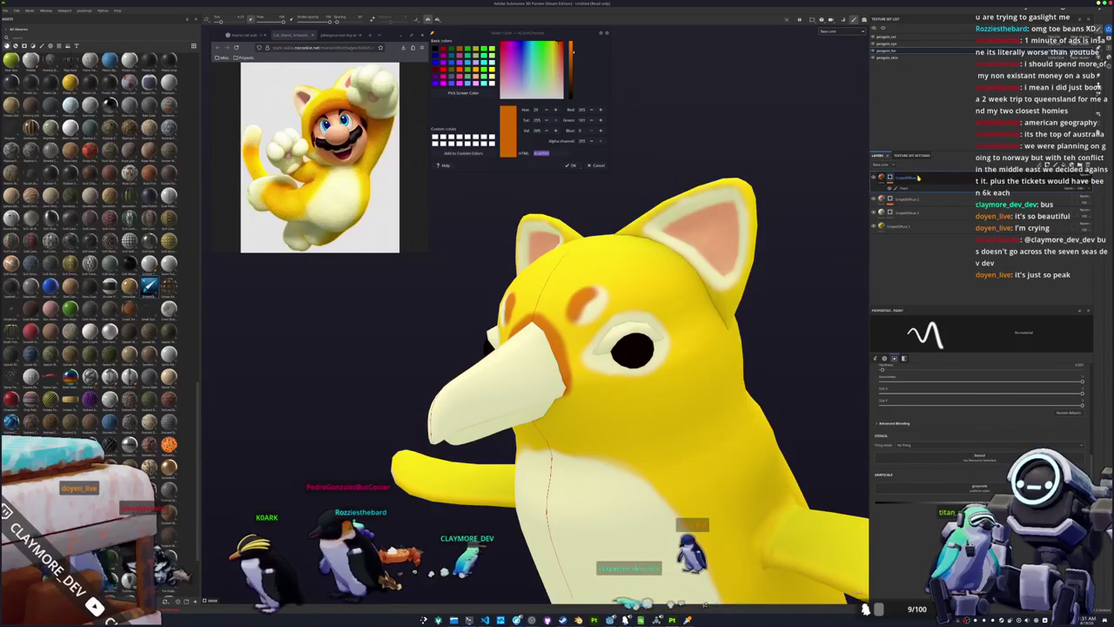
pyautogui.click(888, 58)
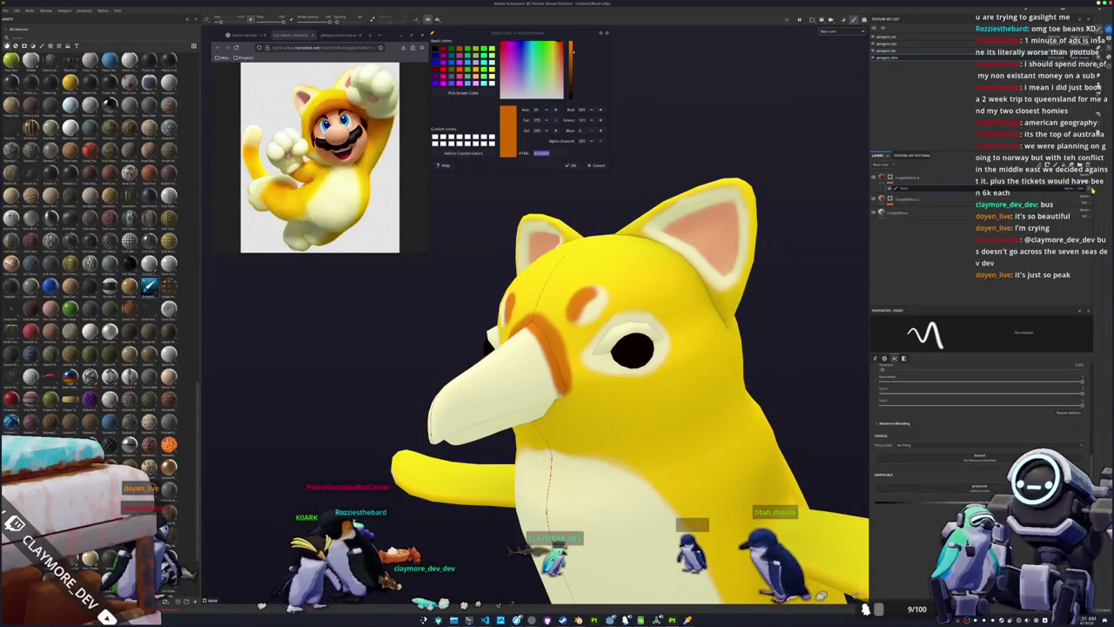
pyautogui.click(901, 179)
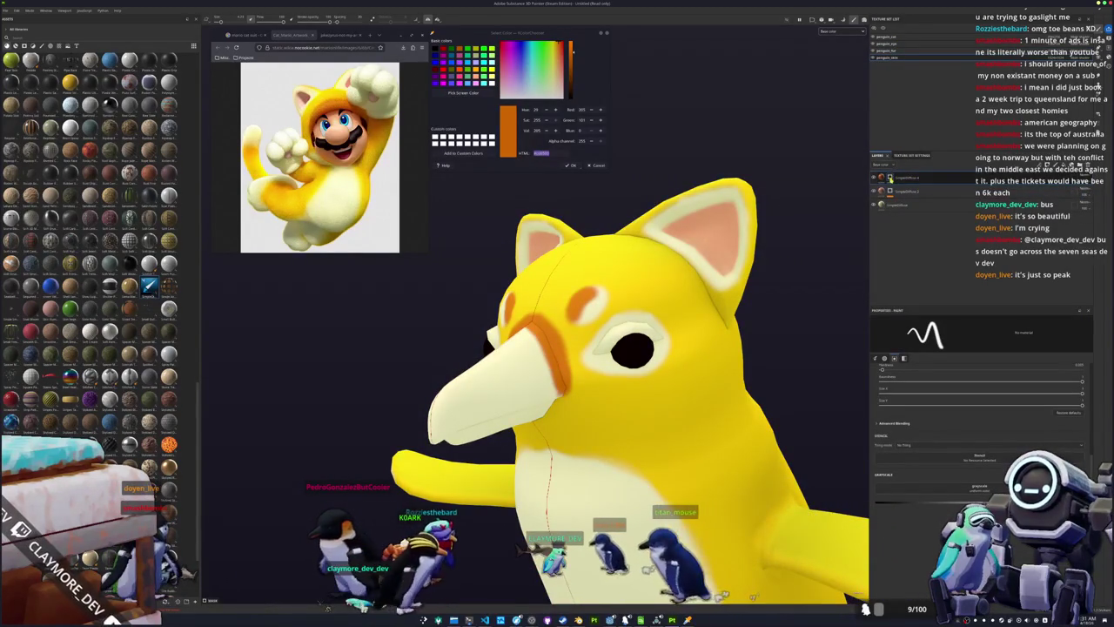
pyautogui.rightClick(890, 180)
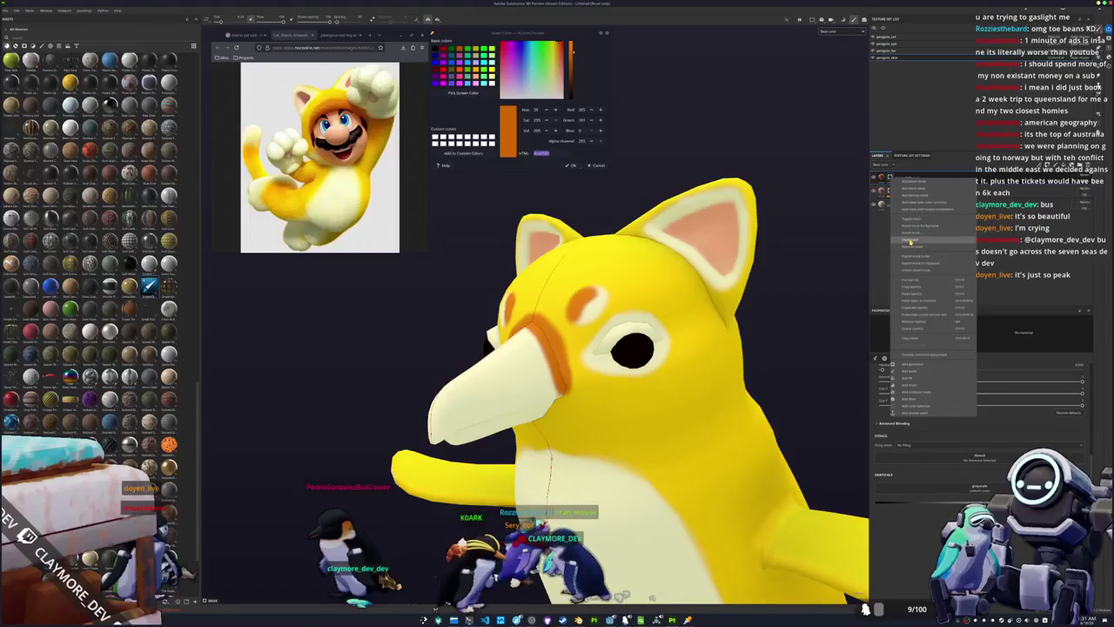
pyautogui.click(909, 181)
pyautogui.press('Delete')
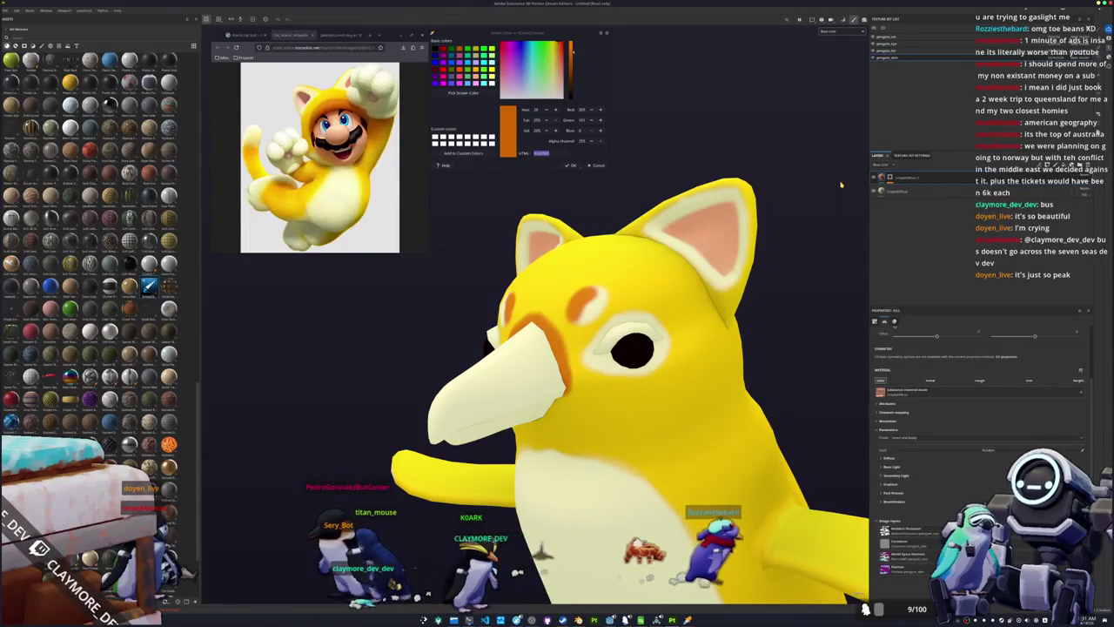
pyautogui.hotkey('ctrl', 'z')
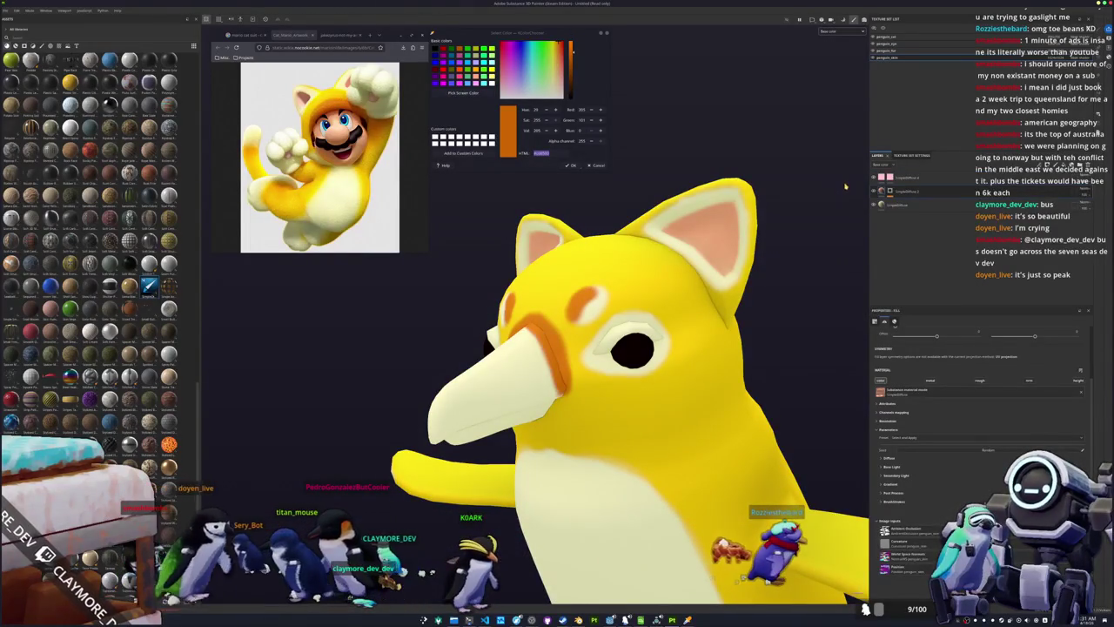
# Give the second layer in the stack its own paint effect.
pyautogui.click(906, 205)
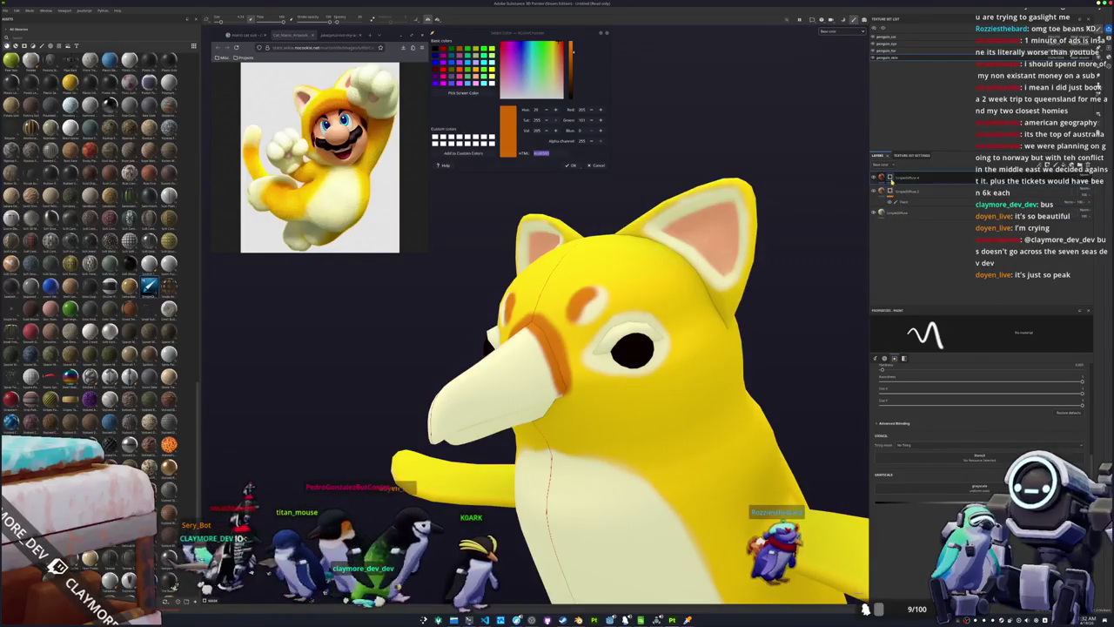
pyautogui.rightClick(894, 178)
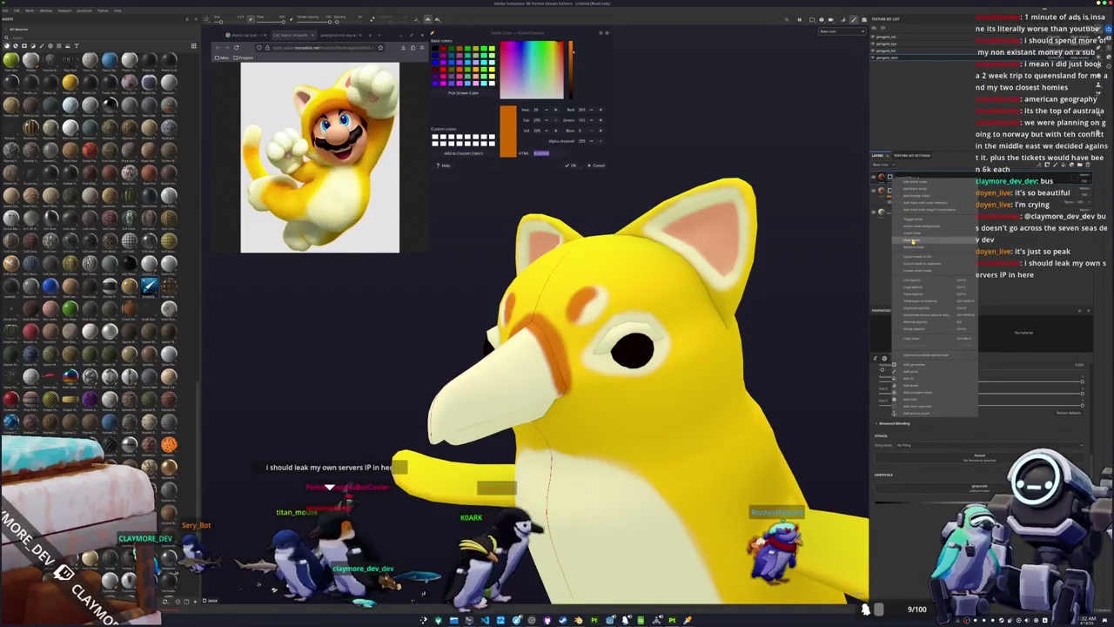
pyautogui.click(912, 241)
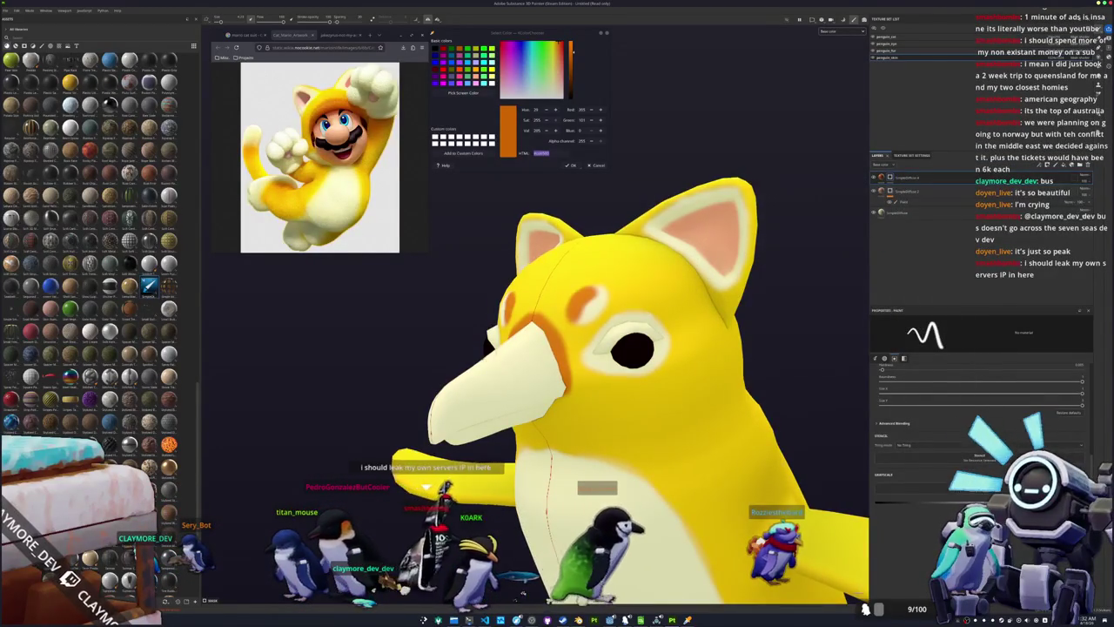
pyautogui.scroll(5, 626, 348)
# Extend the orange patch leftward along the base of the beak.
pyautogui.keyDown('alt'); pyautogui.moveTo(600, 394); pyautogui.dragTo(590, 377); pyautogui.keyUp('alt')
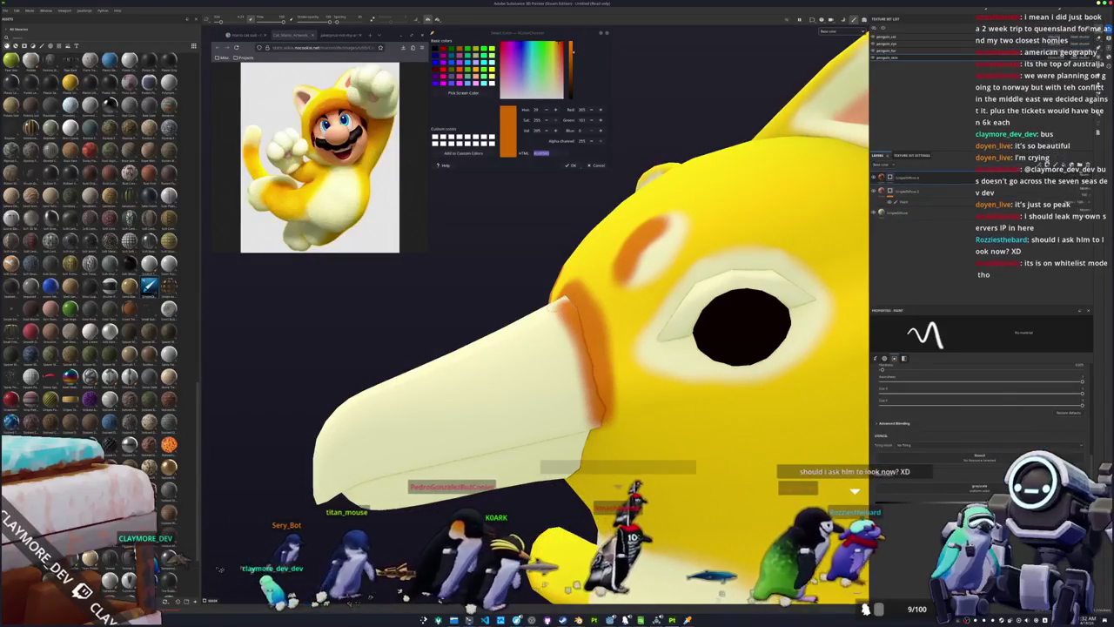
pyautogui.keyDown('alt'); pyautogui.moveTo(584, 379); pyautogui.dragTo(578, 431); pyautogui.keyUp('alt')
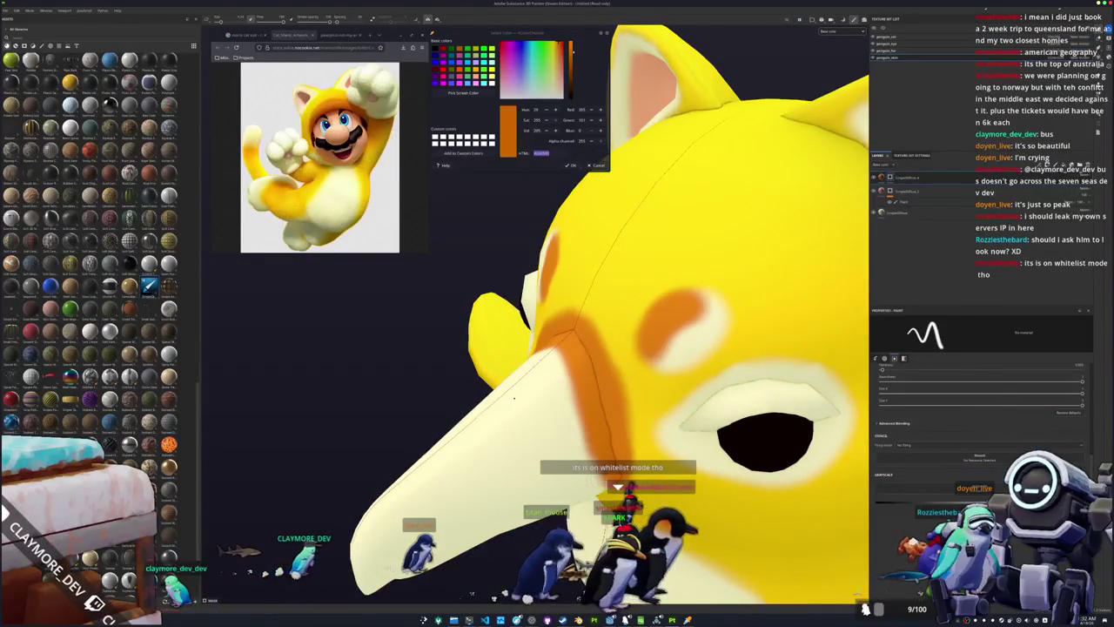
pyautogui.keyDown('alt'); pyautogui.moveTo(513, 397); pyautogui.dragTo(597, 286); pyautogui.keyUp('alt')
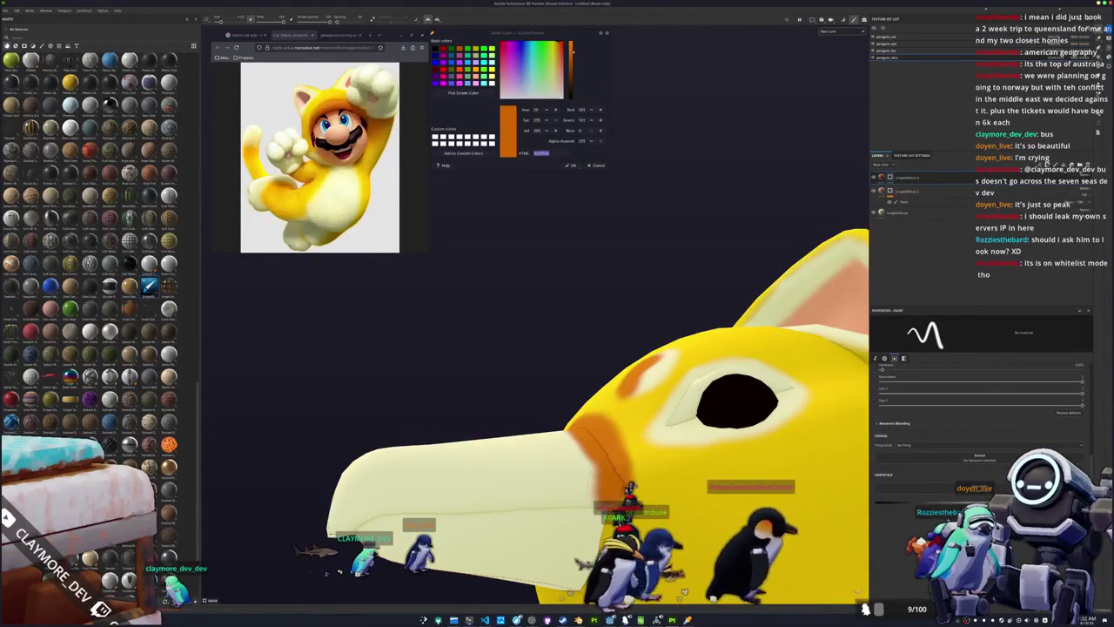
pyautogui.moveTo(592, 348)
pyautogui.keyDown('alt'); pyautogui.mouseDown()
pyautogui.moveTo(609, 409)
pyautogui.moveTo(575, 515)
pyautogui.moveTo(579, 474)
pyautogui.mouseUp(); pyautogui.keyUp('alt')
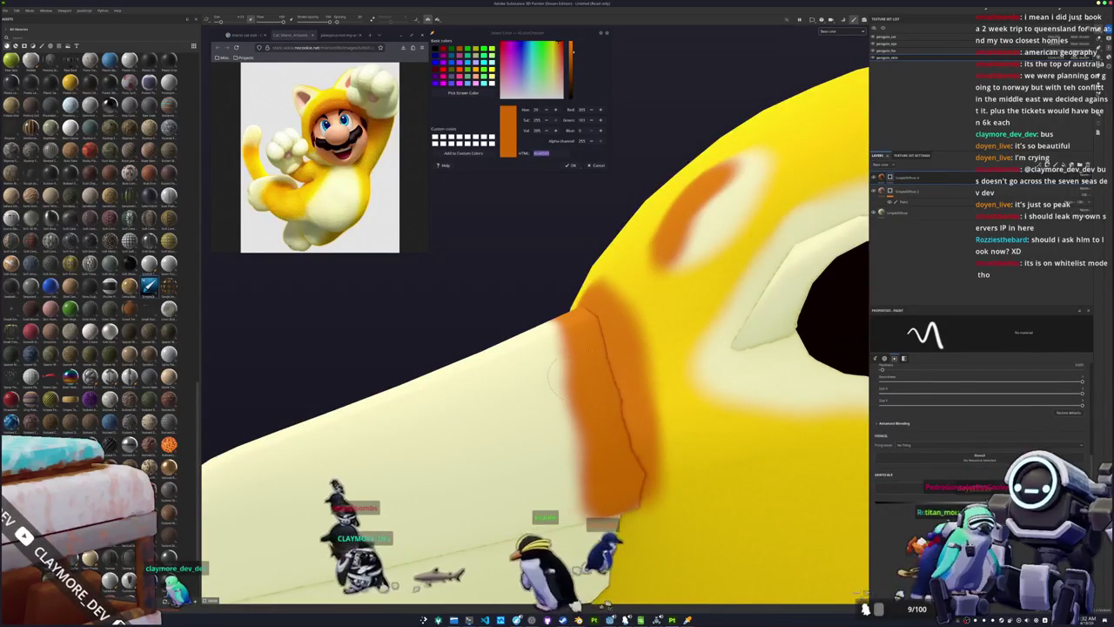
pyautogui.keyDown('alt'); pyautogui.moveTo(530, 388); pyautogui.dragTo(491, 347); pyautogui.keyUp('alt')
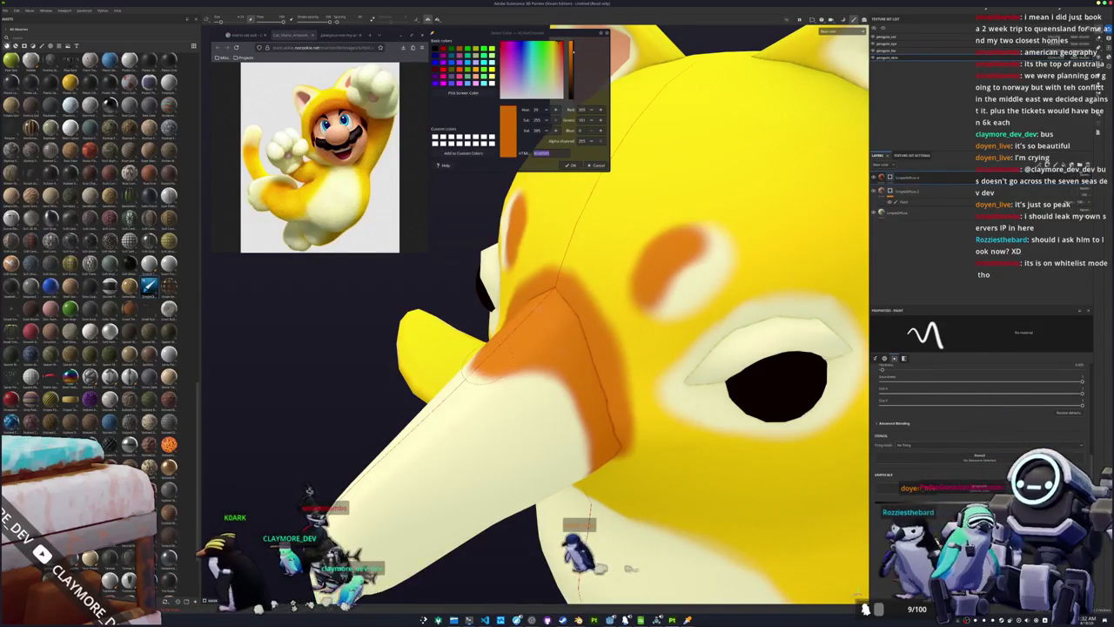
pyautogui.keyDown('alt'); pyautogui.moveTo(588, 520); pyautogui.dragTo(570, 474); pyautogui.keyUp('alt')
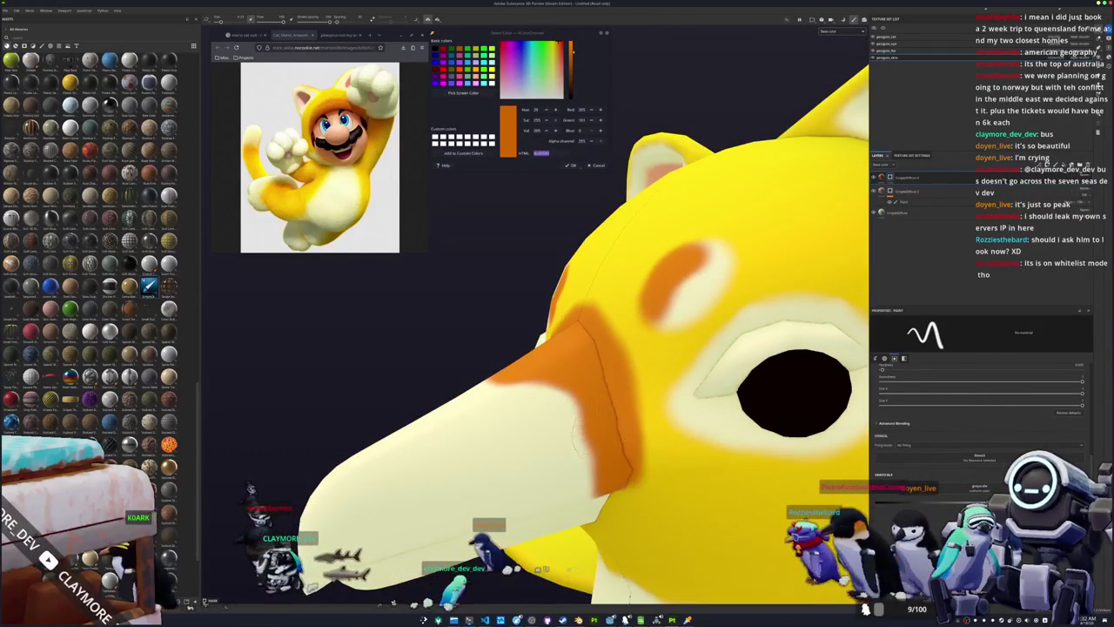
pyautogui.moveTo(570, 474)
pyautogui.keyDown('alt'); pyautogui.mouseDown()
pyautogui.moveTo(530, 439)
pyautogui.moveTo(545, 413)
pyautogui.moveTo(619, 453)
pyautogui.mouseUp(); pyautogui.keyUp('alt')
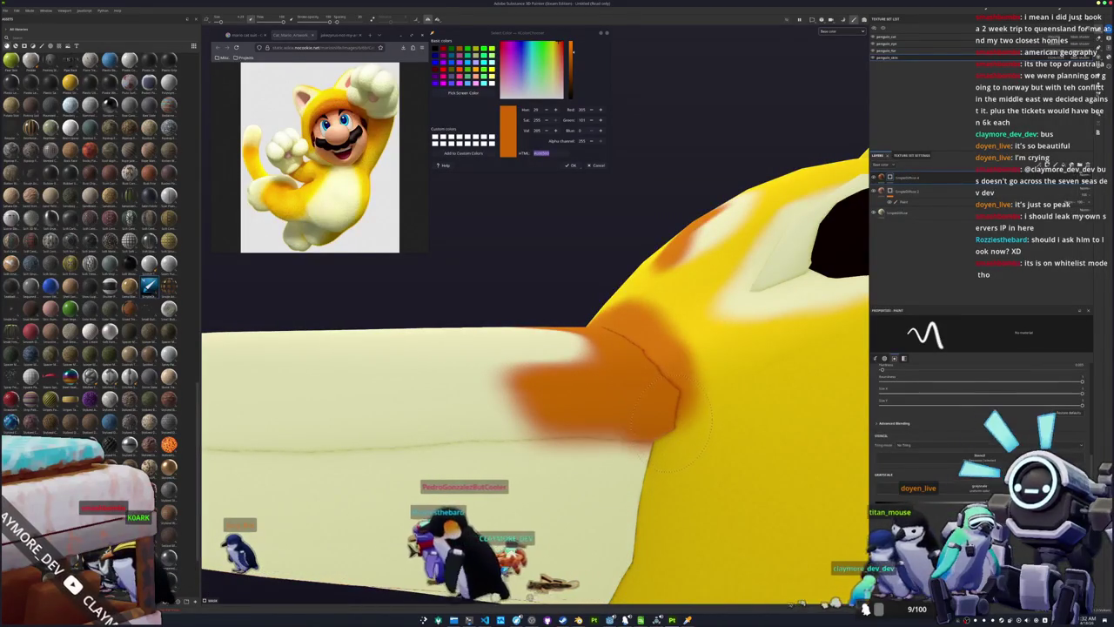
pyautogui.keyDown('alt'); pyautogui.moveTo(665, 416); pyautogui.dragTo(574, 433); pyautogui.keyUp('alt')
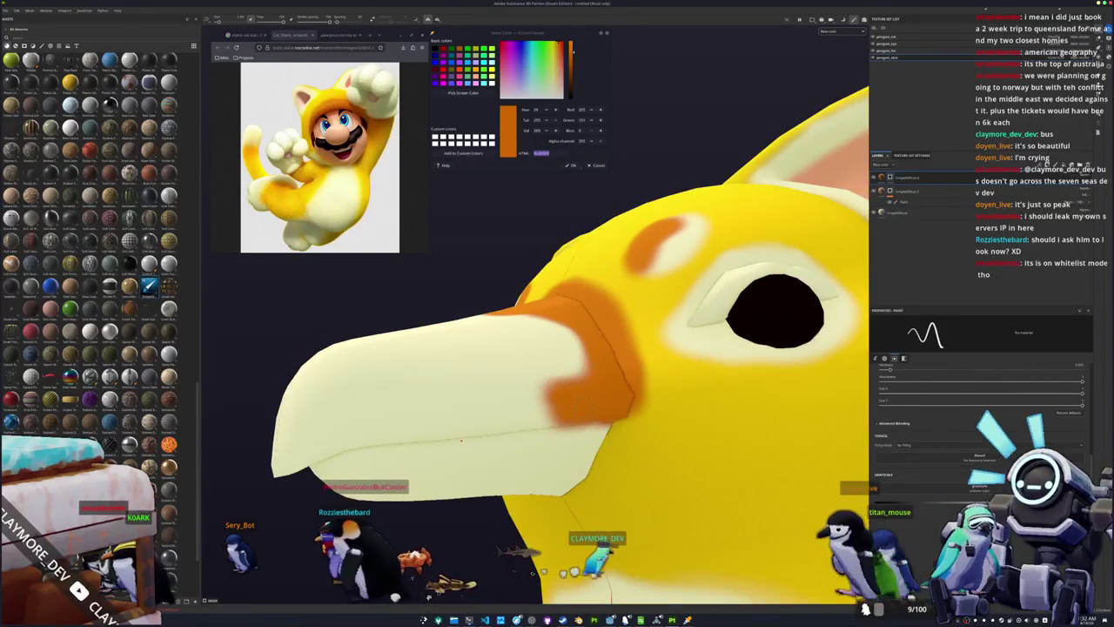
pyautogui.scroll(3, 456, 440)
pyautogui.keyDown('alt'); pyautogui.moveTo(456, 439); pyautogui.dragTo(452, 513); pyautogui.keyUp('alt')
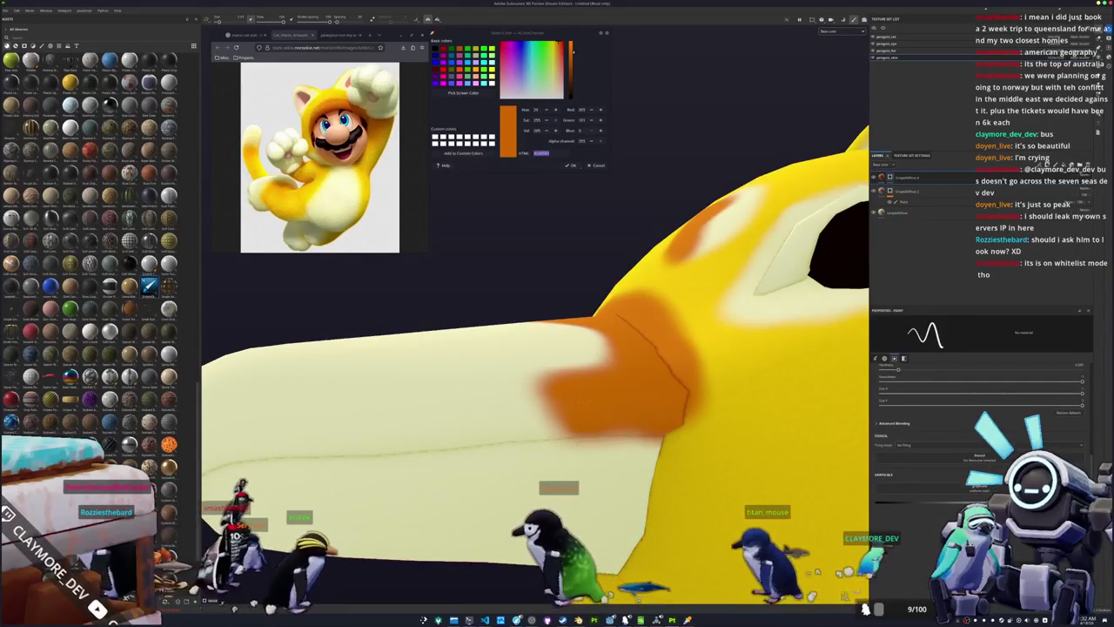
pyautogui.moveTo(543, 420)
pyautogui.mouseDown()
pyautogui.moveTo(527, 421)
pyautogui.moveTo(557, 391)
pyautogui.moveTo(552, 361)
pyautogui.mouseUp()
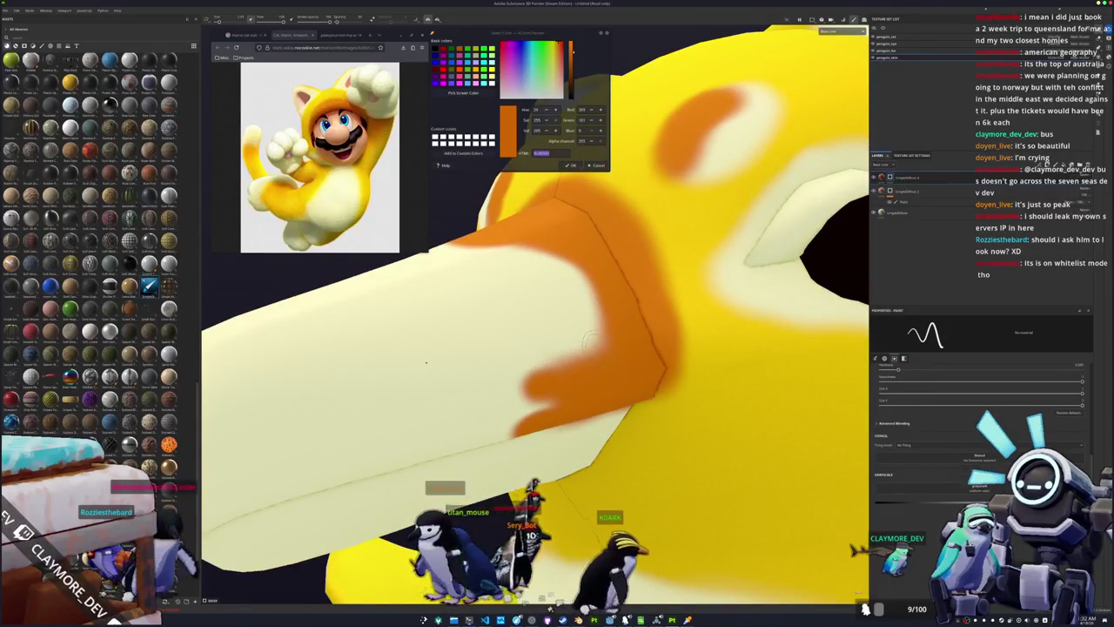
pyautogui.moveTo(587, 348)
pyautogui.keyDown('alt'); pyautogui.mouseDown()
pyautogui.moveTo(564, 383)
pyautogui.moveTo(510, 416)
pyautogui.mouseUp(); pyautogui.keyUp('alt')
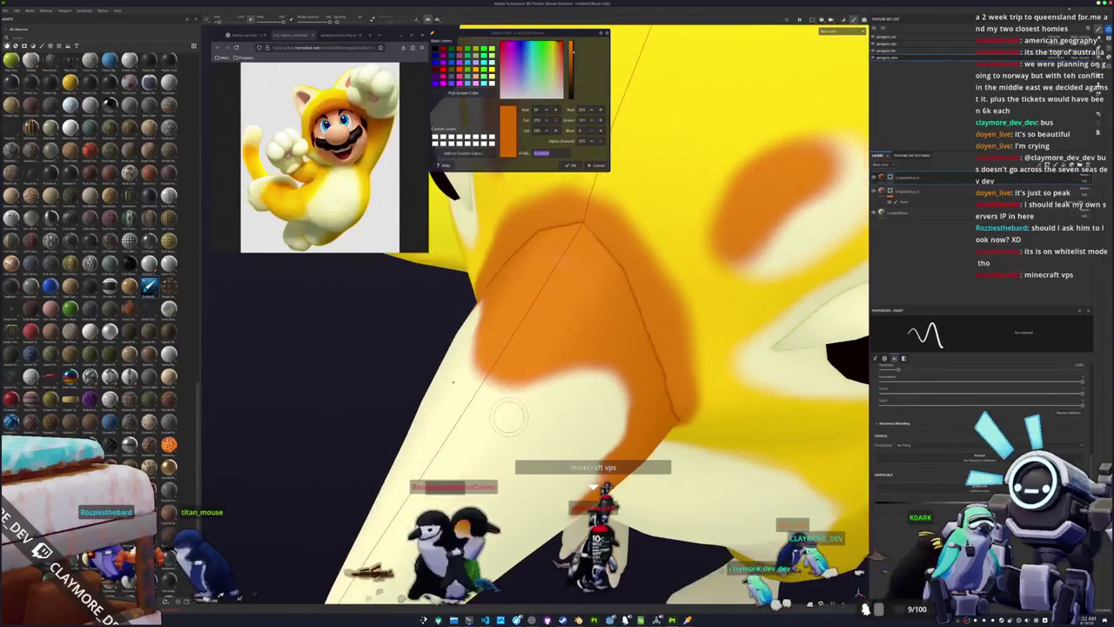
# Spread orange further into the cream beak, undoing a stray stroke.
pyautogui.moveTo(513, 373)
pyautogui.mouseDown()
pyautogui.moveTo(526, 374)
pyautogui.moveTo(521, 390)
pyautogui.mouseUp()
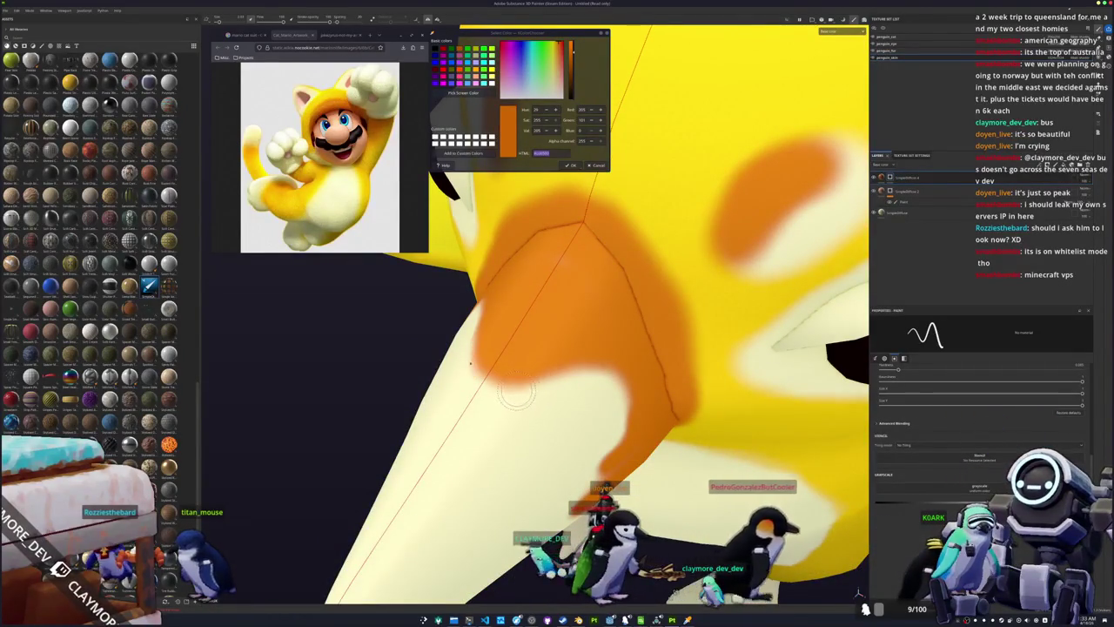
pyautogui.moveTo(470, 364); pyautogui.dragTo(476, 379)
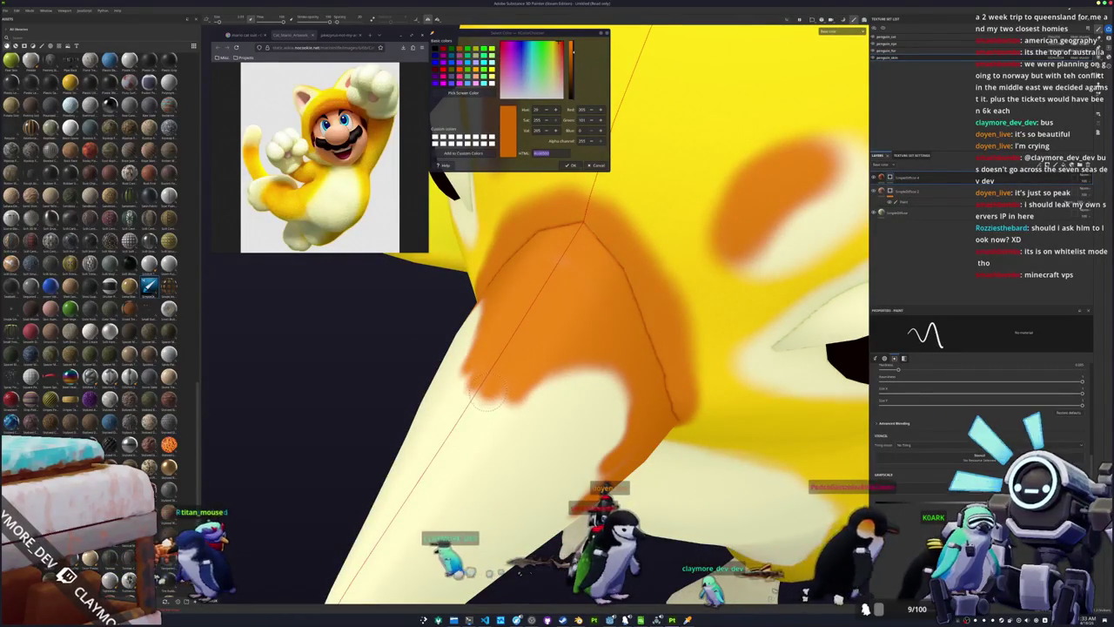
pyautogui.moveTo(459, 462)
pyautogui.mouseDown()
pyautogui.moveTo(474, 504)
pyautogui.moveTo(526, 348)
pyautogui.moveTo(452, 425)
pyautogui.mouseUp()
pyautogui.hotkey('ctrl', 'z')
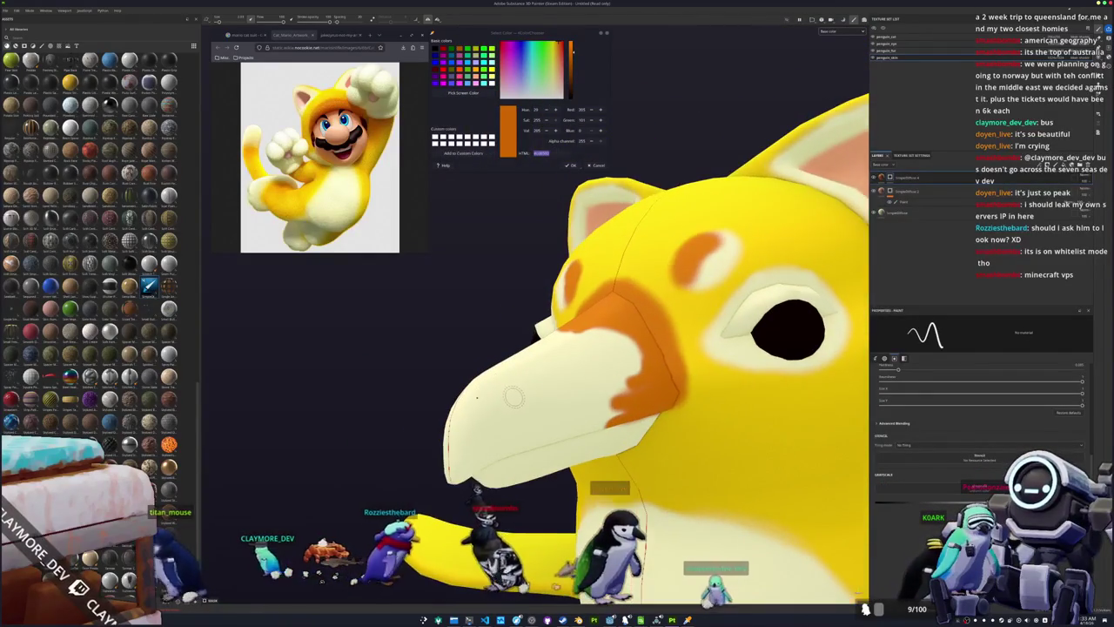
pyautogui.scroll(-5, 453, 424)
pyautogui.moveTo(453, 424)
pyautogui.keyDown('alt'); pyautogui.mouseDown()
pyautogui.moveTo(608, 418)
pyautogui.moveTo(485, 449)
pyautogui.moveTo(539, 470)
pyautogui.moveTo(530, 435)
pyautogui.mouseUp(); pyautogui.keyUp('alt')
# Brush orange rings around the tips of the cream toes, viewing the feet close-up.
pyautogui.scroll(5, 561, 481)
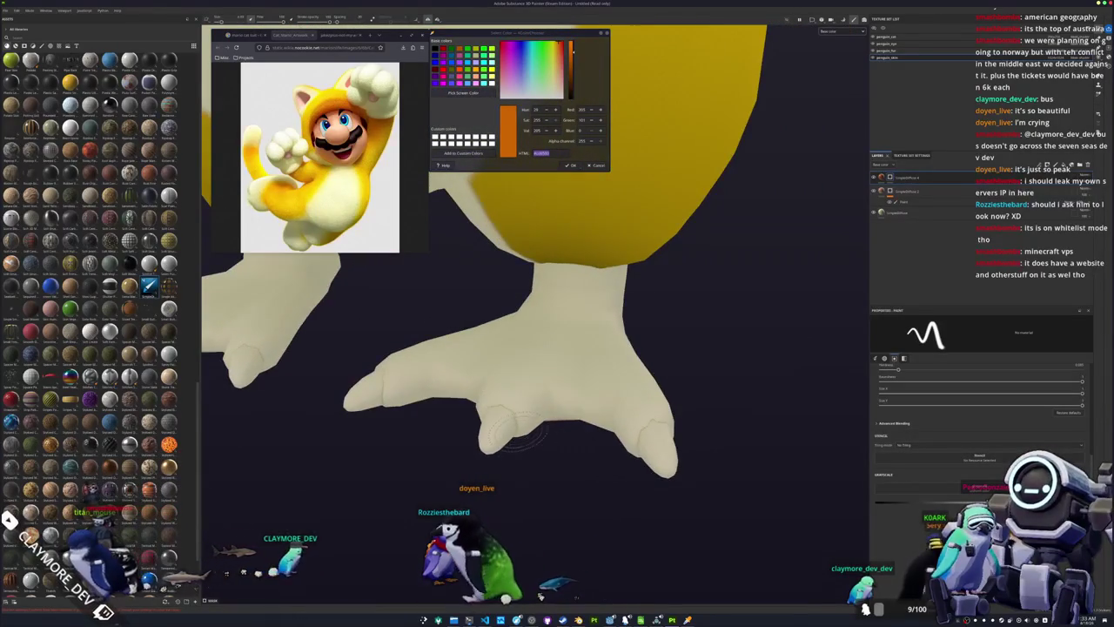
pyautogui.scroll(3, 518, 418)
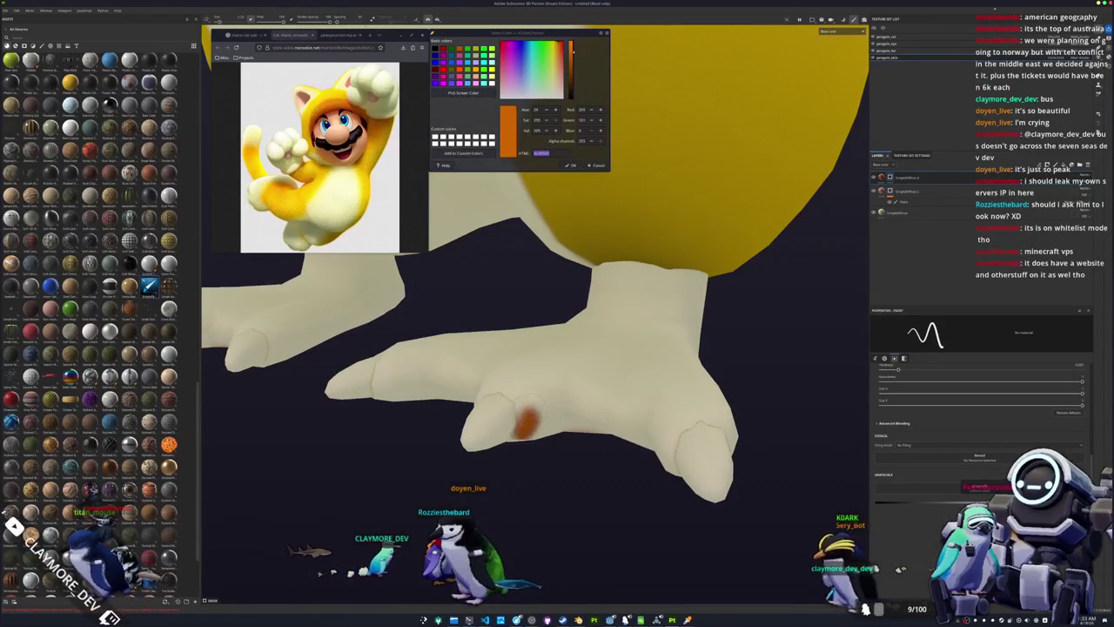
pyautogui.moveTo(517, 442)
pyautogui.keyDown('alt'); pyautogui.mouseDown()
pyautogui.moveTo(501, 407)
pyautogui.moveTo(455, 419)
pyautogui.moveTo(488, 435)
pyautogui.mouseUp(); pyautogui.keyUp('alt')
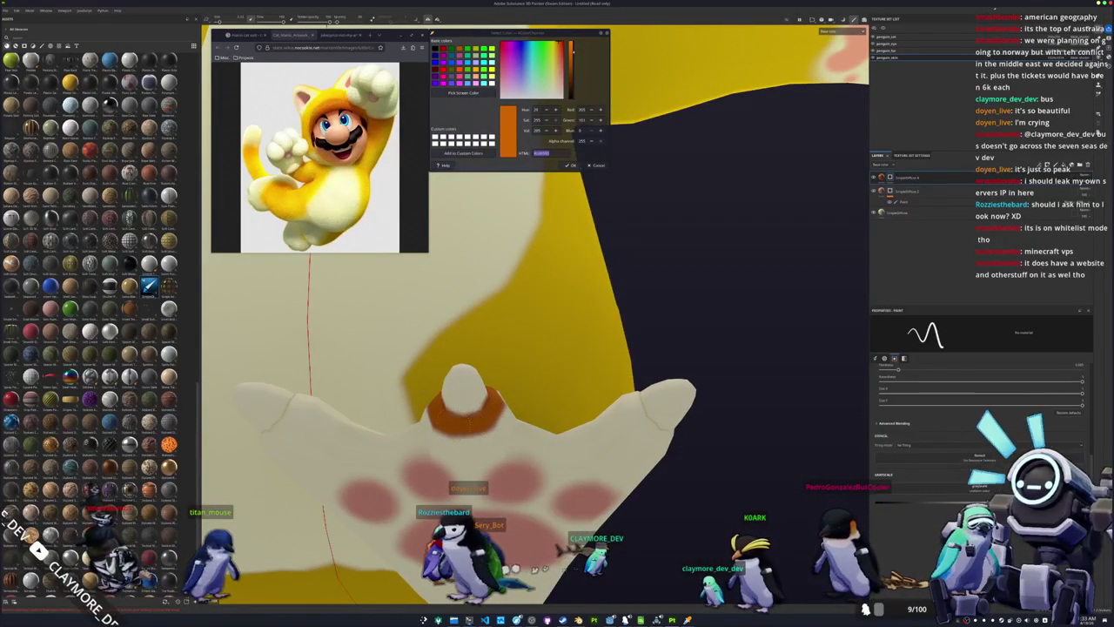
pyautogui.moveTo(522, 409)
pyautogui.keyDown('alt'); pyautogui.mouseDown()
pyautogui.moveTo(561, 400)
pyautogui.moveTo(537, 430)
pyautogui.moveTo(555, 452)
pyautogui.mouseUp(); pyautogui.keyUp('alt')
pyautogui.moveTo(543, 370)
pyautogui.keyDown('alt'); pyautogui.mouseDown()
pyautogui.moveTo(563, 399)
pyautogui.moveTo(544, 399)
pyautogui.moveTo(575, 409)
pyautogui.moveTo(600, 383)
pyautogui.moveTo(544, 461)
pyautogui.moveTo(279, 380)
pyautogui.moveTo(589, 337)
pyautogui.mouseUp(); pyautogui.keyUp('alt')
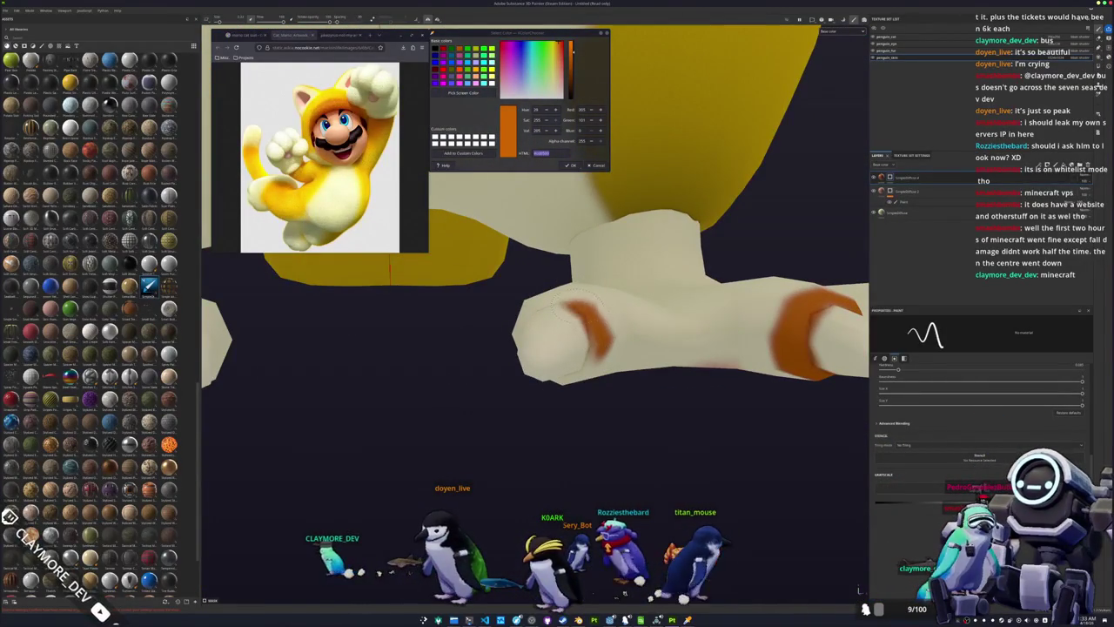
pyautogui.keyDown('alt'); pyautogui.moveTo(588, 379); pyautogui.dragTo(525, 428); pyautogui.keyUp('alt')
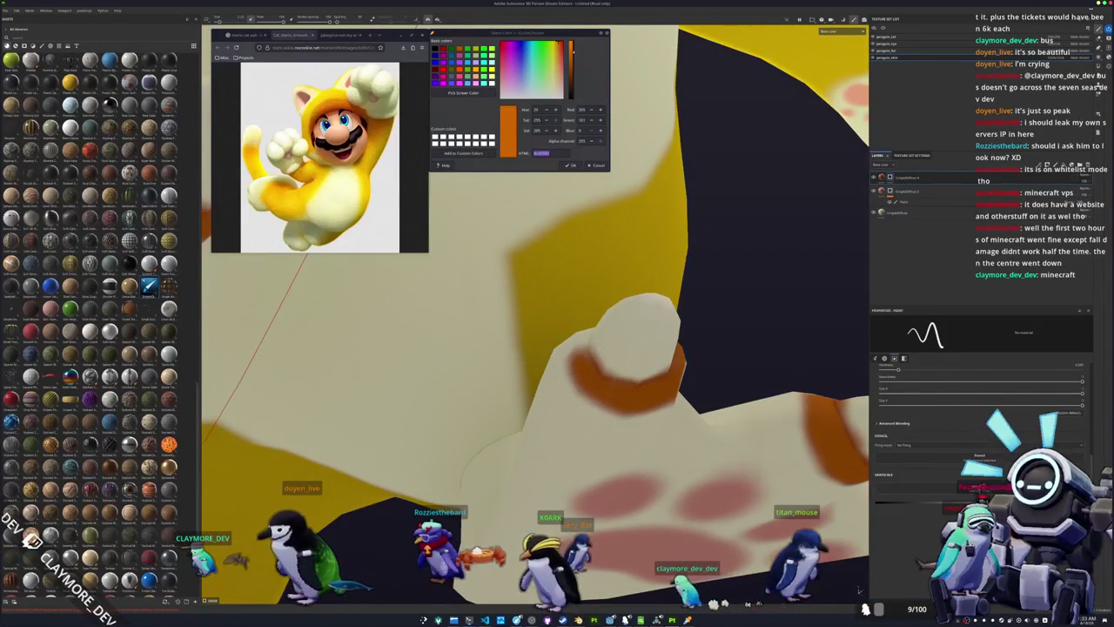
# Add orange strokes along the foot between the toe rings.
pyautogui.moveTo(564, 390)
pyautogui.keyDown('alt'); pyautogui.mouseDown()
pyautogui.moveTo(574, 401)
pyautogui.moveTo(601, 377)
pyautogui.moveTo(610, 393)
pyautogui.moveTo(531, 412)
pyautogui.moveTo(528, 445)
pyautogui.mouseUp(); pyautogui.keyUp('alt')
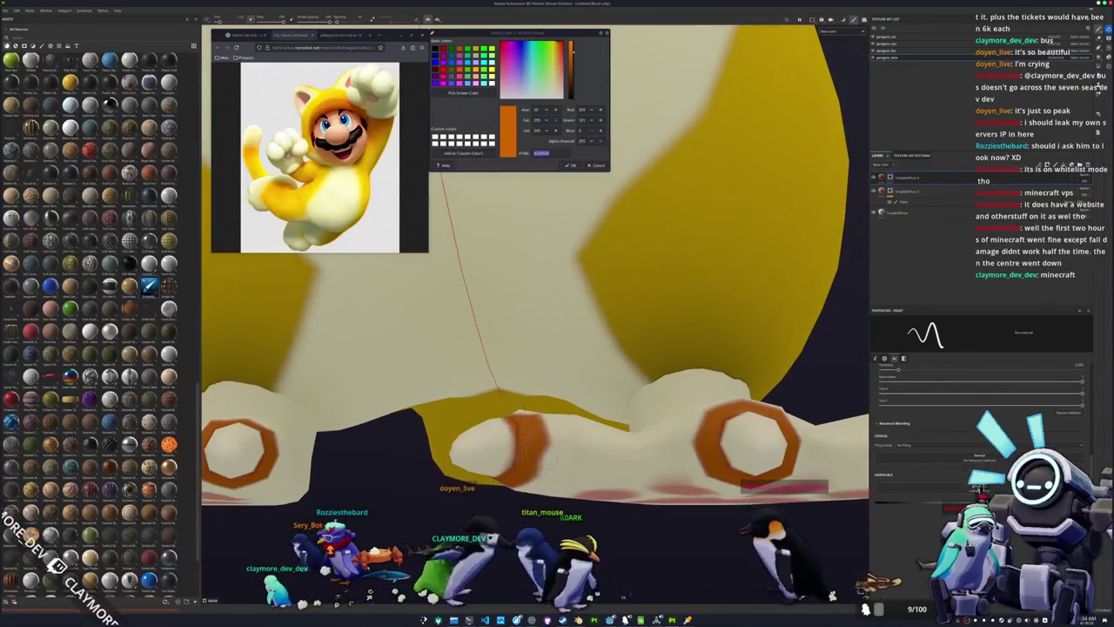
pyautogui.keyDown('alt'); pyautogui.moveTo(600, 461); pyautogui.dragTo(717, 468); pyautogui.keyUp('alt')
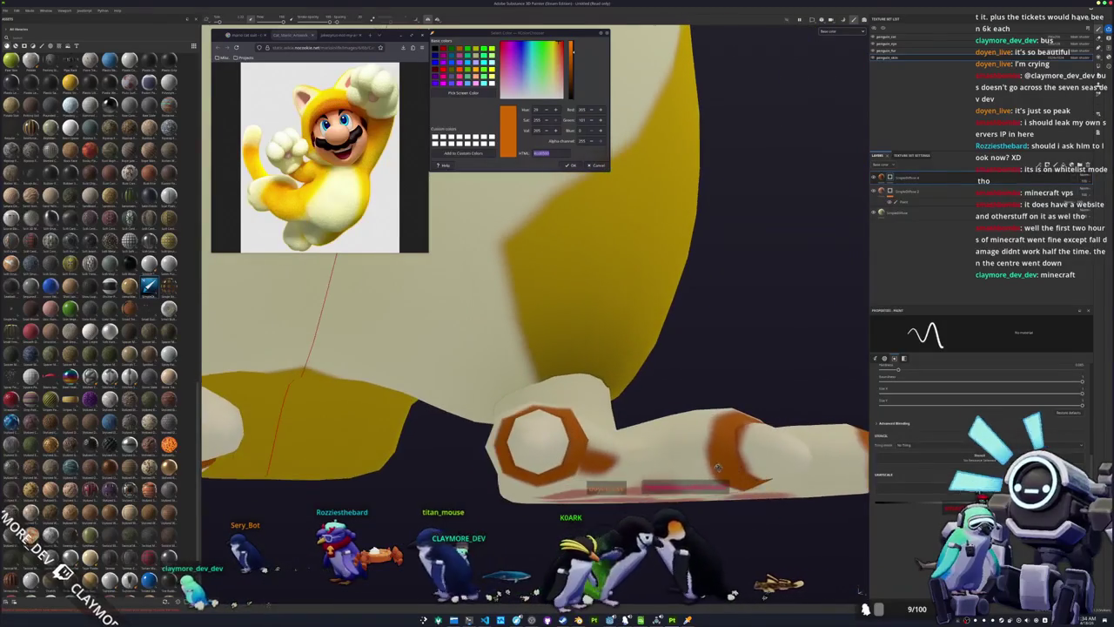
pyautogui.moveTo(624, 461); pyautogui.dragTo(717, 459)
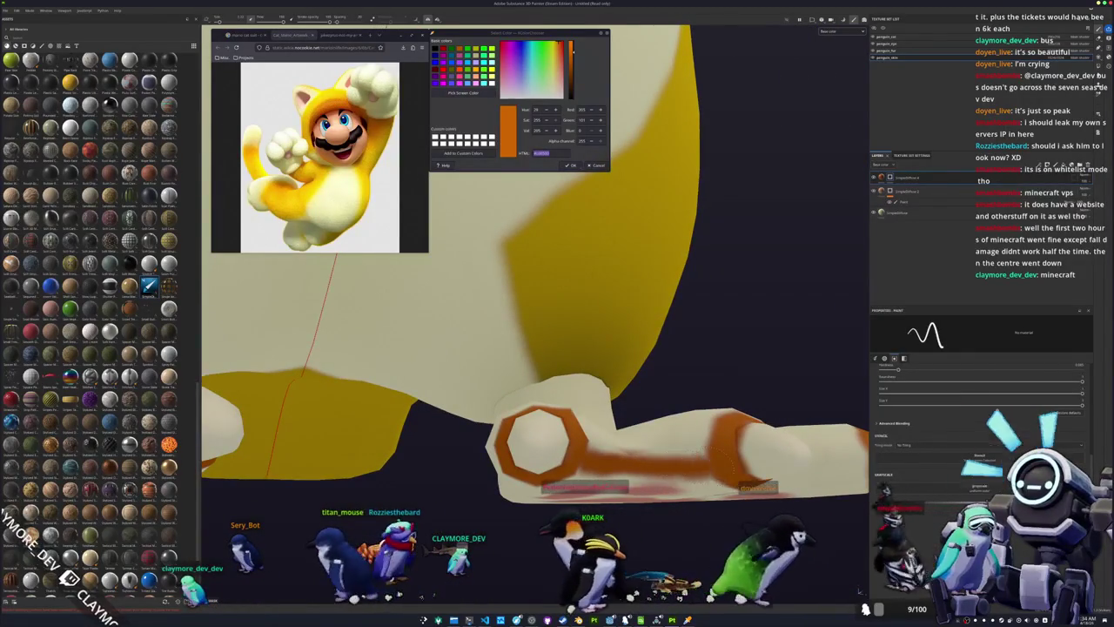
pyautogui.keyDown('alt'); pyautogui.moveTo(513, 448); pyautogui.dragTo(533, 448); pyautogui.keyUp('alt')
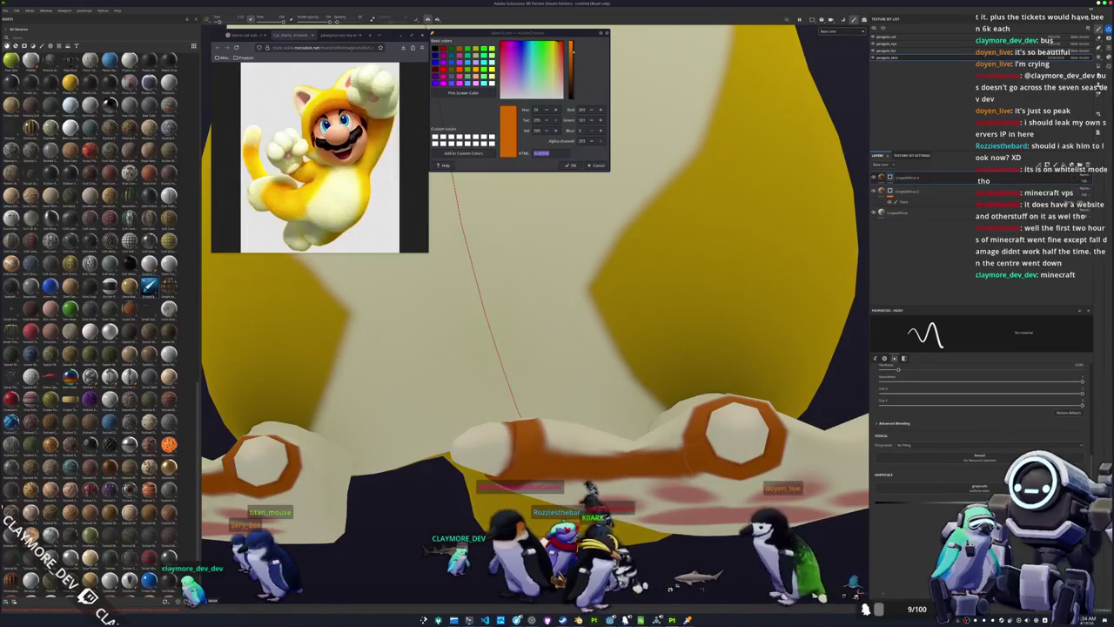
pyautogui.keyDown('alt'); pyautogui.moveTo(519, 418); pyautogui.dragTo(448, 500); pyautogui.keyUp('alt')
pyautogui.moveTo(594, 442)
pyautogui.mouseDown()
pyautogui.moveTo(519, 427)
pyautogui.moveTo(602, 445)
pyautogui.moveTo(666, 422)
pyautogui.moveTo(563, 432)
pyautogui.moveTo(500, 399)
pyautogui.moveTo(502, 378)
pyautogui.moveTo(554, 368)
pyautogui.moveTo(510, 400)
pyautogui.moveTo(492, 360)
pyautogui.moveTo(490, 383)
pyautogui.moveTo(457, 400)
pyautogui.moveTo(387, 389)
pyautogui.mouseUp()
pyautogui.moveTo(518, 396)
pyautogui.mouseDown()
pyautogui.moveTo(574, 399)
pyautogui.moveTo(538, 357)
pyautogui.moveTo(567, 370)
pyautogui.mouseUp()
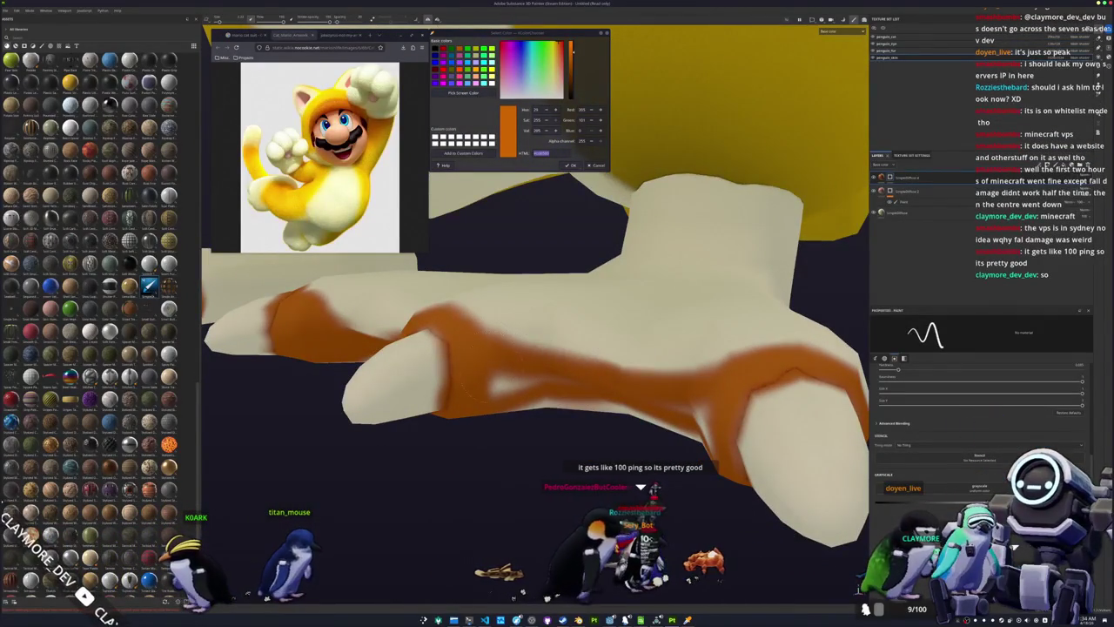
# Paint orange bands at the ankles where the yellow legs meet the cream feet.
pyautogui.moveTo(570, 378)
pyautogui.keyDown('alt'); pyautogui.mouseDown()
pyautogui.moveTo(757, 386)
pyautogui.moveTo(505, 417)
pyautogui.moveTo(502, 458)
pyautogui.moveTo(781, 505)
pyautogui.mouseUp(); pyautogui.keyUp('alt')
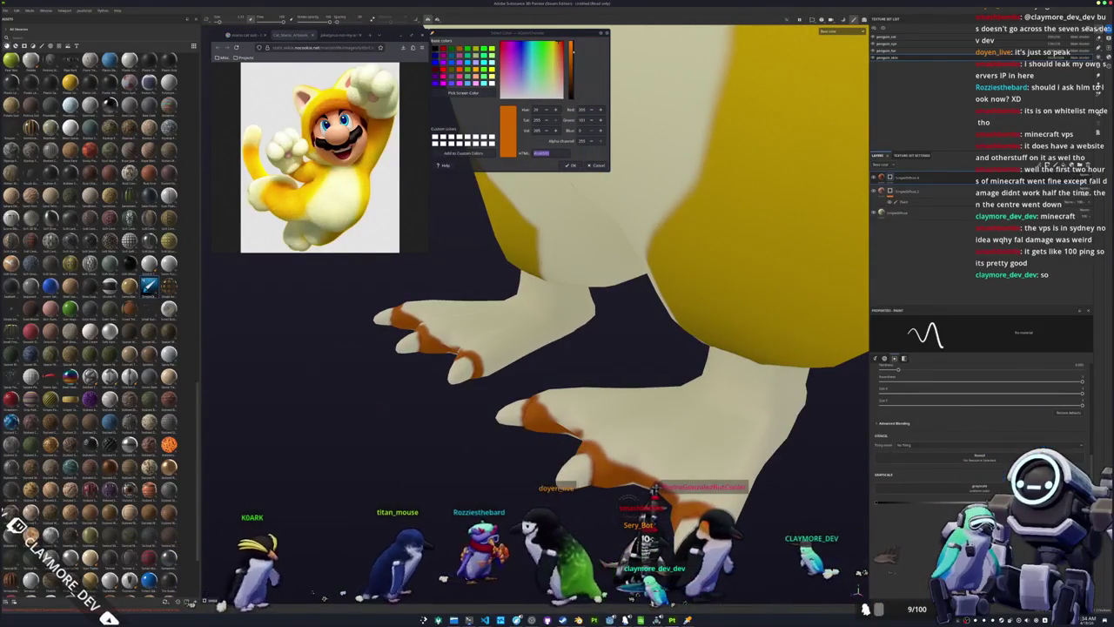
pyautogui.keyDown('alt'); pyautogui.moveTo(938, 509); pyautogui.dragTo(783, 487); pyautogui.keyUp('alt')
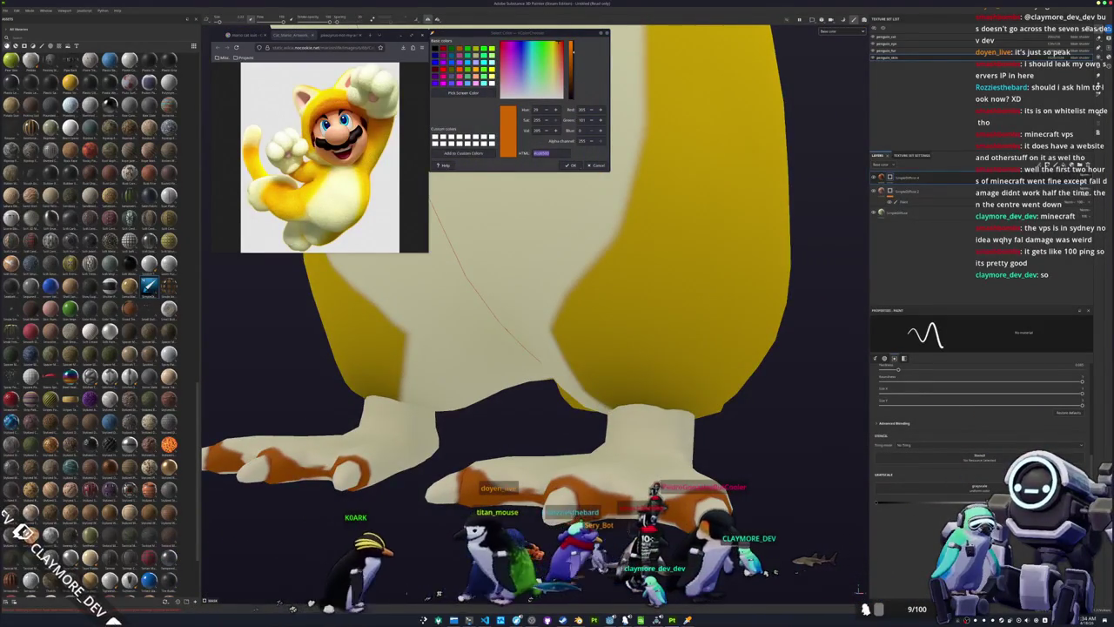
pyautogui.scroll(2, 488, 348)
pyautogui.keyDown('alt'); pyautogui.moveTo(377, 602); pyautogui.dragTo(561, 597); pyautogui.keyUp('alt')
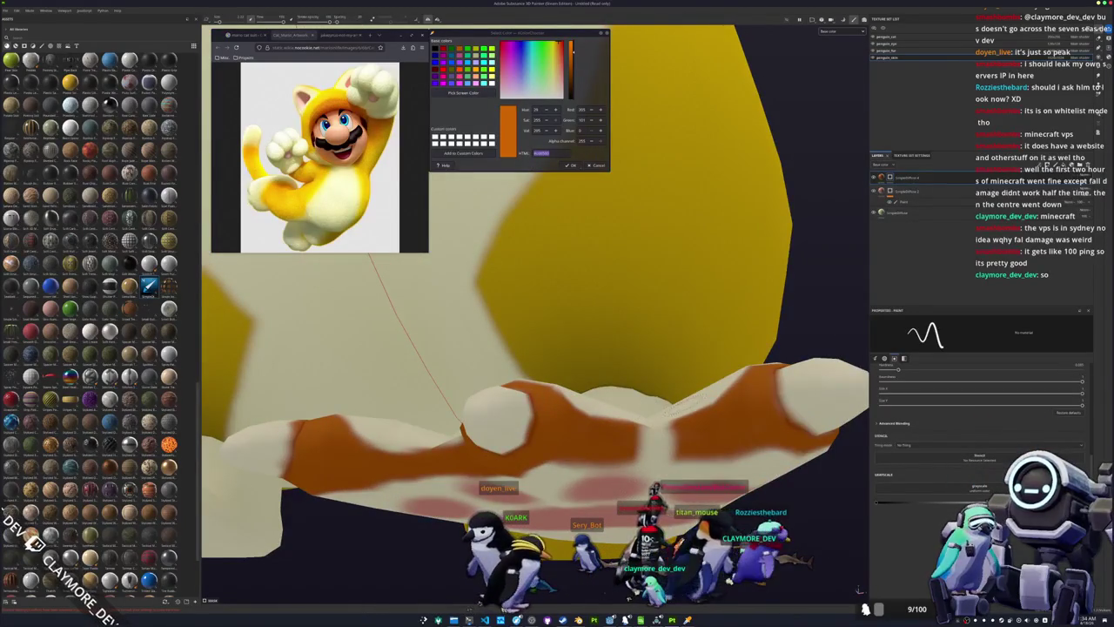
pyautogui.keyDown('alt'); pyautogui.moveTo(592, 557); pyautogui.dragTo(600, 497); pyautogui.keyUp('alt')
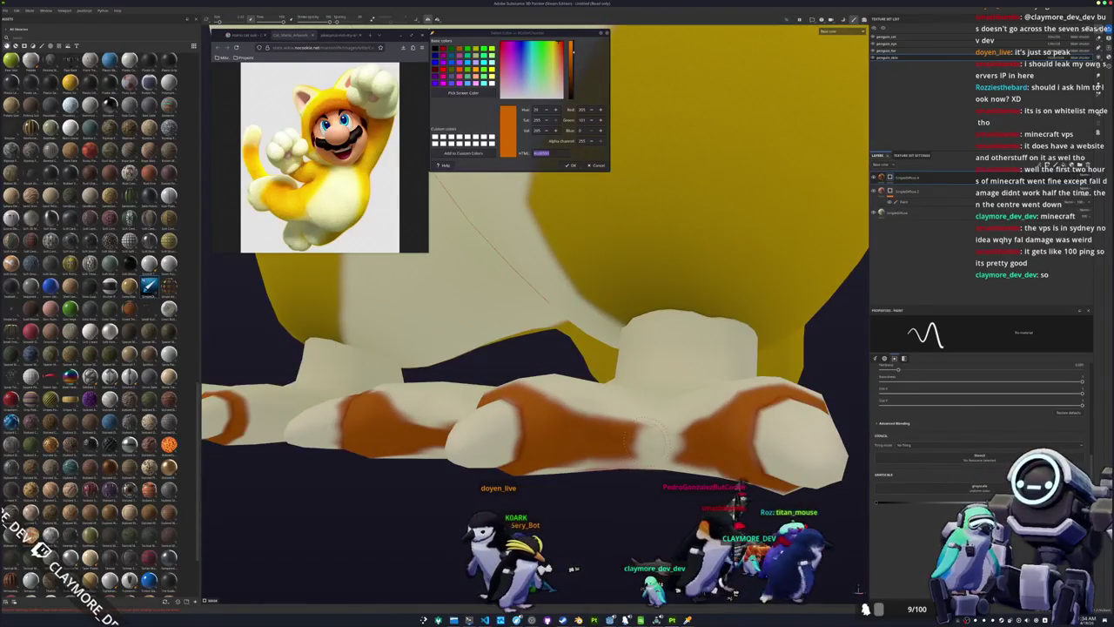
pyautogui.keyDown('alt'); pyautogui.moveTo(600, 412); pyautogui.dragTo(678, 433); pyautogui.keyUp('alt')
pyautogui.moveTo(730, 399)
pyautogui.keyDown('alt'); pyautogui.mouseDown()
pyautogui.moveTo(620, 382)
pyautogui.moveTo(545, 420)
pyautogui.moveTo(454, 498)
pyautogui.moveTo(488, 511)
pyautogui.moveTo(548, 499)
pyautogui.mouseUp(); pyautogui.keyUp('alt')
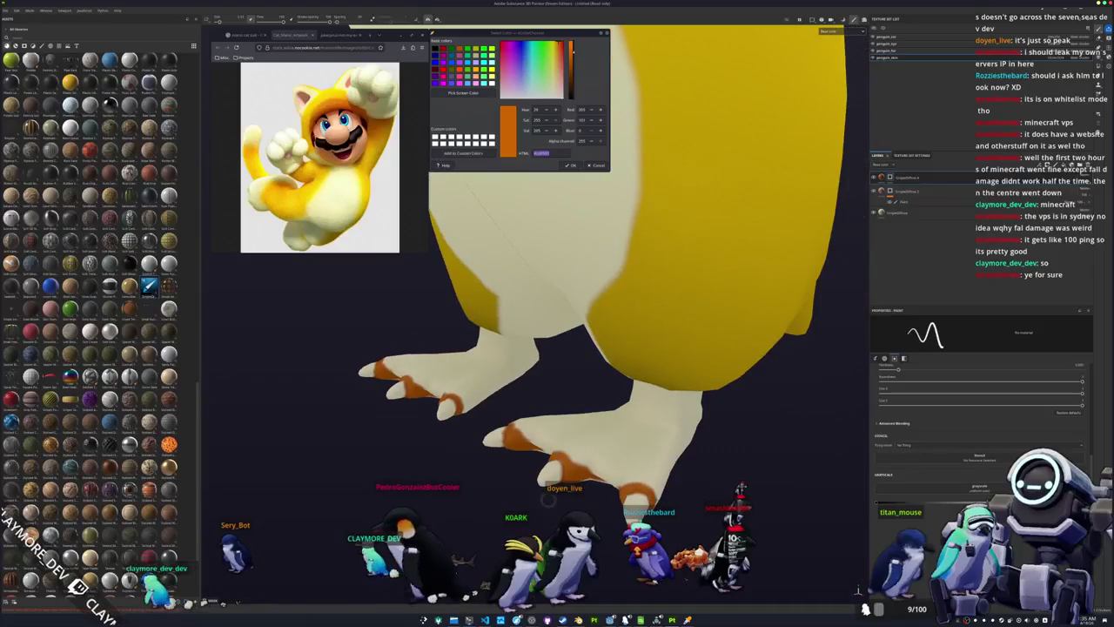
pyautogui.keyDown('alt'); pyautogui.moveTo(849, 494); pyautogui.dragTo(644, 472); pyautogui.keyUp('alt')
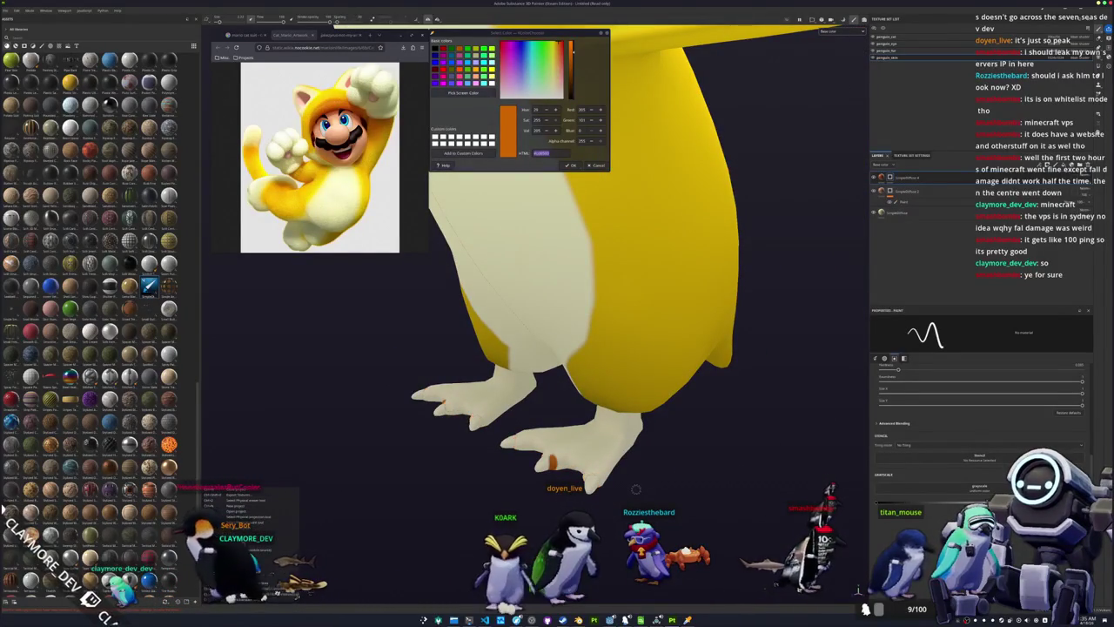
pyautogui.scroll(-2, 636, 490)
pyautogui.scroll(-3, 635, 490)
pyautogui.moveTo(635, 490)
pyautogui.keyDown('alt'); pyautogui.mouseDown()
pyautogui.moveTo(516, 433)
pyautogui.moveTo(541, 457)
pyautogui.moveTo(351, 432)
pyautogui.mouseUp(); pyautogui.keyUp('alt')
pyautogui.scroll(3, 557, 477)
pyautogui.scroll(2, 557, 477)
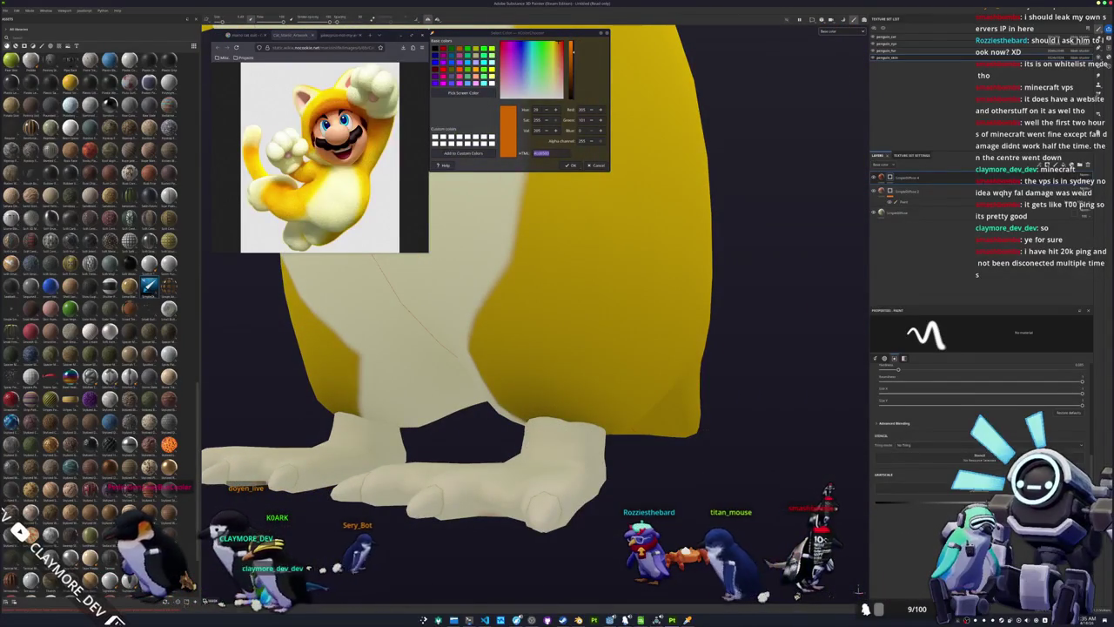
pyautogui.scroll(2, 543, 487)
pyautogui.moveTo(543, 488)
pyautogui.keyDown('alt'); pyautogui.mouseDown()
pyautogui.moveTo(544, 396)
pyautogui.moveTo(622, 396)
pyautogui.moveTo(644, 409)
pyautogui.mouseUp(); pyautogui.keyUp('alt')
pyautogui.moveTo(557, 391)
pyautogui.keyDown('alt'); pyautogui.mouseDown()
pyautogui.moveTo(461, 402)
pyautogui.moveTo(652, 479)
pyautogui.moveTo(592, 417)
pyautogui.moveTo(557, 409)
pyautogui.moveTo(368, 455)
pyautogui.moveTo(721, 381)
pyautogui.moveTo(591, 383)
pyautogui.moveTo(613, 391)
pyautogui.moveTo(545, 400)
pyautogui.mouseUp(); pyautogui.keyUp('alt')
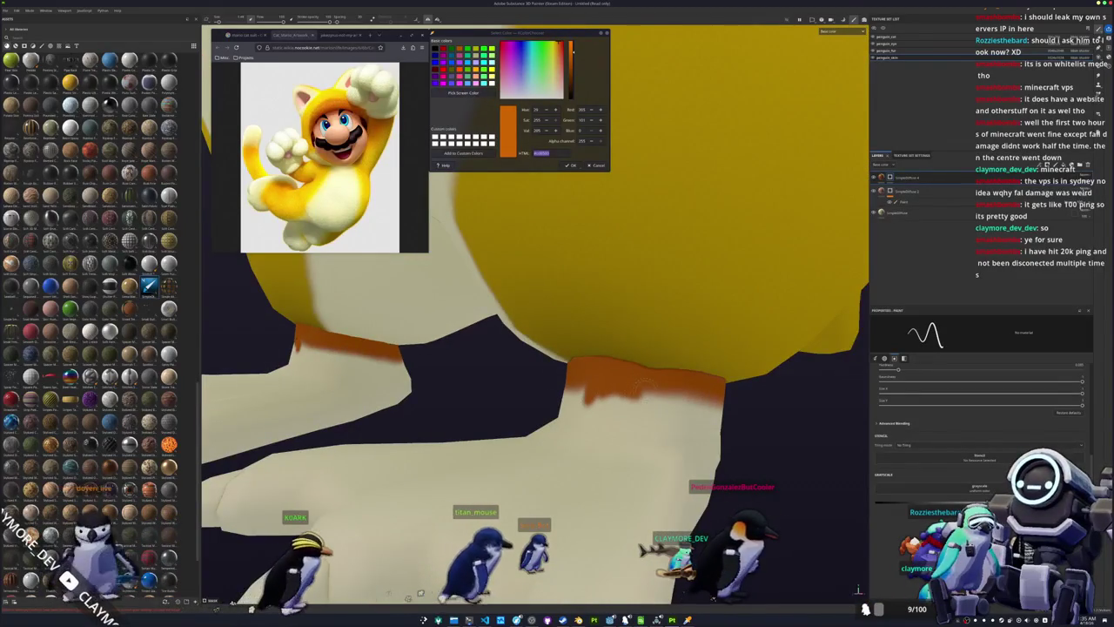
# Add a new fill layer and bring the orange leg band into view.
pyautogui.keyDown('alt'); pyautogui.moveTo(654, 383); pyautogui.dragTo(601, 402); pyautogui.keyUp('alt')
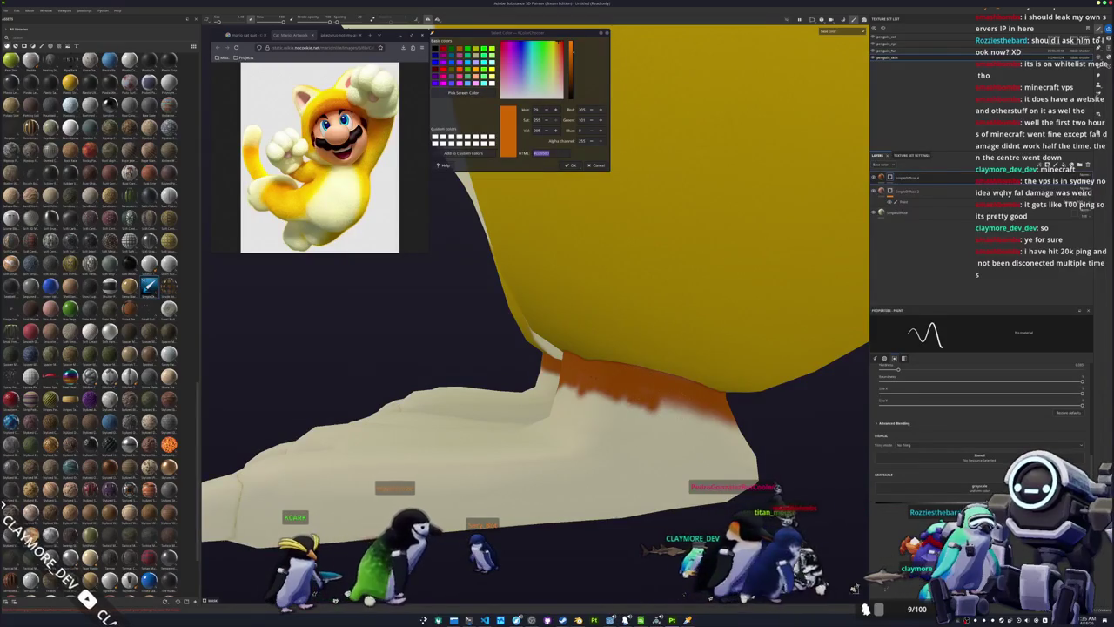
pyautogui.keyDown('alt'); pyautogui.moveTo(640, 394); pyautogui.dragTo(670, 396); pyautogui.keyUp('alt')
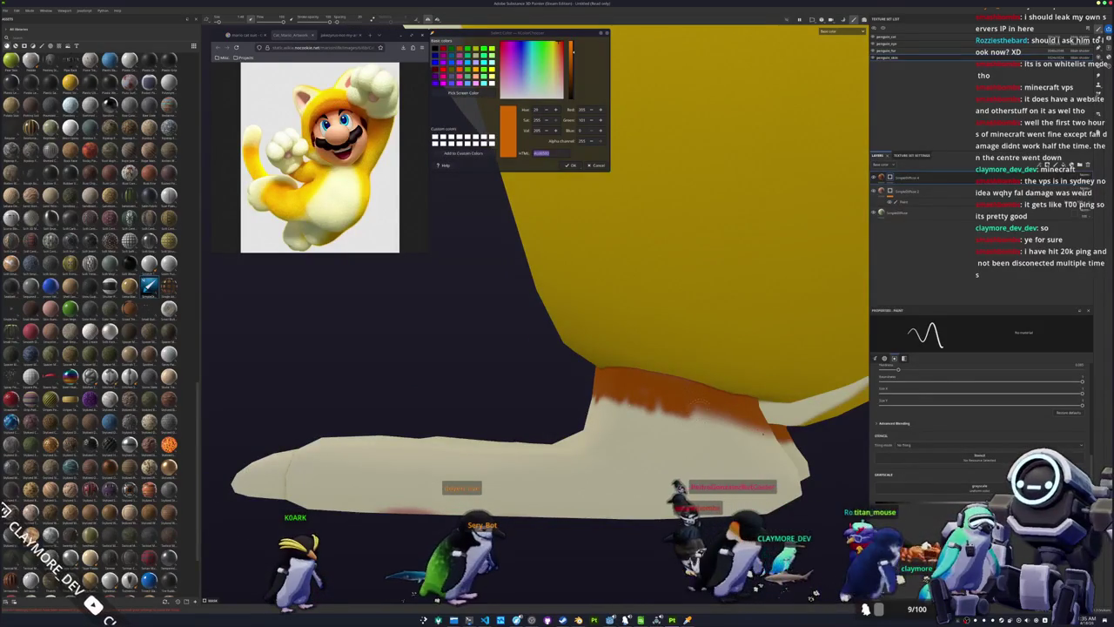
pyautogui.keyDown('alt'); pyautogui.moveTo(730, 409); pyautogui.dragTo(673, 415); pyautogui.keyUp('alt')
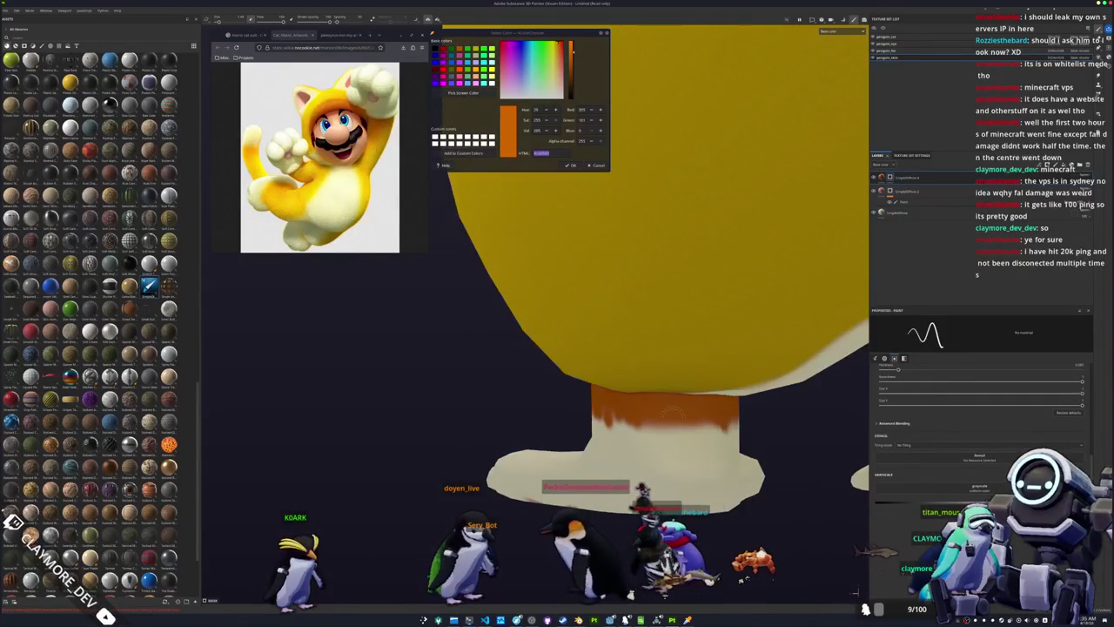
pyautogui.click(883, 59)
pyautogui.moveTo(659, 288)
pyautogui.keyDown('alt'); pyautogui.mouseDown()
pyautogui.moveTo(561, 401)
pyautogui.moveTo(763, 309)
pyautogui.mouseUp(); pyautogui.keyUp('alt')
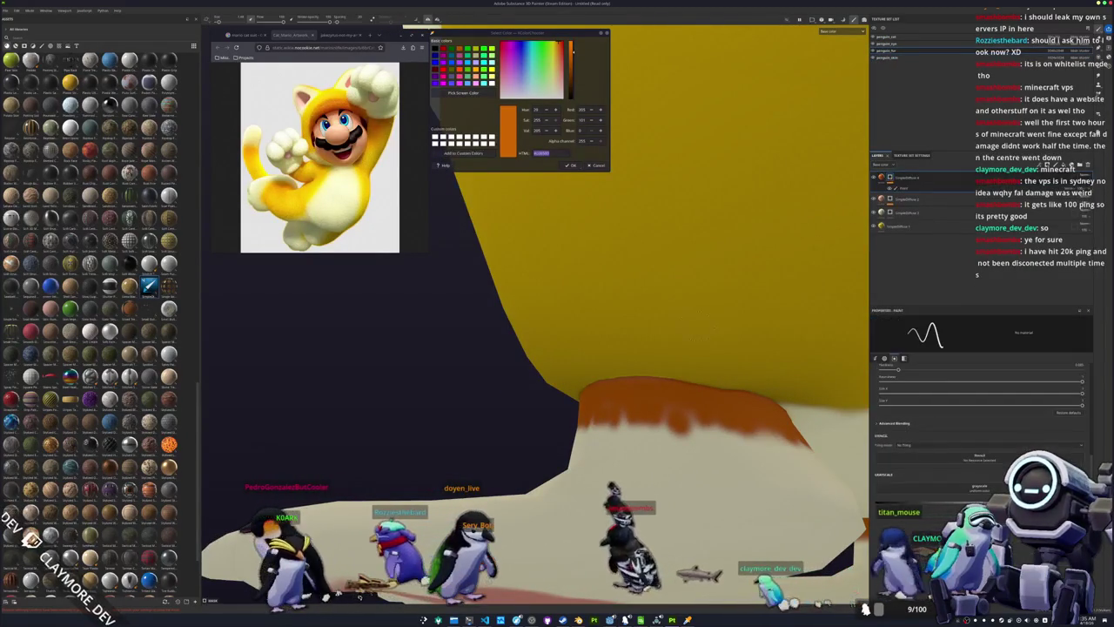
pyautogui.moveTo(661, 366)
pyautogui.keyDown('alt'); pyautogui.mouseDown()
pyautogui.moveTo(588, 391)
pyautogui.moveTo(679, 417)
pyautogui.mouseUp(); pyautogui.keyUp('alt')
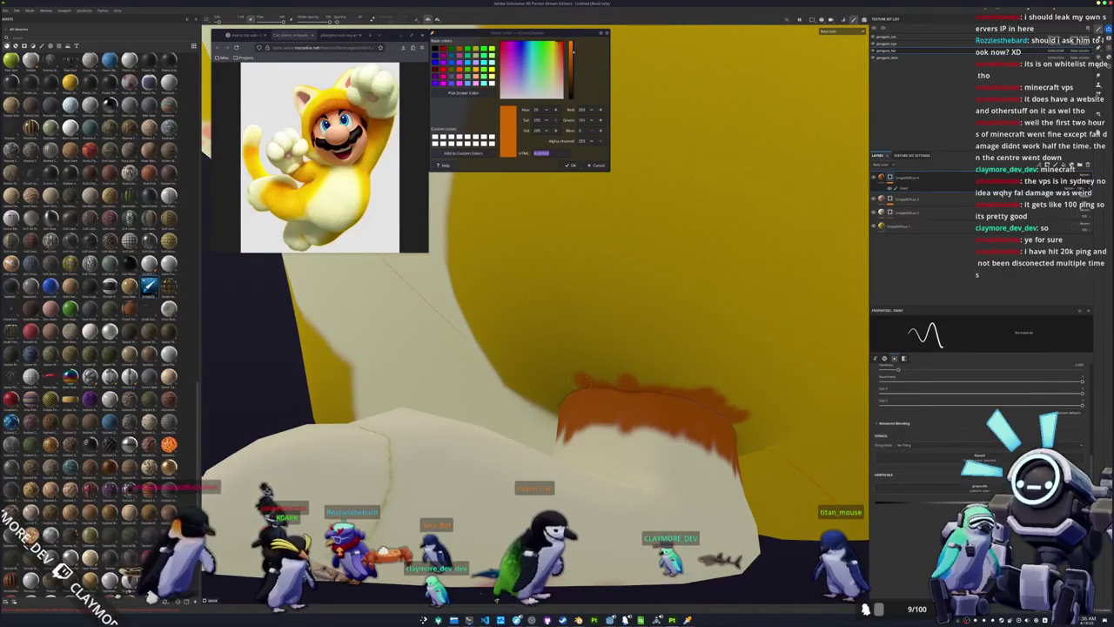
# Extend the orange-brown stroke leftward so the bands wrap to the back of the feet.
pyautogui.keyDown('alt'); pyautogui.moveTo(557, 348); pyautogui.dragTo(609, 409); pyautogui.keyUp('alt')
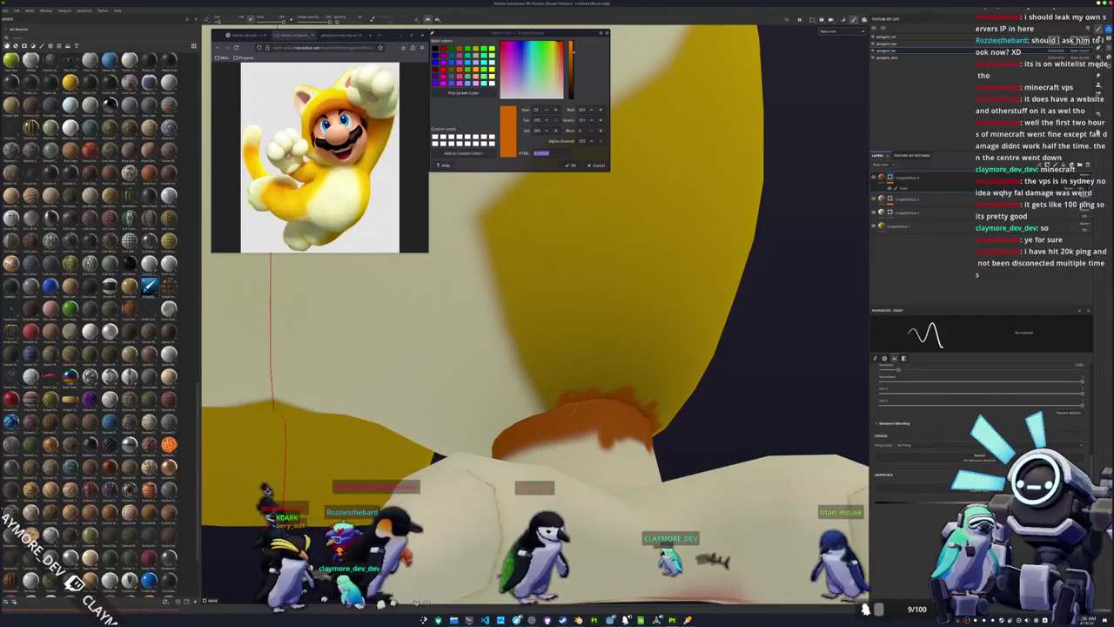
pyautogui.keyDown('alt'); pyautogui.moveTo(542, 419); pyautogui.dragTo(601, 360); pyautogui.keyUp('alt')
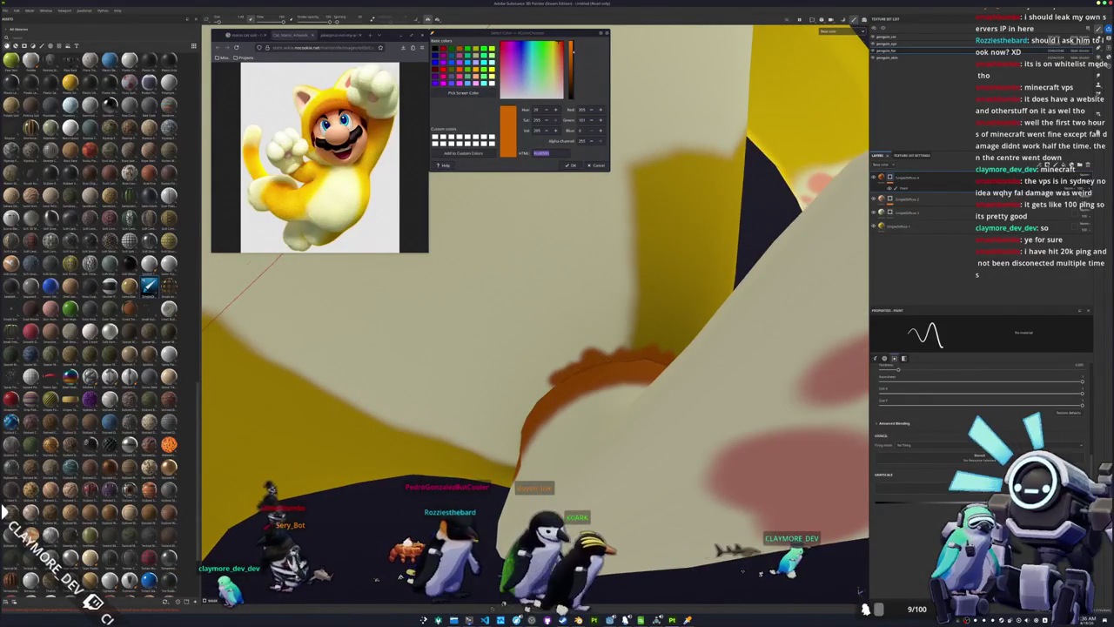
pyautogui.keyDown('alt'); pyautogui.moveTo(596, 370); pyautogui.dragTo(708, 378); pyautogui.keyUp('alt')
pyautogui.moveTo(570, 383)
pyautogui.mouseDown()
pyautogui.moveTo(508, 392)
pyautogui.moveTo(550, 398)
pyautogui.moveTo(470, 409)
pyautogui.moveTo(452, 398)
pyautogui.moveTo(470, 400)
pyautogui.mouseUp()
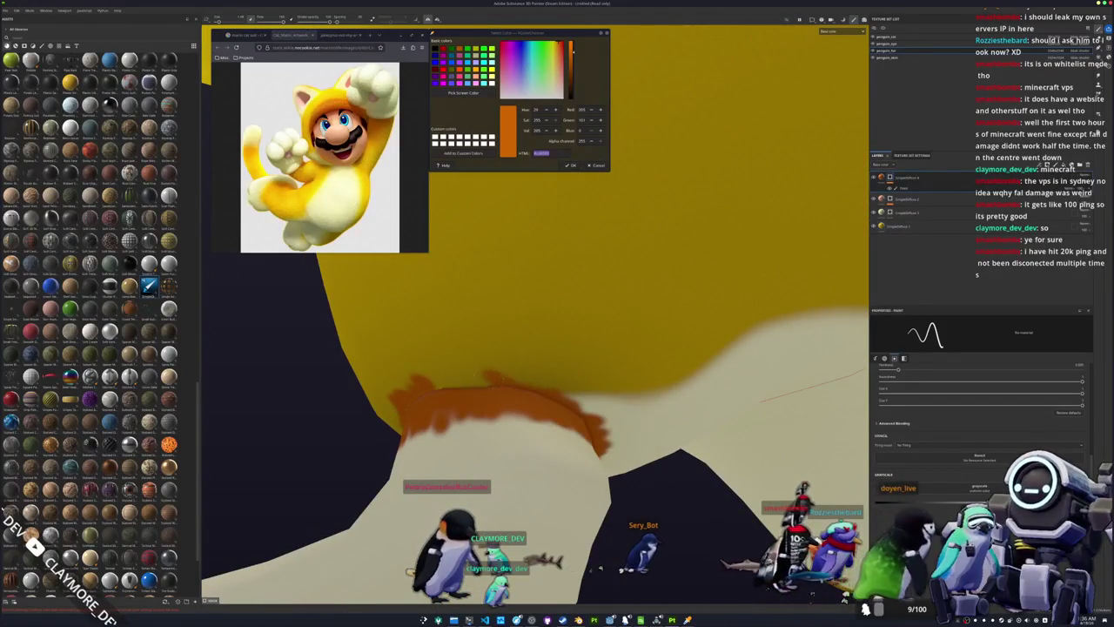
pyautogui.scroll(-2, 448, 391)
pyautogui.scroll(-3, 448, 392)
pyautogui.moveTo(448, 392)
pyautogui.keyDown('alt'); pyautogui.mouseDown()
pyautogui.moveTo(605, 422)
pyautogui.moveTo(653, 373)
pyautogui.moveTo(600, 361)
pyautogui.mouseUp(); pyautogui.keyUp('alt')
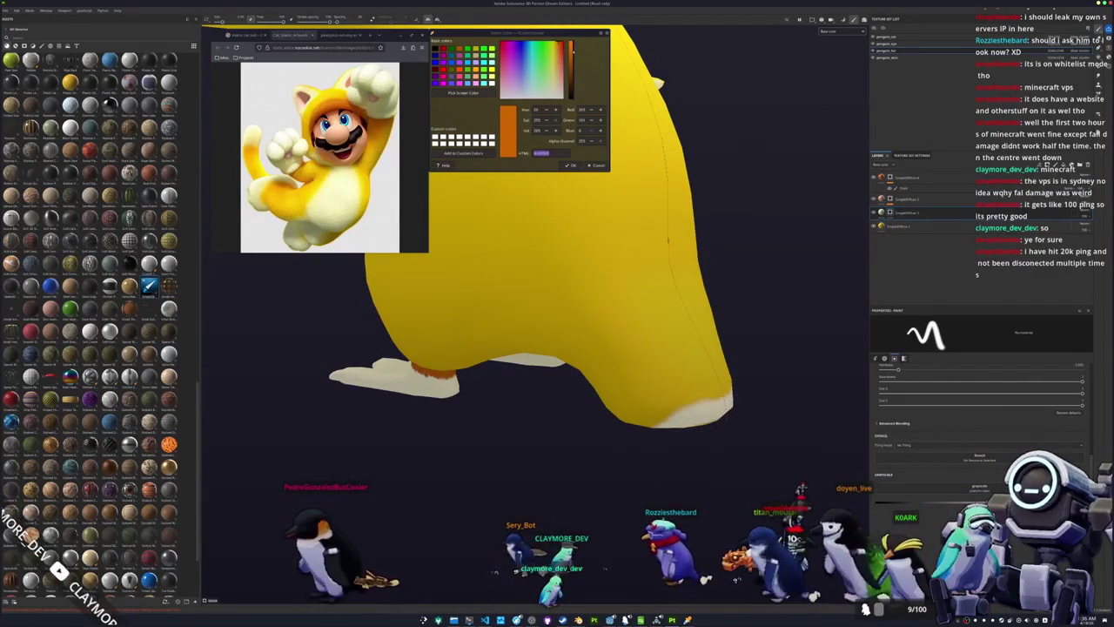
# Frame the penguin, select the Paint sublayer, and add a new fill layer above it.
pyautogui.moveTo(651, 472)
pyautogui.keyDown('alt'); pyautogui.mouseDown()
pyautogui.moveTo(695, 318)
pyautogui.moveTo(710, 466)
pyautogui.mouseUp(); pyautogui.keyUp('alt')
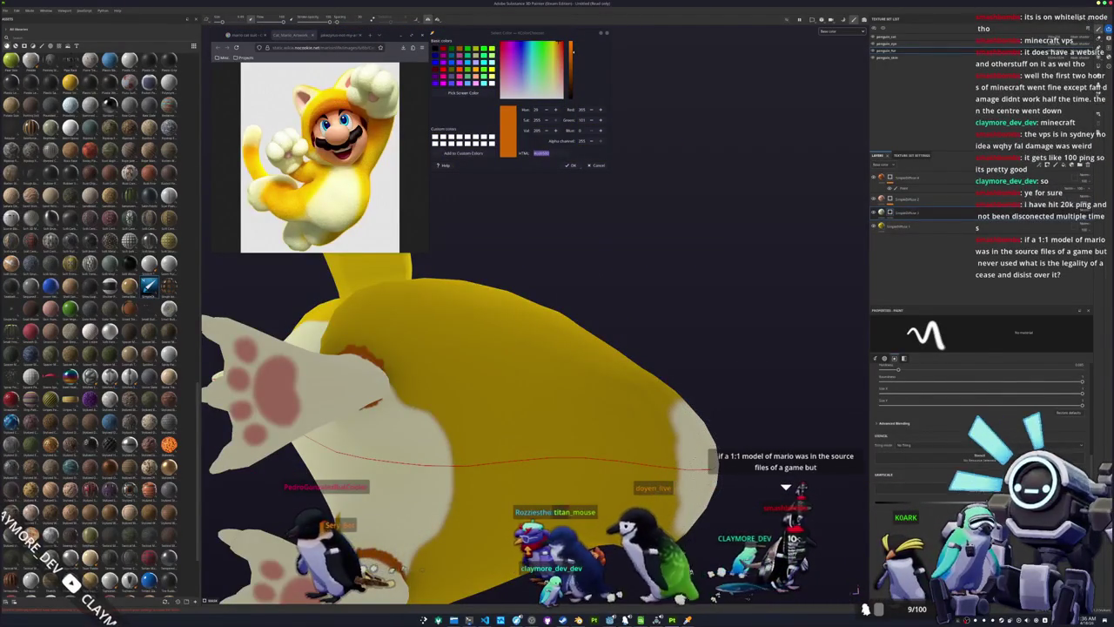
pyautogui.moveTo(710, 467)
pyautogui.keyDown('alt'); pyautogui.mouseDown()
pyautogui.moveTo(643, 366)
pyautogui.moveTo(609, 366)
pyautogui.mouseUp(); pyautogui.keyUp('alt')
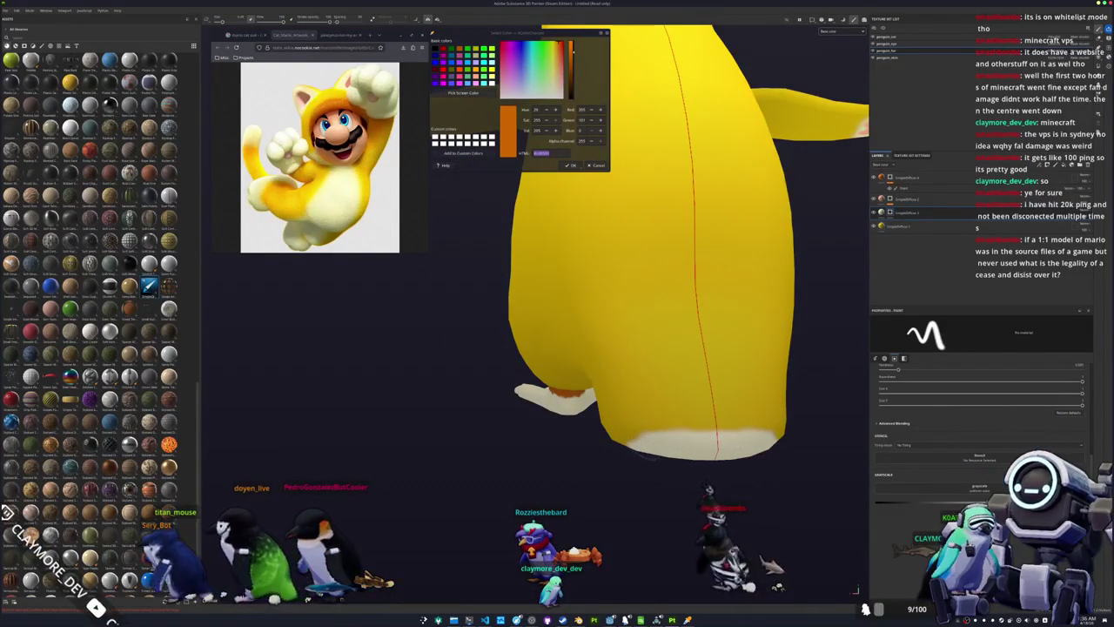
pyautogui.keyDown('alt'); pyautogui.moveTo(571, 514); pyautogui.dragTo(746, 384); pyautogui.keyUp('alt')
pyautogui.press('f')
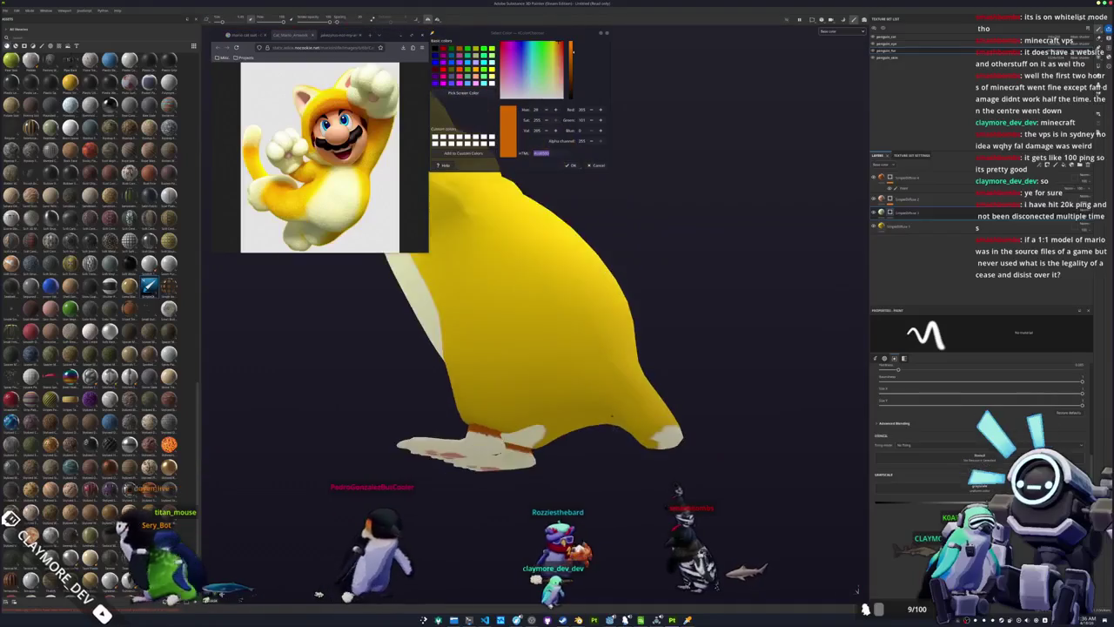
pyautogui.keyDown('alt'); pyautogui.moveTo(714, 363); pyautogui.dragTo(849, 463); pyautogui.keyUp('alt')
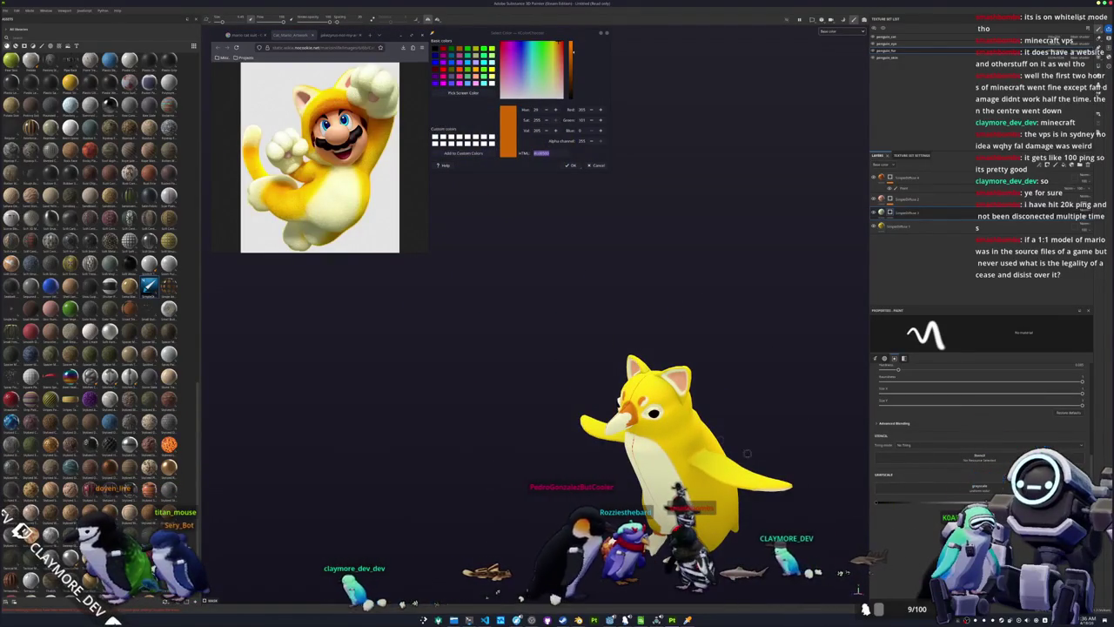
pyautogui.scroll(3, 746, 452)
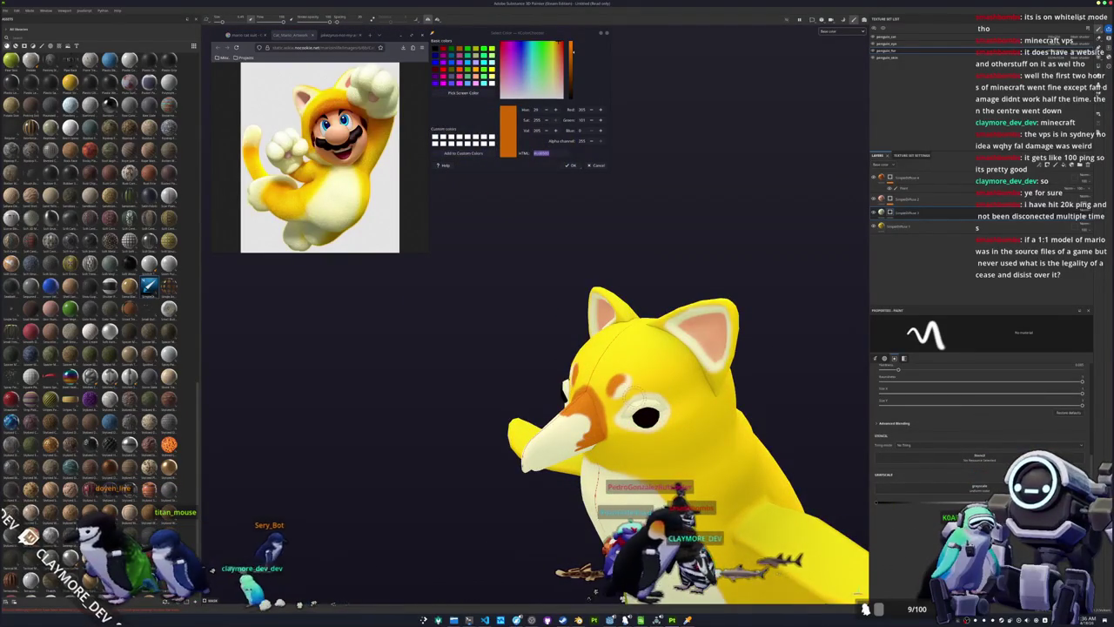
pyautogui.click(905, 187)
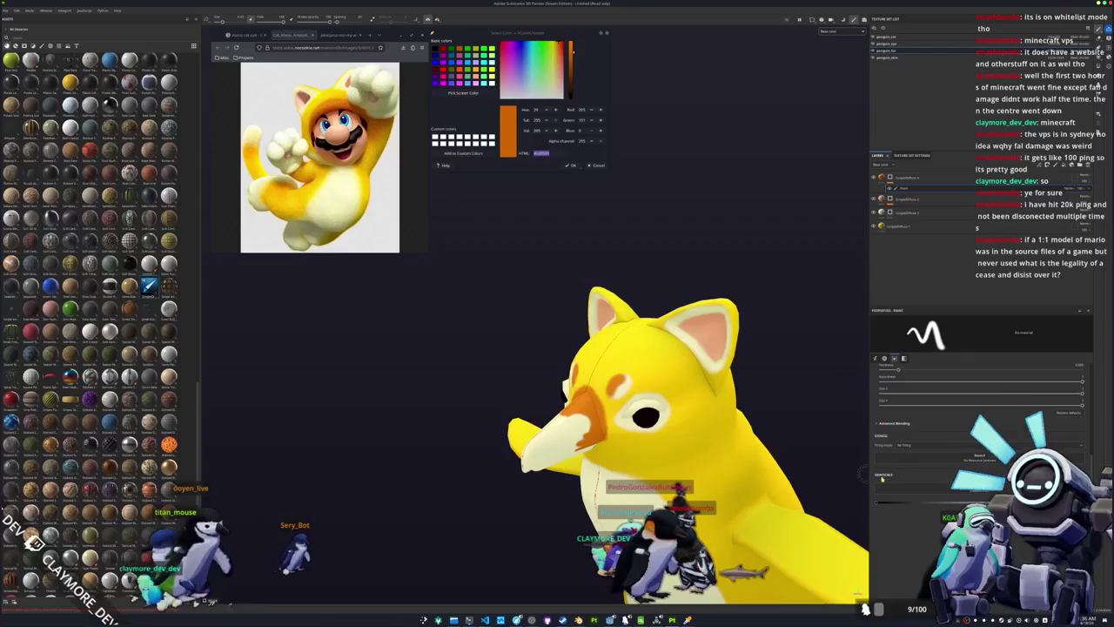
pyautogui.moveTo(678, 366)
pyautogui.keyDown('alt'); pyautogui.mouseDown()
pyautogui.moveTo(716, 368)
pyautogui.moveTo(846, 463)
pyautogui.mouseUp(); pyautogui.keyUp('alt')
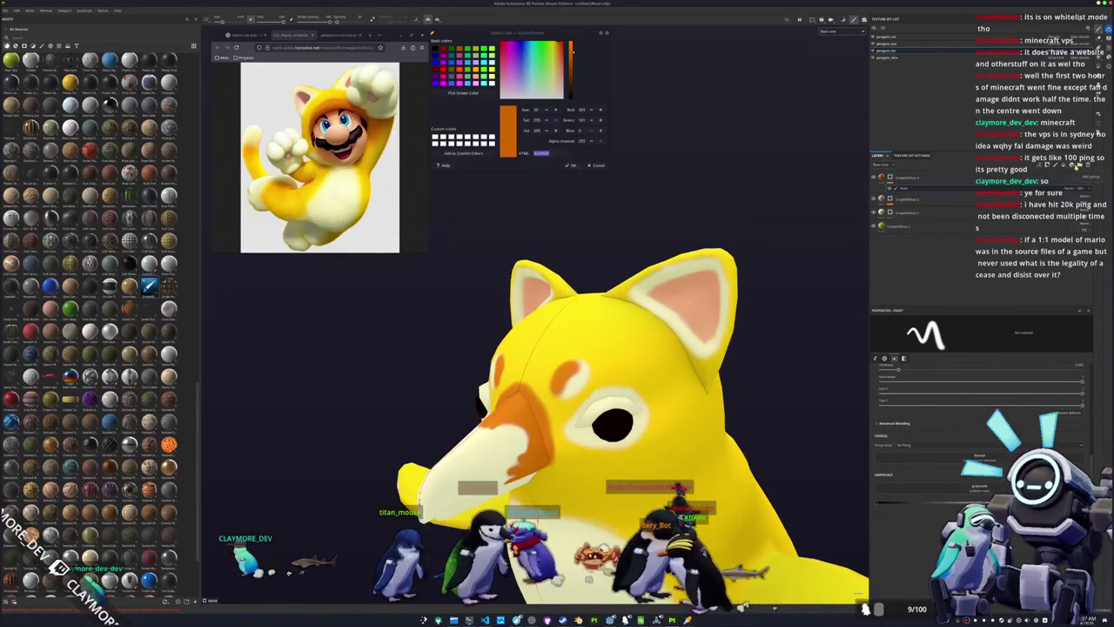
pyautogui.click(1063, 168)
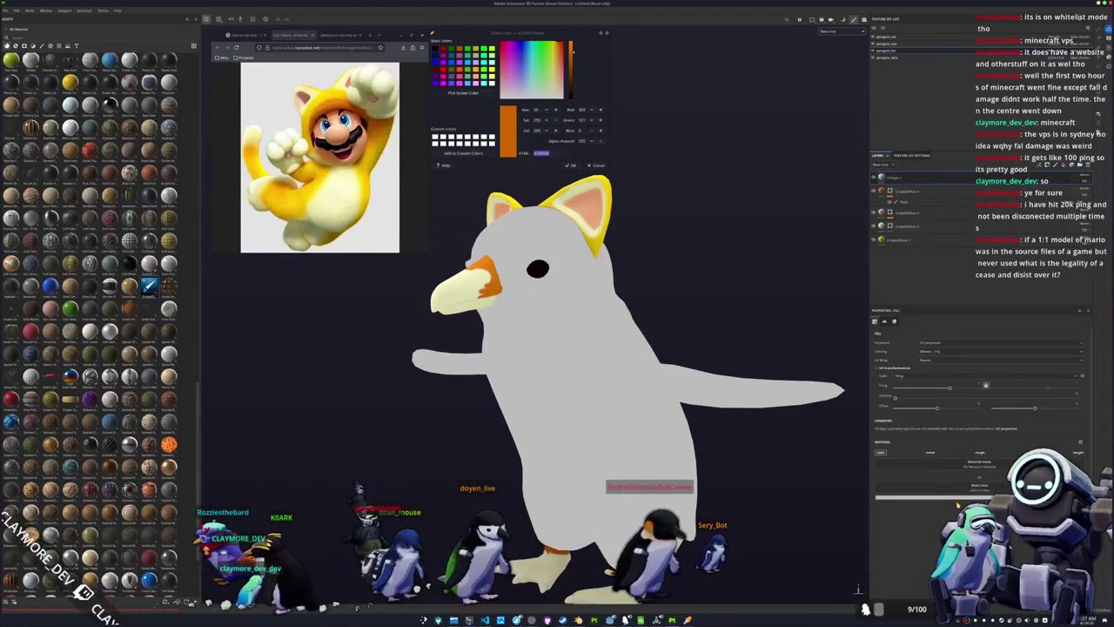
pyautogui.click(948, 498)
# Set the fill's base colour to black, then add a second fill layer with a hairy straw texture.
pyautogui.moveTo(931, 518); pyautogui.dragTo(902, 558)
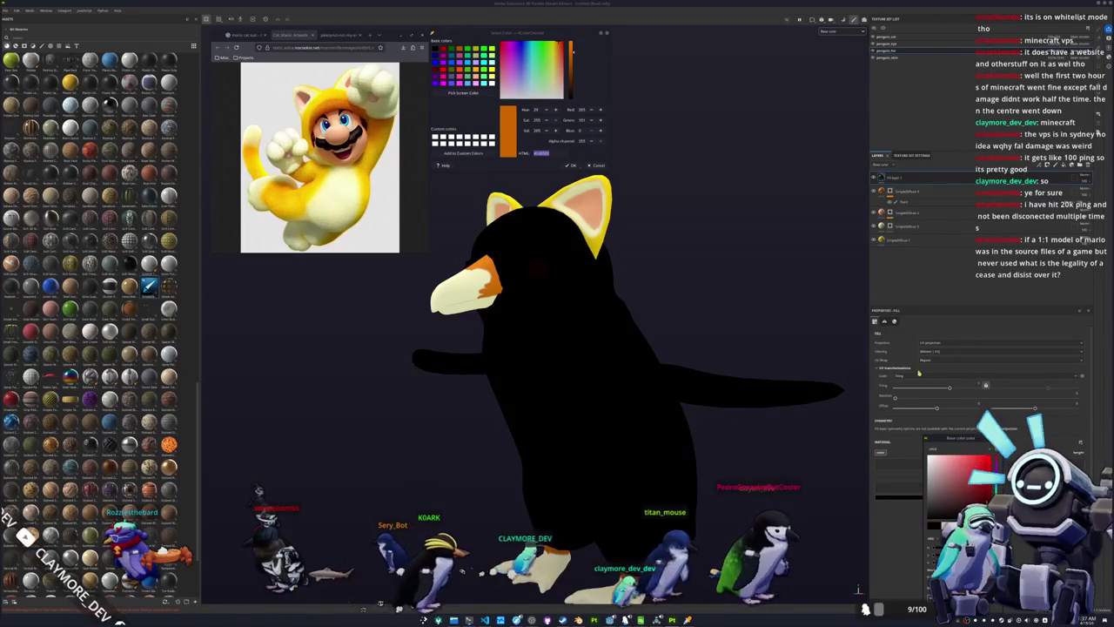
pyautogui.click(909, 191)
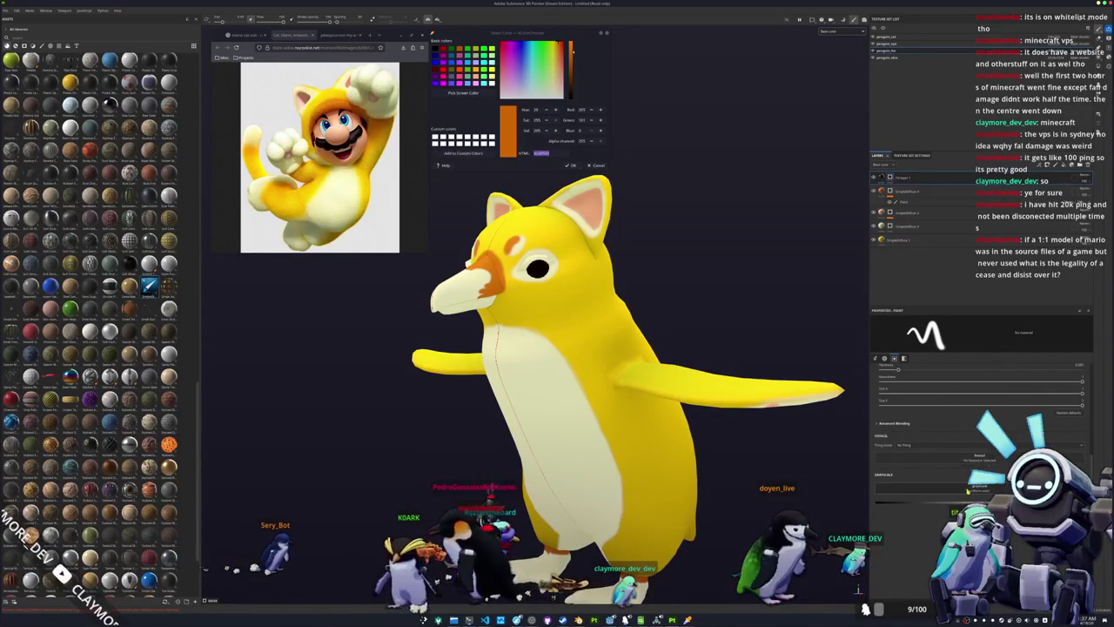
pyautogui.rightClick(890, 176)
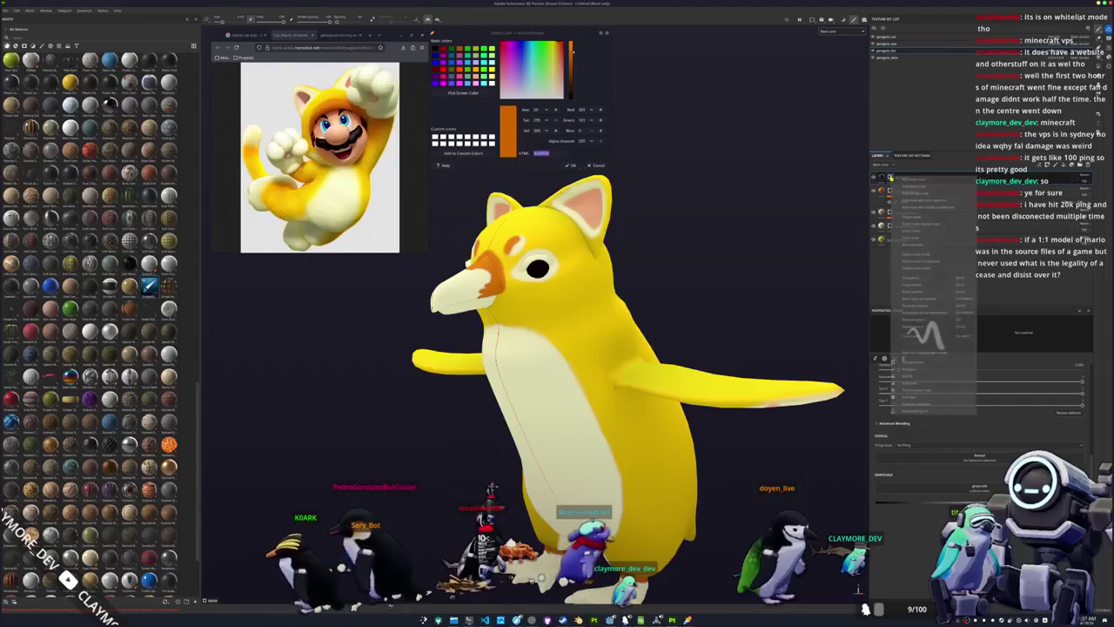
pyautogui.click(945, 351)
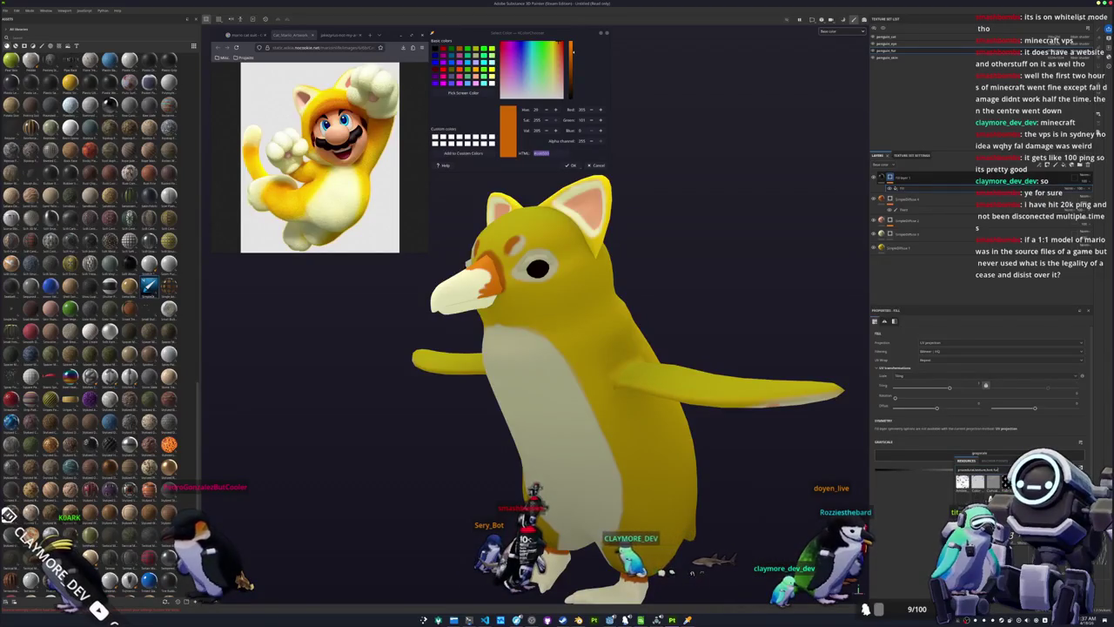
pyautogui.click(961, 481)
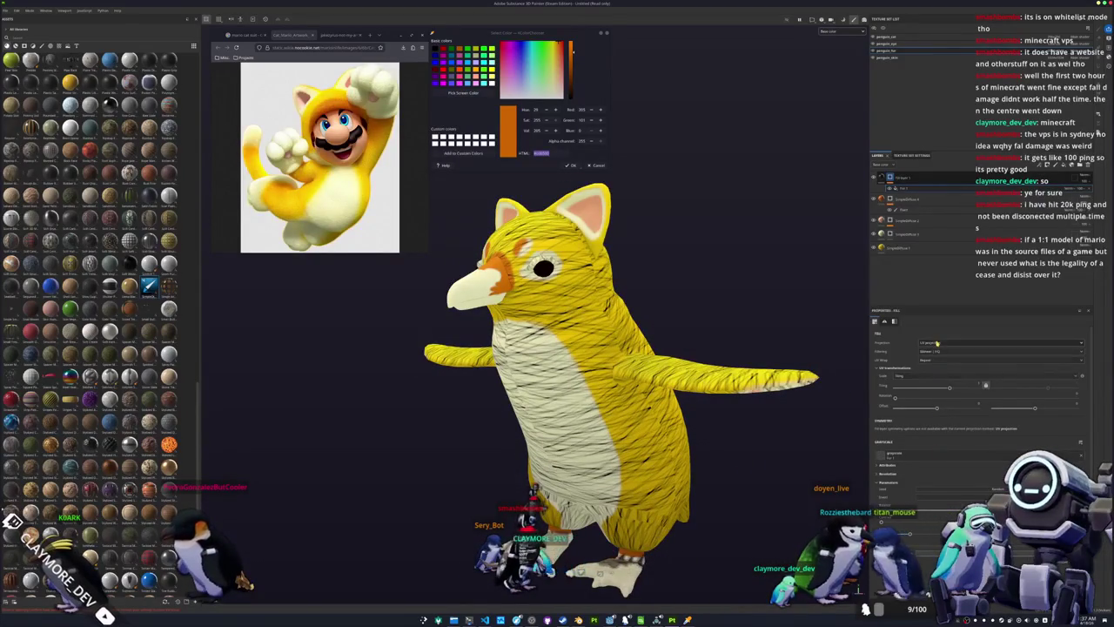
# Switch the fur fill's projection to Tri-planar and lower its scale for a finer pattern.
pyautogui.click(937, 343)
pyautogui.click(940, 364)
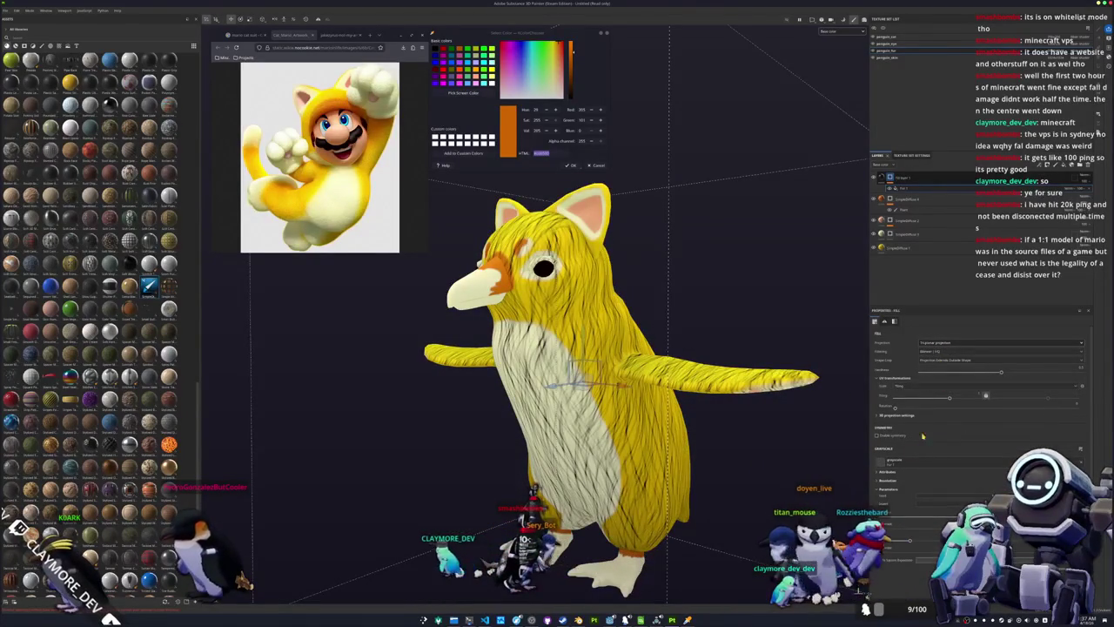
pyautogui.moveTo(949, 399); pyautogui.dragTo(946, 402)
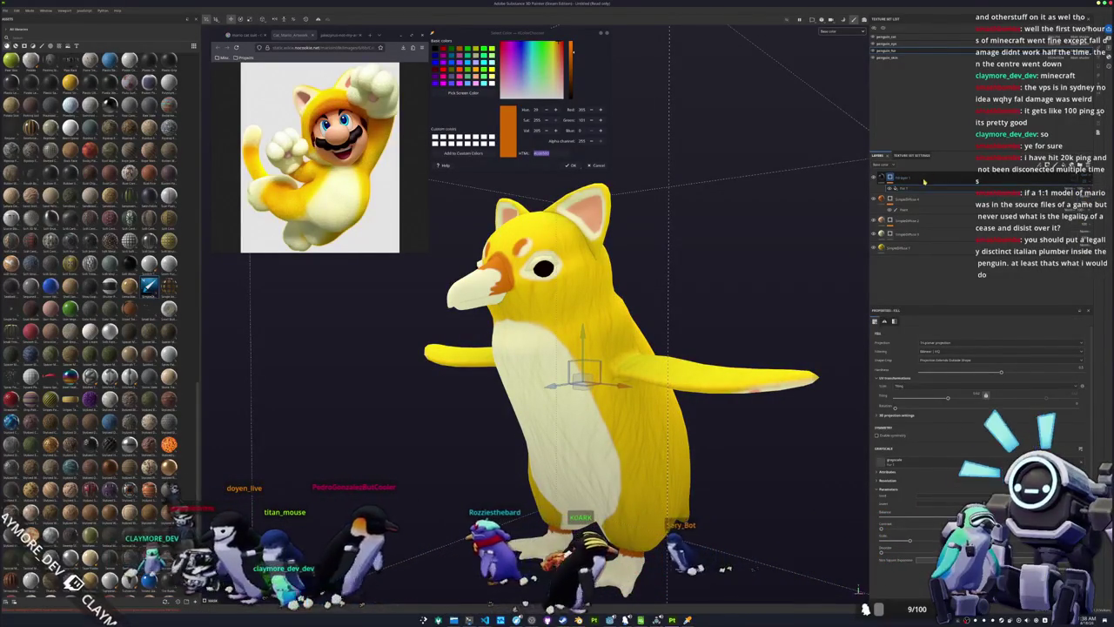
pyautogui.click(925, 181)
pyautogui.rightClick(925, 181)
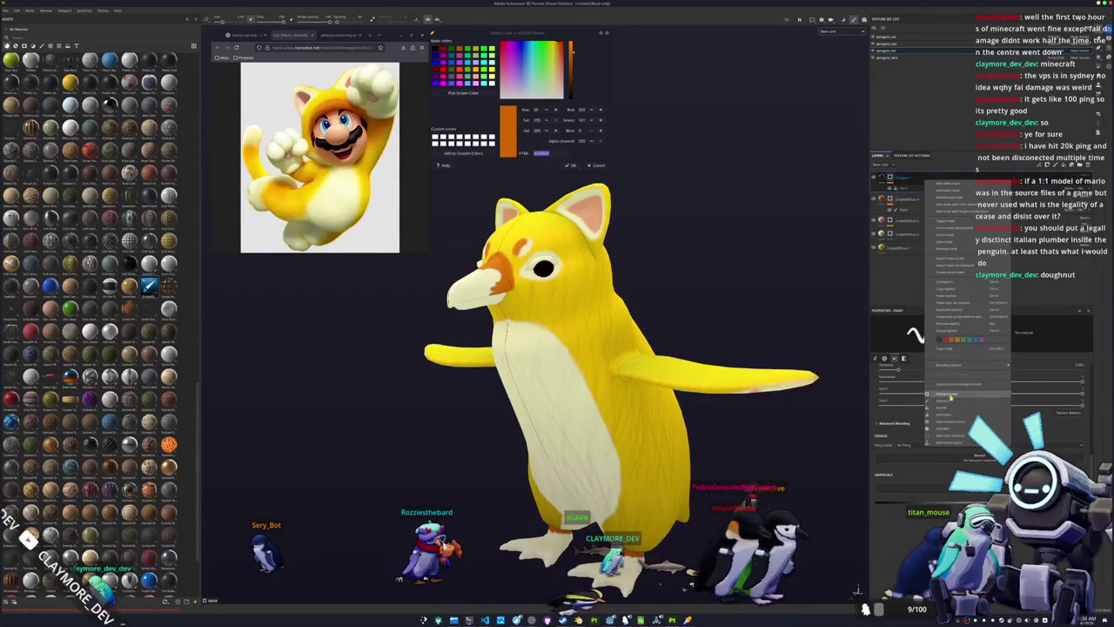
# Pick a texture set, then add a new folder containing a filter that softens the fur.
pyautogui.click(957, 316)
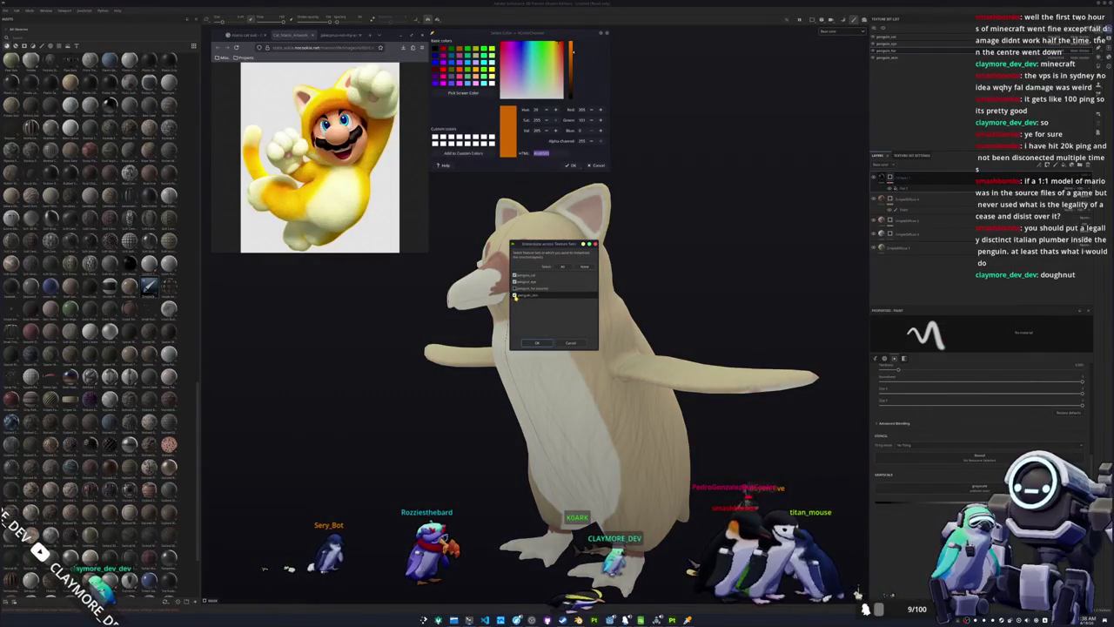
pyautogui.click(536, 343)
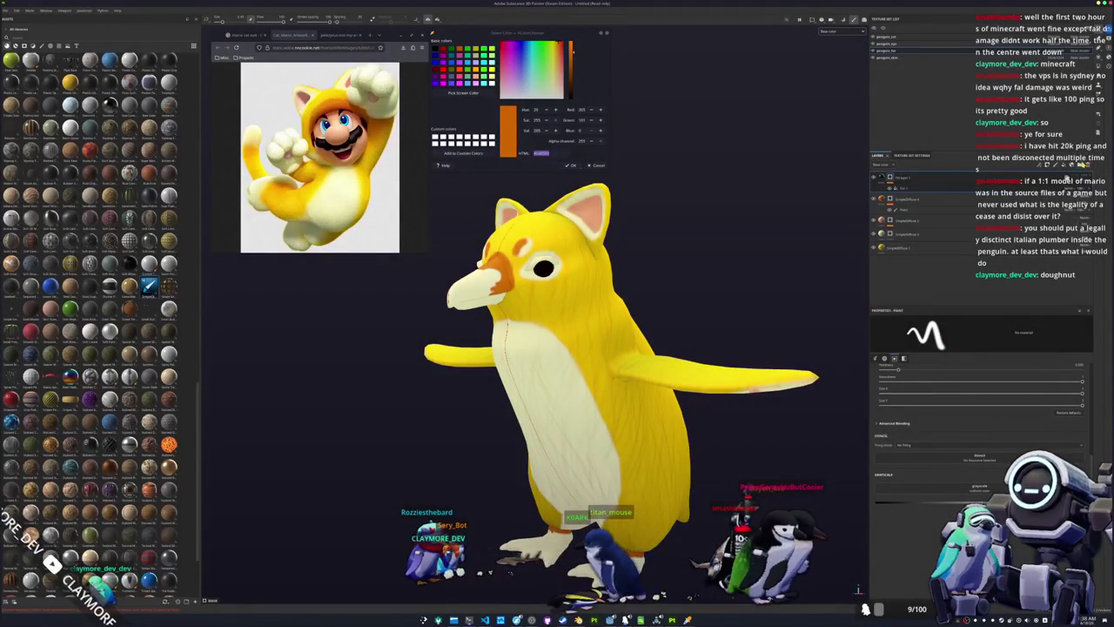
pyautogui.click(1079, 164)
pyautogui.click(1085, 178)
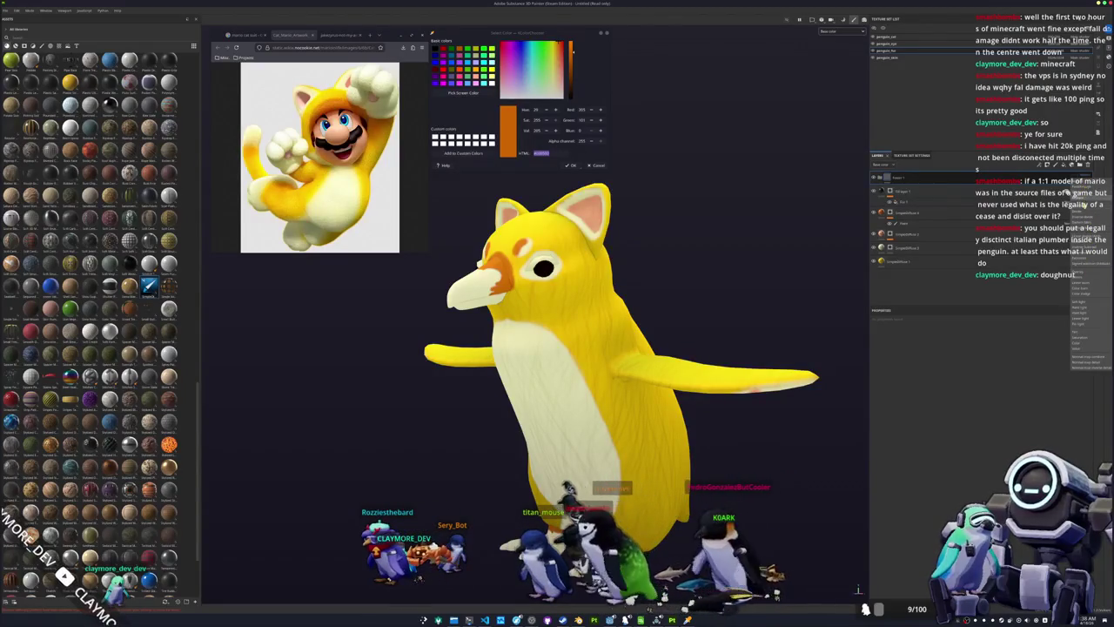
pyautogui.rightClick(945, 179)
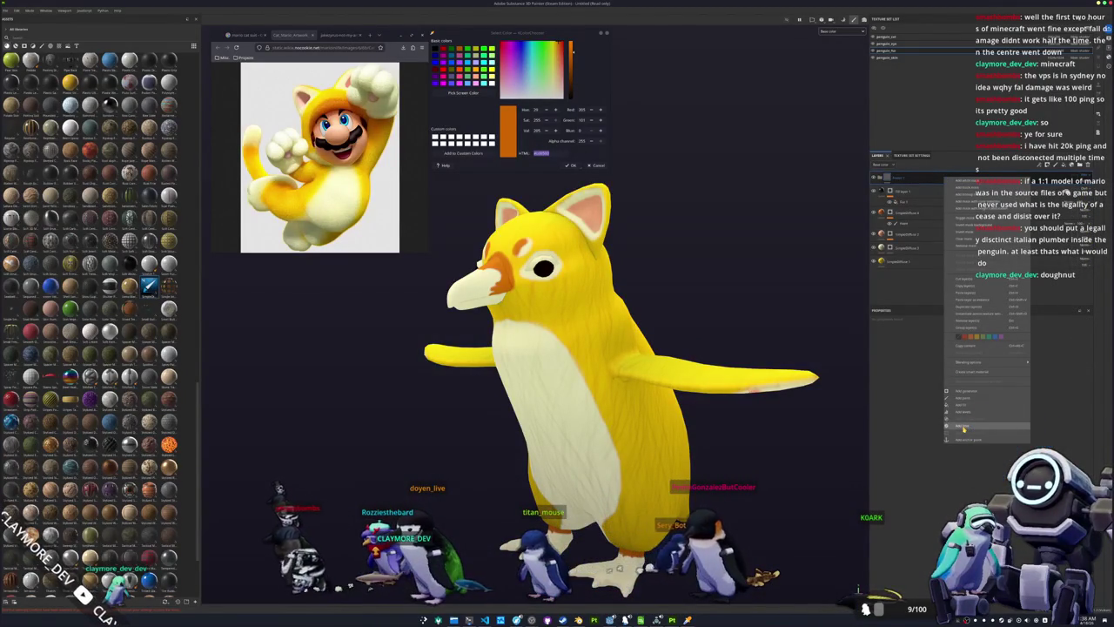
pyautogui.click(963, 427)
pyautogui.click(981, 336)
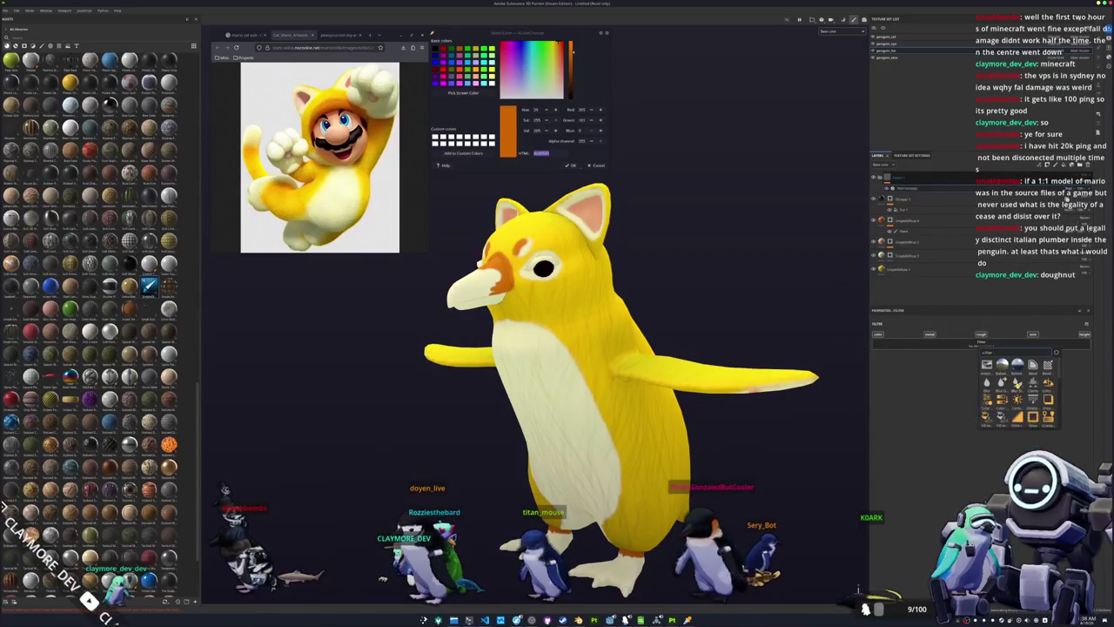
pyautogui.click(1001, 396)
# Strengthen the fur fill's texture and nudge its projection UV value higher.
pyautogui.keyDown('alt'); pyautogui.moveTo(609, 365); pyautogui.dragTo(662, 330); pyautogui.keyUp('alt')
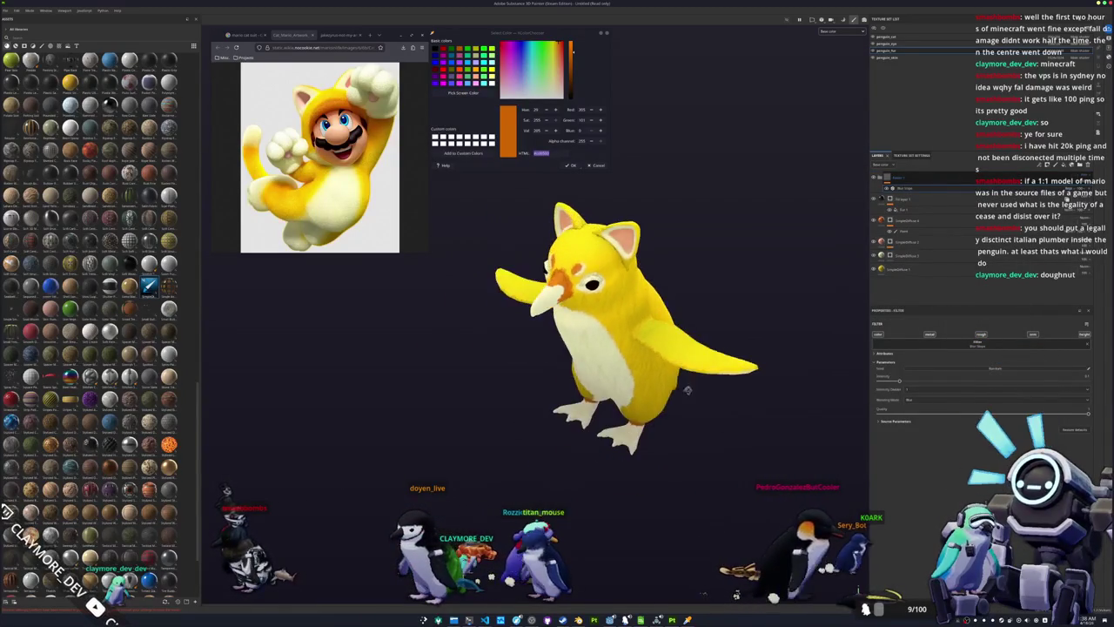
pyautogui.keyDown('alt'); pyautogui.moveTo(609, 374); pyautogui.dragTo(574, 383); pyautogui.keyUp('alt')
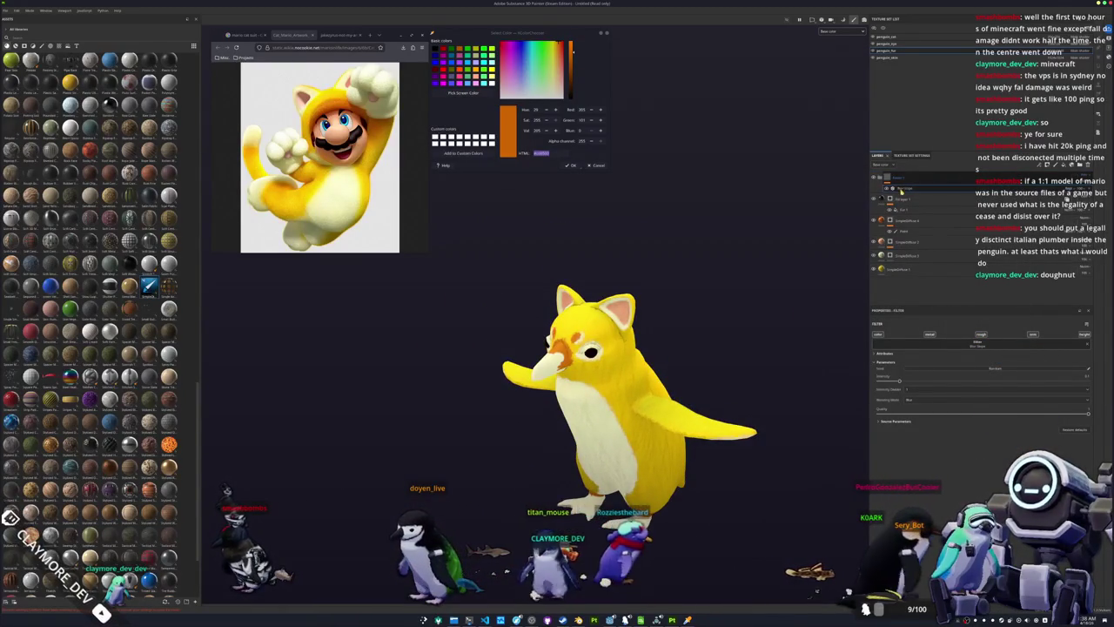
pyautogui.click(905, 209)
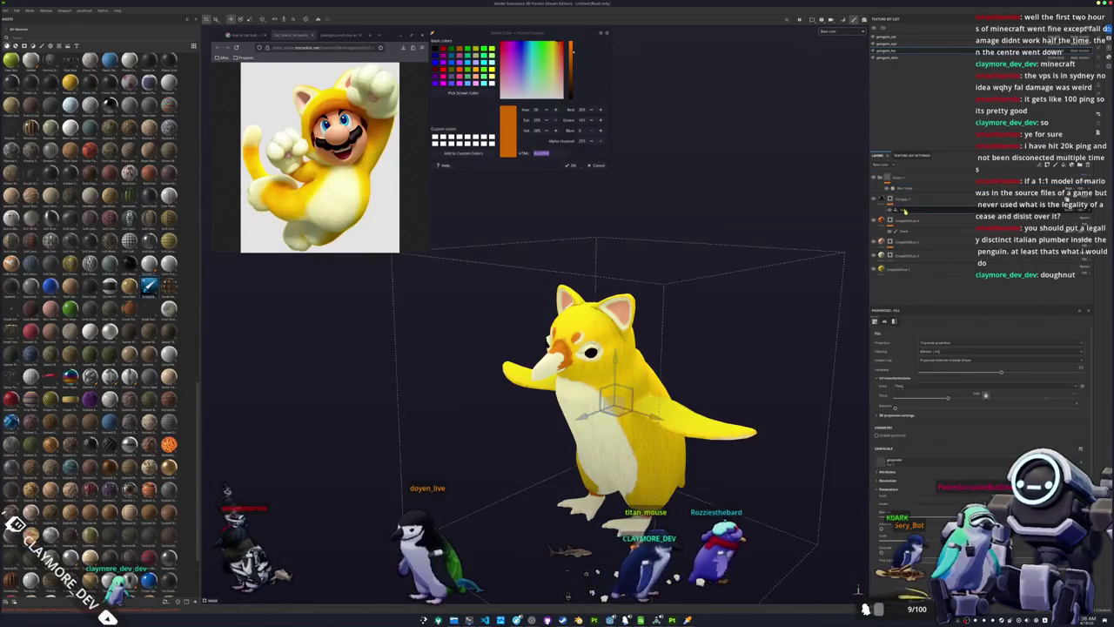
pyautogui.scroll(-3, 935, 457)
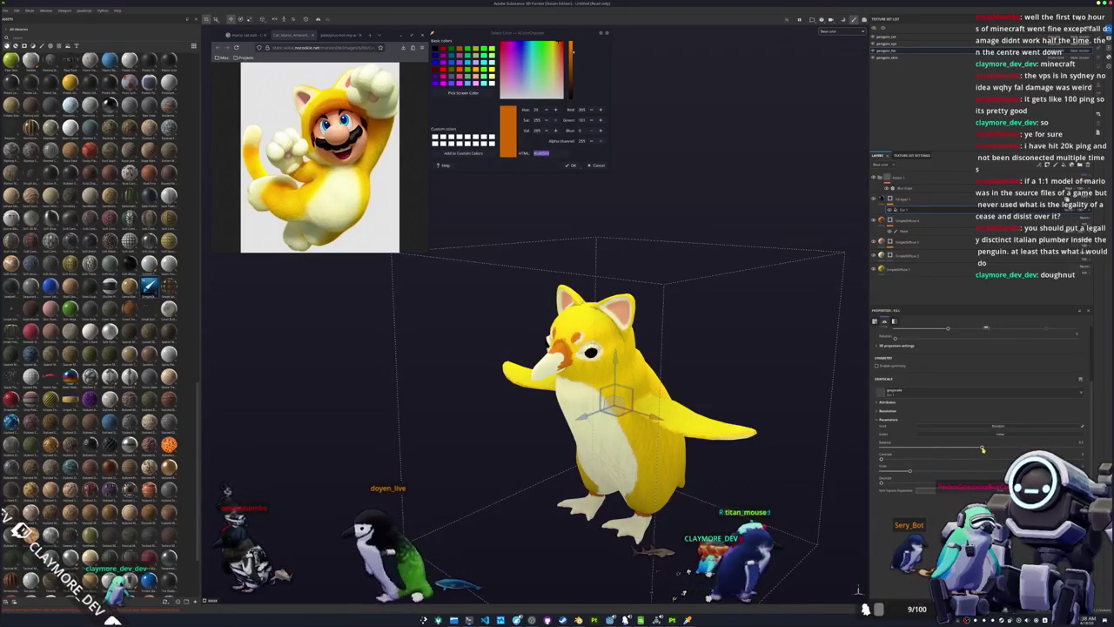
pyautogui.moveTo(982, 447)
pyautogui.mouseDown()
pyautogui.moveTo(1068, 448)
pyautogui.moveTo(1027, 447)
pyautogui.mouseUp()
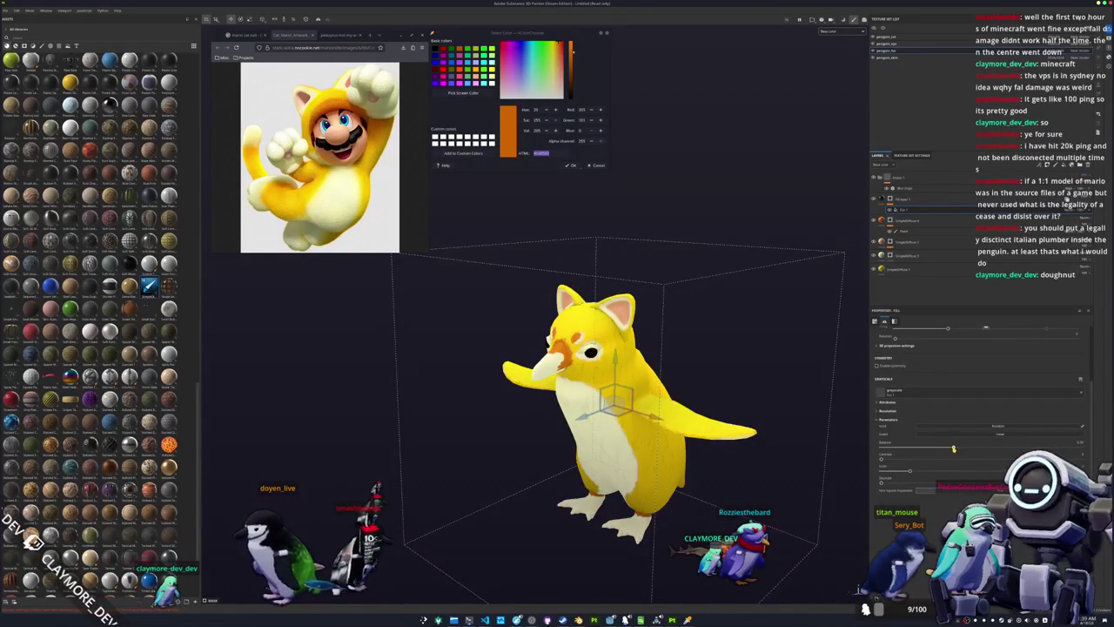
pyautogui.keyDown('alt'); pyautogui.moveTo(817, 464); pyautogui.dragTo(762, 416); pyautogui.keyUp('alt')
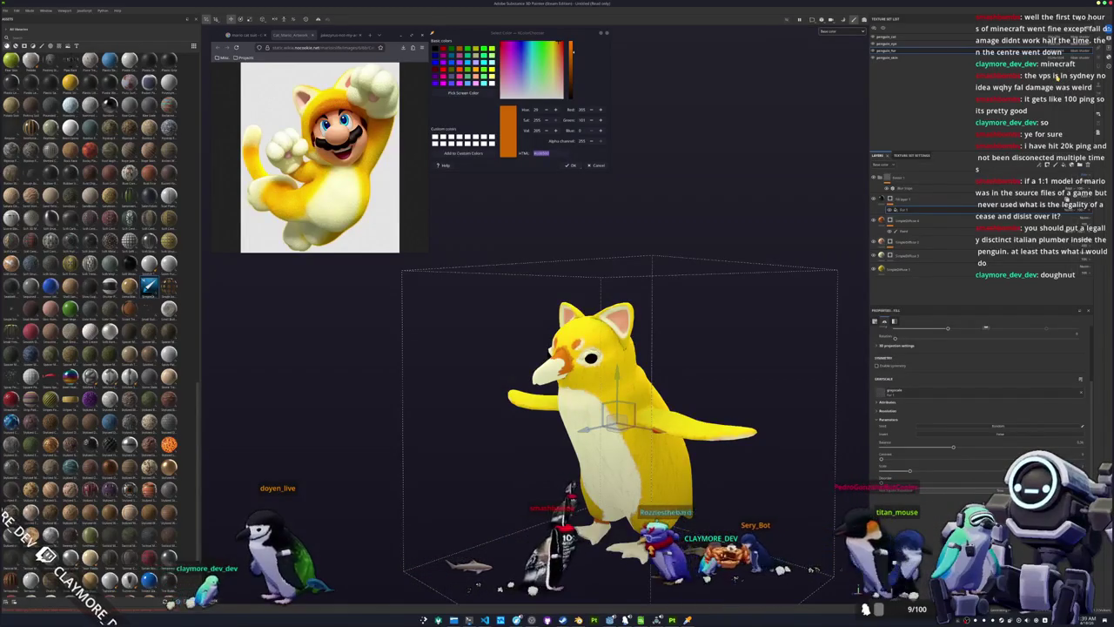
pyautogui.keyDown('alt'); pyautogui.moveTo(761, 166); pyautogui.dragTo(737, 151, button='middle'); pyautogui.keyUp('alt')
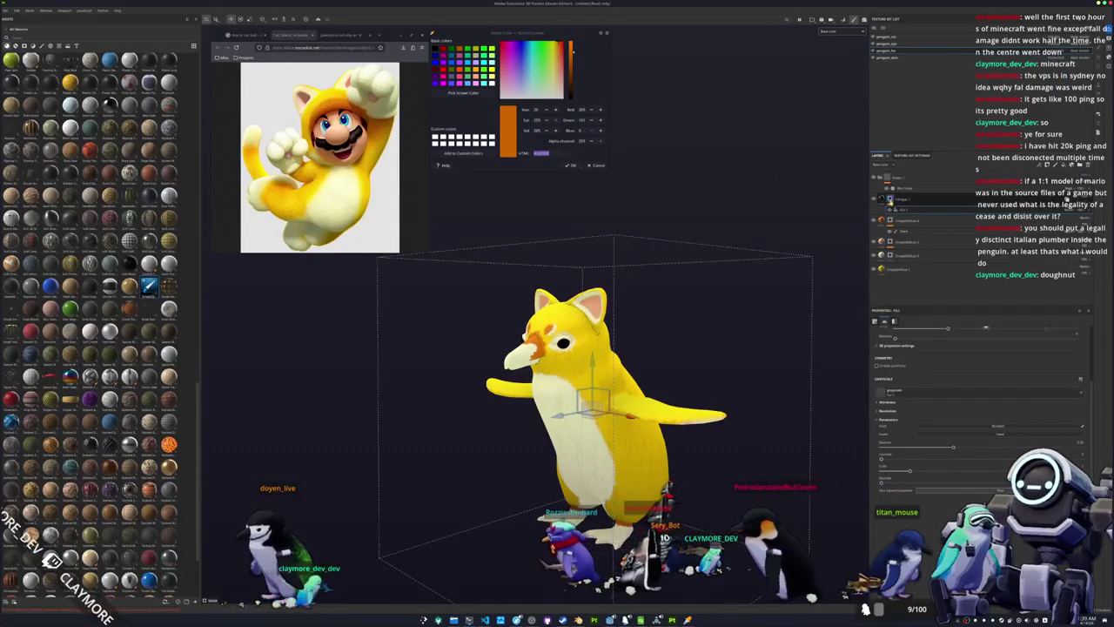
pyautogui.scroll(3, 916, 408)
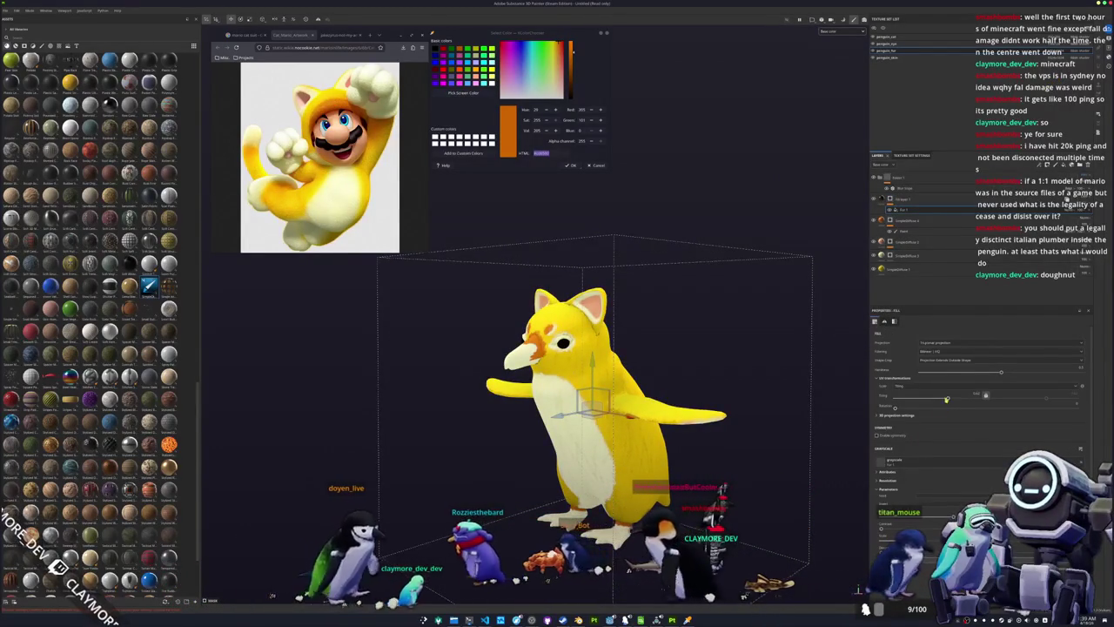
pyautogui.moveTo(931, 398); pyautogui.dragTo(954, 400)
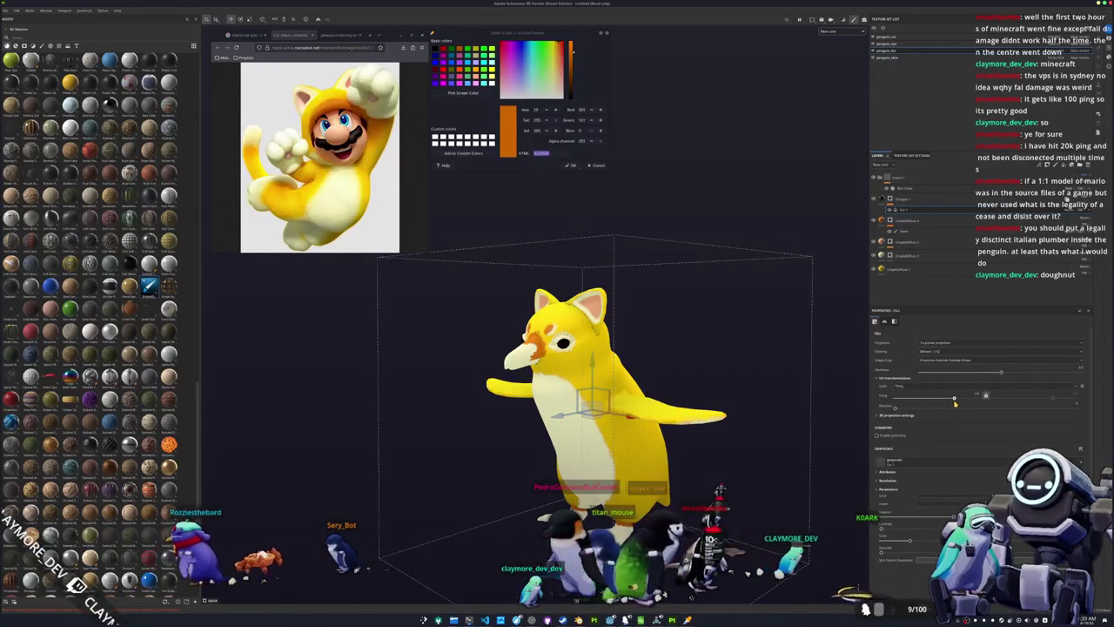
# Inspect the back of the penguin's head, then switch to another texture set.
pyautogui.moveTo(566, 391)
pyautogui.keyDown('alt'); pyautogui.mouseDown()
pyautogui.moveTo(381, 389)
pyautogui.moveTo(422, 359)
pyautogui.moveTo(641, 387)
pyautogui.moveTo(573, 51)
pyautogui.mouseUp(); pyautogui.keyUp('alt')
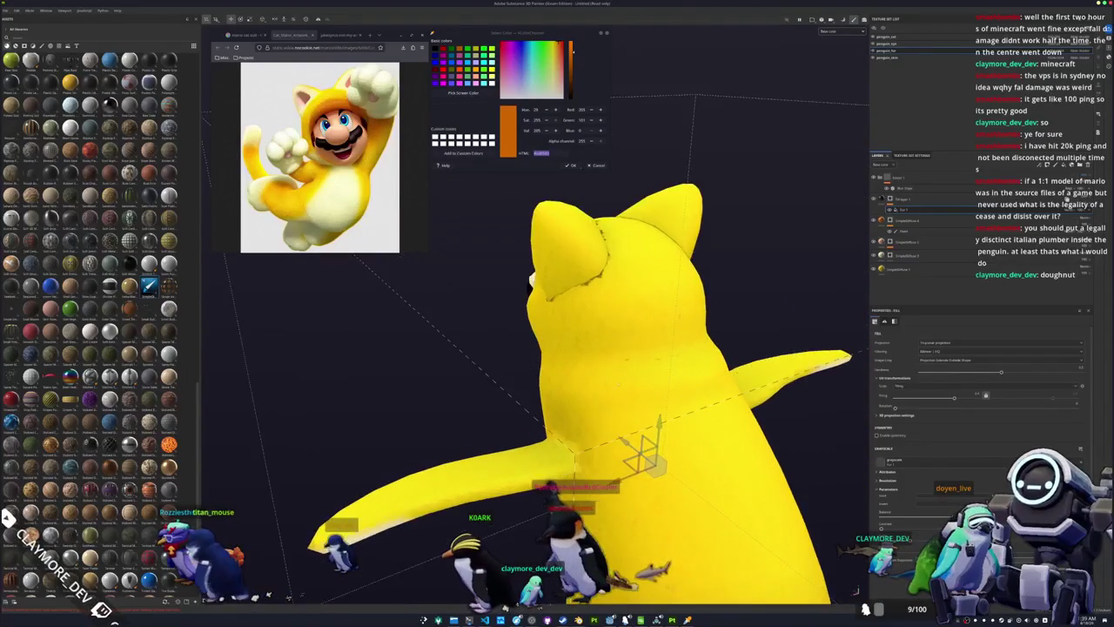
pyautogui.keyDown('alt'); pyautogui.moveTo(578, 300); pyautogui.dragTo(592, 327); pyautogui.keyUp('alt')
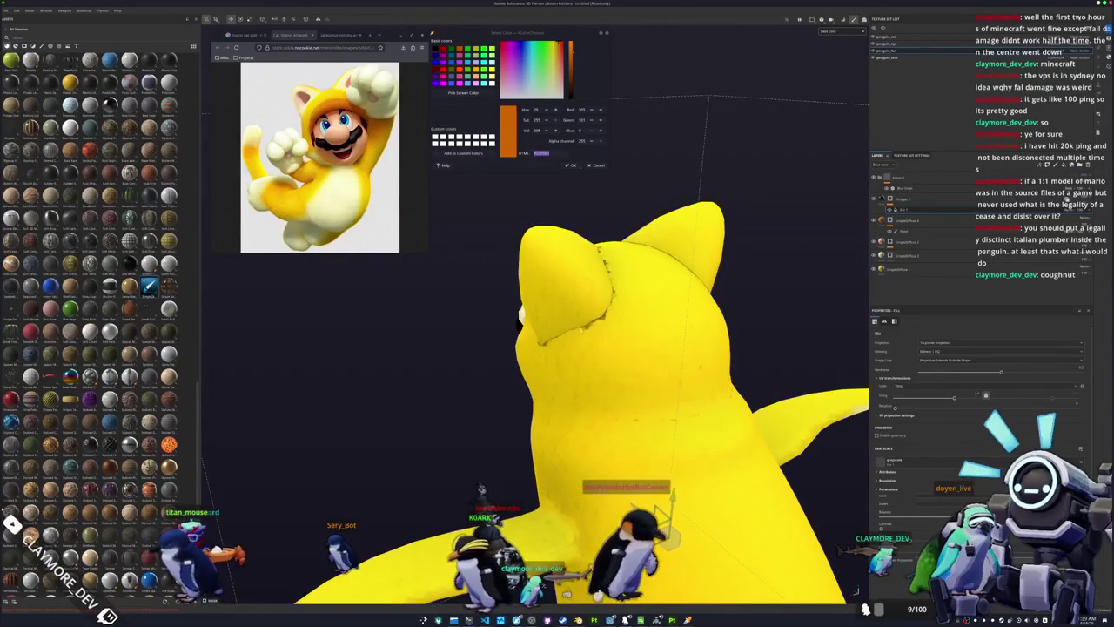
pyautogui.click(887, 46)
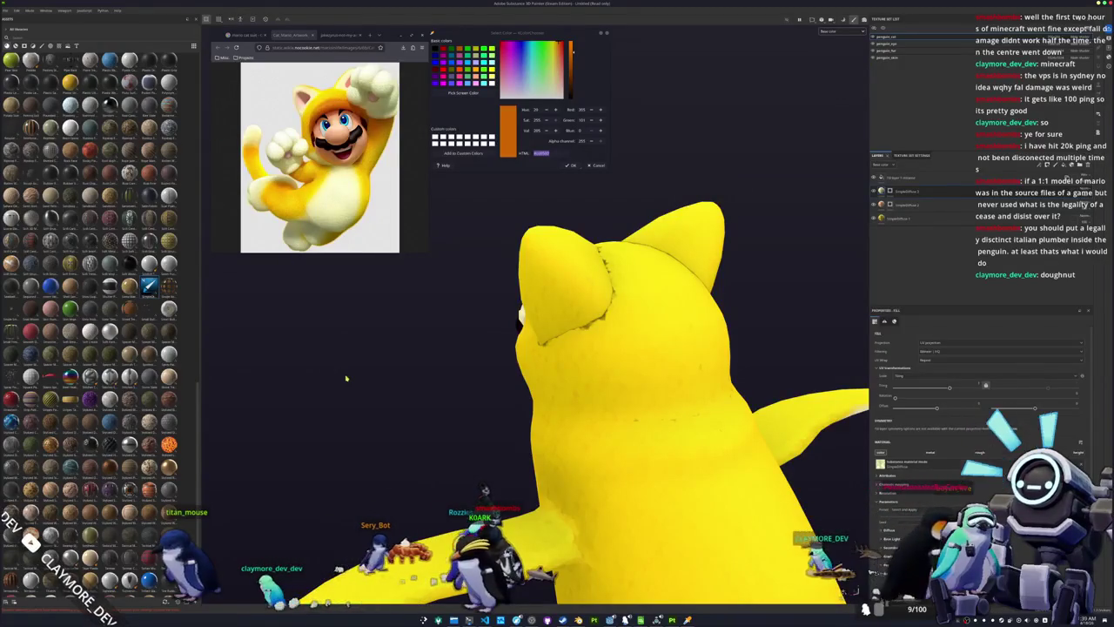
# Bake the mesh maps with ambient occlusion self occlusion set to 'Only same mesh name'.
pyautogui.hotkey('ctrl', 'shift', 'b')
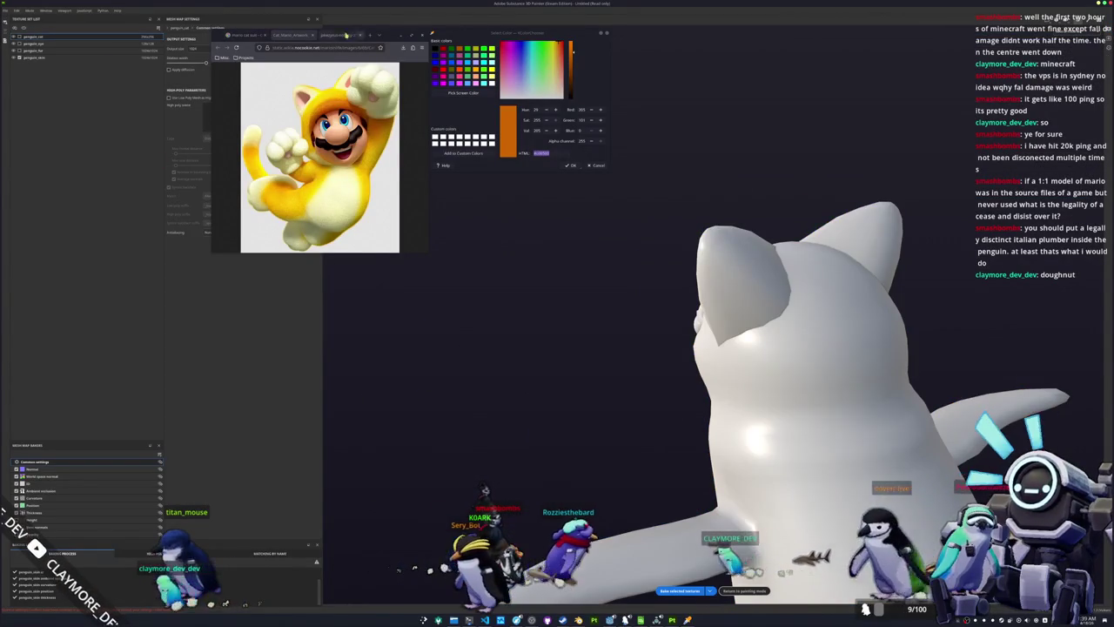
pyautogui.moveTo(346, 35); pyautogui.dragTo(350, 303)
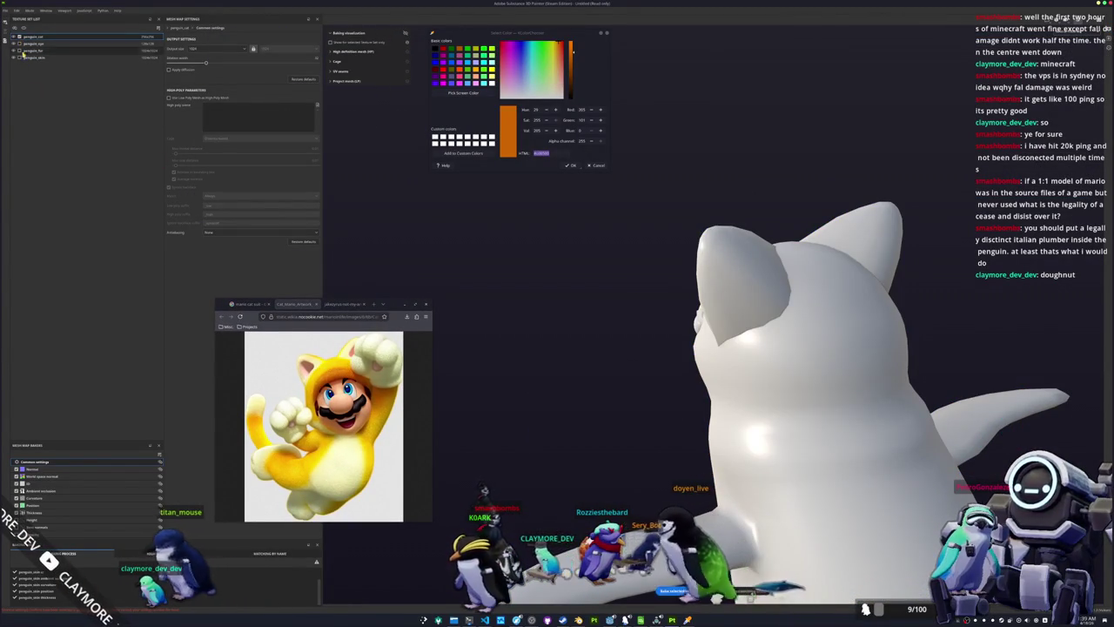
pyautogui.click(42, 490)
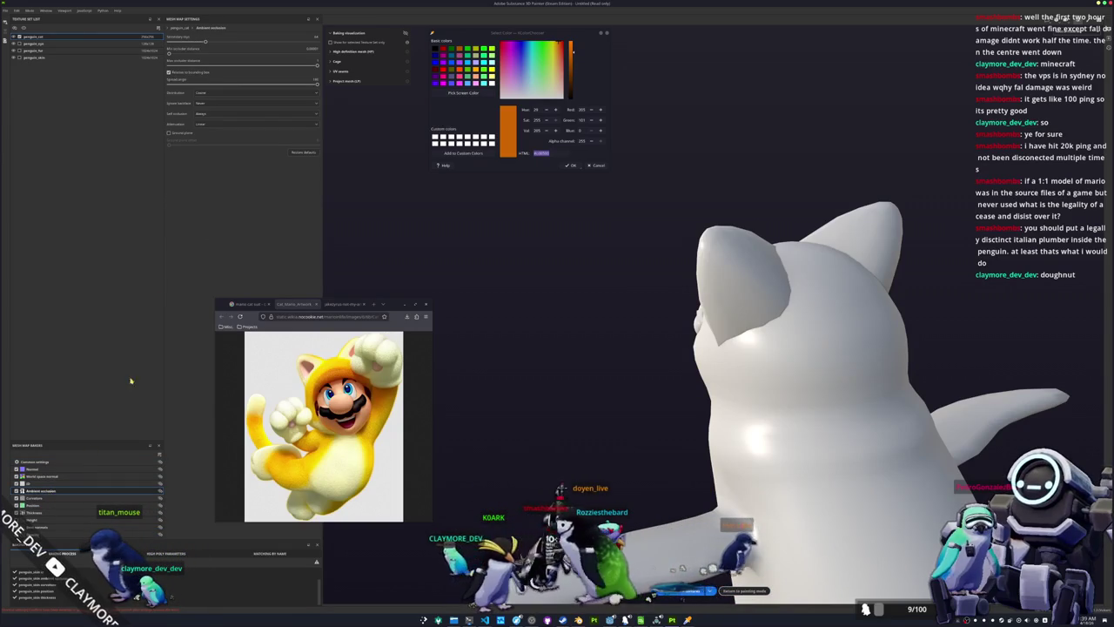
pyautogui.click(209, 127)
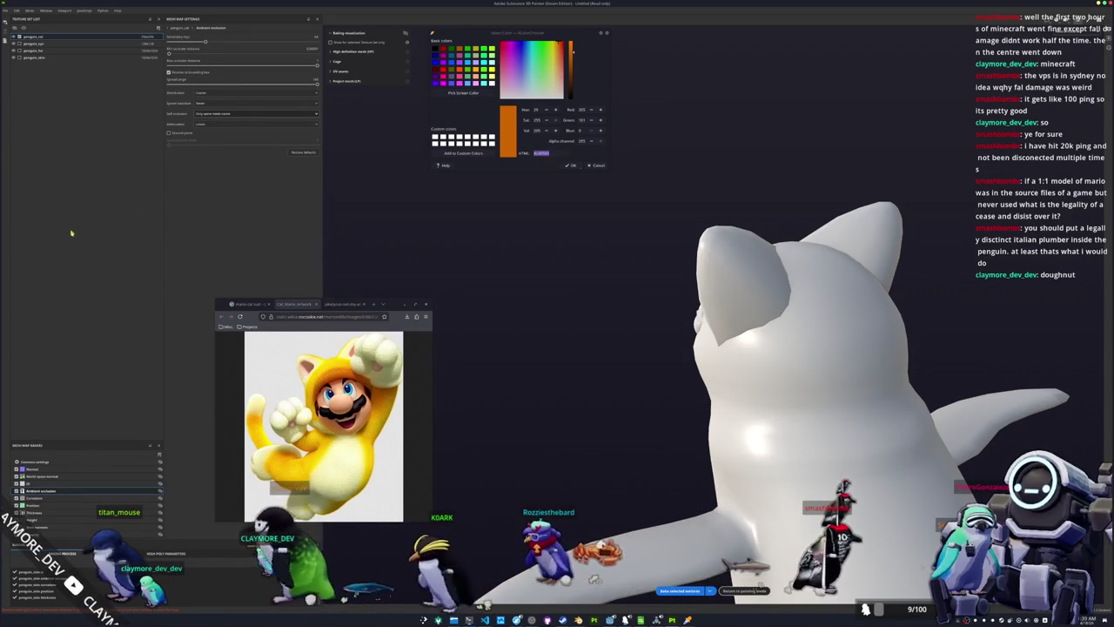
pyautogui.click(30, 462)
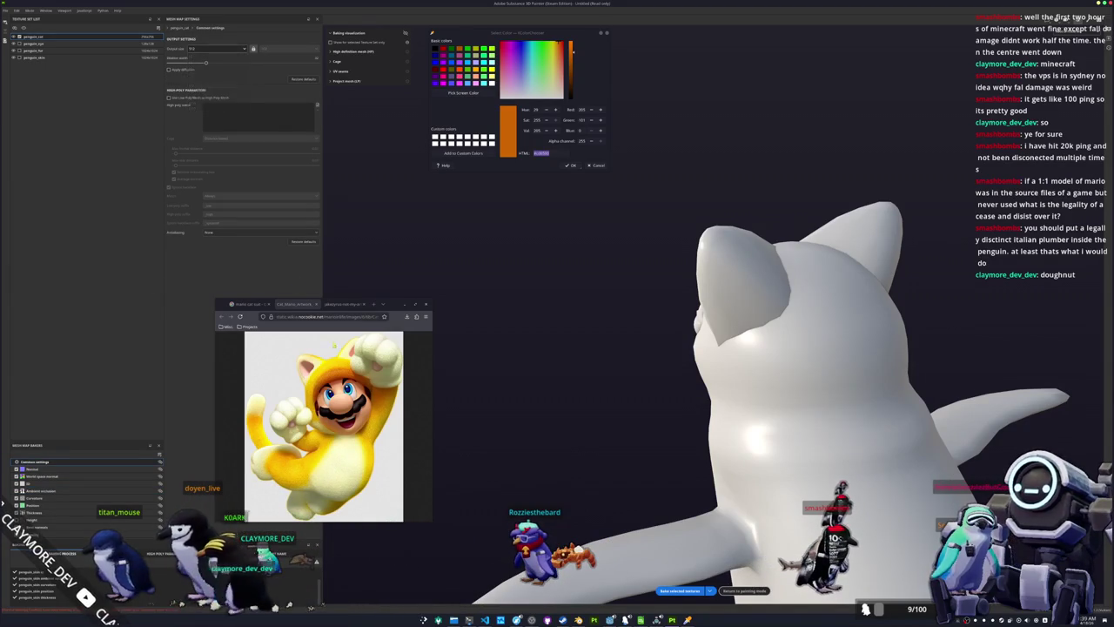
pyautogui.click(679, 591)
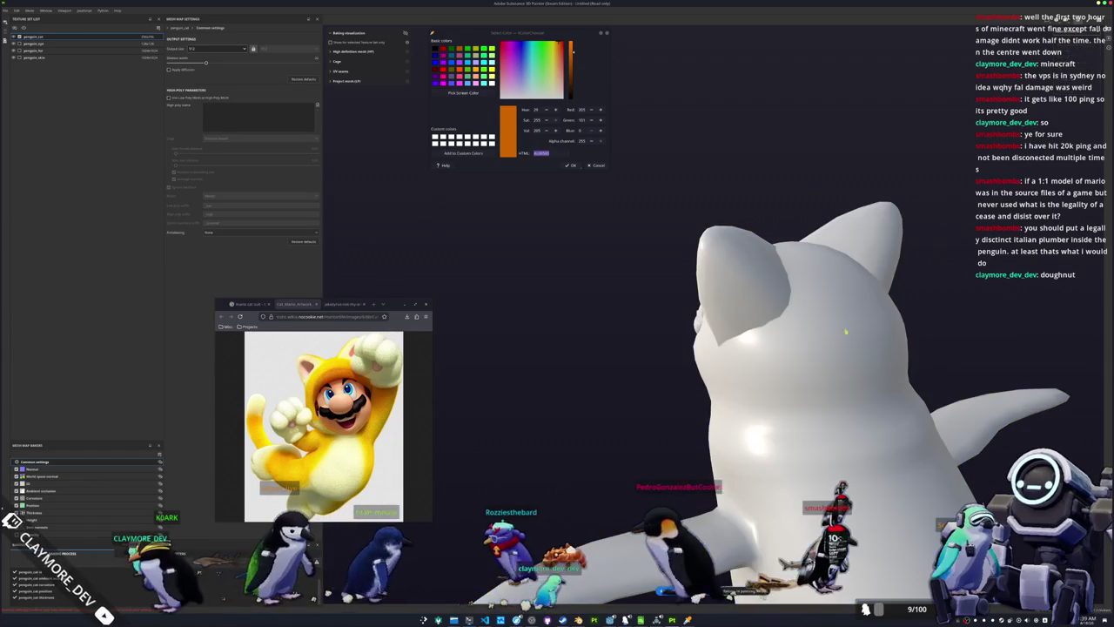
pyautogui.click(755, 591)
pyautogui.moveTo(638, 381)
pyautogui.keyDown('alt'); pyautogui.mouseDown()
pyautogui.moveTo(836, 307)
pyautogui.moveTo(696, 355)
pyautogui.moveTo(725, 497)
pyautogui.mouseUp(); pyautogui.keyUp('alt')
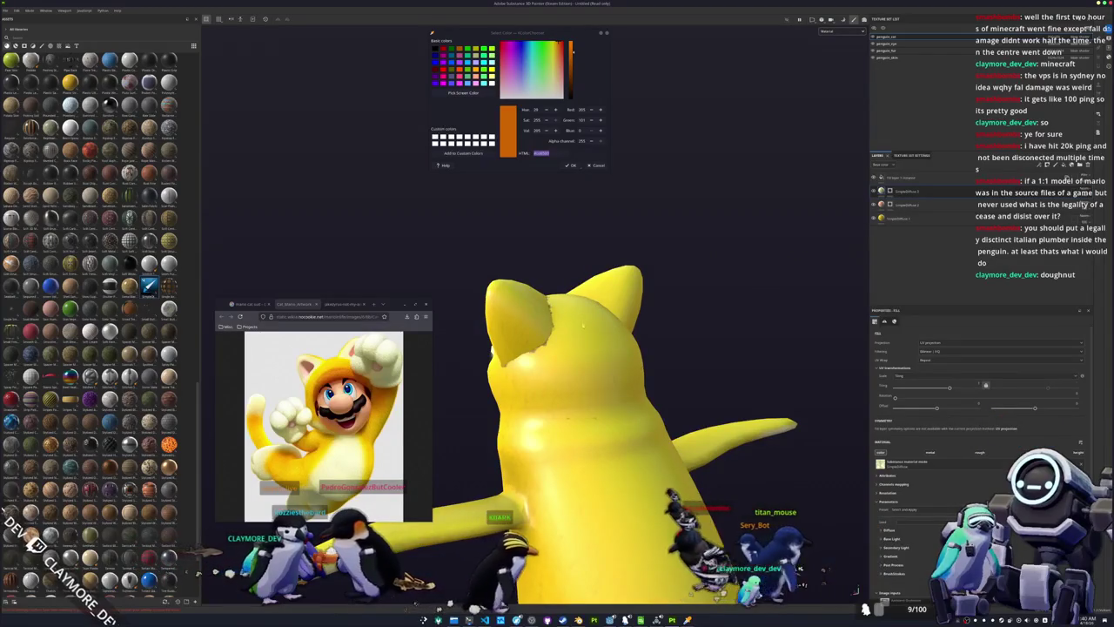
# Bake mesh maps for another texture set and return to painting.
pyautogui.hotkey('ctrl', 'shift', 'b')
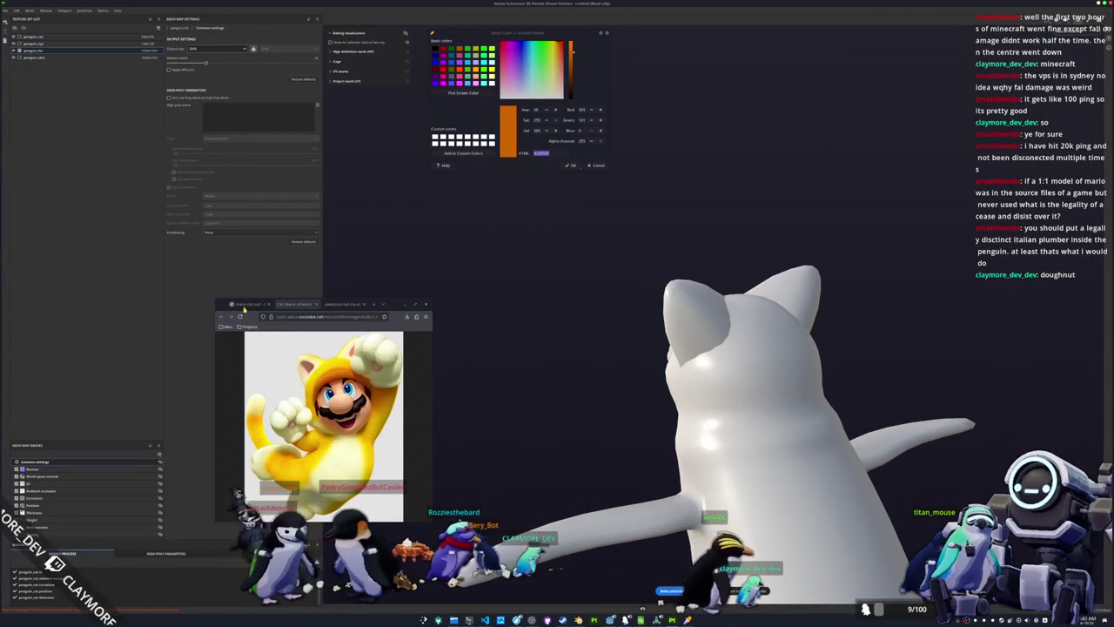
pyautogui.click(679, 591)
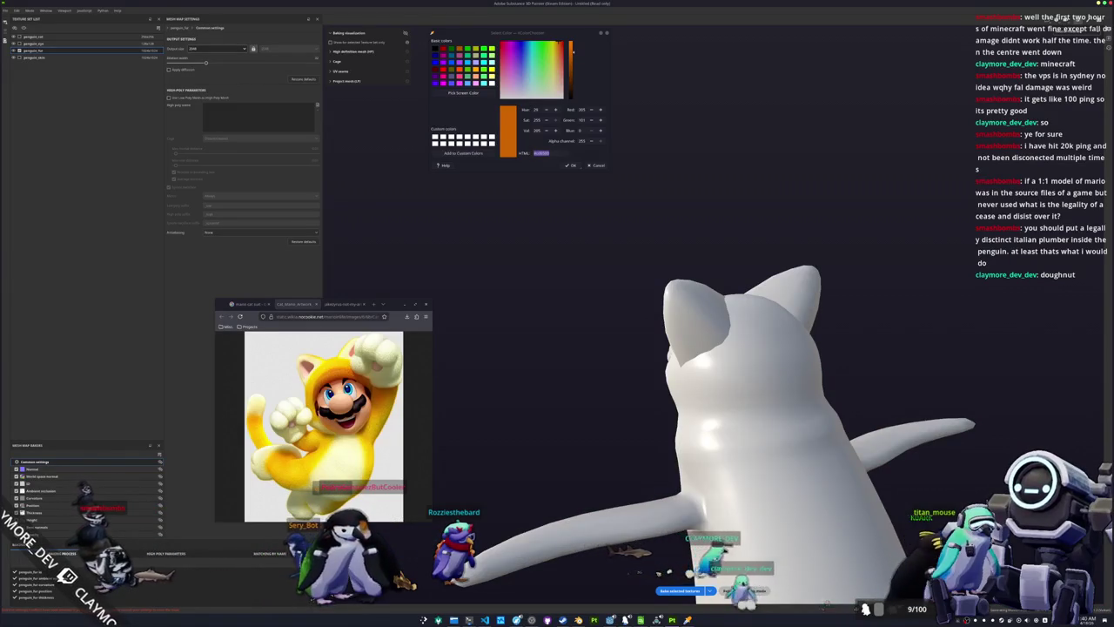
pyautogui.click(744, 591)
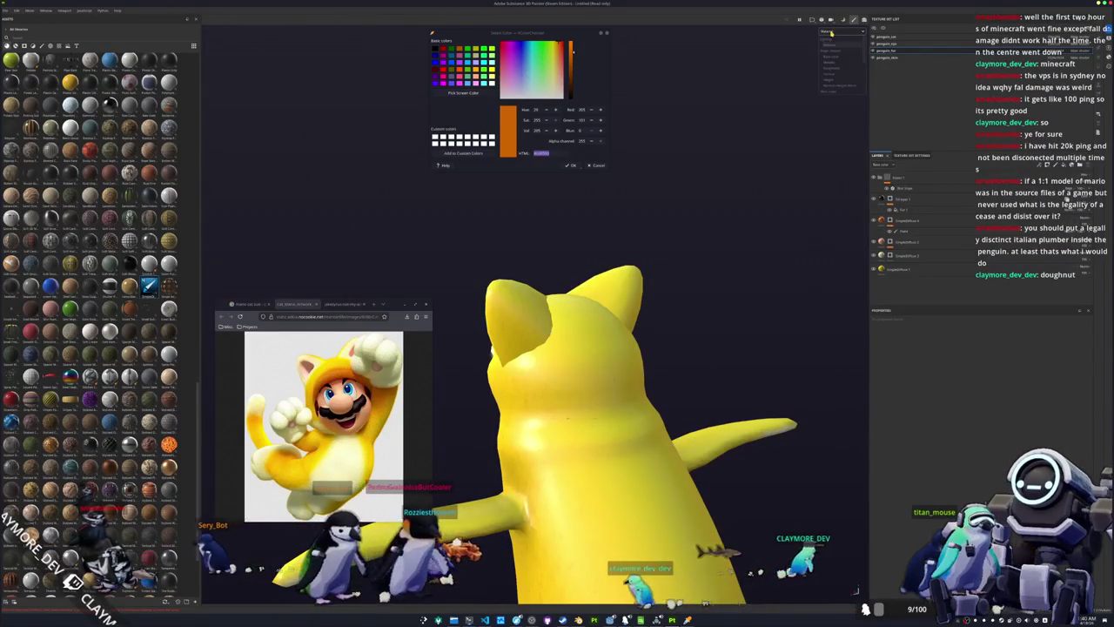
# Save the texturing project into the penguin game folder.
pyautogui.moveTo(679, 305)
pyautogui.keyDown('alt'); pyautogui.mouseDown()
pyautogui.moveTo(605, 302)
pyautogui.moveTo(629, 371)
pyautogui.mouseUp(); pyautogui.keyUp('alt')
pyautogui.hotkey('ctrl', 's')
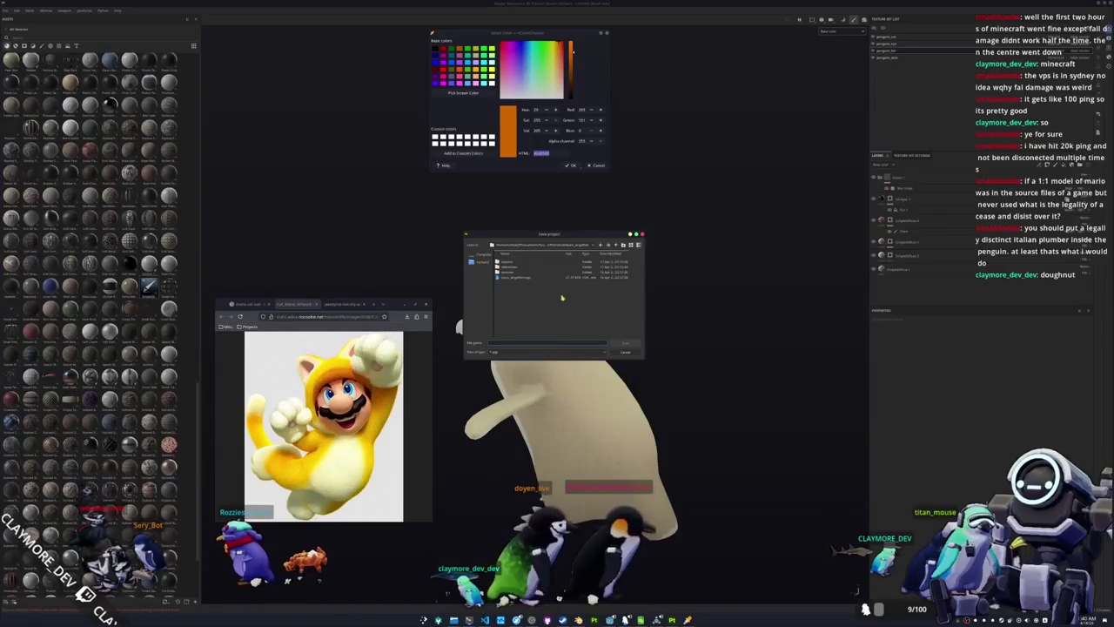
pyautogui.moveTo(568, 244); pyautogui.dragTo(780, 338)
pyautogui.click(780, 338)
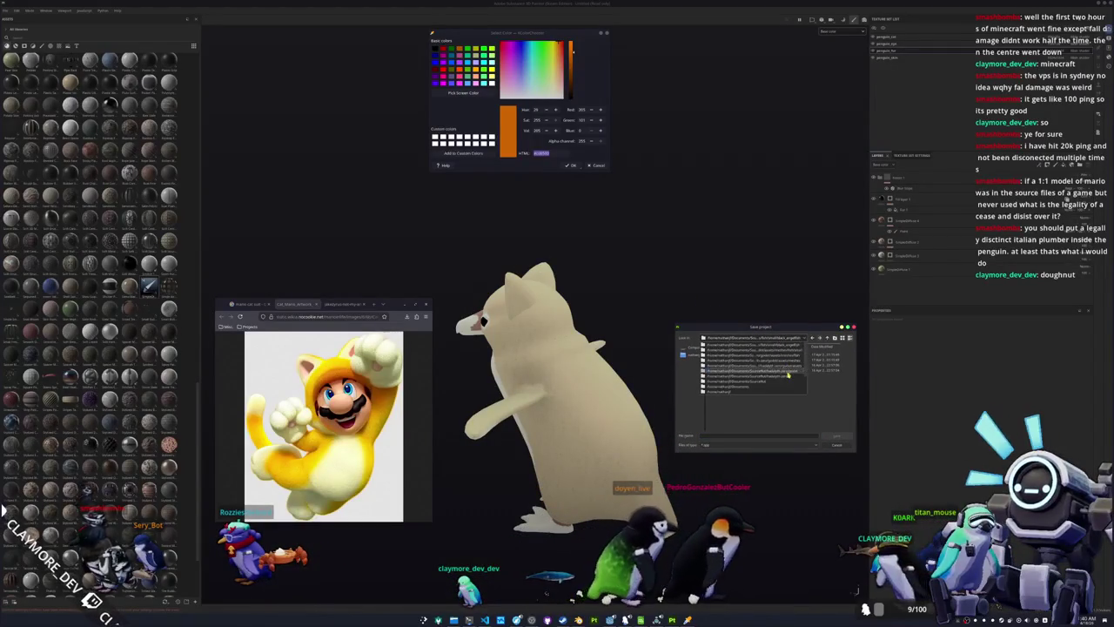
pyautogui.click(779, 392)
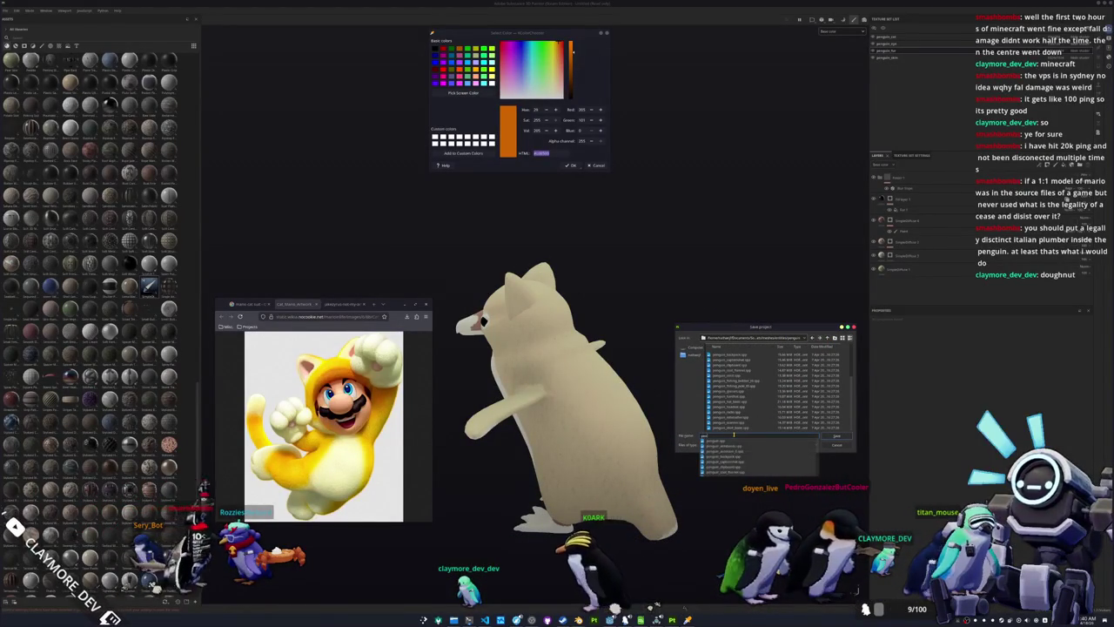
pyautogui.press('Return')
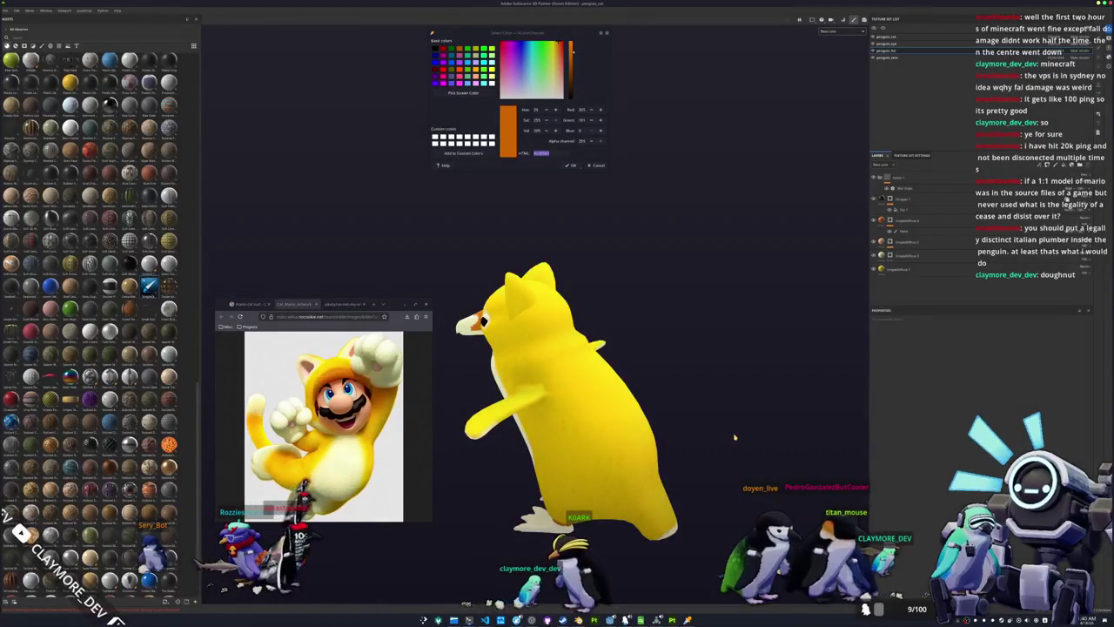
# Open Export Textures and show the second texture set's output maps.
pyautogui.hotkey('ctrl', 'shift', 'e')
pyautogui.moveTo(628, 185); pyautogui.dragTo(815, 261)
pyautogui.click(614, 310)
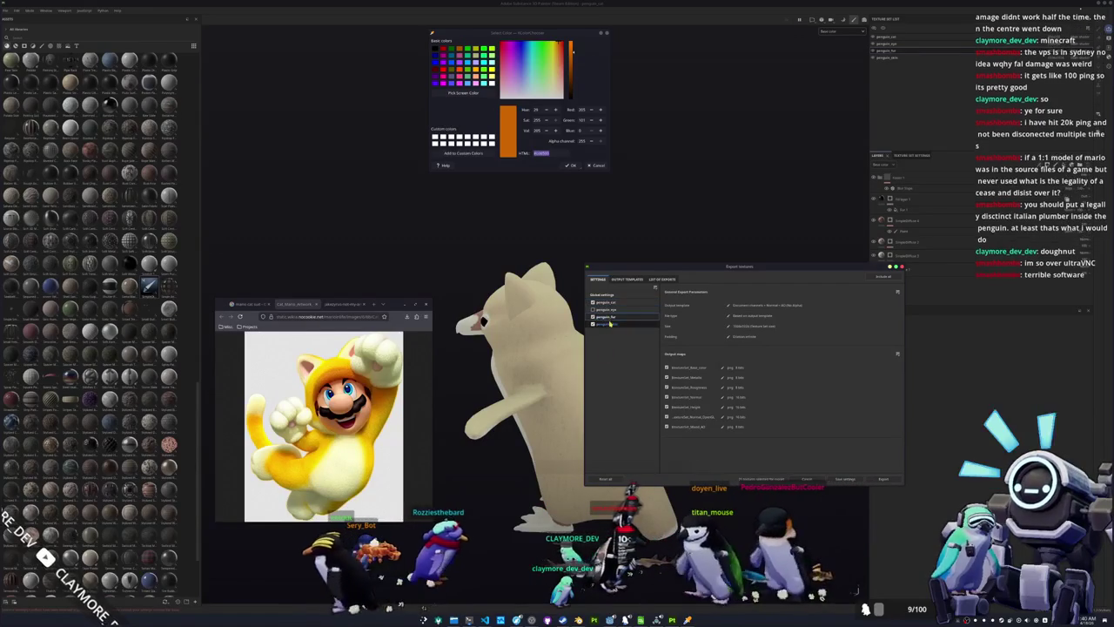
# Export the textures without the Metallic map into a new folder inside the penguin project.
pyautogui.click(668, 378)
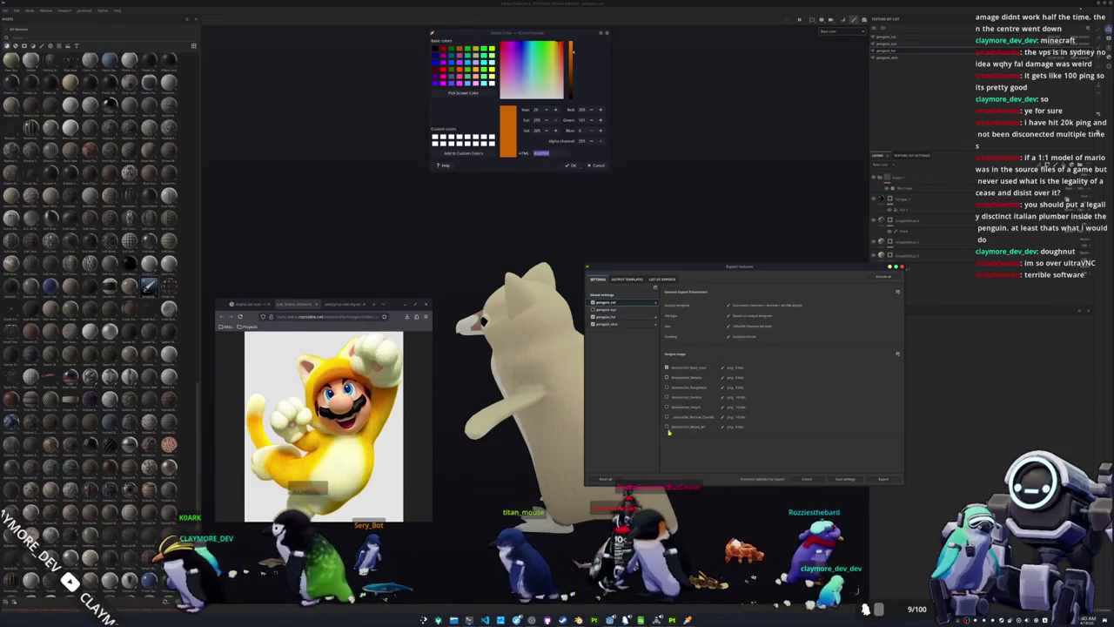
pyautogui.click(601, 295)
pyautogui.click(772, 307)
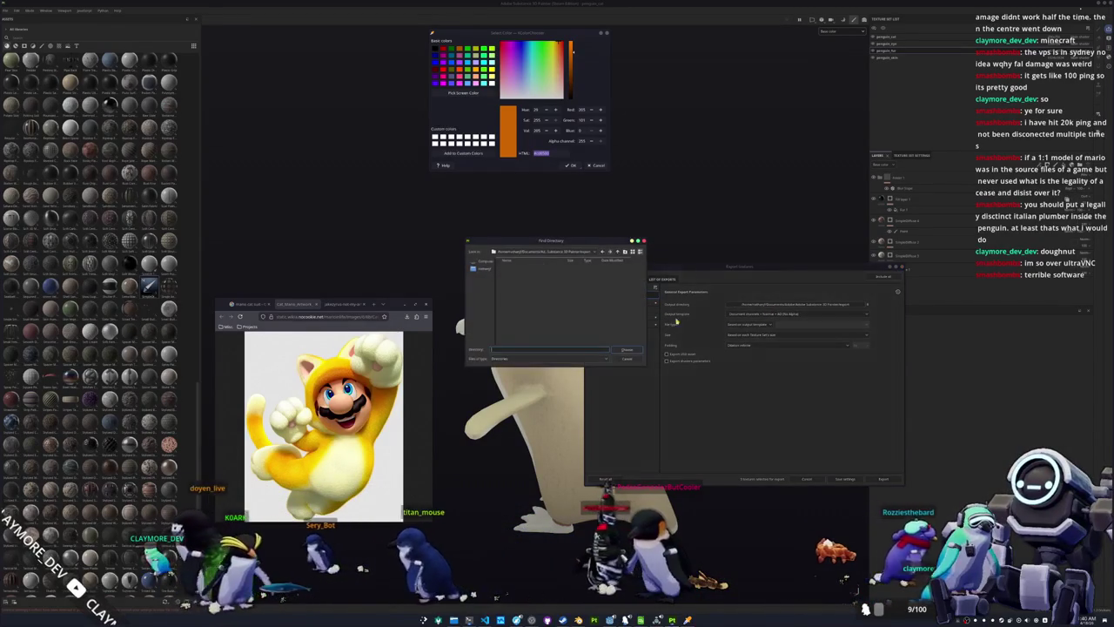
pyautogui.click(562, 301)
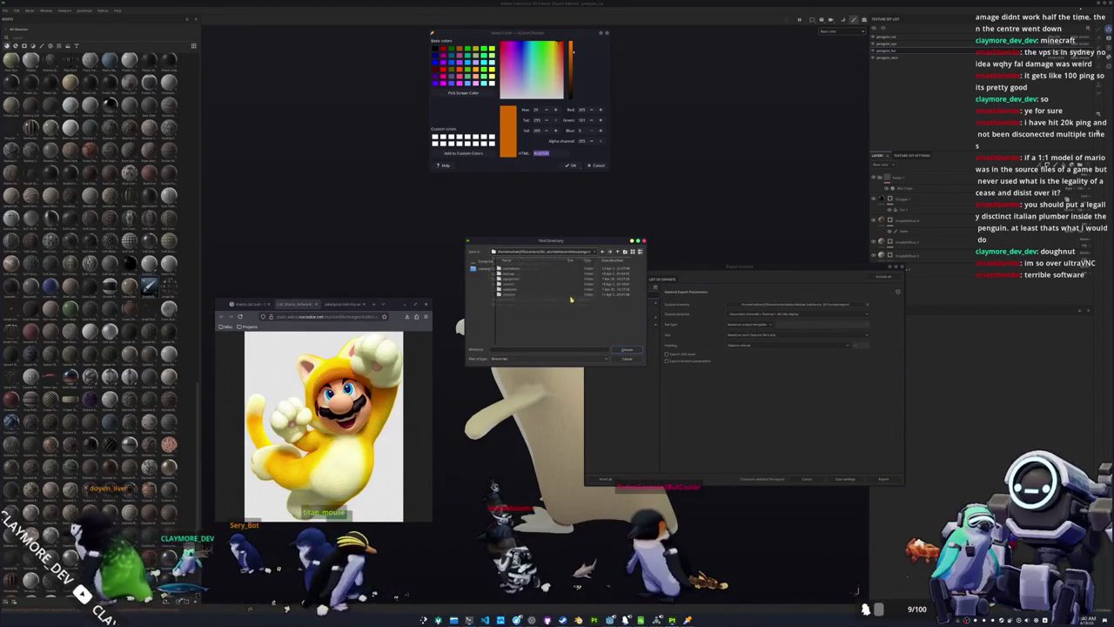
pyautogui.doubleClick(510, 294)
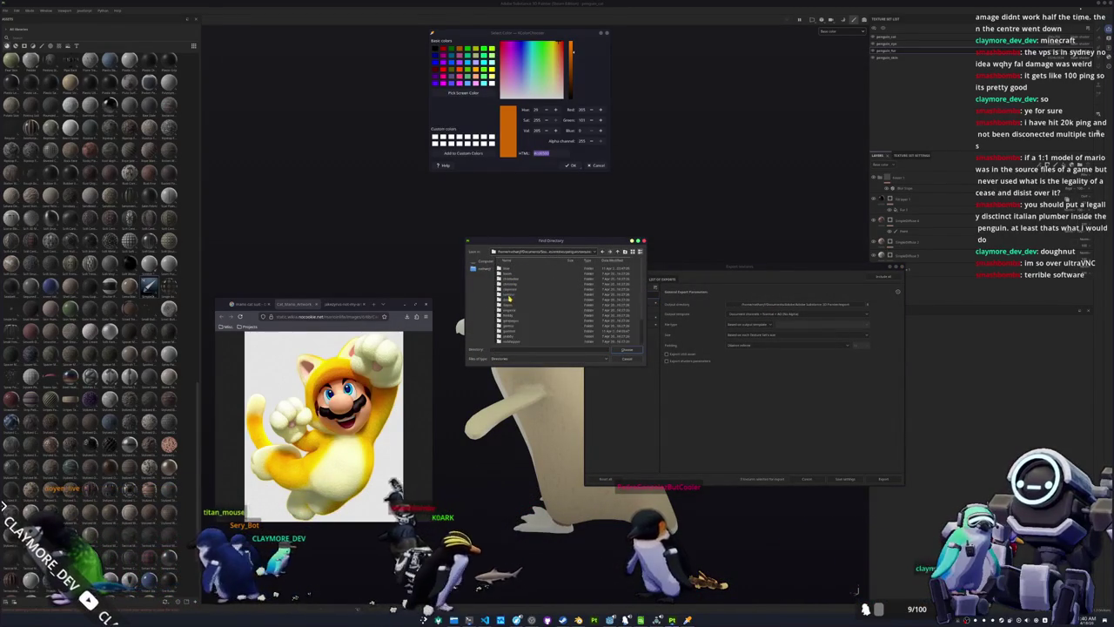
pyautogui.click(625, 252)
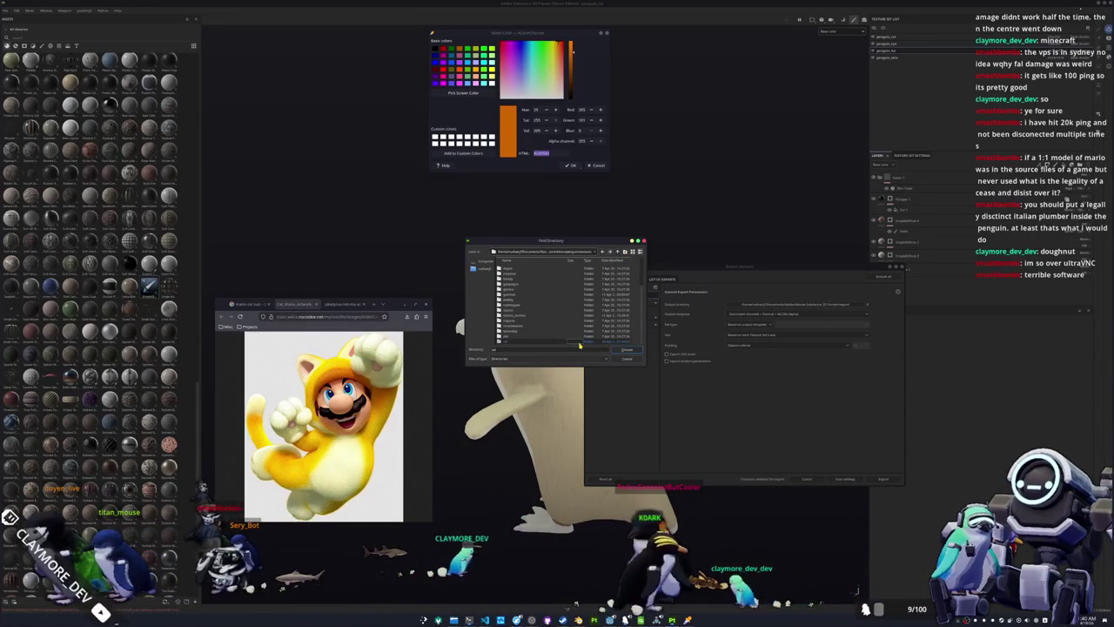
pyautogui.doubleClick(553, 341)
pyautogui.click(624, 350)
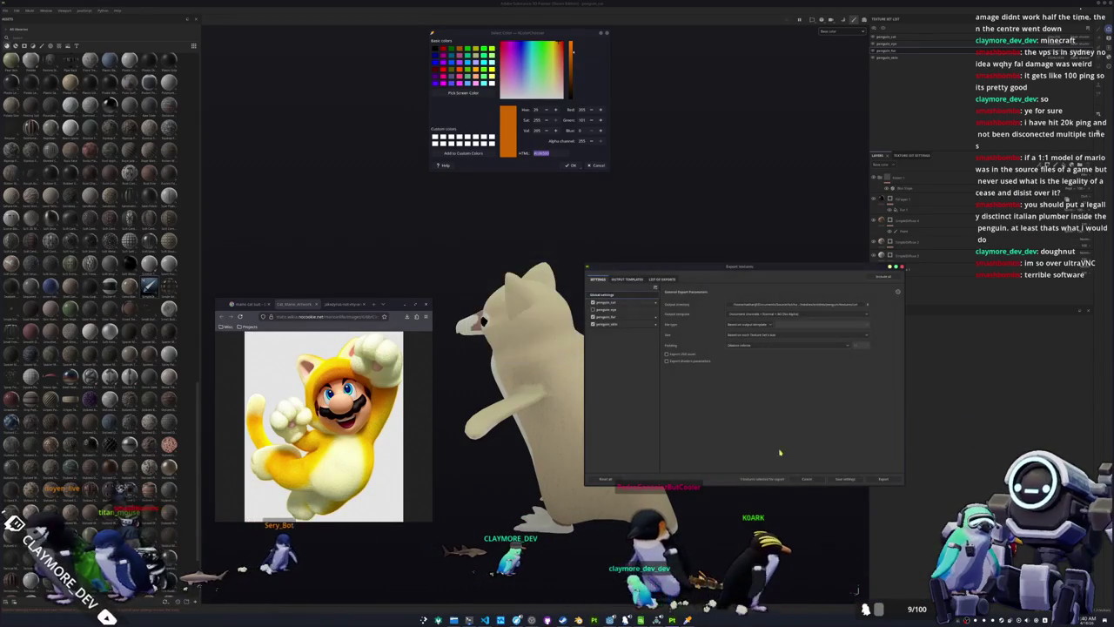
pyautogui.click(883, 479)
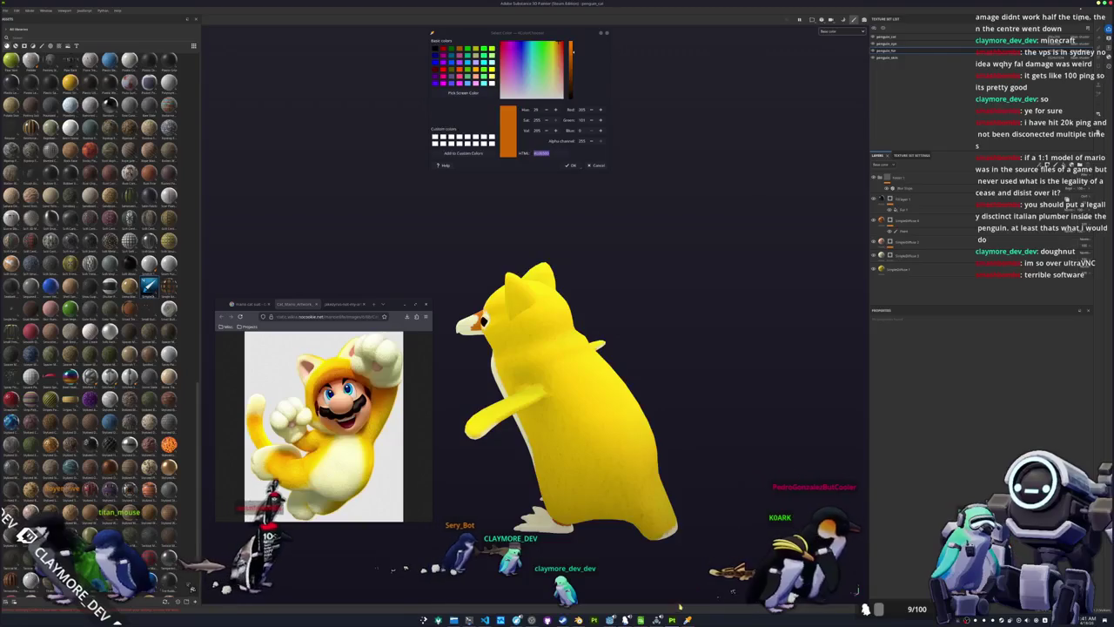
pyautogui.click(688, 619)
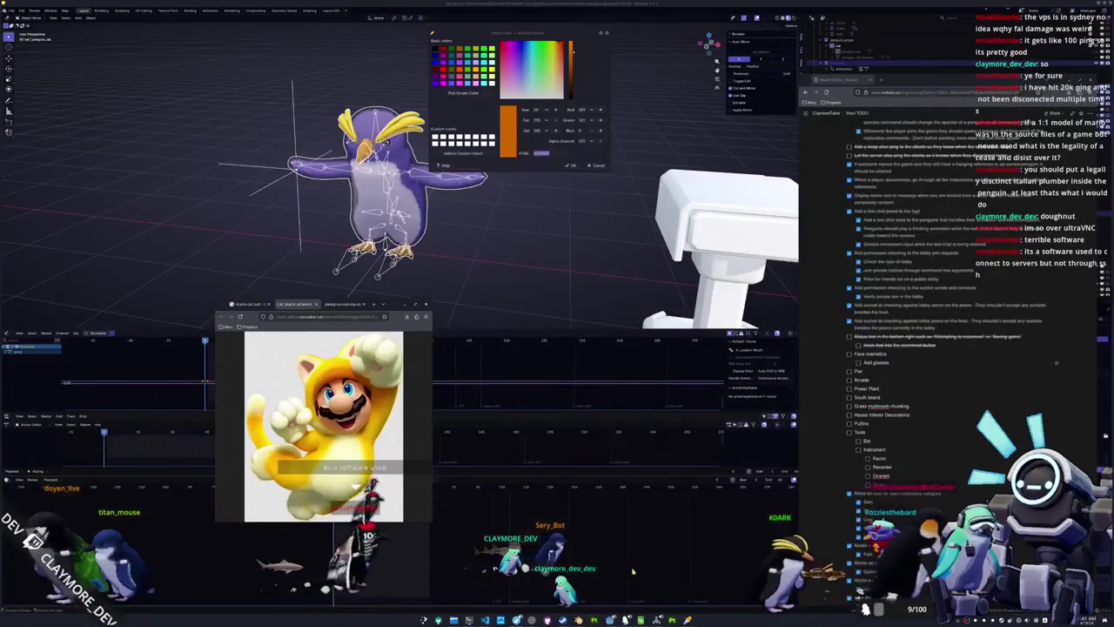
# Switch to Godot so it reimports the textures, and zoom out around the penguin.
pyautogui.hotkey('alt', 'Tab')
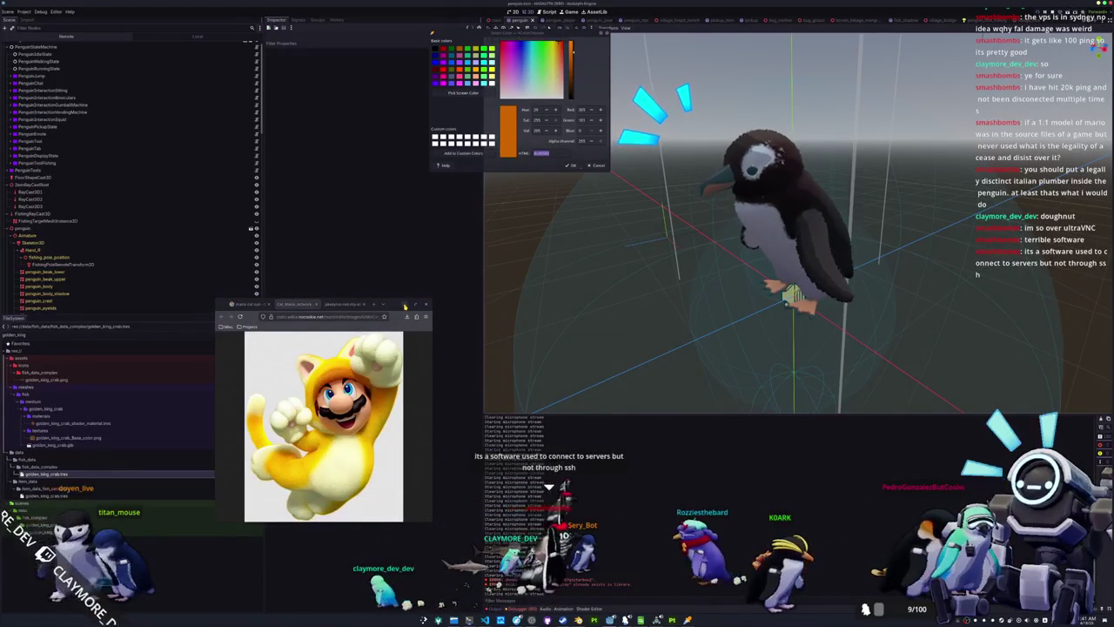
pyautogui.click(404, 304)
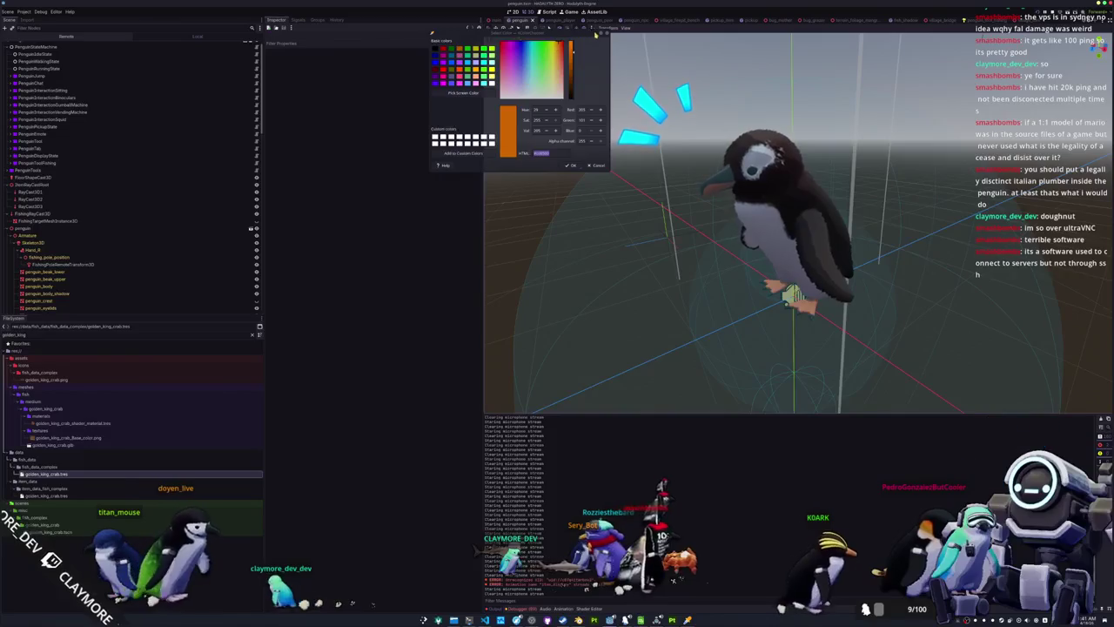
pyautogui.moveTo(596, 34); pyautogui.dragTo(632, 390, button='middle')
pyautogui.scroll(-3, 632, 390)
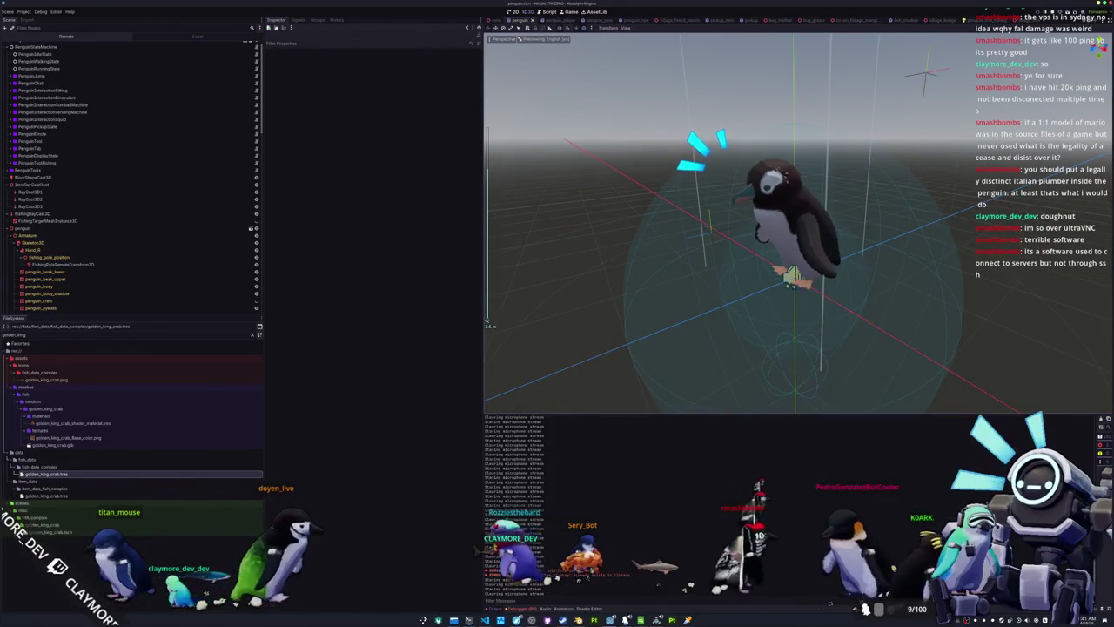
# Check the performance Monitors, then leave the Output log showing in the bottom panel.
pyautogui.click(562, 608)
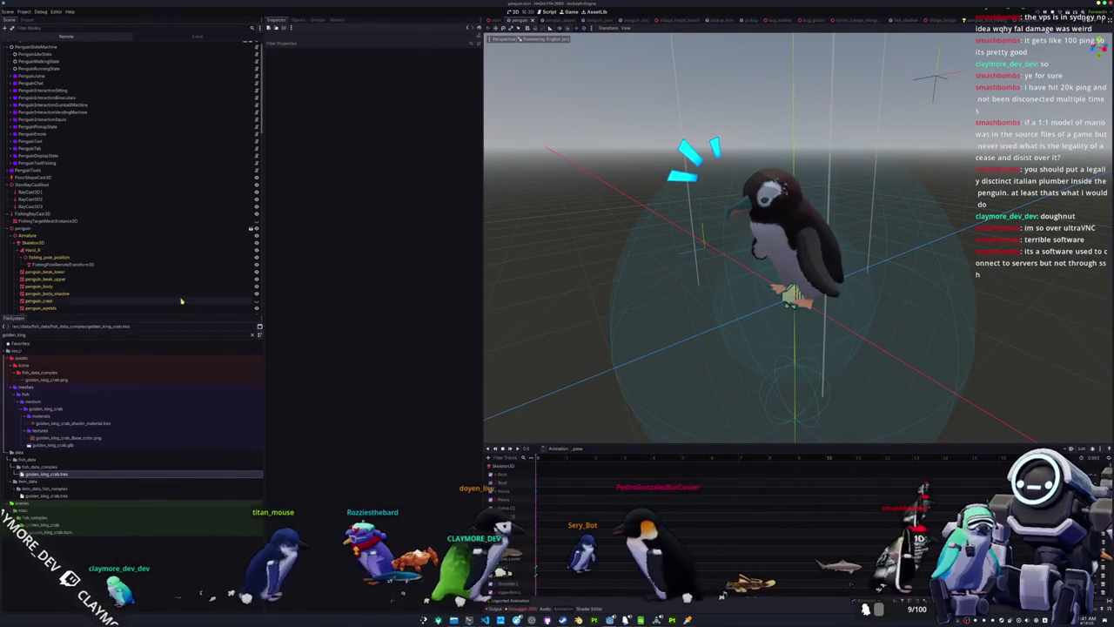
pyautogui.scroll(-5, 181, 301)
pyautogui.click(508, 608)
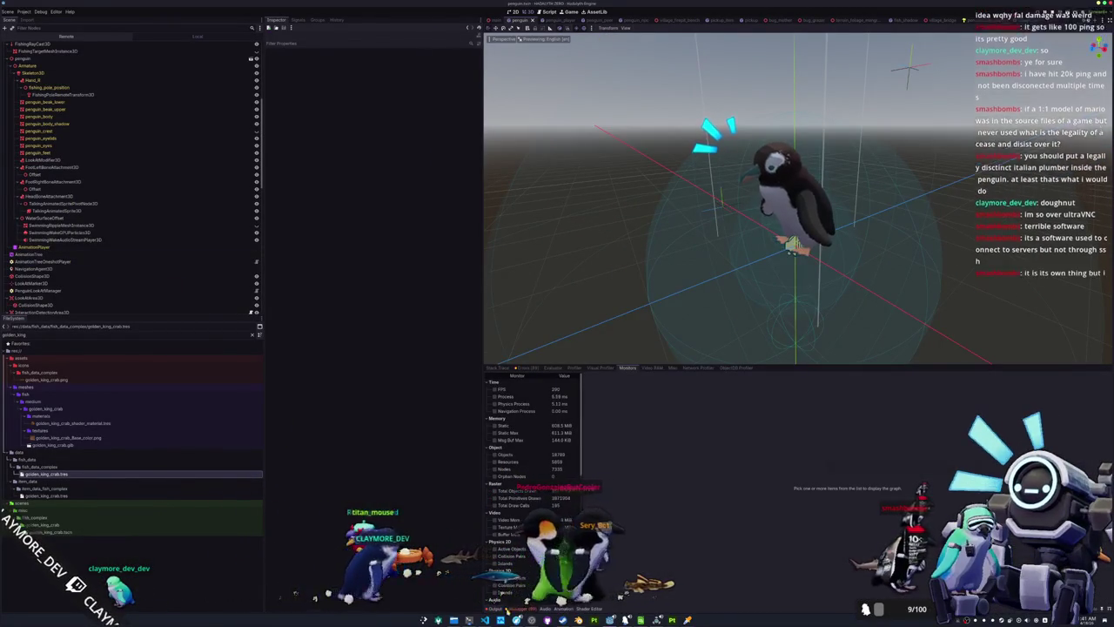
pyautogui.click(493, 608)
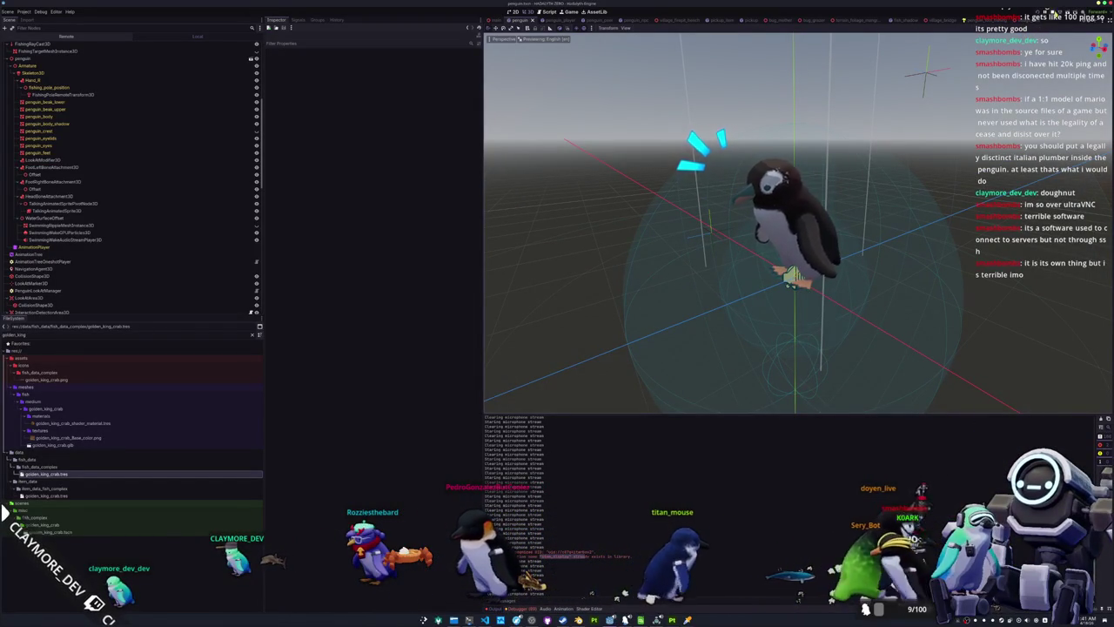
pyautogui.scroll(-1, 130, 174)
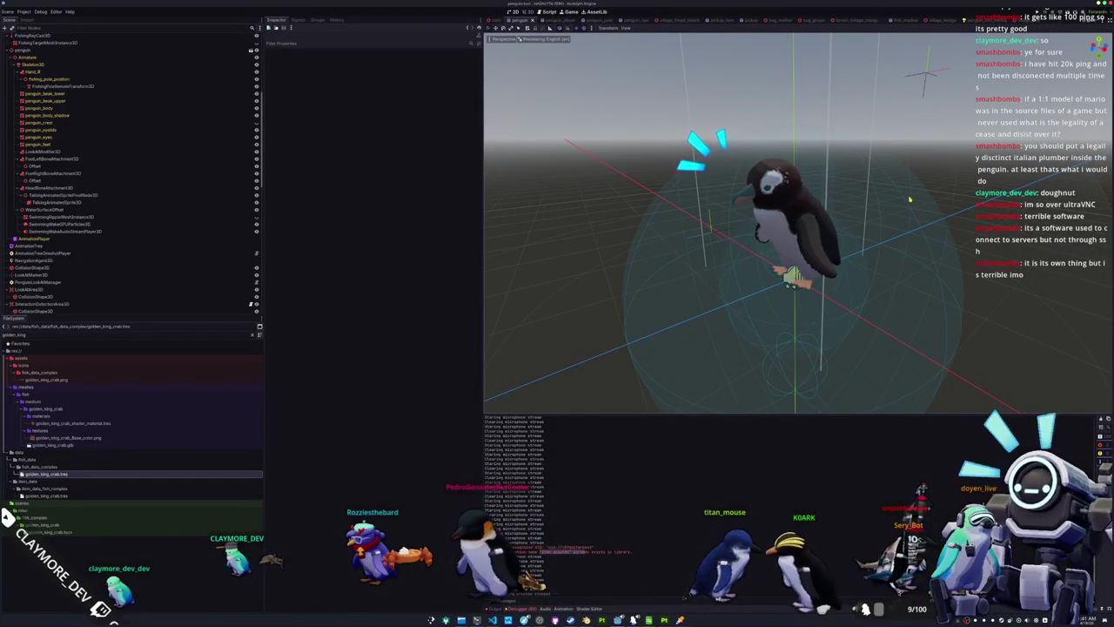
pyautogui.click(28, 245)
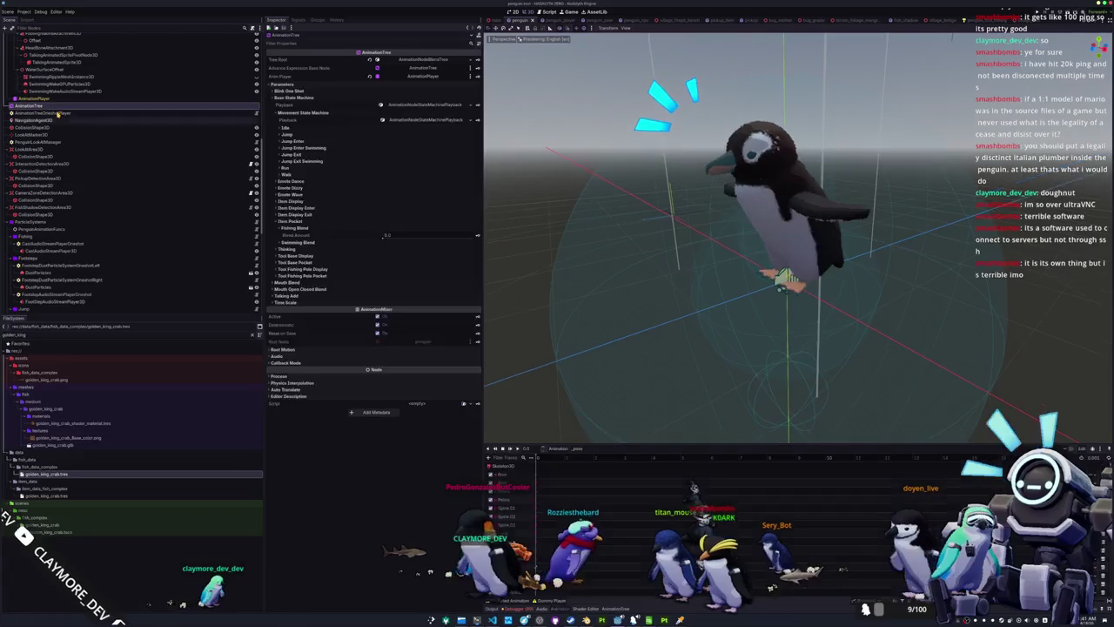
# In the AnimationTree graph, insert a Blend2 node before the Output node.
pyautogui.click(616, 609)
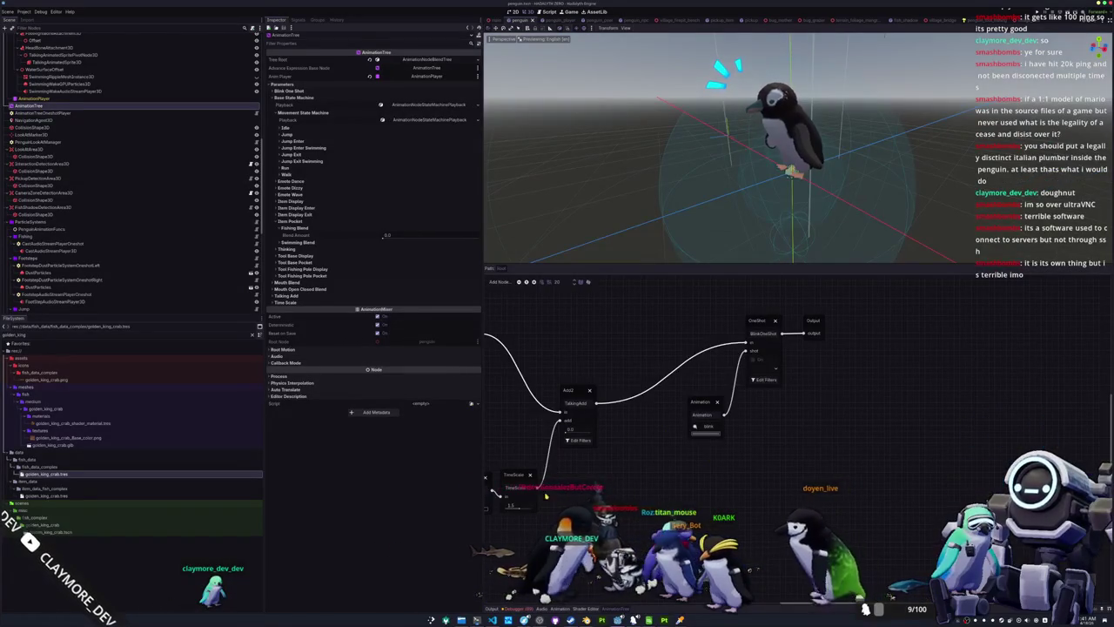
pyautogui.moveTo(702, 444); pyautogui.dragTo(674, 493, button='middle')
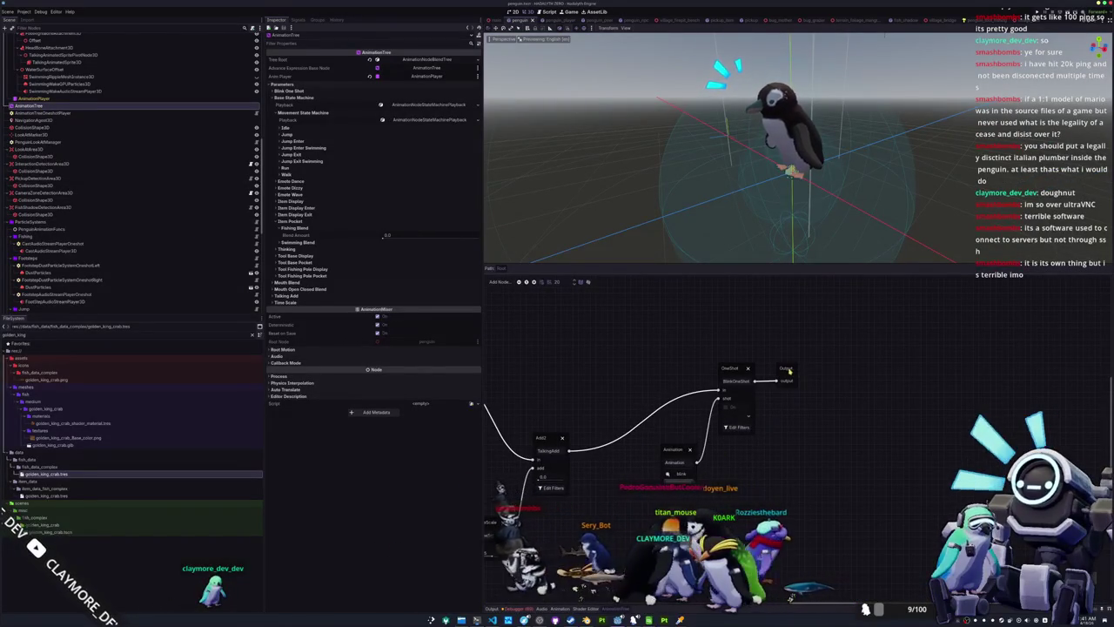
pyautogui.moveTo(789, 370); pyautogui.dragTo(896, 368)
pyautogui.scroll(3, 868, 199)
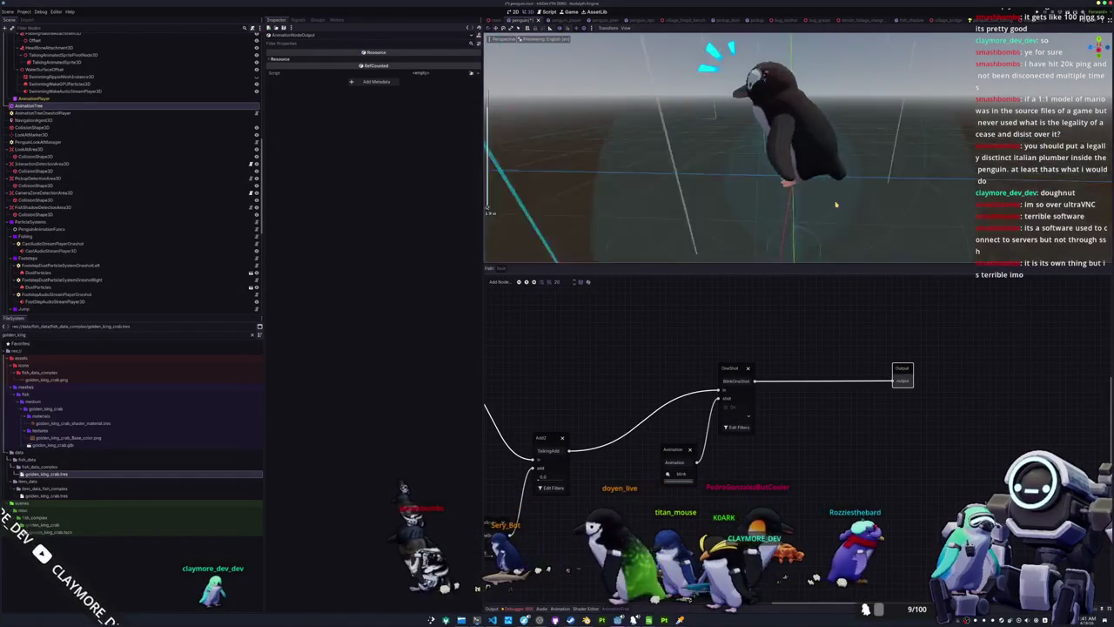
pyautogui.scroll(3, 869, 199)
pyautogui.rightClick(812, 355)
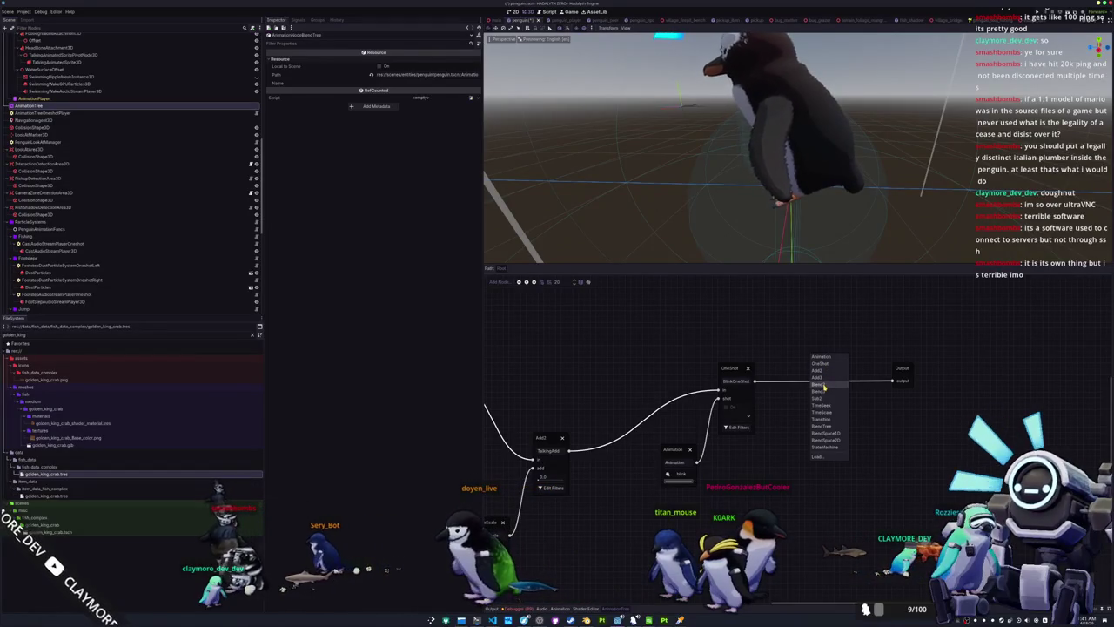
pyautogui.click(820, 385)
pyautogui.moveTo(824, 357); pyautogui.dragTo(896, 380)
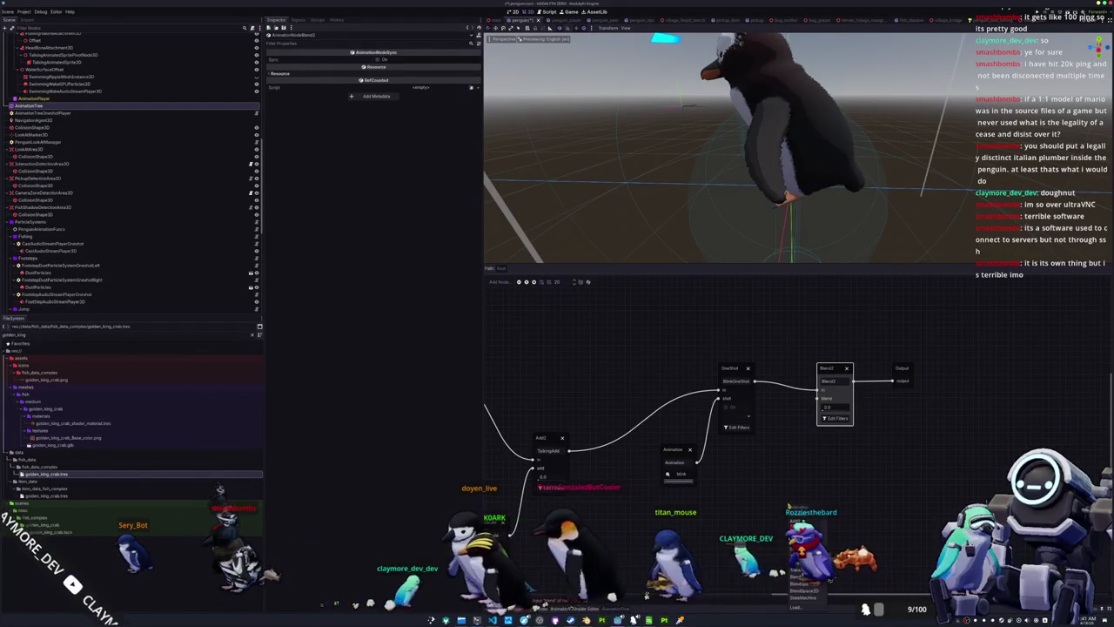
# Feed a penguin_cat_layer Animation node into Blend2's blend input and set blend to 1.0.
pyautogui.click(835, 522)
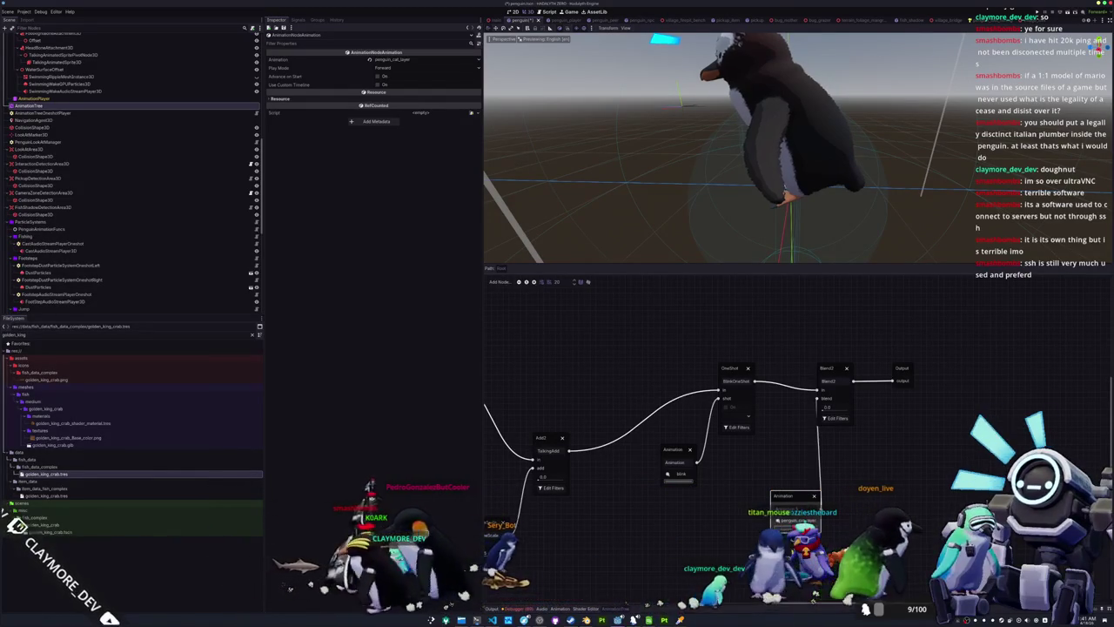
pyautogui.moveTo(792, 496); pyautogui.dragTo(770, 506)
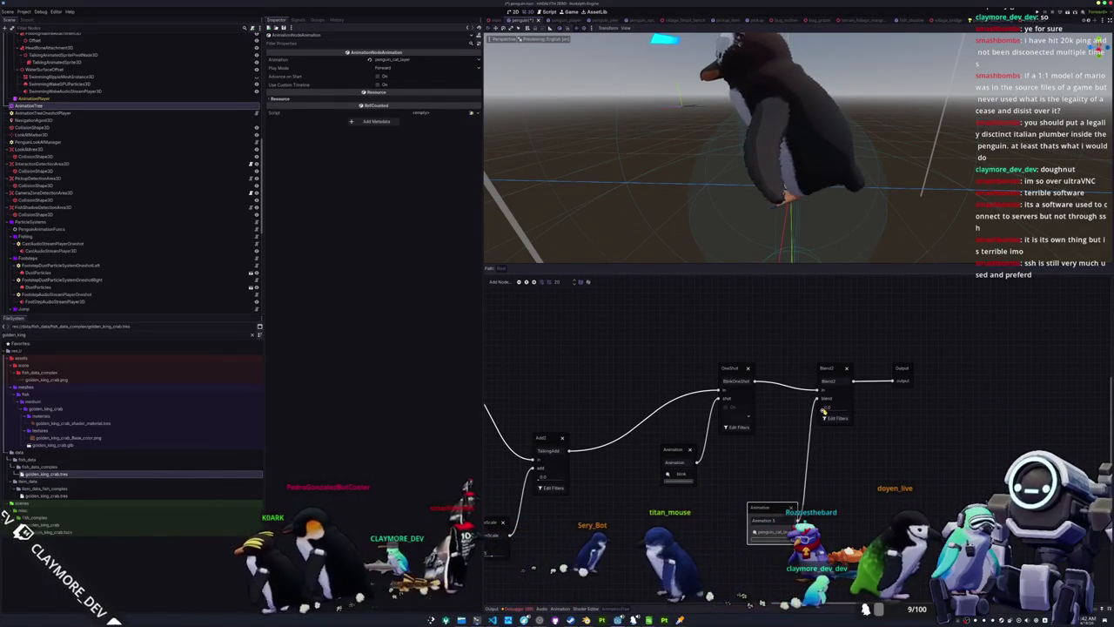
pyautogui.moveTo(824, 409); pyautogui.dragTo(845, 400)
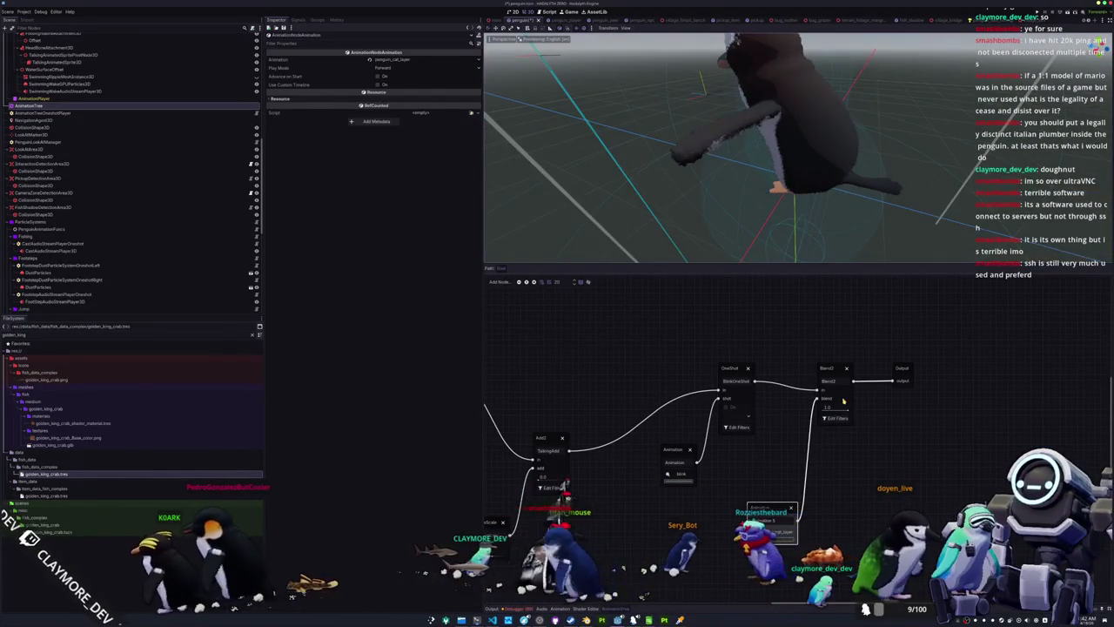
pyautogui.click(835, 418)
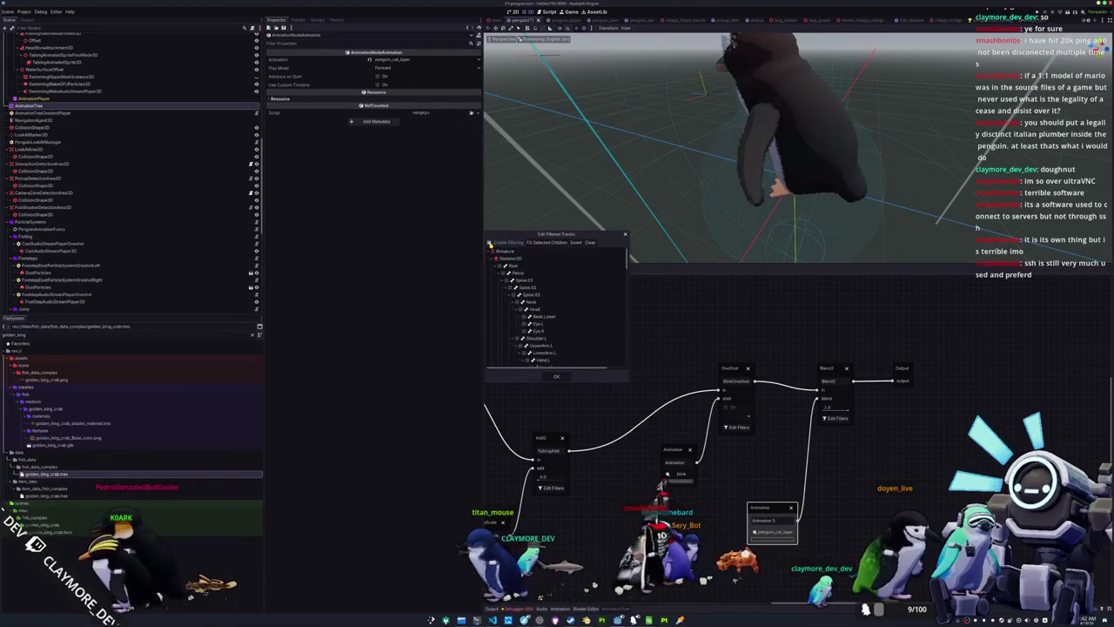
# Filter the Blend2 tracks to include only the Tail.01 bone.
pyautogui.scroll(-2, 526, 329)
pyautogui.scroll(-2, 526, 329)
pyautogui.scroll(-3, 522, 336)
pyautogui.scroll(-3, 520, 337)
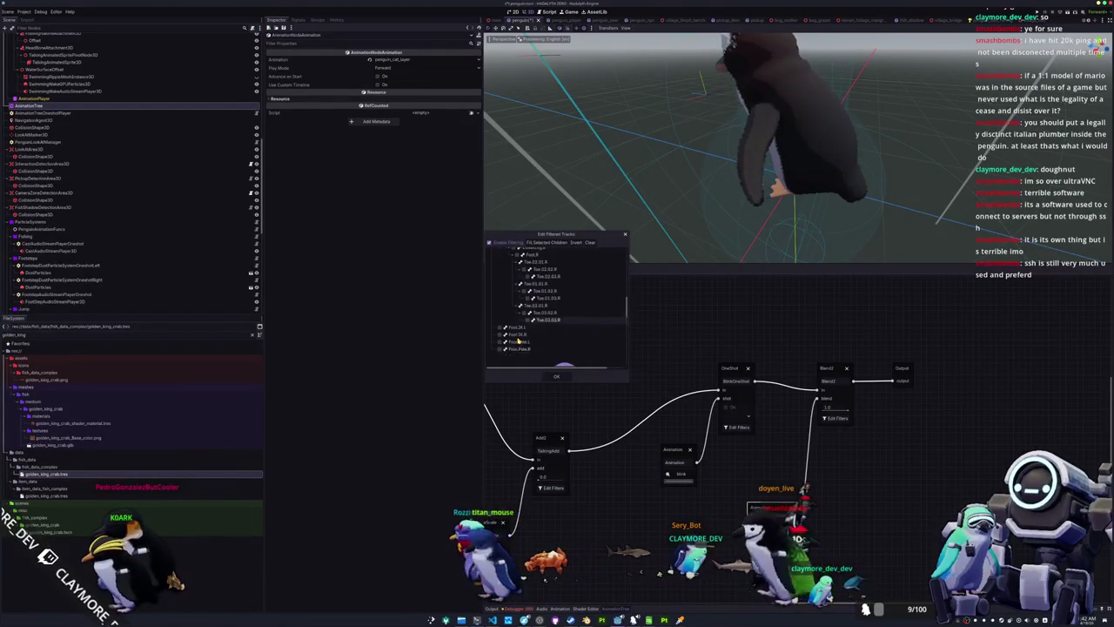
pyautogui.scroll(1, 519, 342)
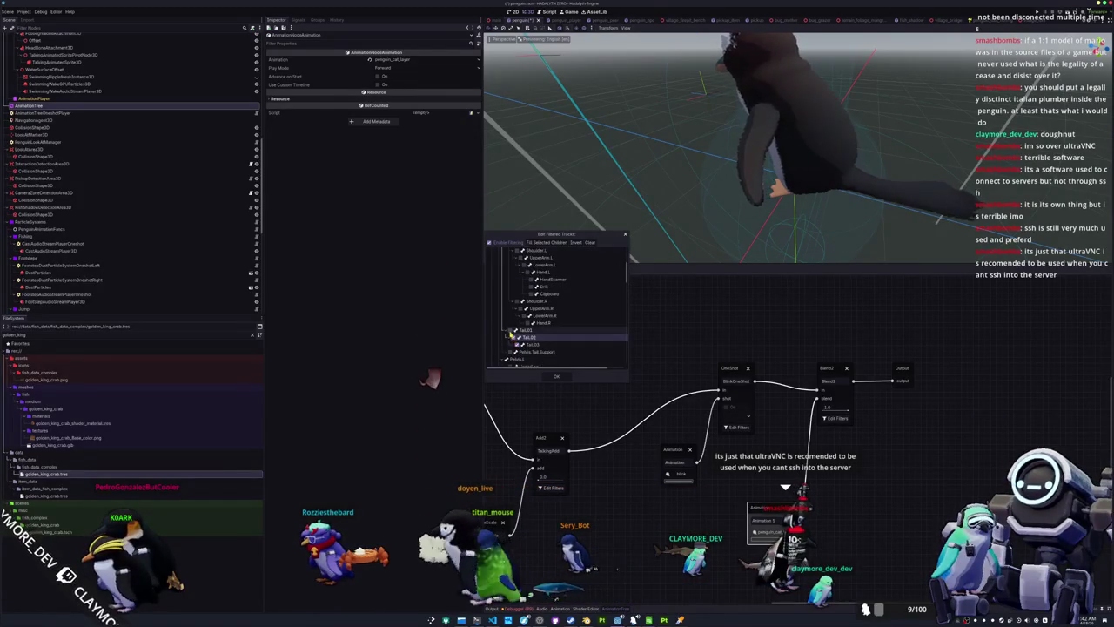
pyautogui.click(511, 332)
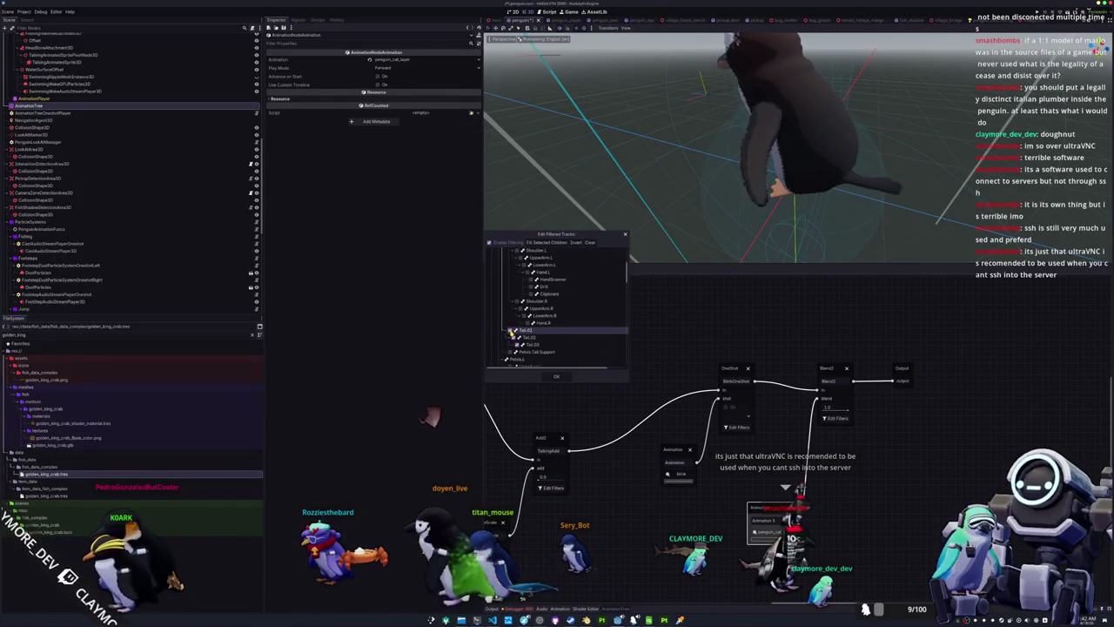
pyautogui.click(555, 378)
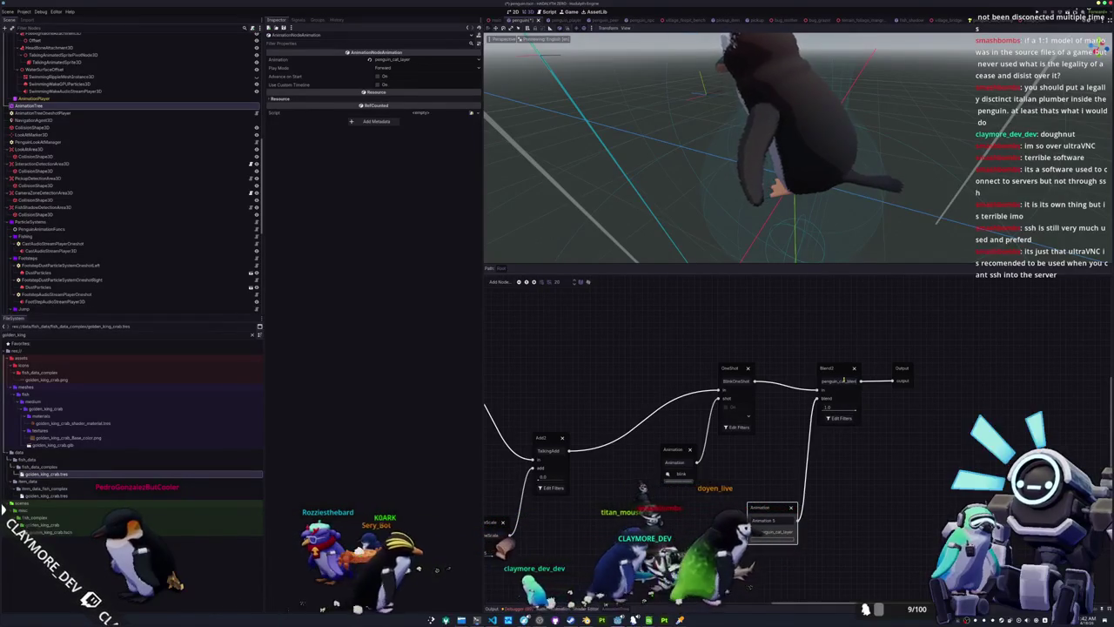
# Rename the blend node to penguin_cat_blend.
pyautogui.click(843, 380)
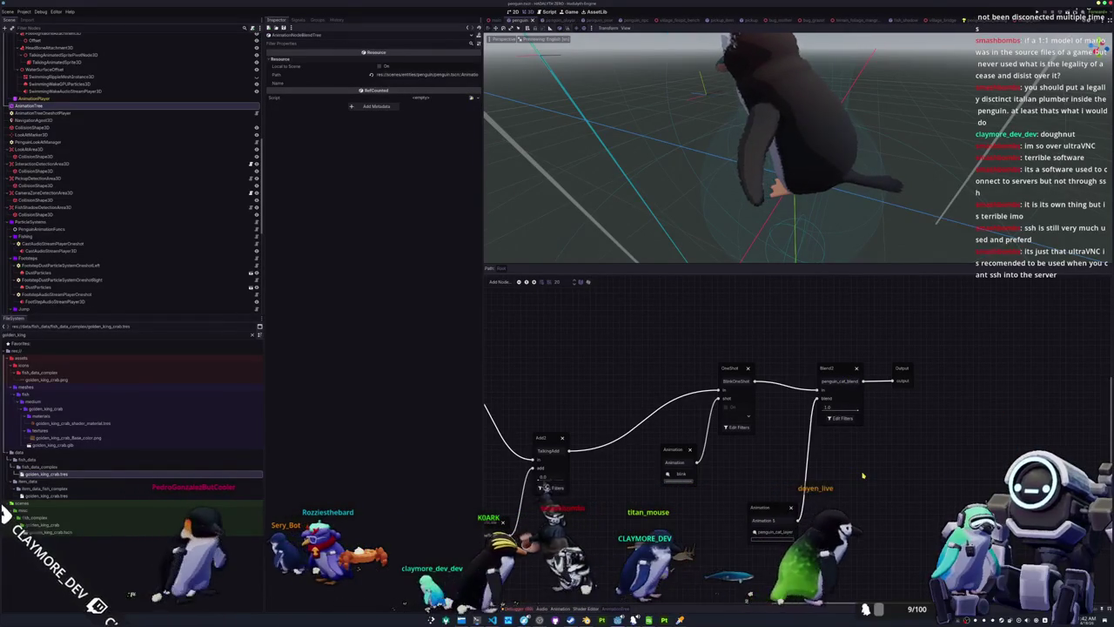
pyautogui.moveTo(813, 248)
pyautogui.mouseDown(button='middle')
pyautogui.moveTo(781, 195)
pyautogui.moveTo(841, 196)
pyautogui.mouseUp(button='middle')
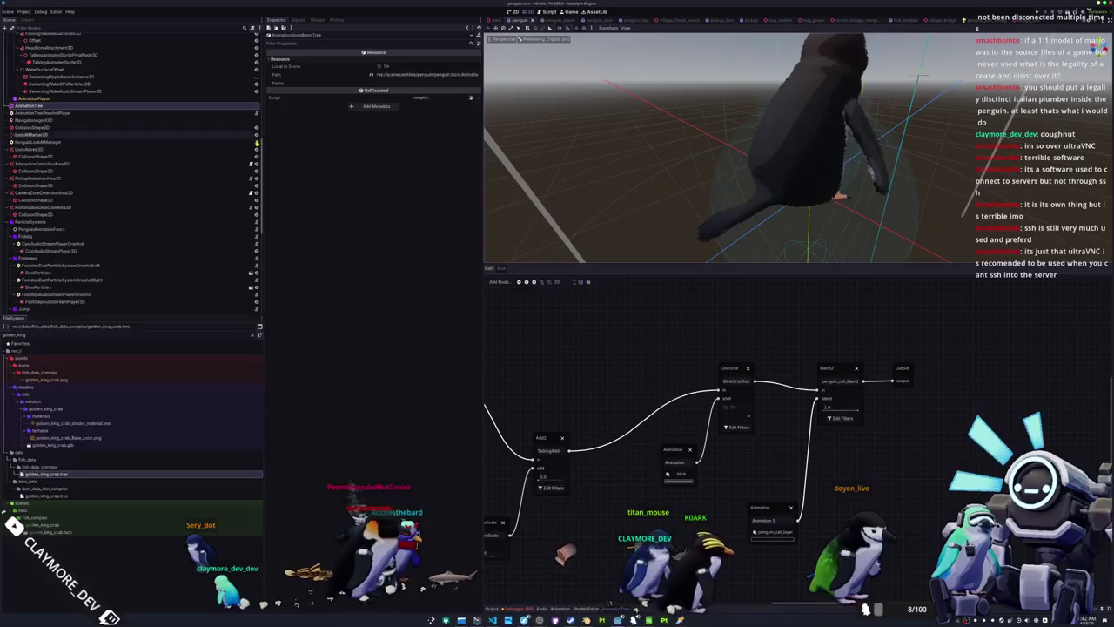
pyautogui.scroll(5, 31, 77)
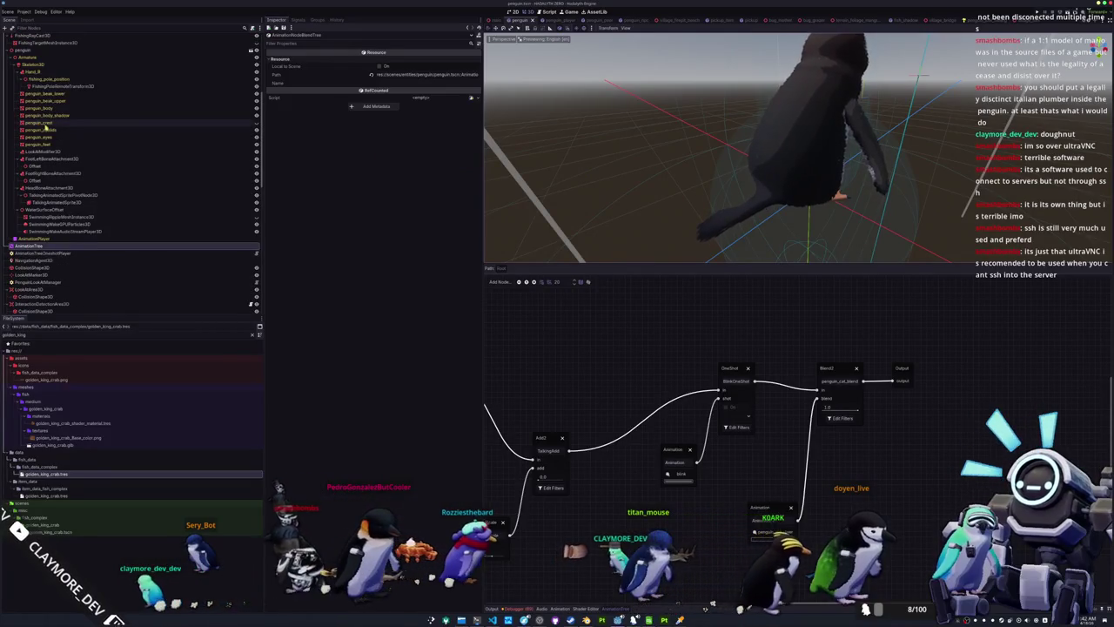
pyautogui.click(30, 66)
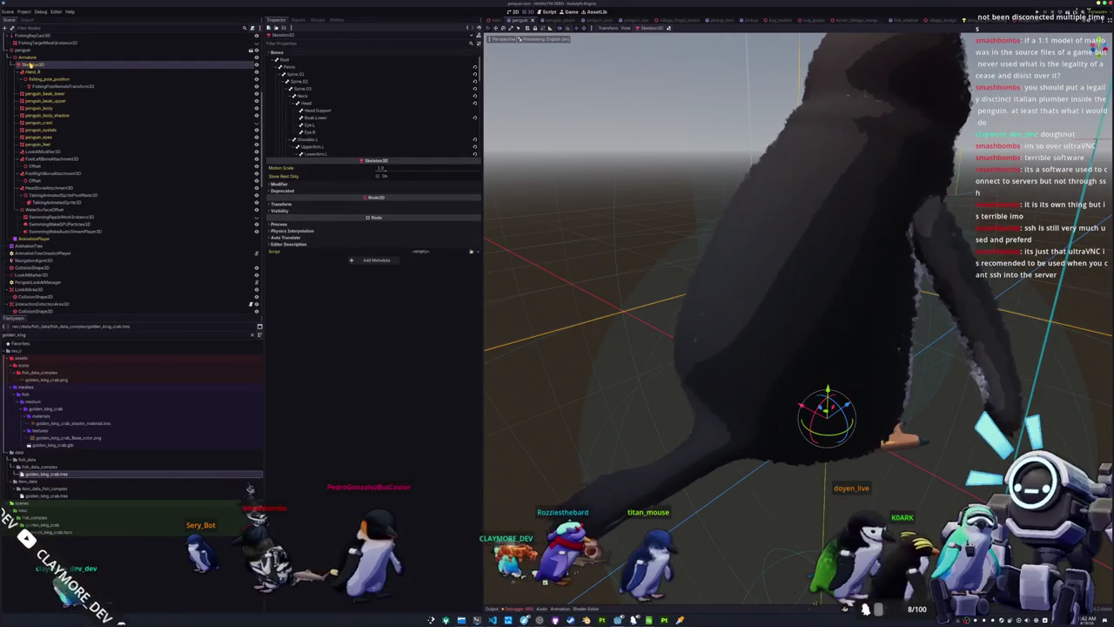
# Add a SpringBoneSimulator3D child node under the Skeleton3D.
pyautogui.rightClick(30, 67)
pyautogui.click(61, 72)
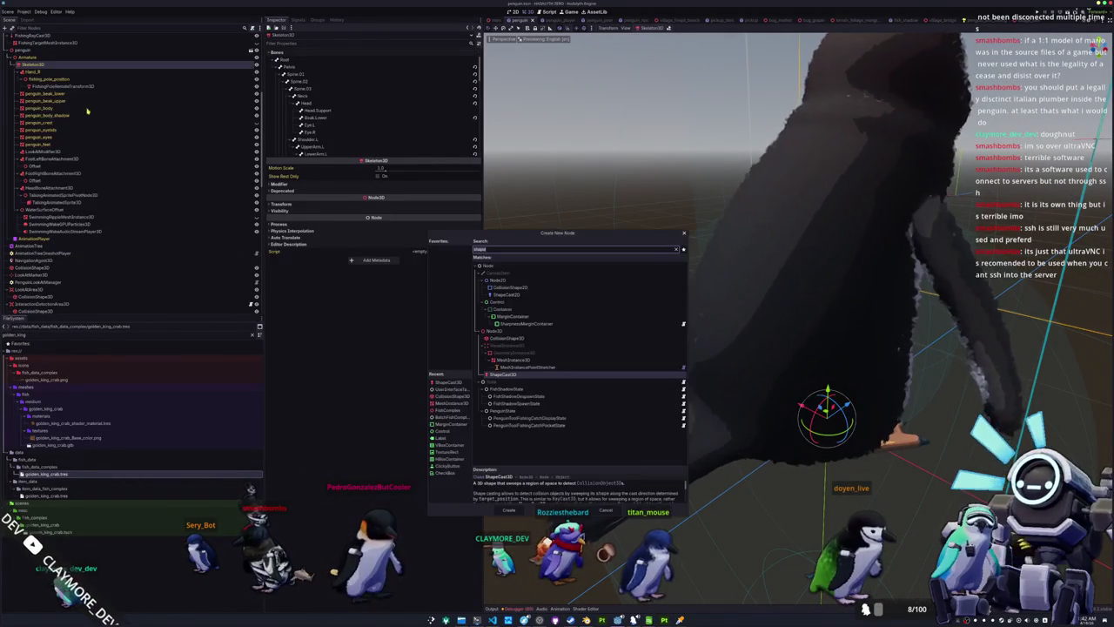
pyautogui.write('spring')
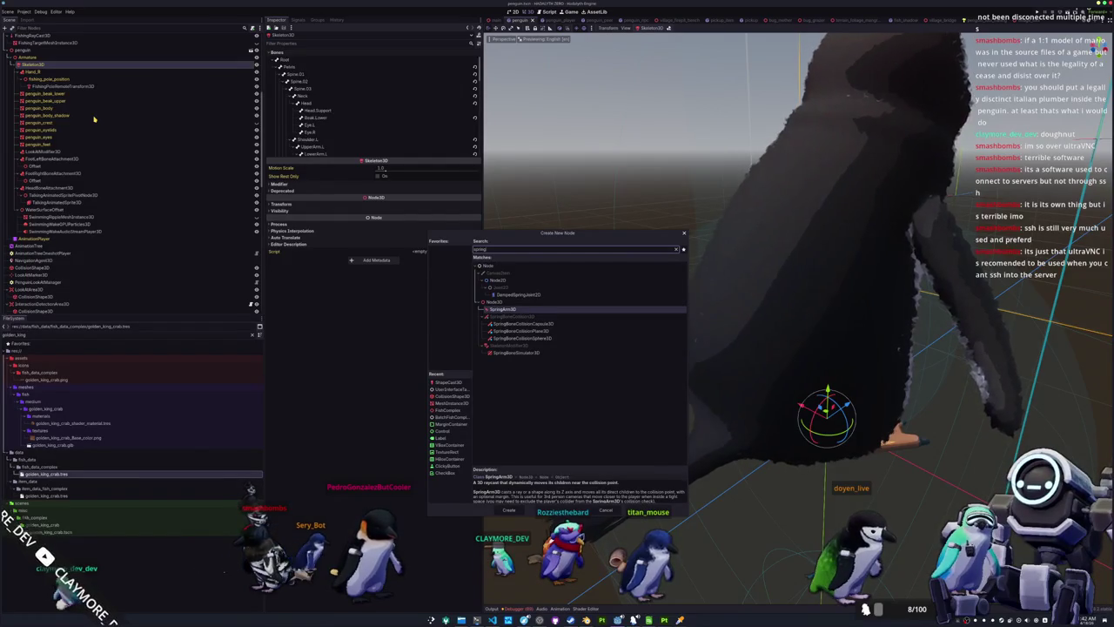
pyautogui.press('Down')
pyautogui.press('Down')
pyautogui.press('Down')
pyautogui.press('Down')
pyautogui.press('Down')
pyautogui.press('Down')
pyautogui.press('Return')
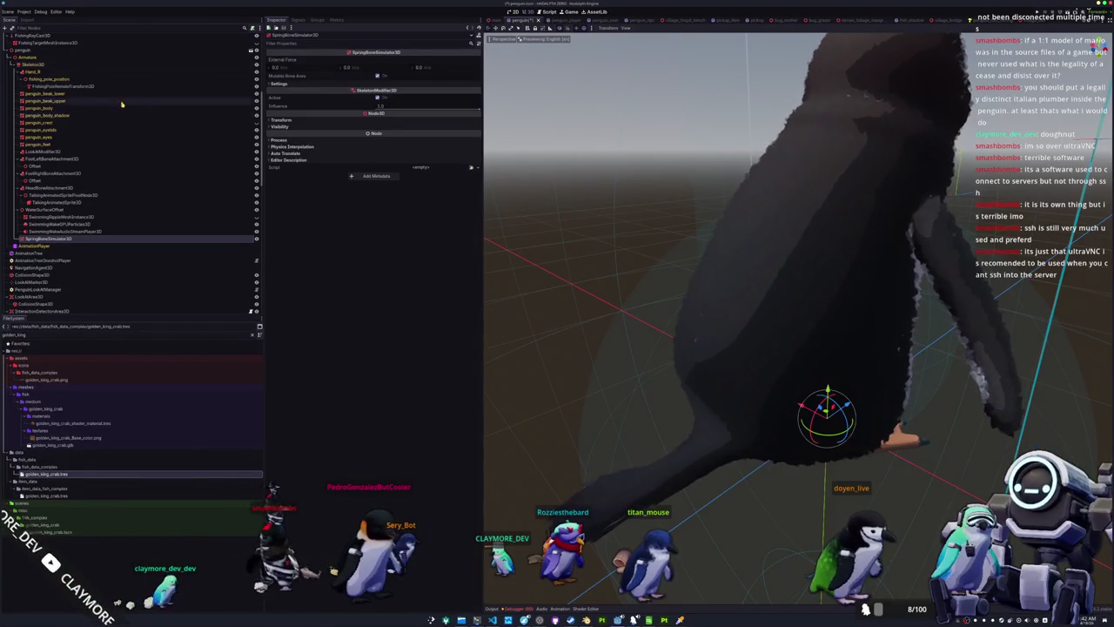
# Add a spring bone setting for the tail chain with end bone Tail.03.
pyautogui.click(307, 83)
pyautogui.click(373, 92)
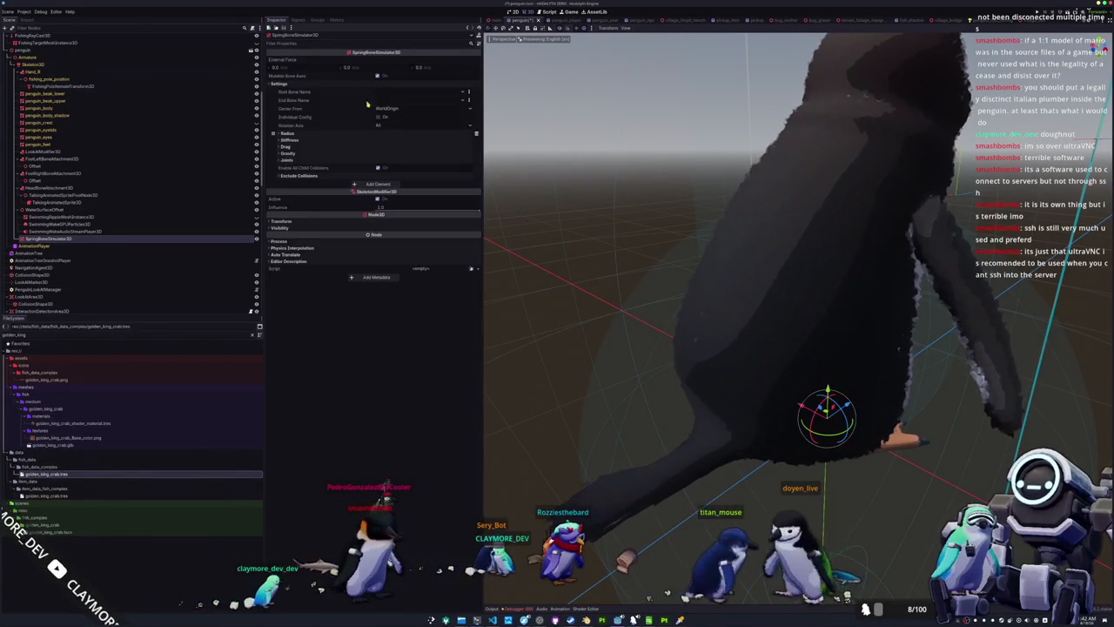
pyautogui.click(394, 92)
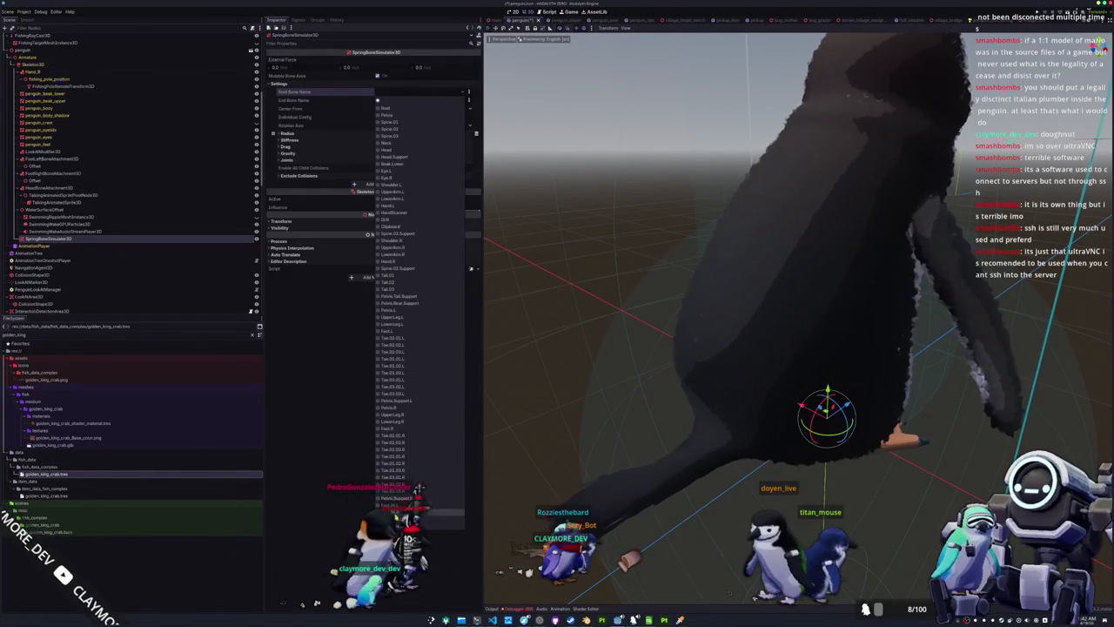
pyautogui.click(386, 101)
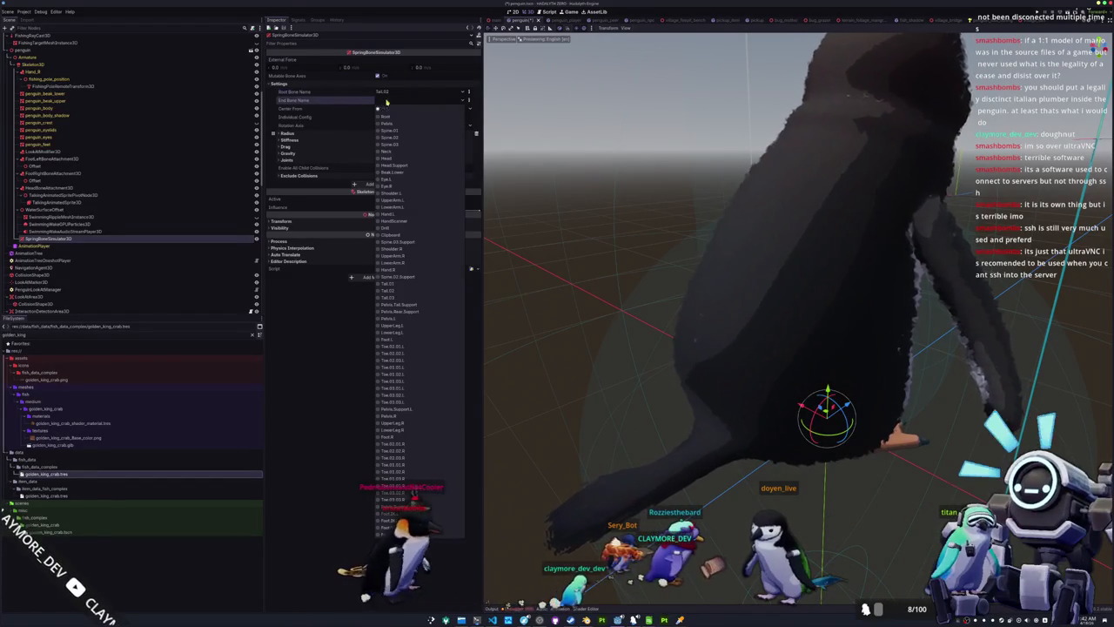
pyautogui.click(396, 299)
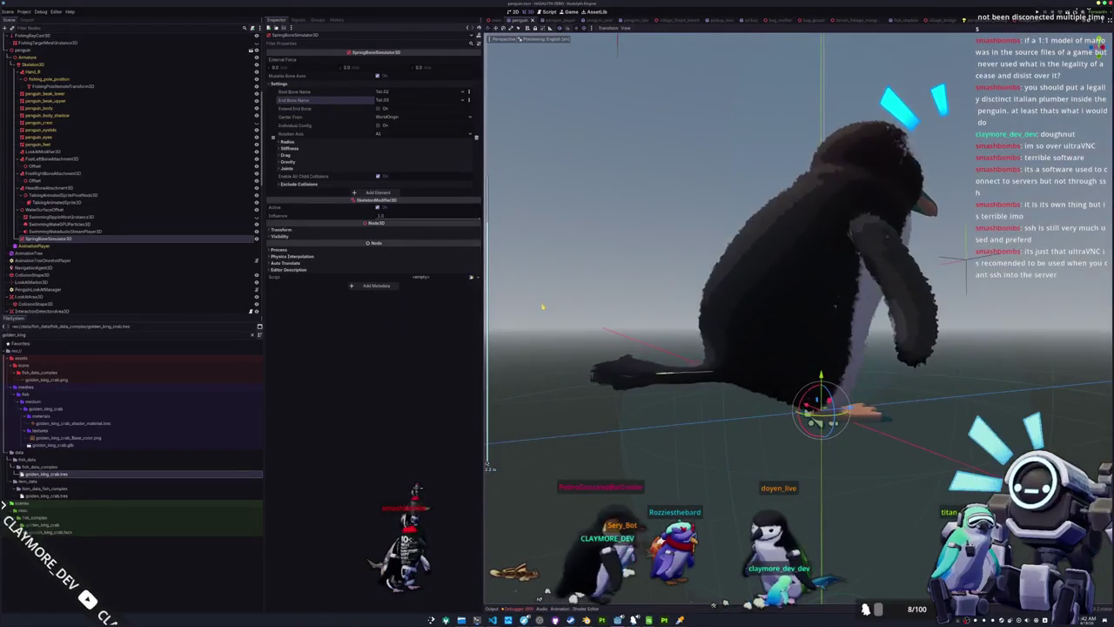
# Save the scene, then select the penguin root node and orbit the view.
pyautogui.hotkey('ctrl', 's')
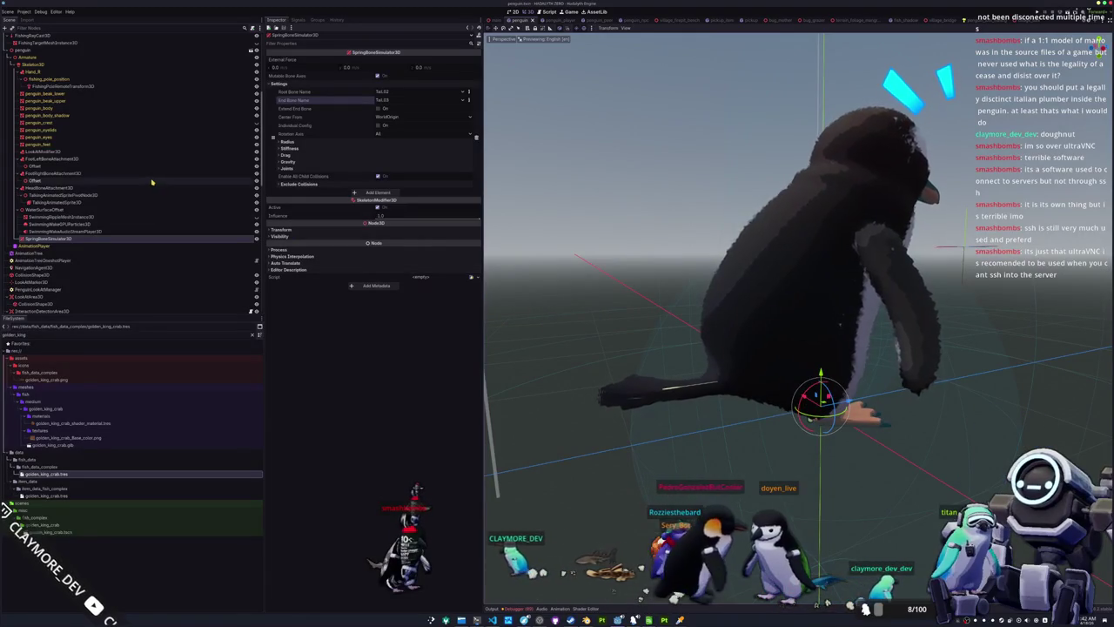
pyautogui.click(28, 49)
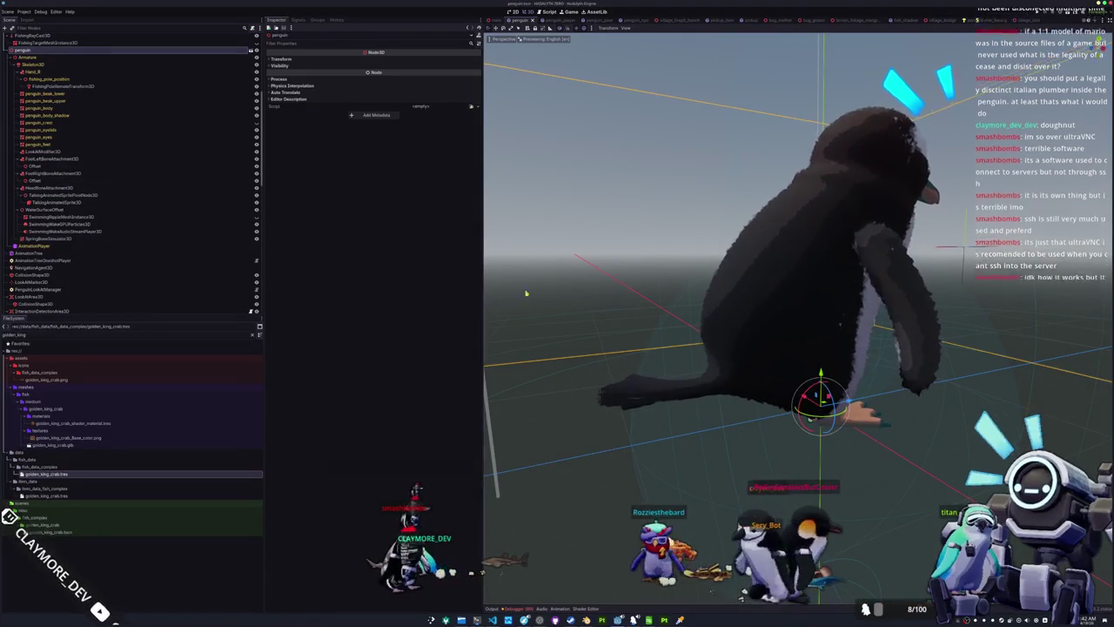
pyautogui.moveTo(731, 435)
pyautogui.mouseDown(button='middle')
pyautogui.moveTo(711, 415)
pyautogui.moveTo(738, 380)
pyautogui.moveTo(775, 403)
pyautogui.moveTo(765, 415)
pyautogui.moveTo(683, 409)
pyautogui.moveTo(662, 453)
pyautogui.mouseUp(button='middle')
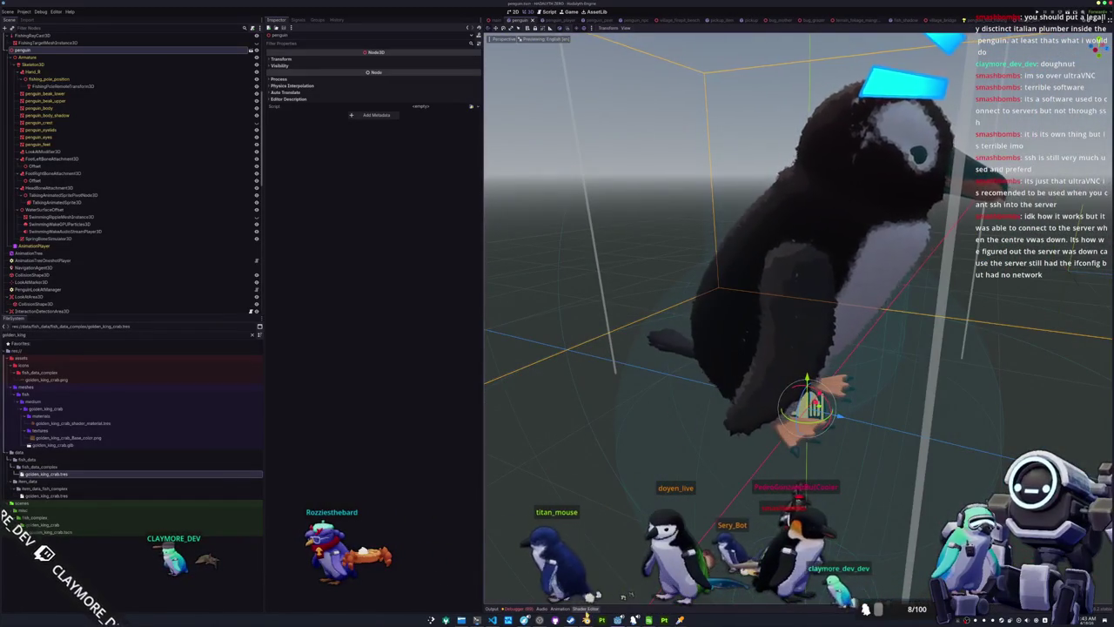
# Select the AnimationTree node and show its node graph in the bottom panel.
pyautogui.click(557, 608)
pyautogui.click(518, 607)
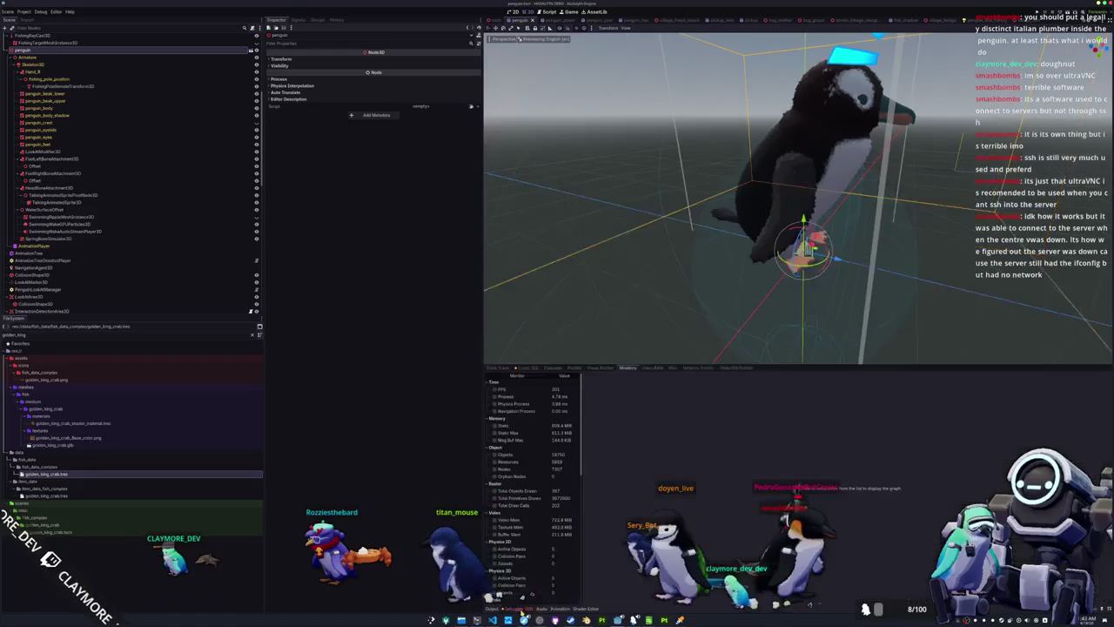
pyautogui.click(492, 607)
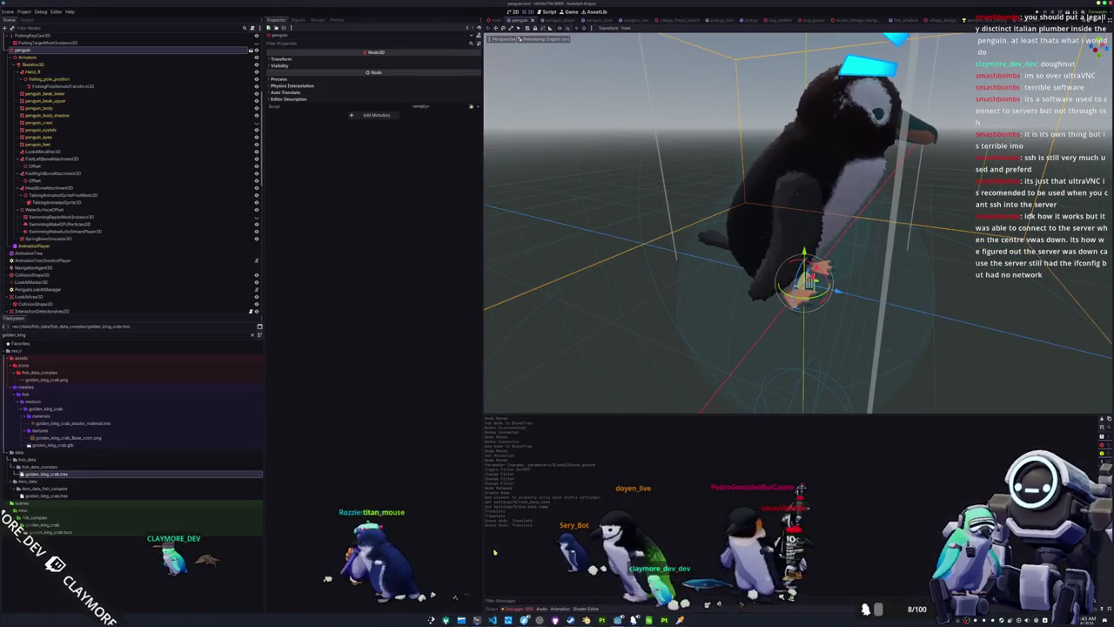
pyautogui.click(52, 252)
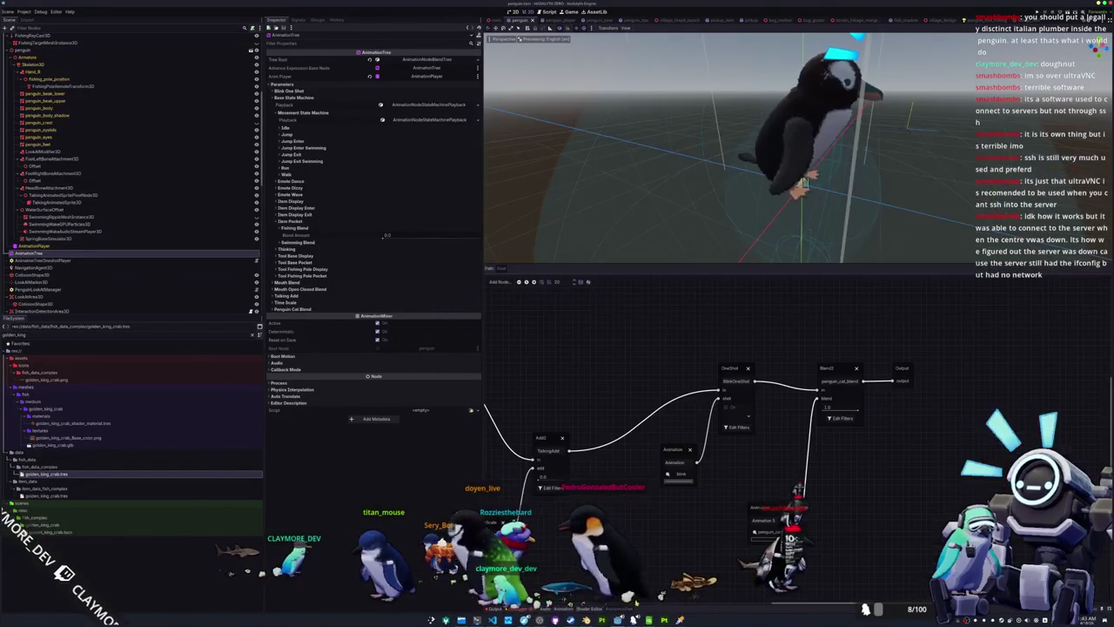
pyautogui.click(609, 607)
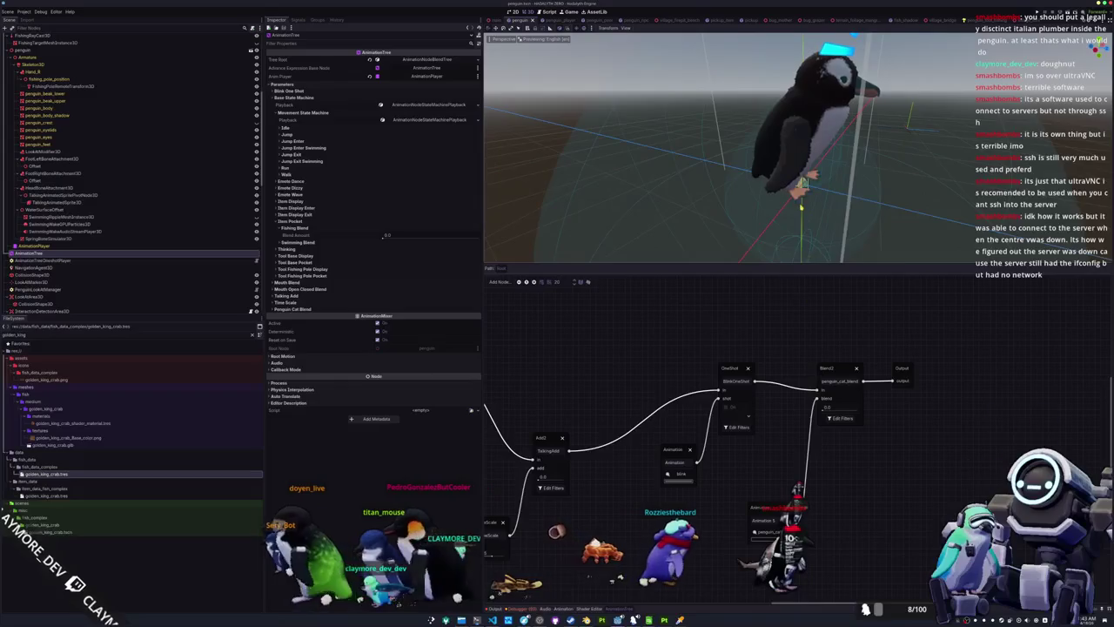
# Move the penguin_cat_blend Blend2 and penguin_cat_layer animation nodes further right.
pyautogui.click(819, 409)
pyautogui.moveTo(831, 368); pyautogui.dragTo(918, 368)
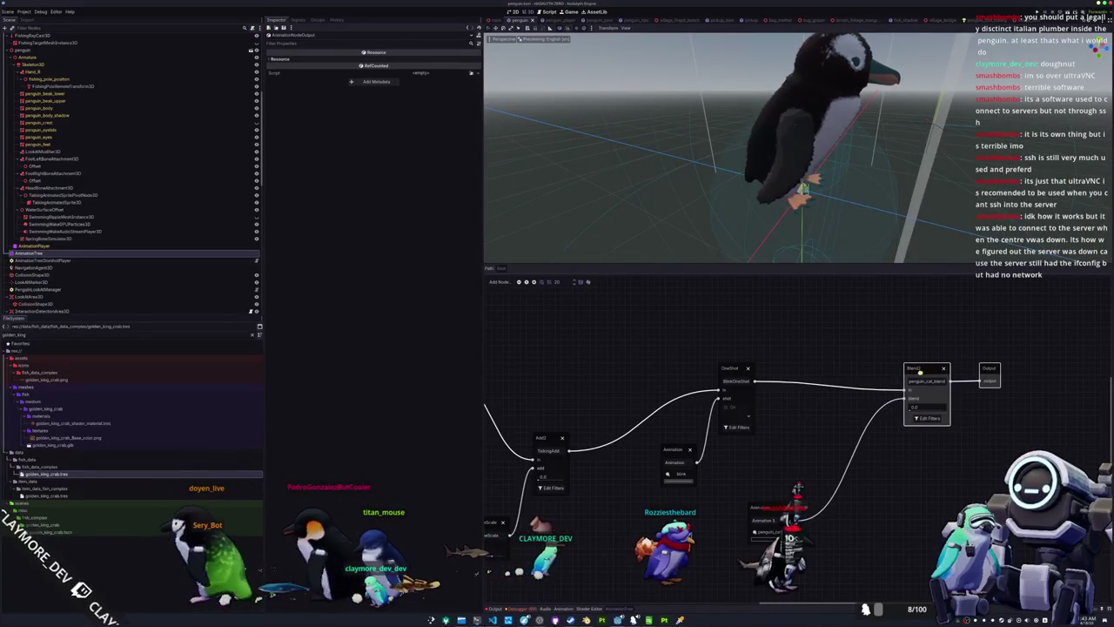
pyautogui.moveTo(771, 510)
pyautogui.mouseDown()
pyautogui.moveTo(832, 499)
pyautogui.moveTo(926, 443)
pyautogui.mouseUp()
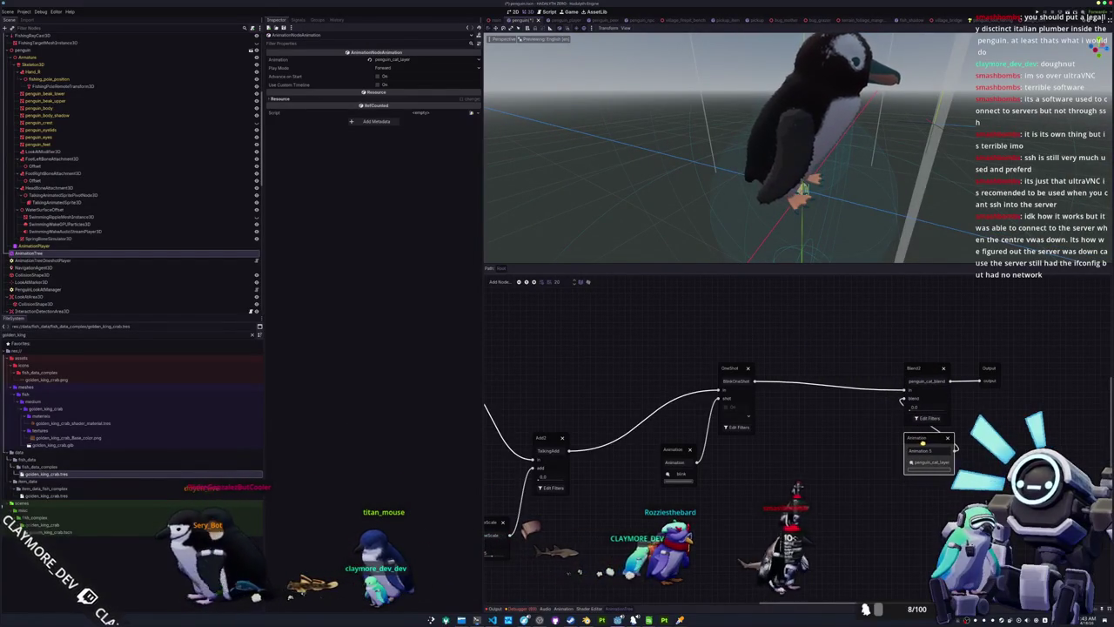
pyautogui.click(869, 469)
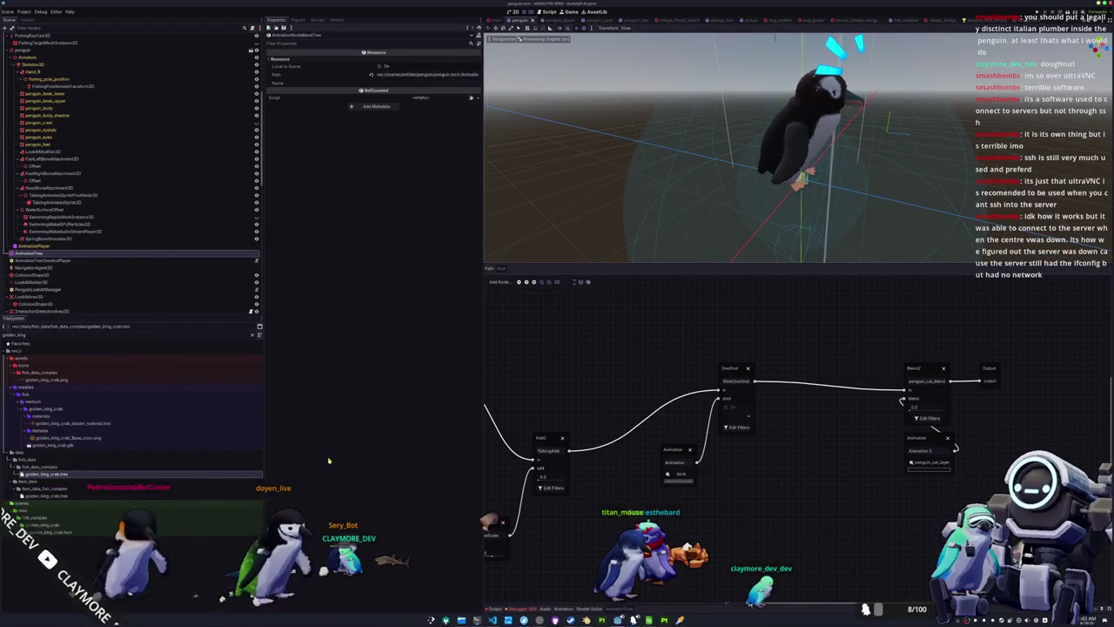
pyautogui.hotkey('alt', 'Tab')
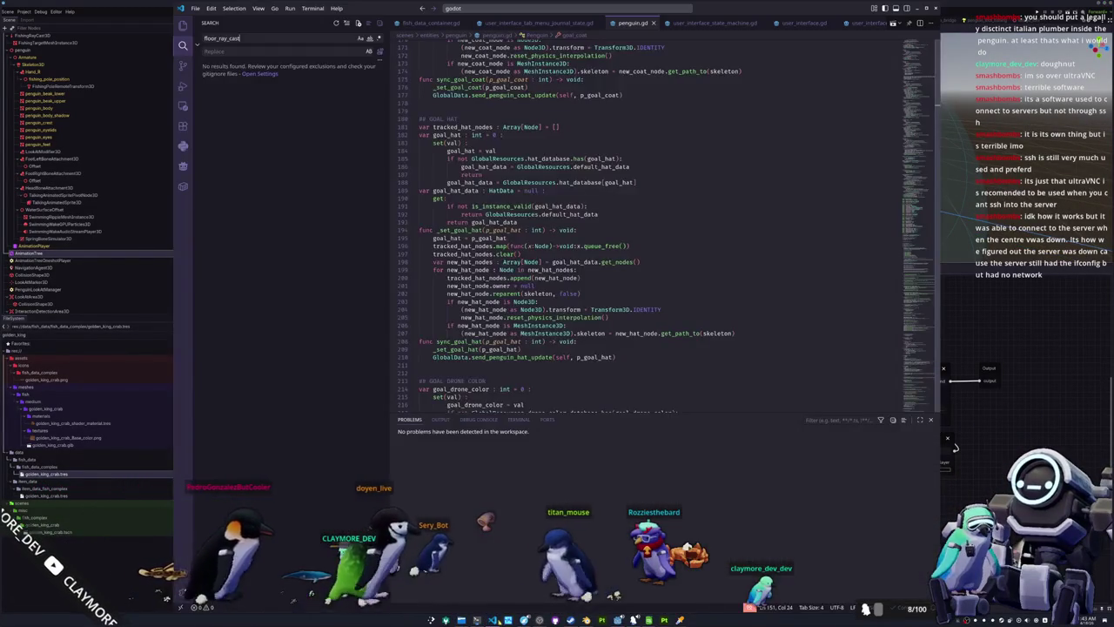
pyautogui.hotkey('alt', 'Tab')
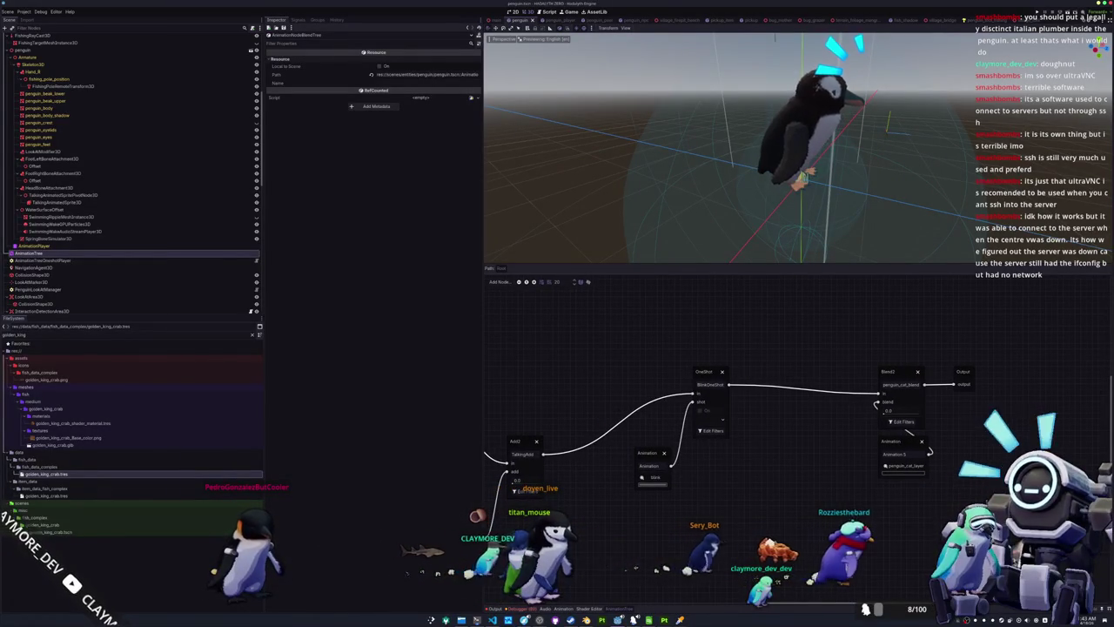
pyautogui.hotkey('alt', 'Tab')
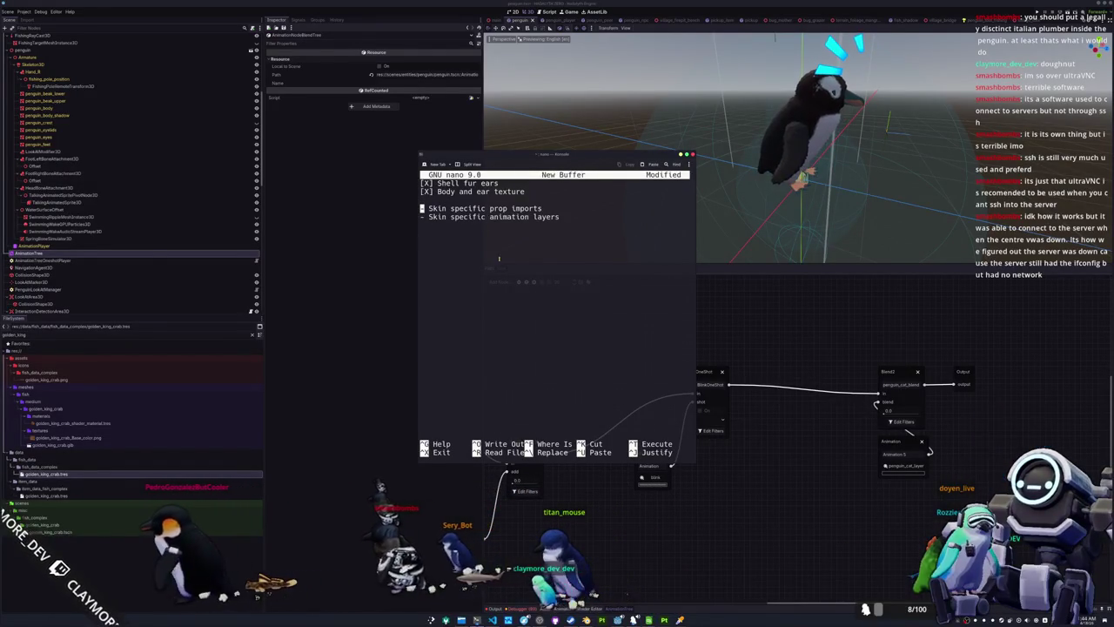
# Dismiss the notes window, clear the golden_king filter, and collapse the icons folder.
pyautogui.click(377, 320)
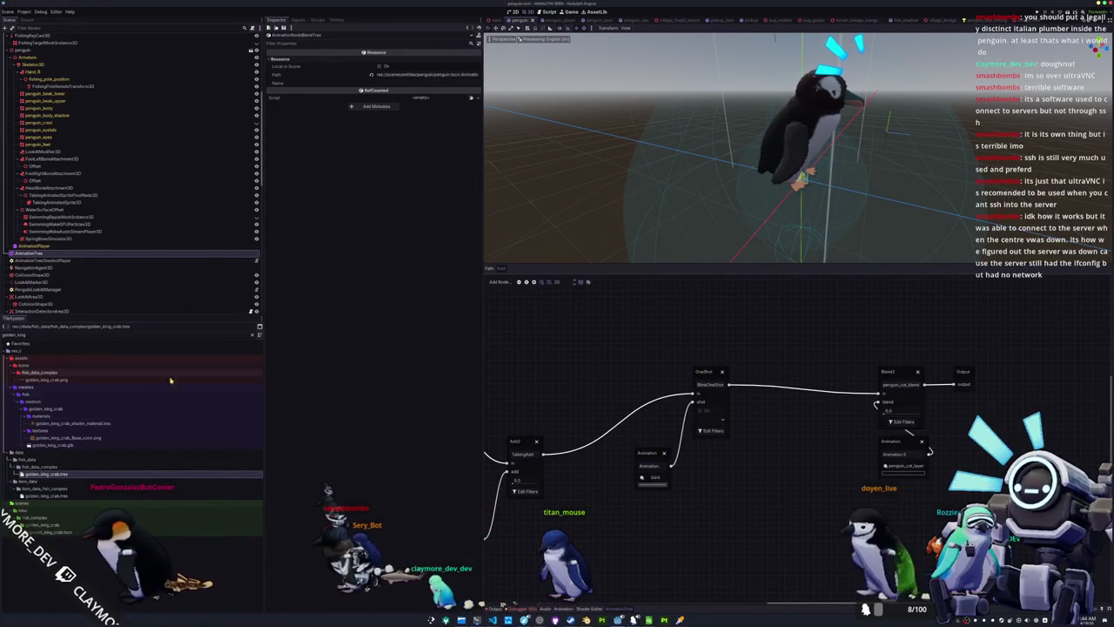
pyautogui.click(252, 335)
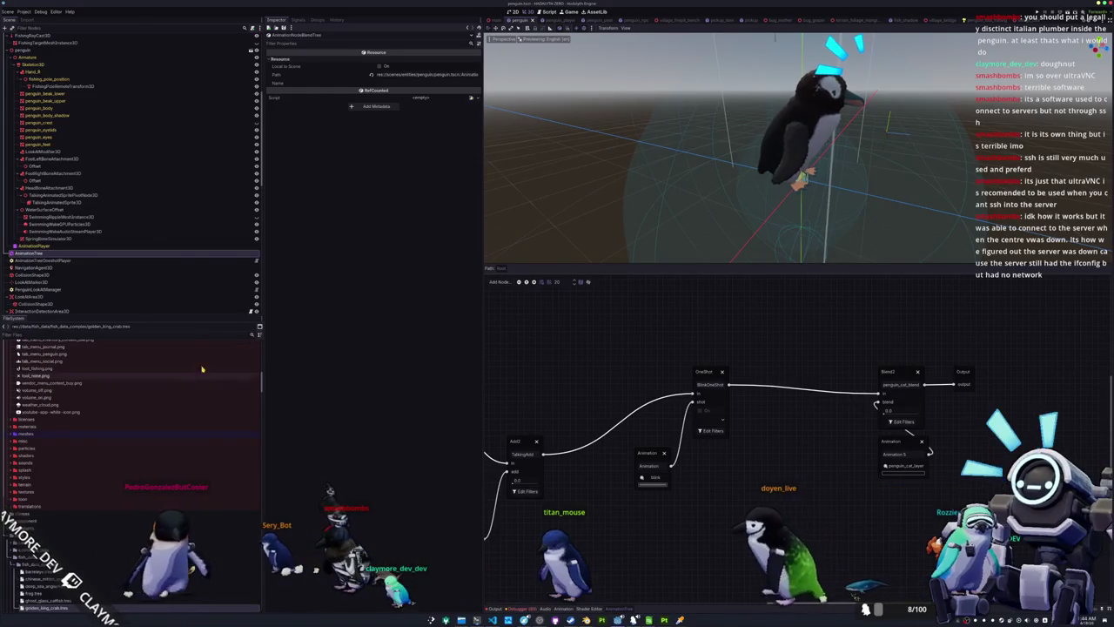
pyautogui.scroll(-3, 122, 439)
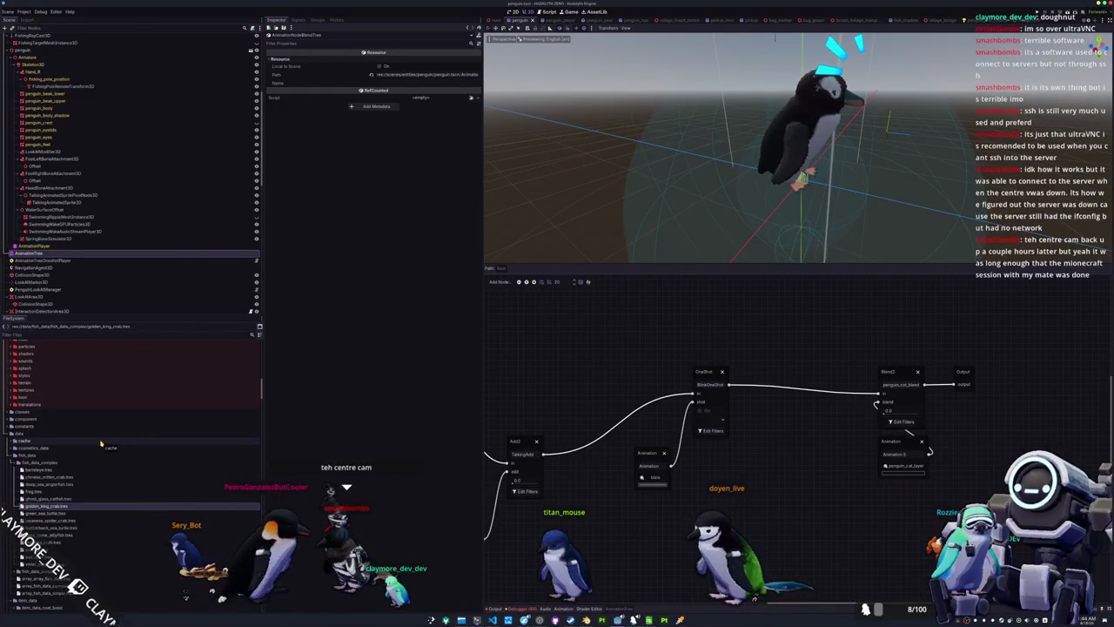
pyautogui.scroll(-5, 101, 443)
pyautogui.scroll(-5, 87, 441)
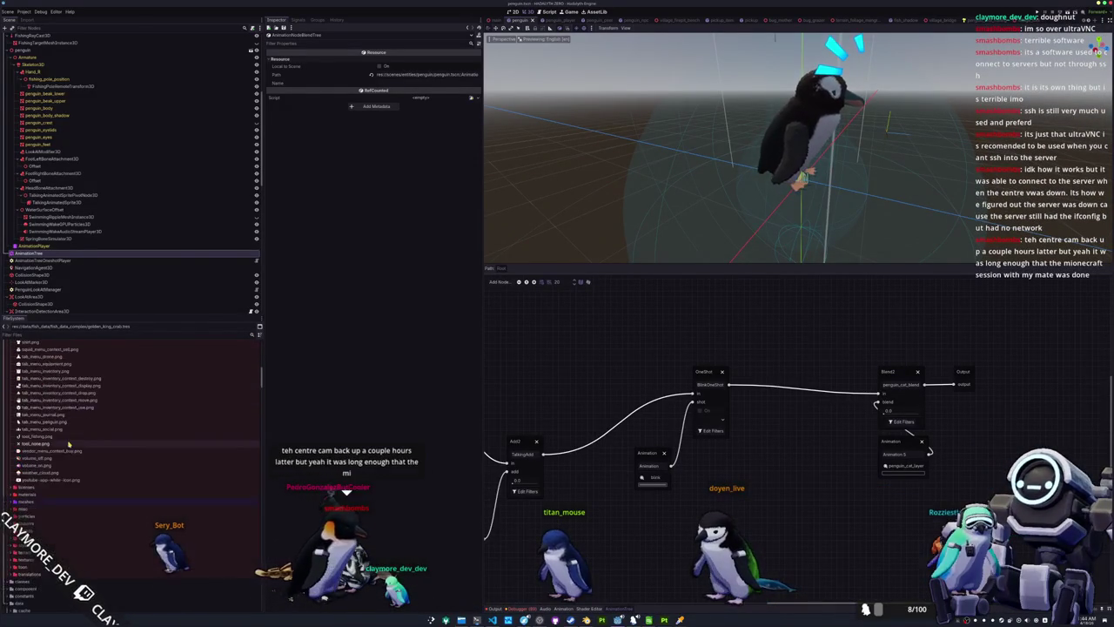
pyautogui.scroll(10, 68, 439)
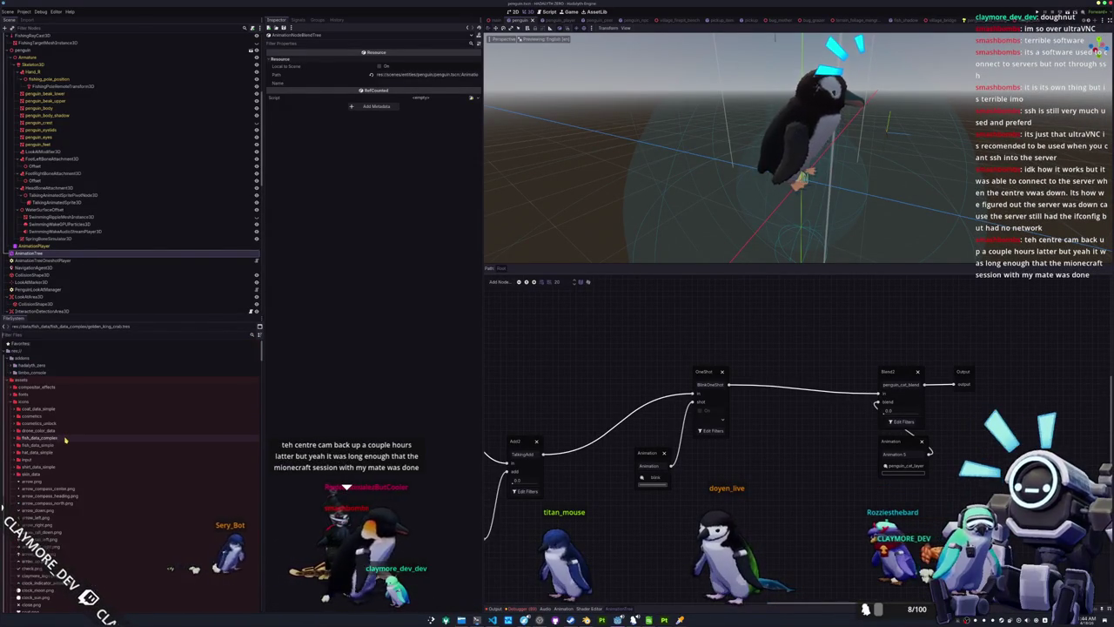
pyautogui.doubleClick(33, 401)
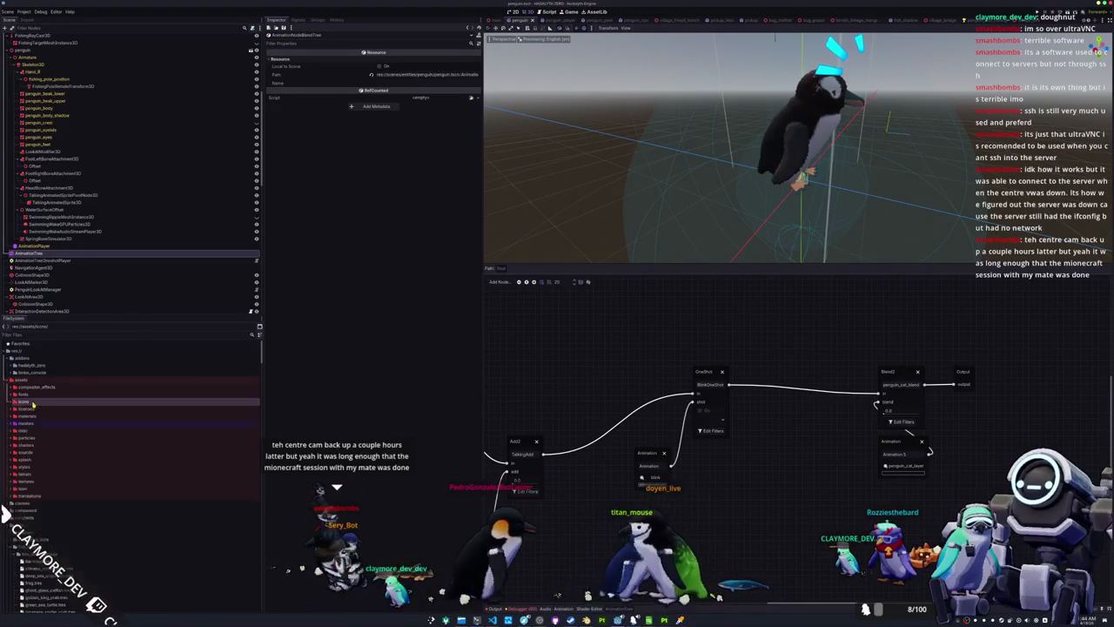
pyautogui.scroll(-1, 35, 431)
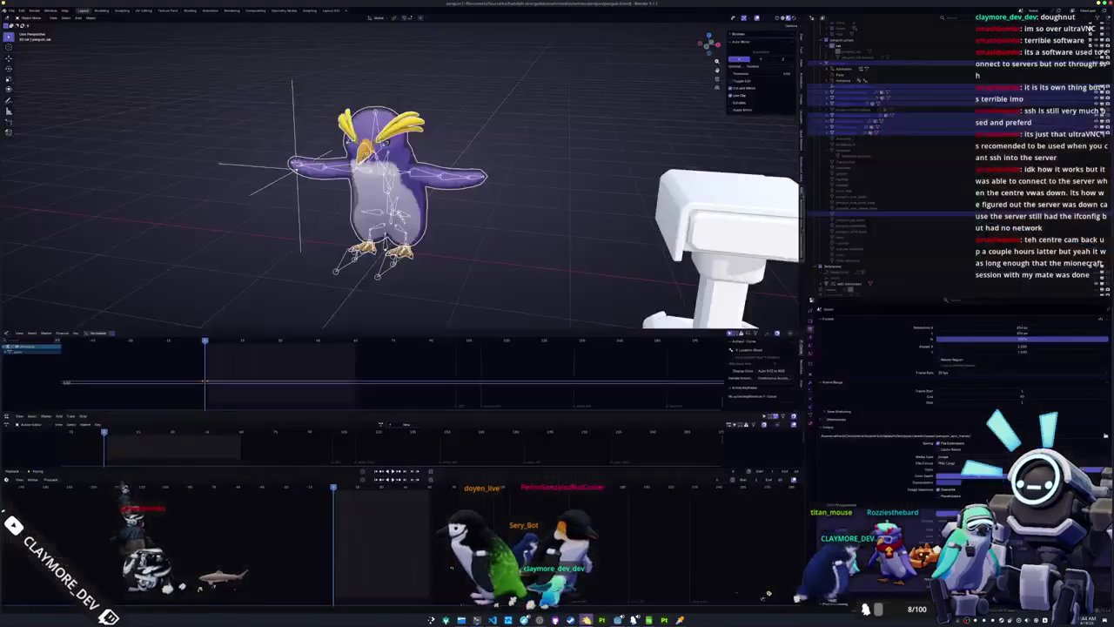
# Parent the penguin_cat mesh to the penguin armature With Empty Groups.
pyautogui.hotkey('alt', 'Tab')
pyautogui.scroll(2, 986, 137)
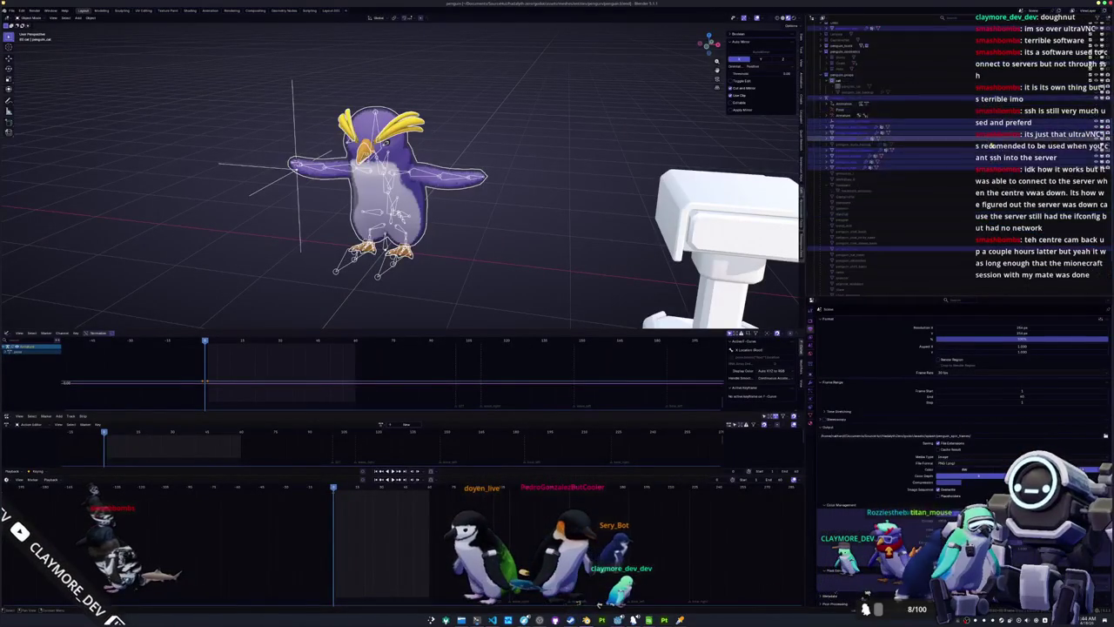
pyautogui.scroll(3, 987, 137)
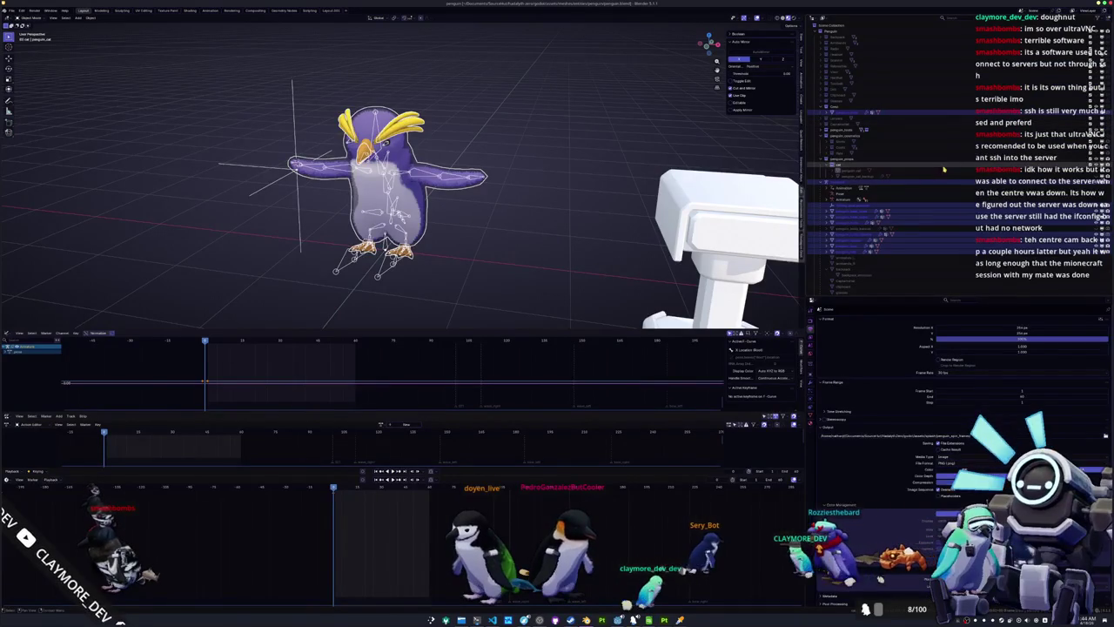
pyautogui.click(1088, 160)
pyautogui.click(997, 165)
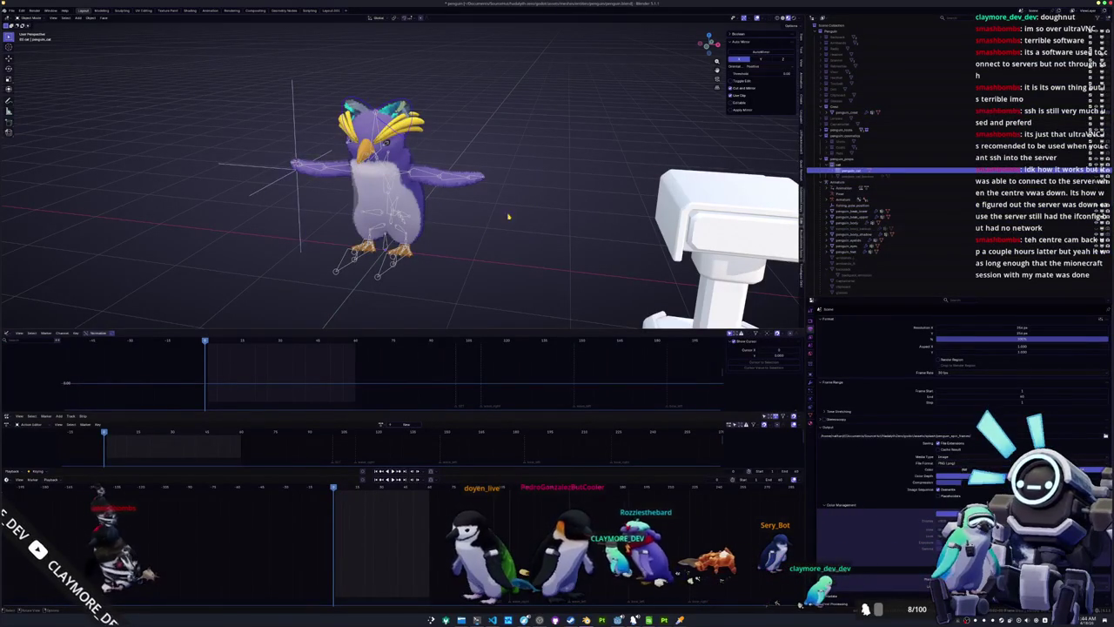
pyautogui.click(381, 276)
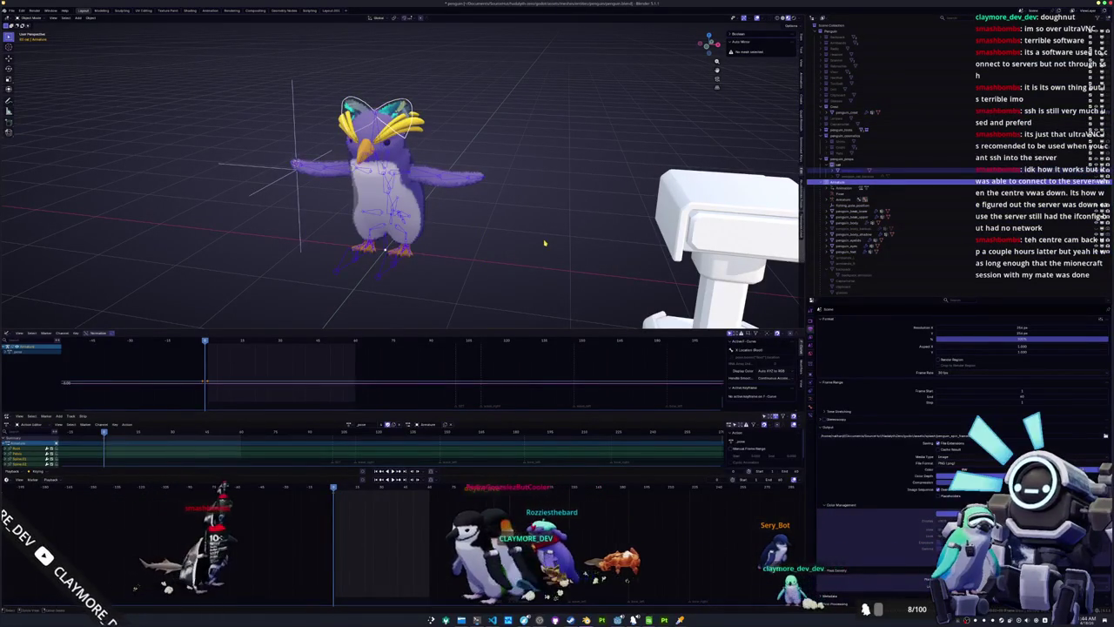
pyautogui.hotkey('ctrl', 'p')
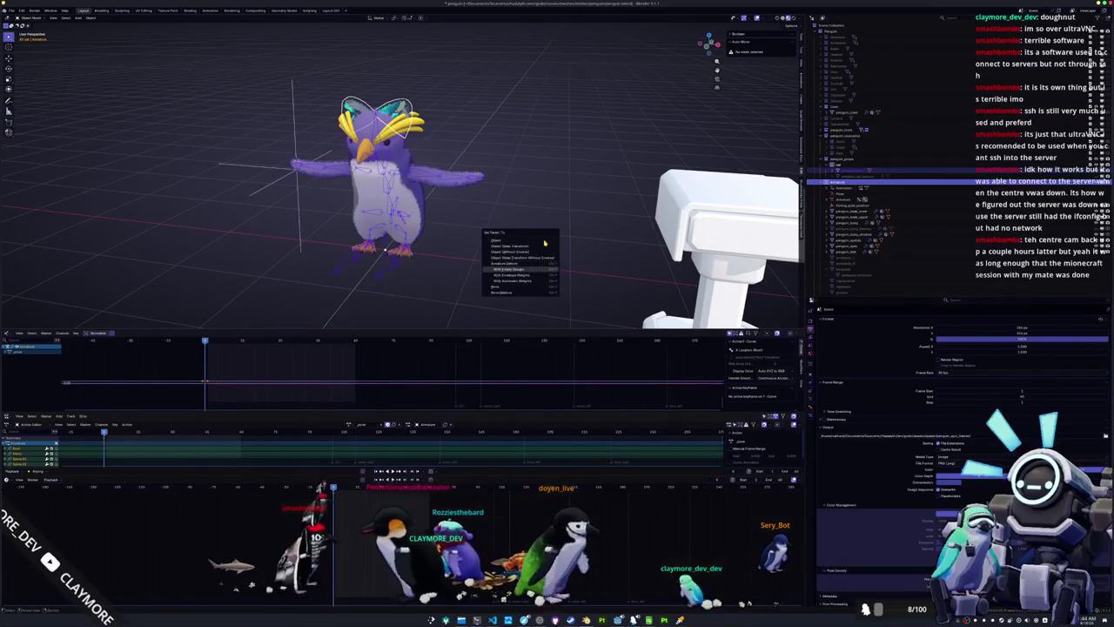
pyautogui.press('Return')
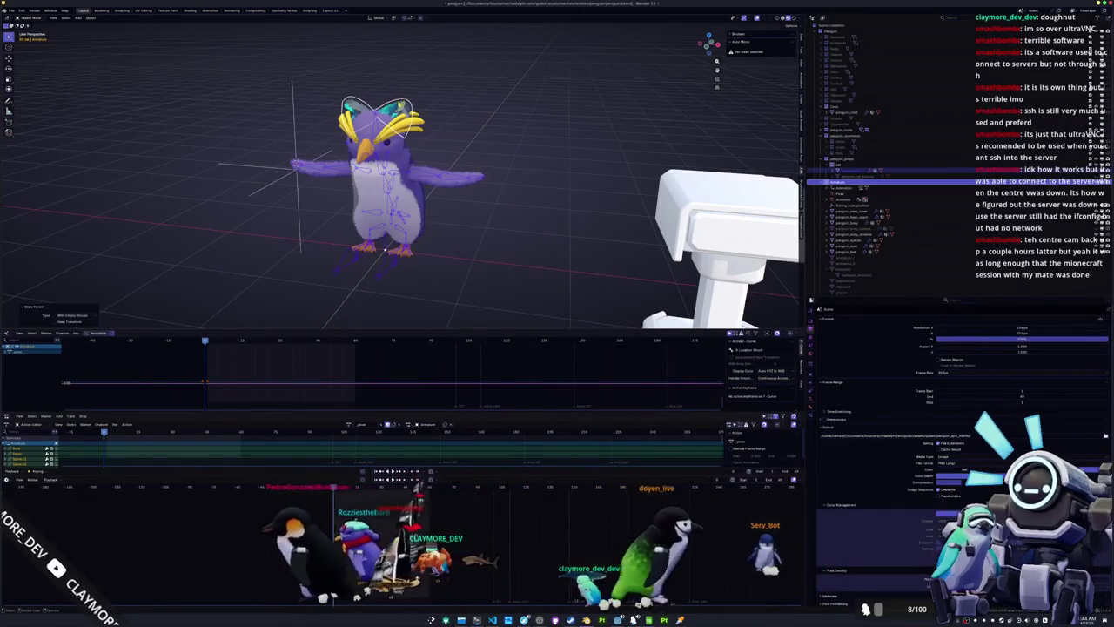
# Check the mesh's new vertex groups in Edit Mode, then reselect the armature for export.
pyautogui.hotkey('ctrl', 'Tab')
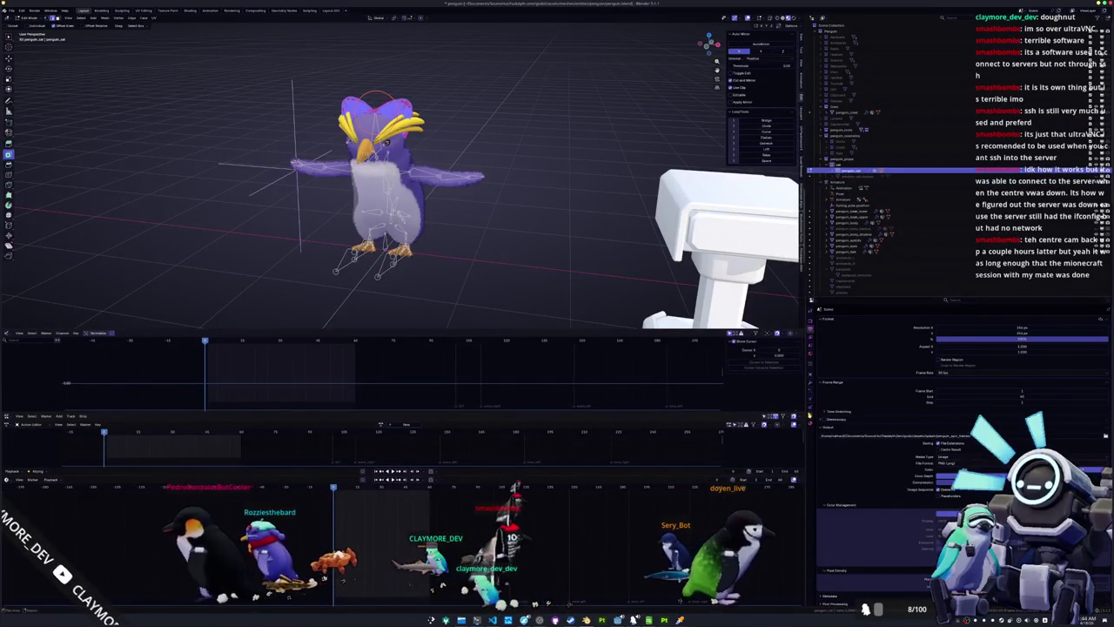
pyautogui.click(810, 413)
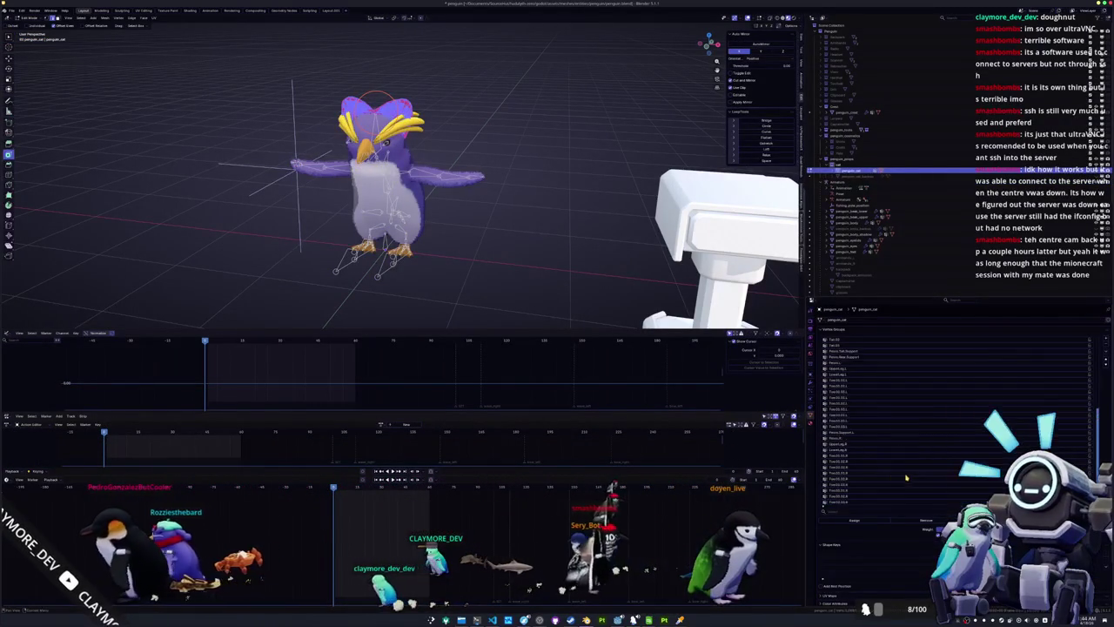
pyautogui.scroll(5, 885, 427)
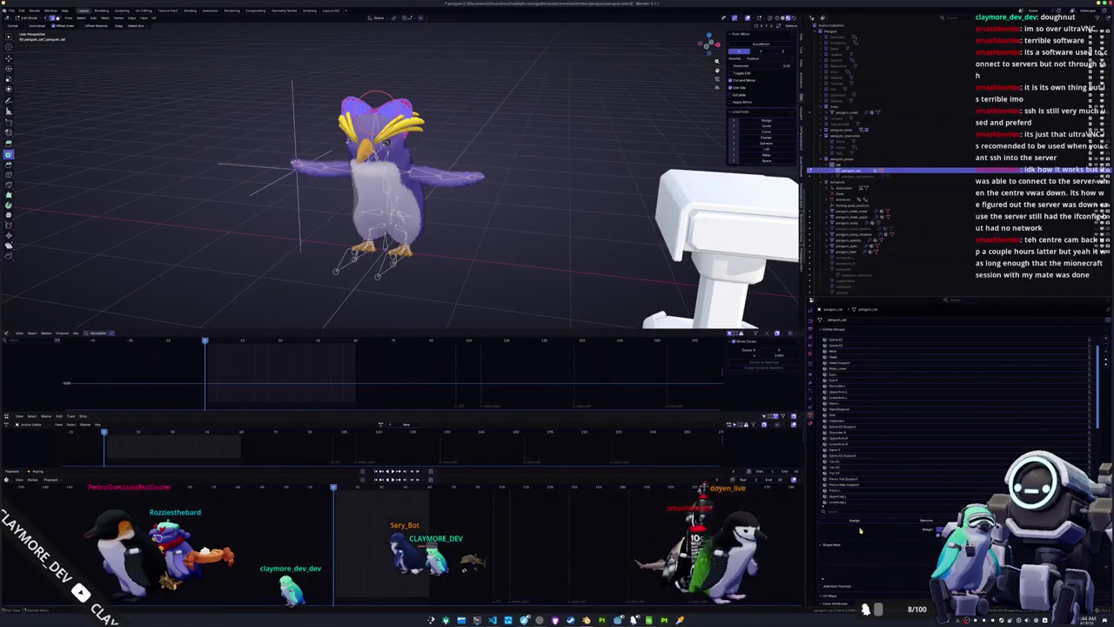
pyautogui.write('h')
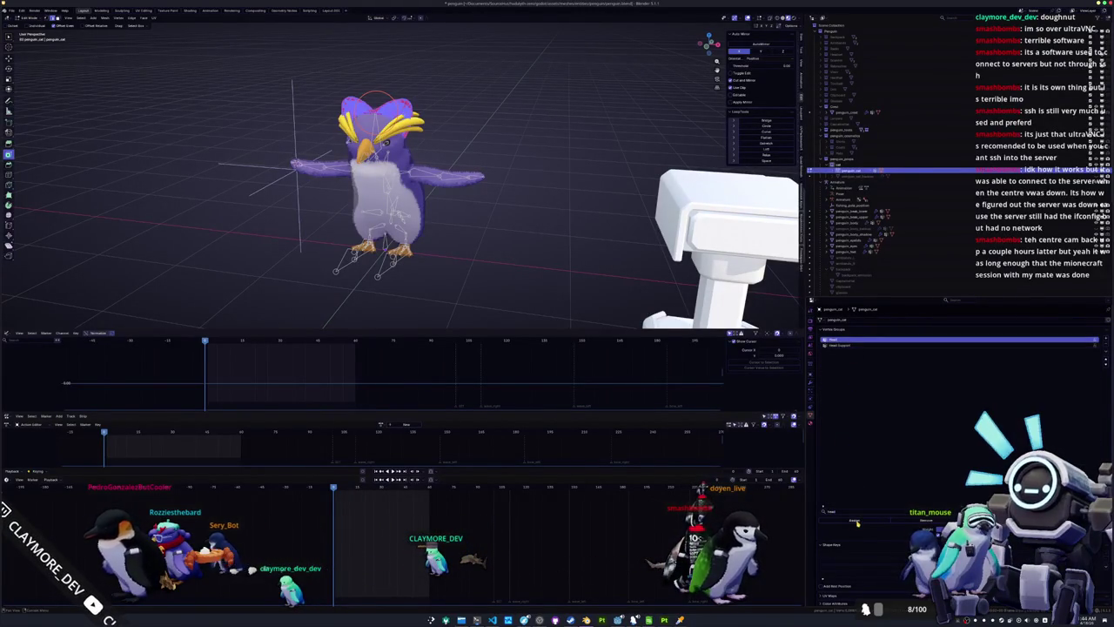
pyautogui.press('Tab')
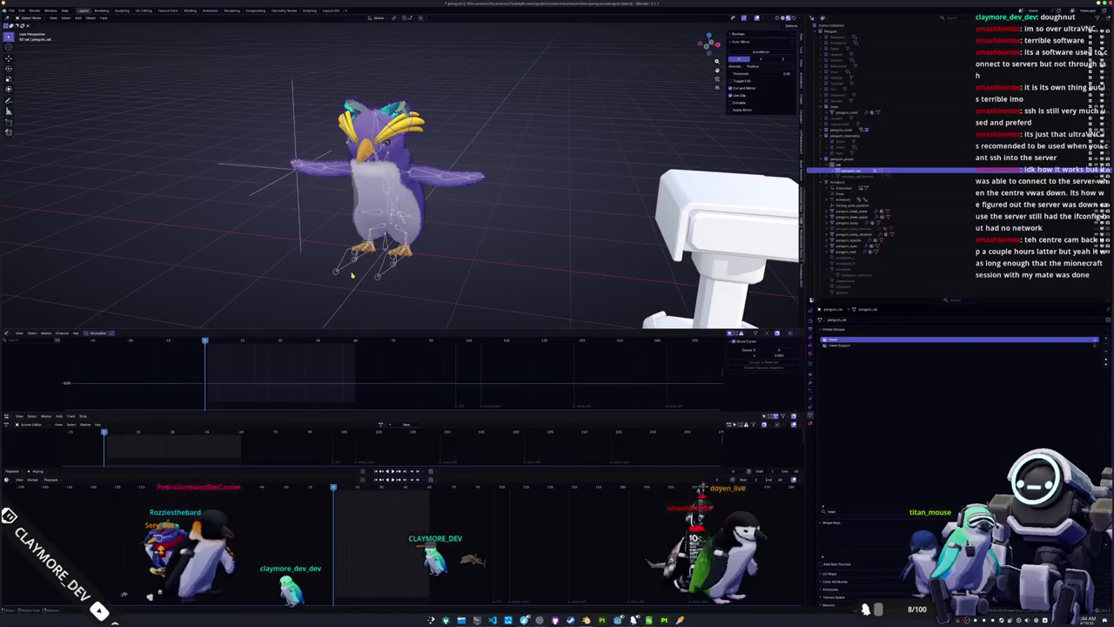
pyautogui.click(378, 276)
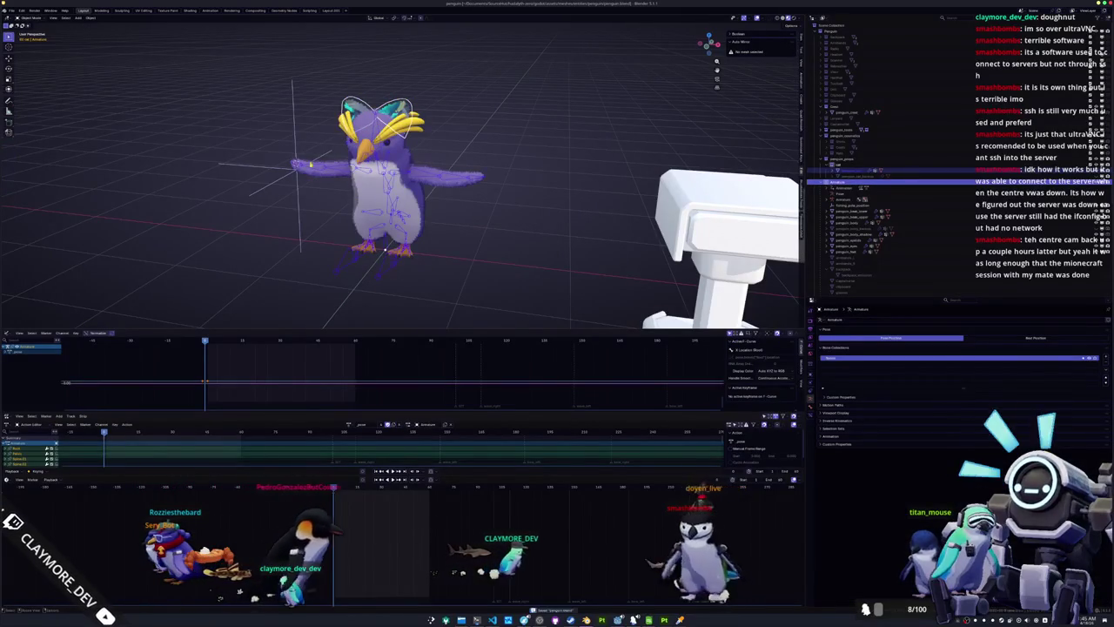
pyautogui.click(11, 11)
pyautogui.moveTo(22, 104)
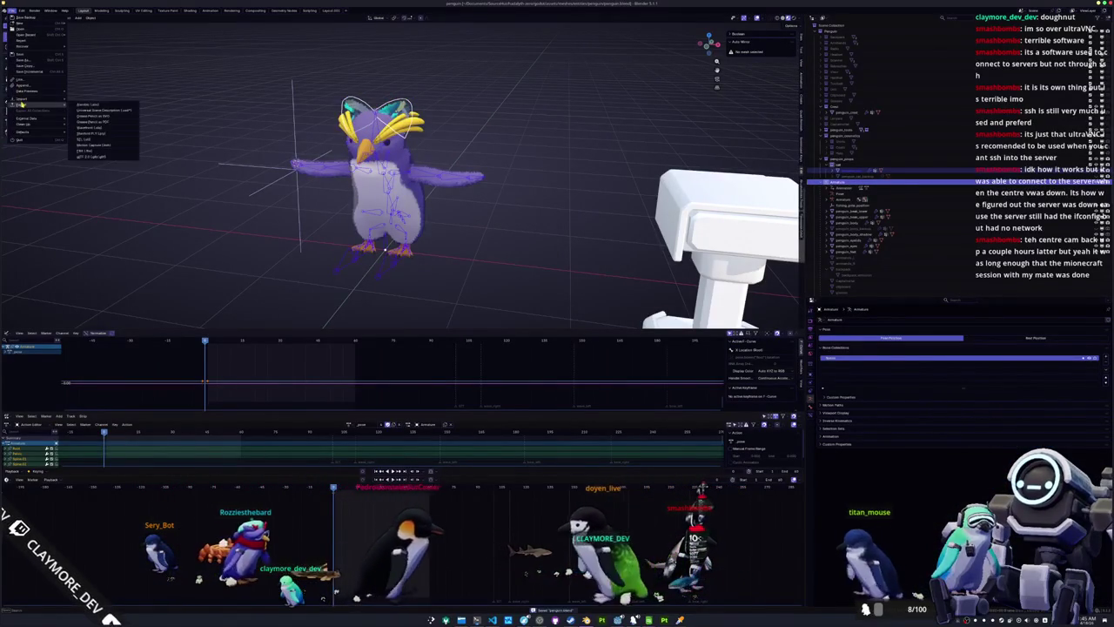
# Export the penguin rig as glTF 2.0 to the destination folder after reviewing the action list.
pyautogui.click(95, 157)
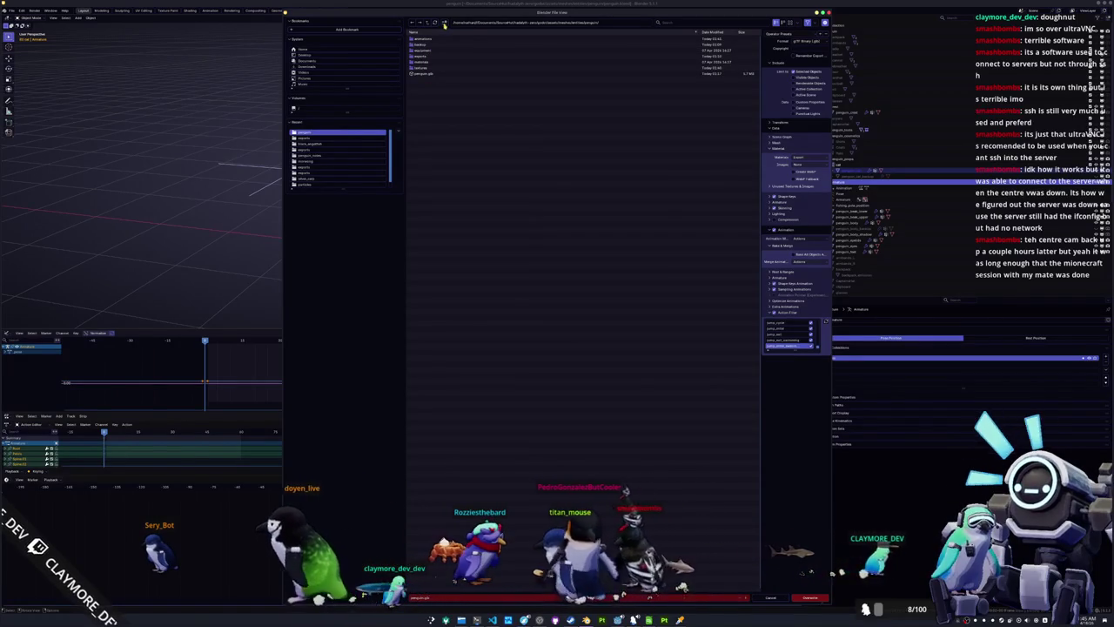
pyautogui.click(426, 24)
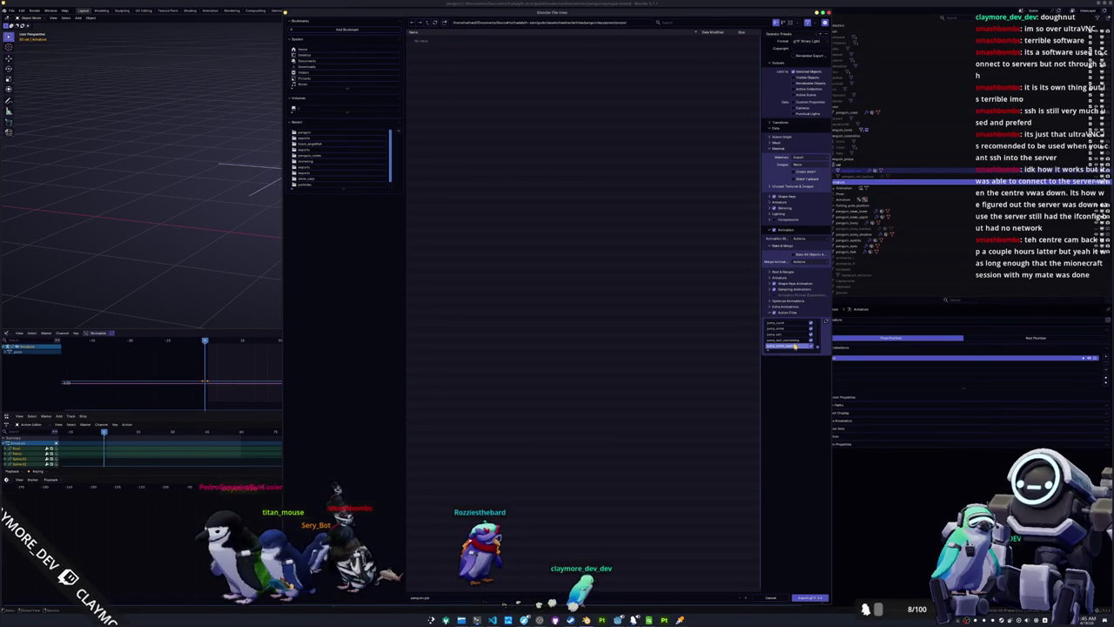
pyautogui.moveTo(794, 349); pyautogui.dragTo(796, 546)
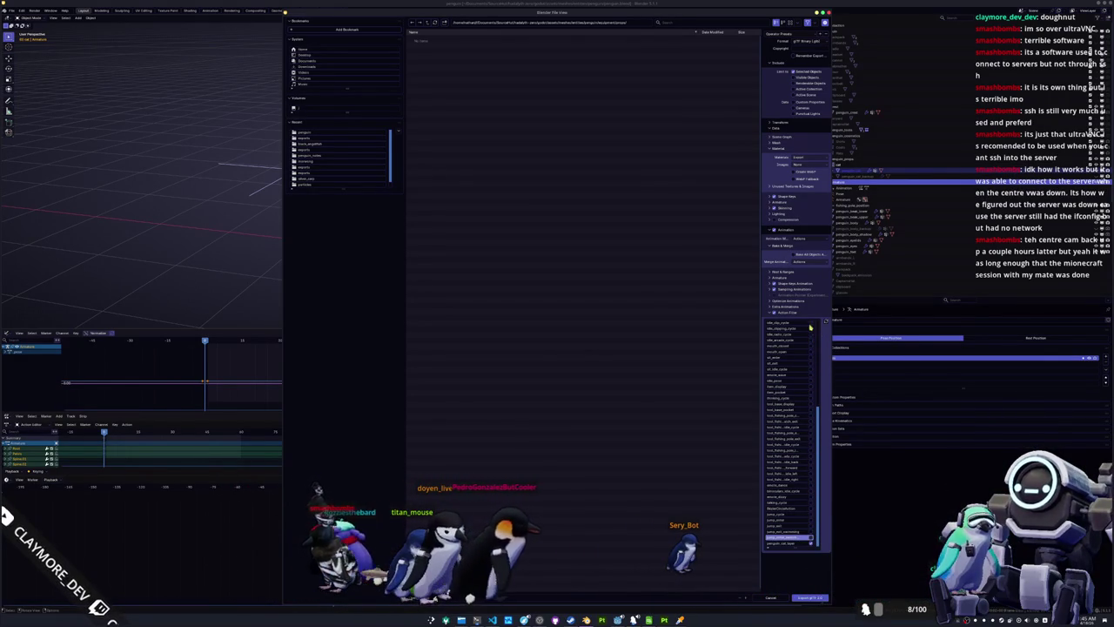
pyautogui.scroll(3, 809, 375)
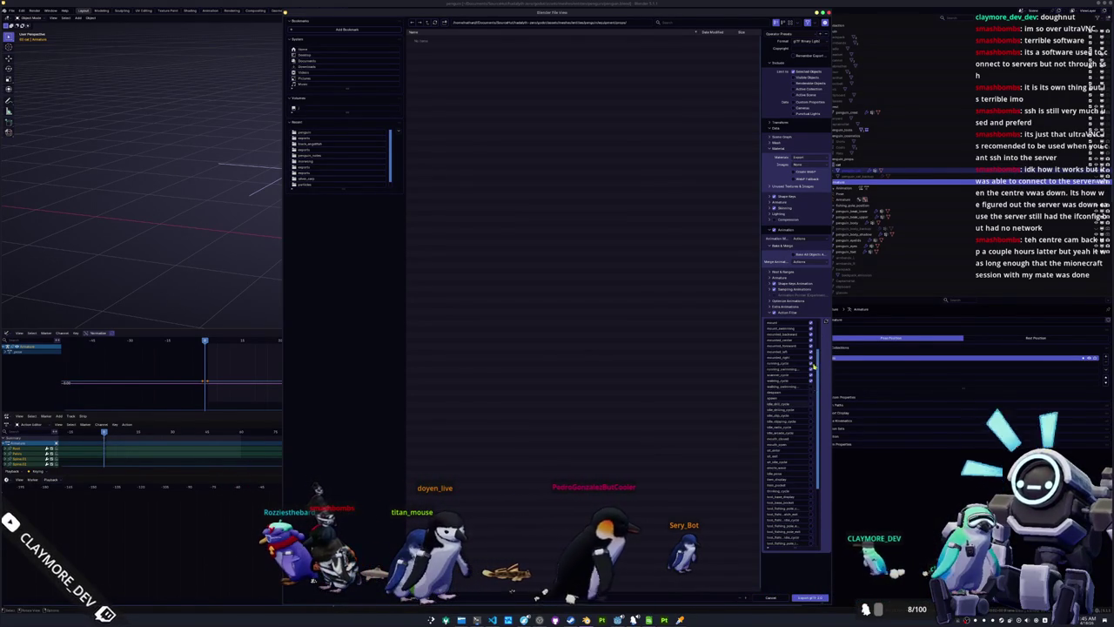
pyautogui.scroll(3, 811, 396)
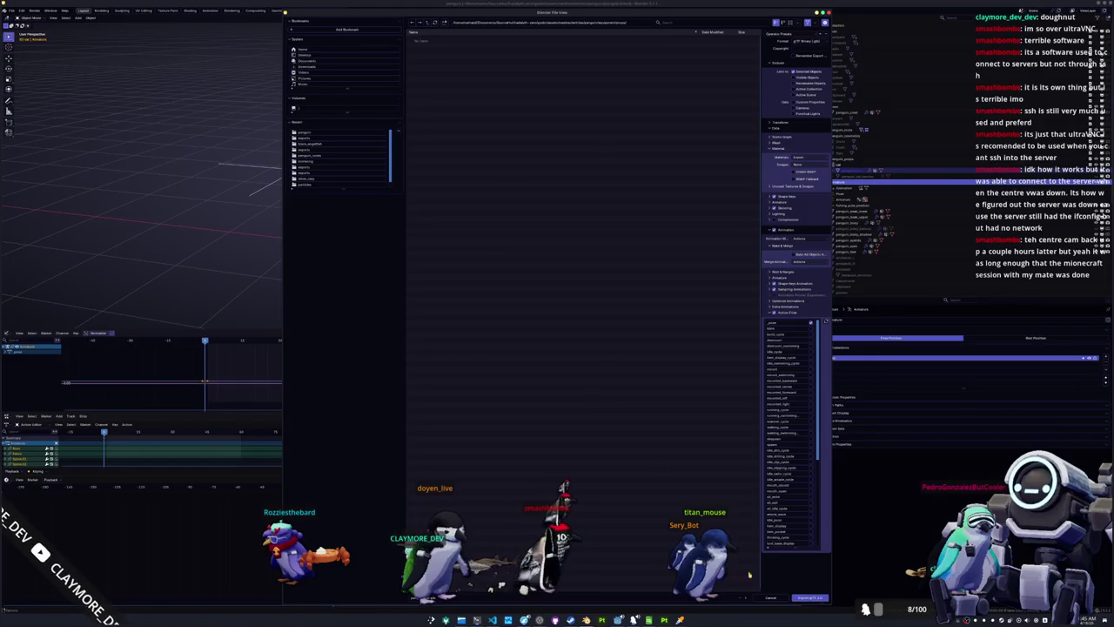
pyautogui.click(810, 598)
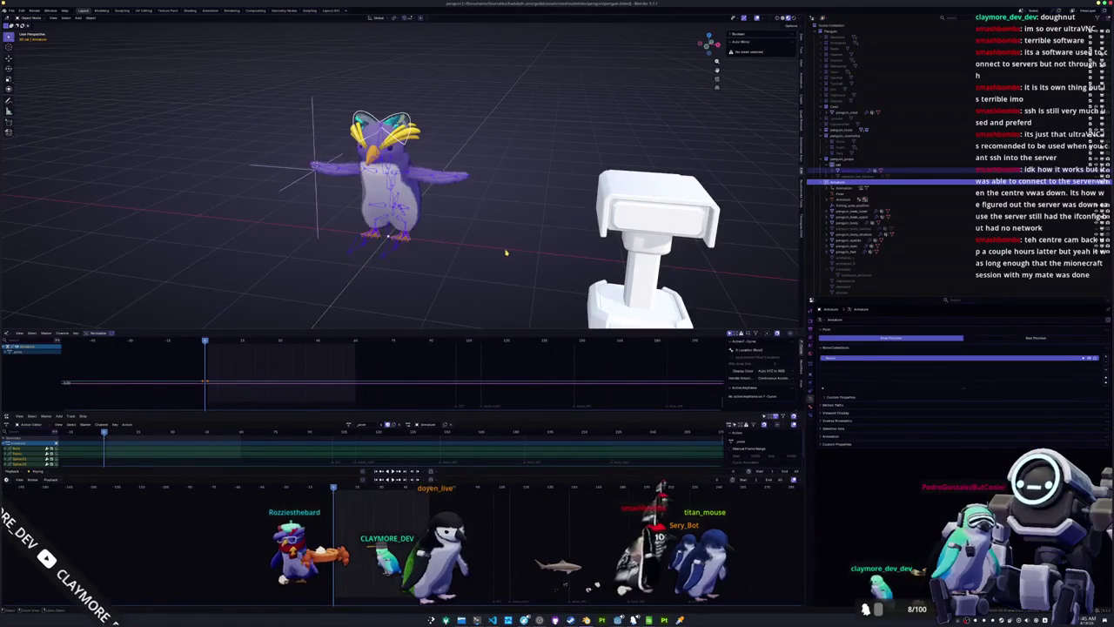
# Switch back to Godot and save the open penguin scene.
pyautogui.hotkey('alt', 'Tab')
pyautogui.hotkey('ctrl', 's')
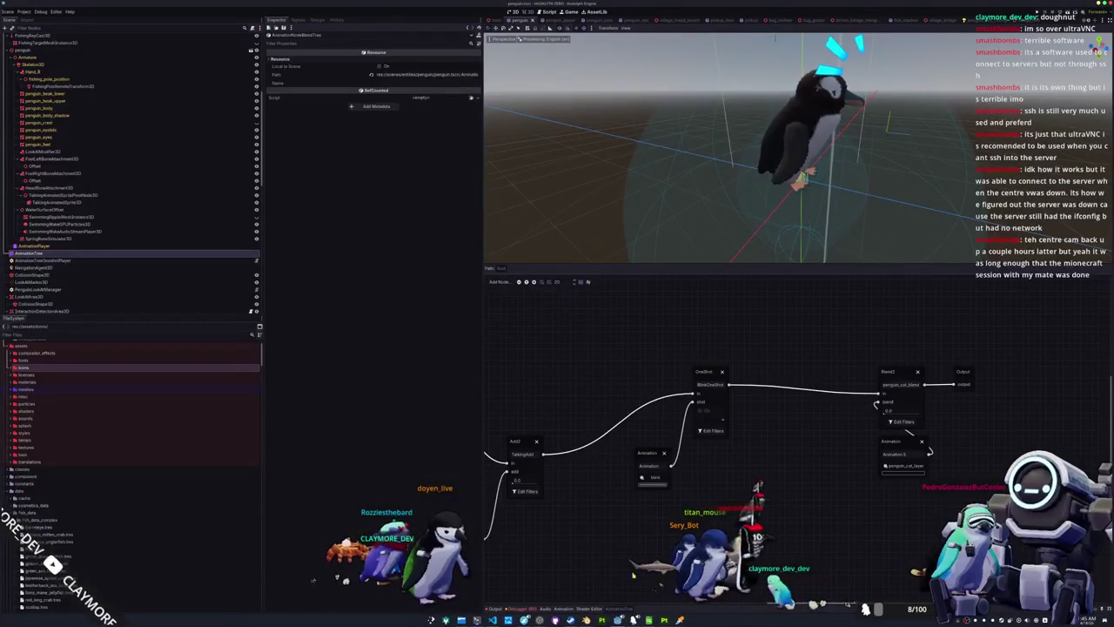
pyautogui.scroll(-3, 105, 431)
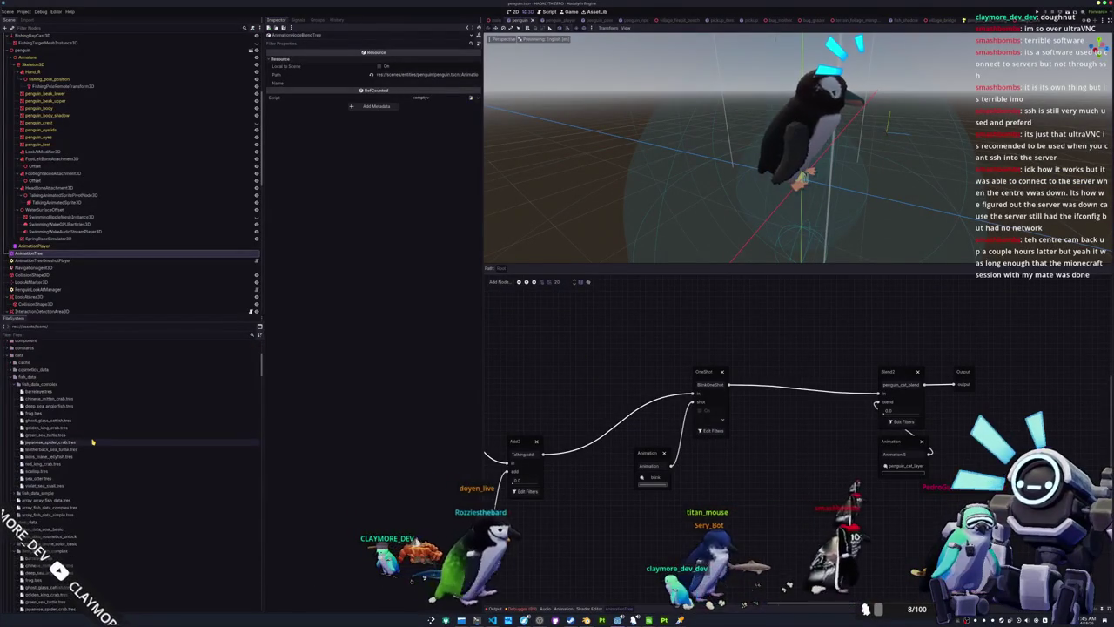
pyautogui.scroll(-3, 39, 426)
pyautogui.scroll(-3, 39, 427)
pyautogui.scroll(-3, 38, 435)
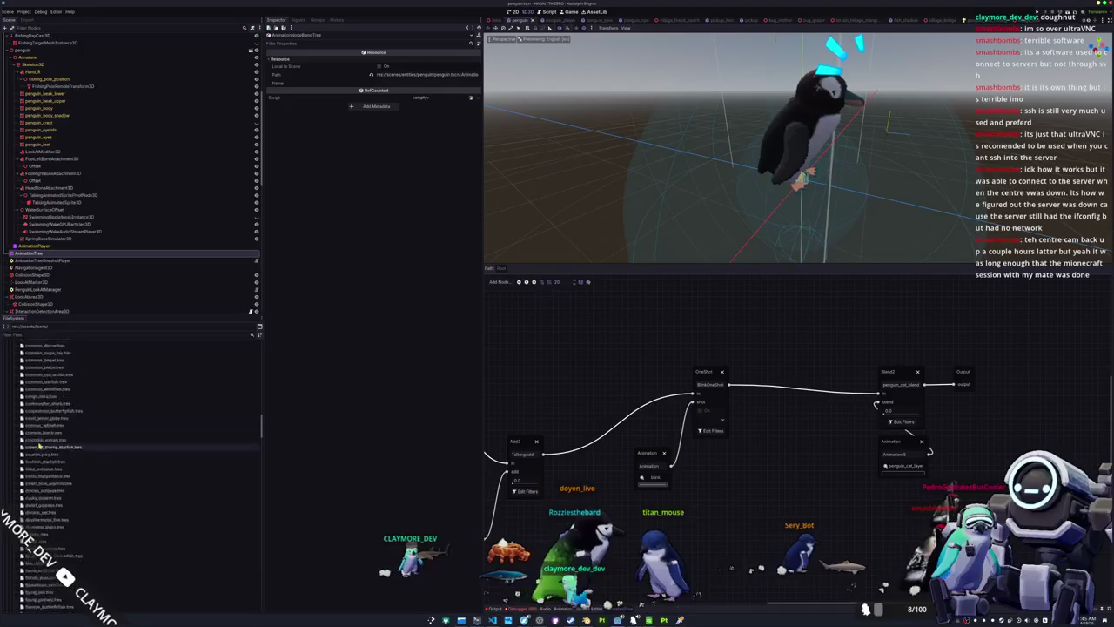
pyautogui.scroll(-3, 36, 448)
pyautogui.scroll(-3, 35, 467)
pyautogui.scroll(5, 35, 467)
pyautogui.scroll(5, 33, 459)
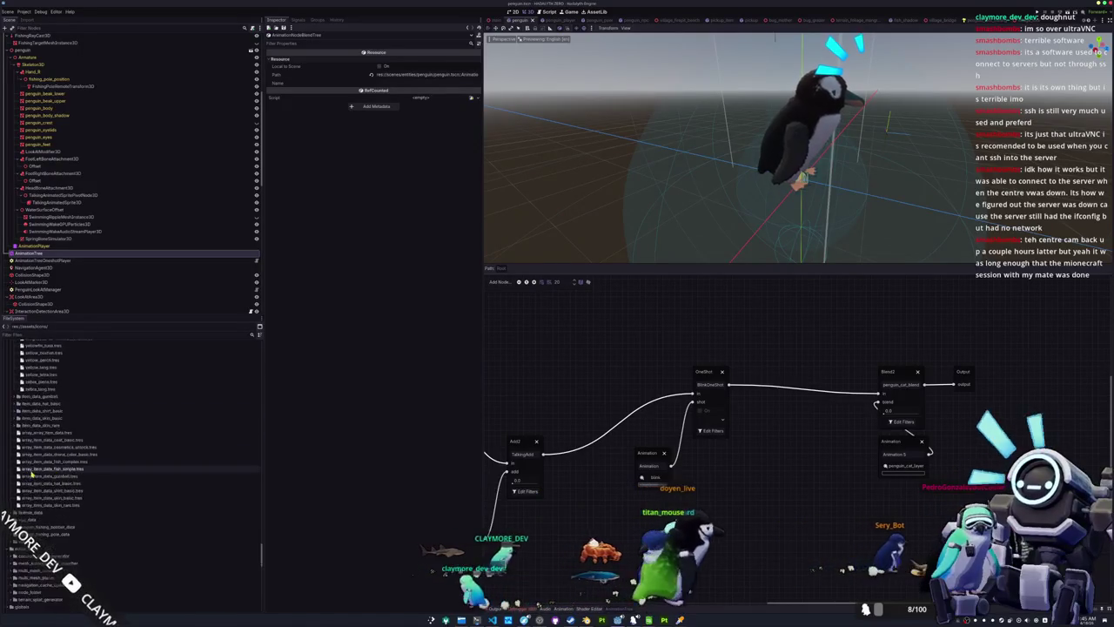
pyautogui.scroll(5, 30, 448)
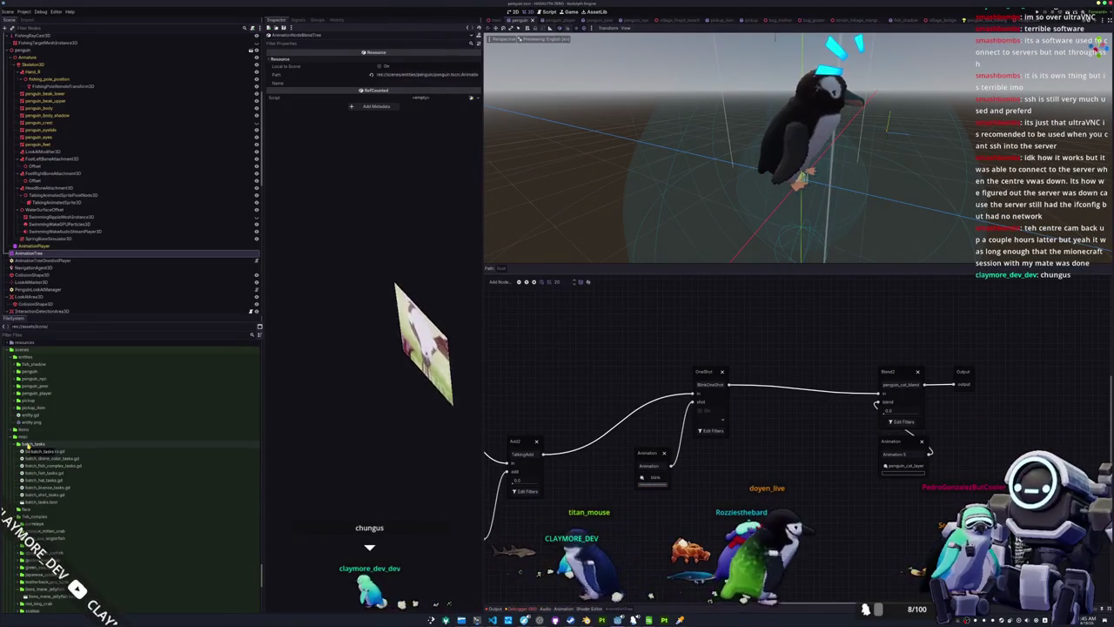
# Expand the penguin folders and create a 'penguin_props' folder inside penguin.
pyautogui.click(28, 445)
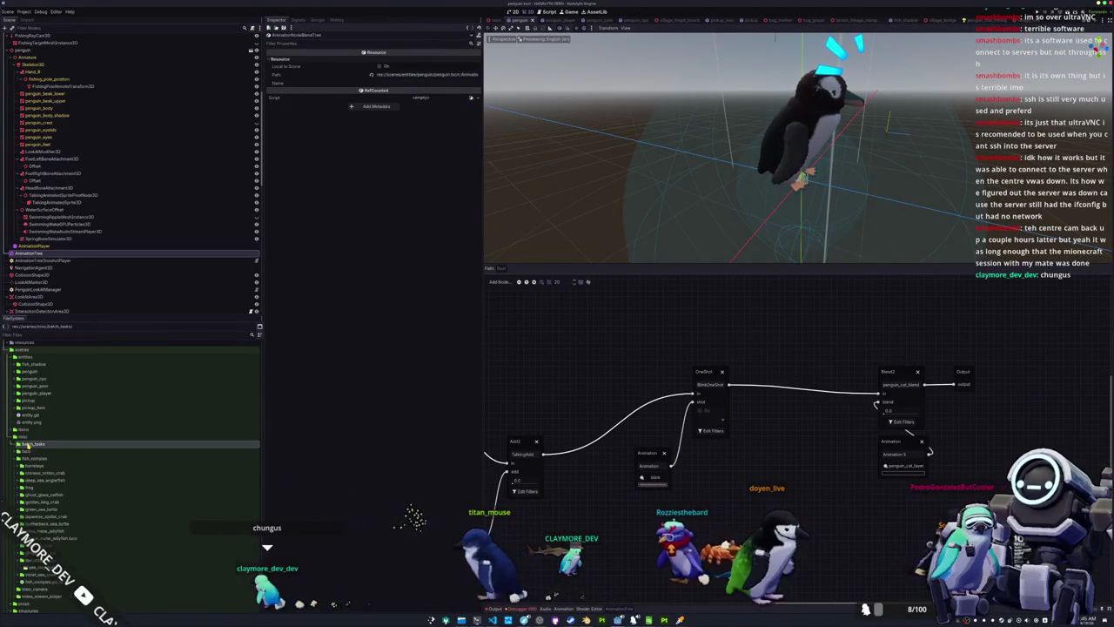
pyautogui.doubleClick(30, 371)
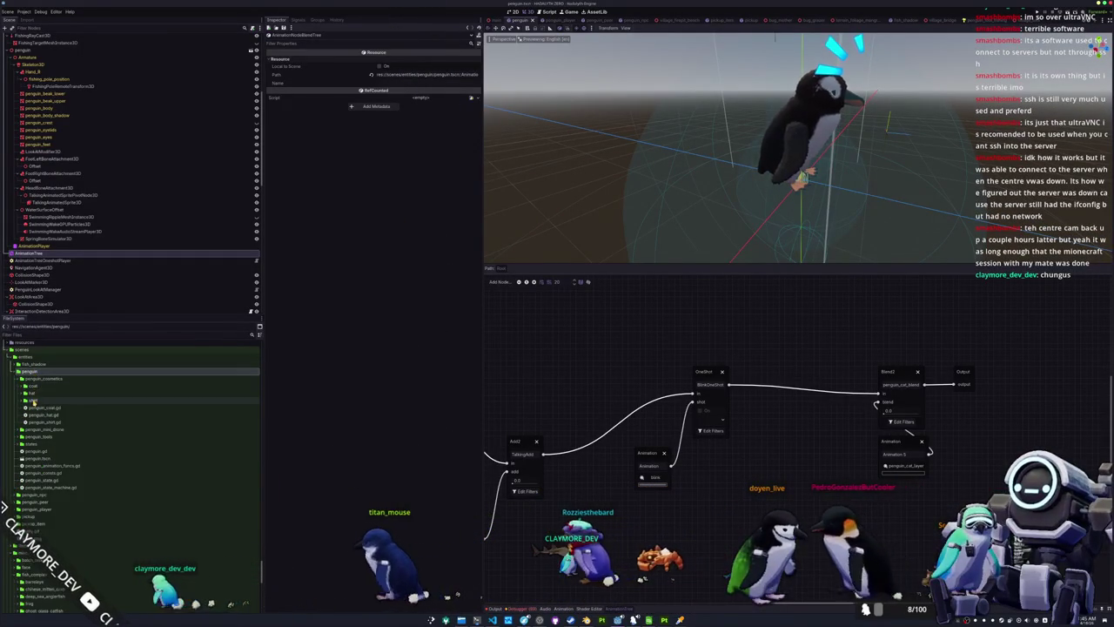
pyautogui.click(42, 379)
pyautogui.doubleClick(42, 380)
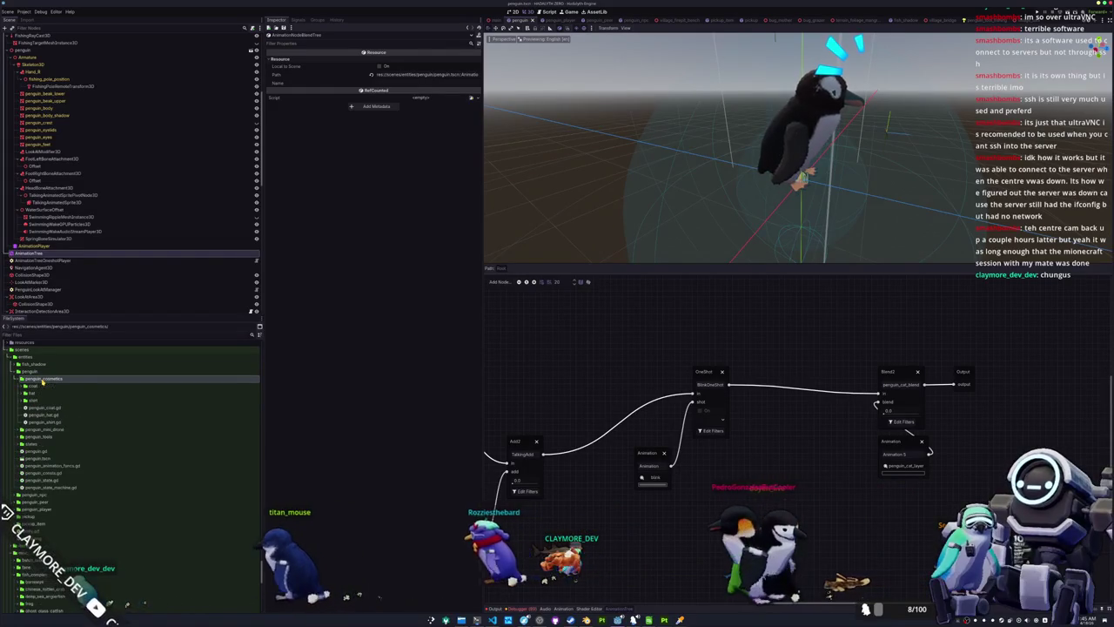
pyautogui.doubleClick(34, 436)
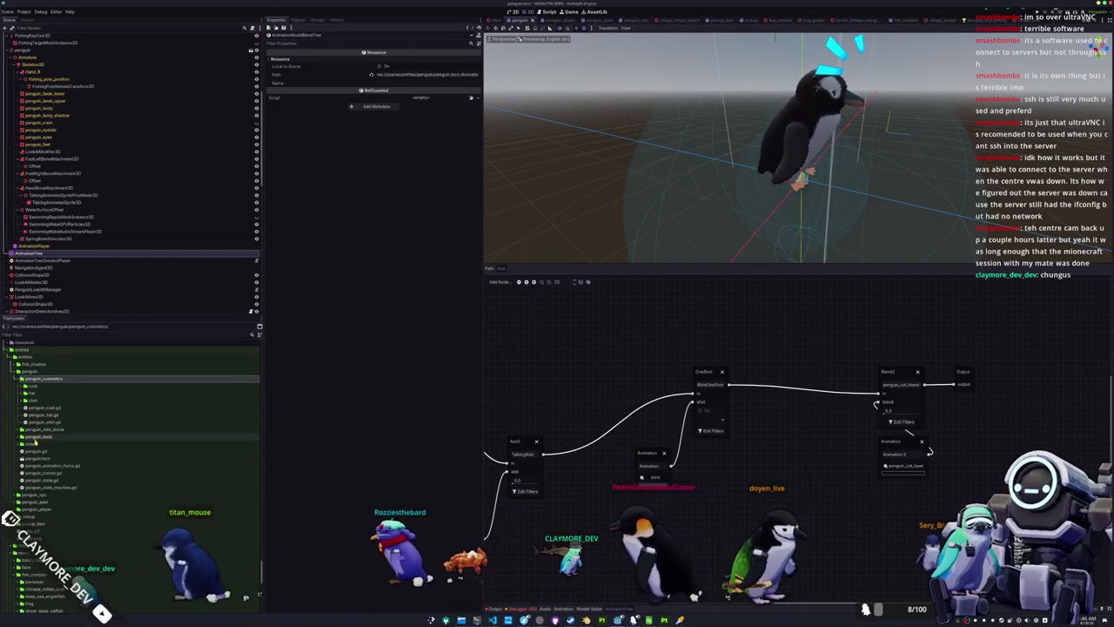
pyautogui.rightClick(30, 372)
pyautogui.click(128, 378)
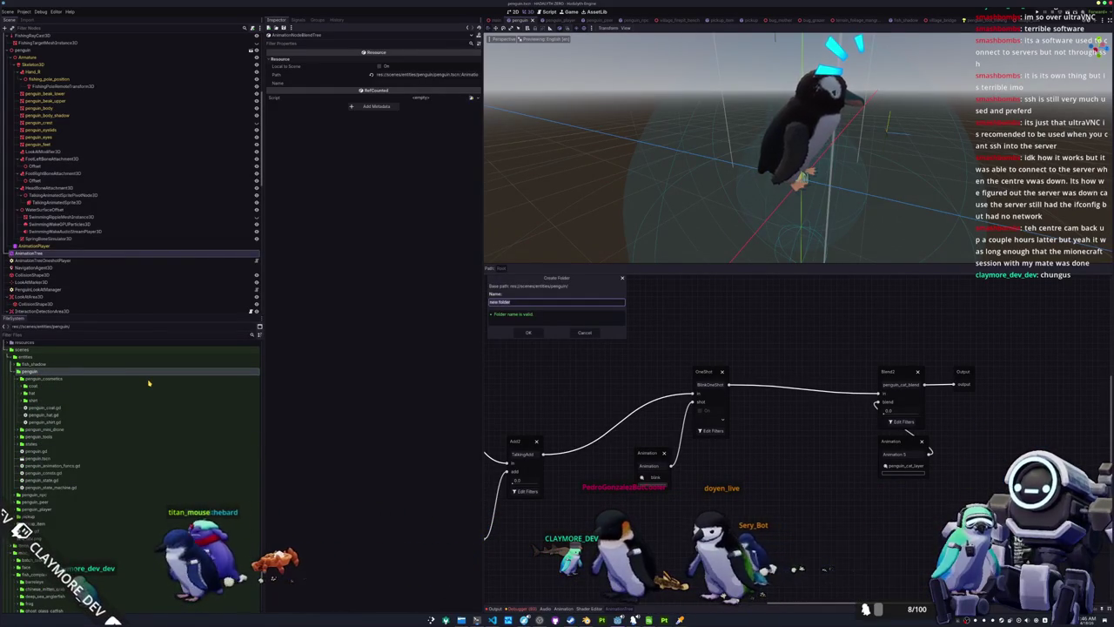
pyautogui.write('n_')
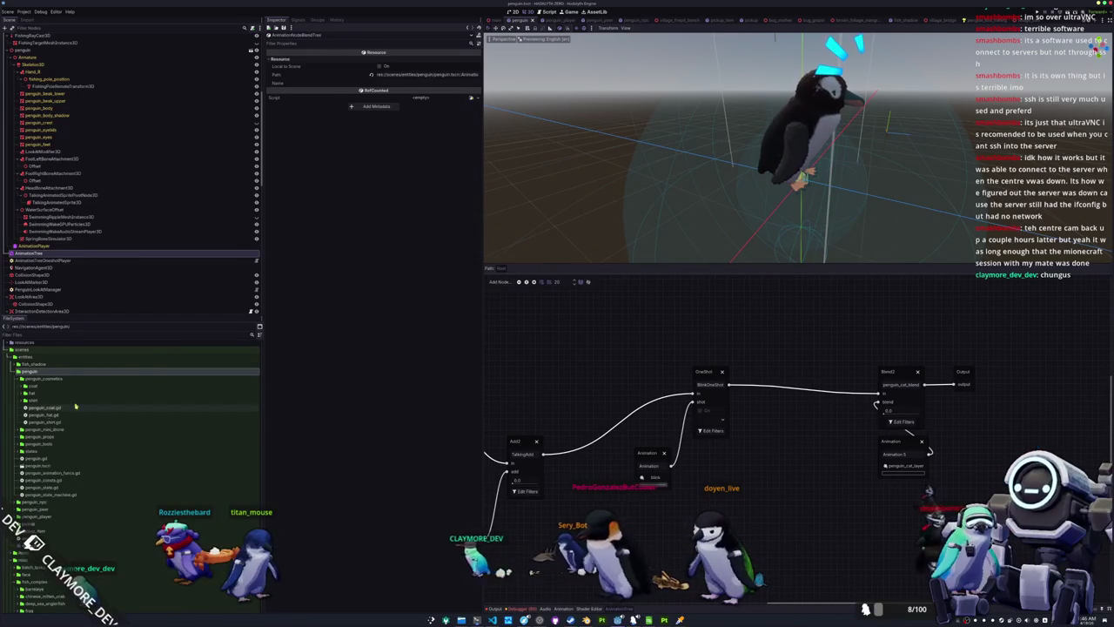
# Create a new script inheriting Node3D inside penguin_props.
pyautogui.rightClick(40, 437)
pyautogui.moveTo(59, 441)
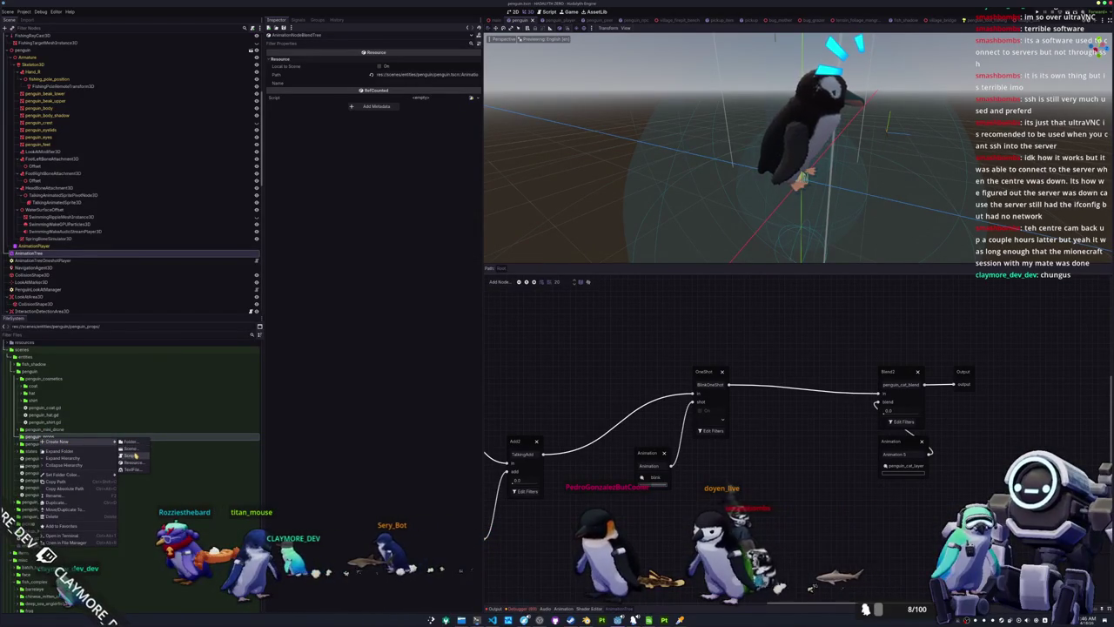
pyautogui.click(134, 456)
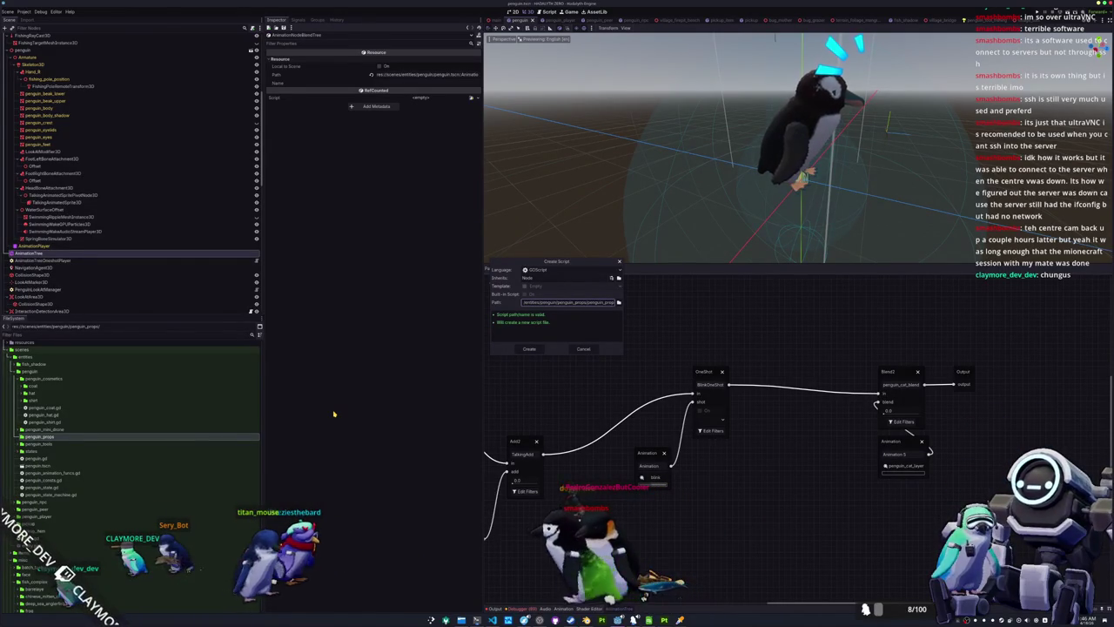
pyautogui.click(542, 279)
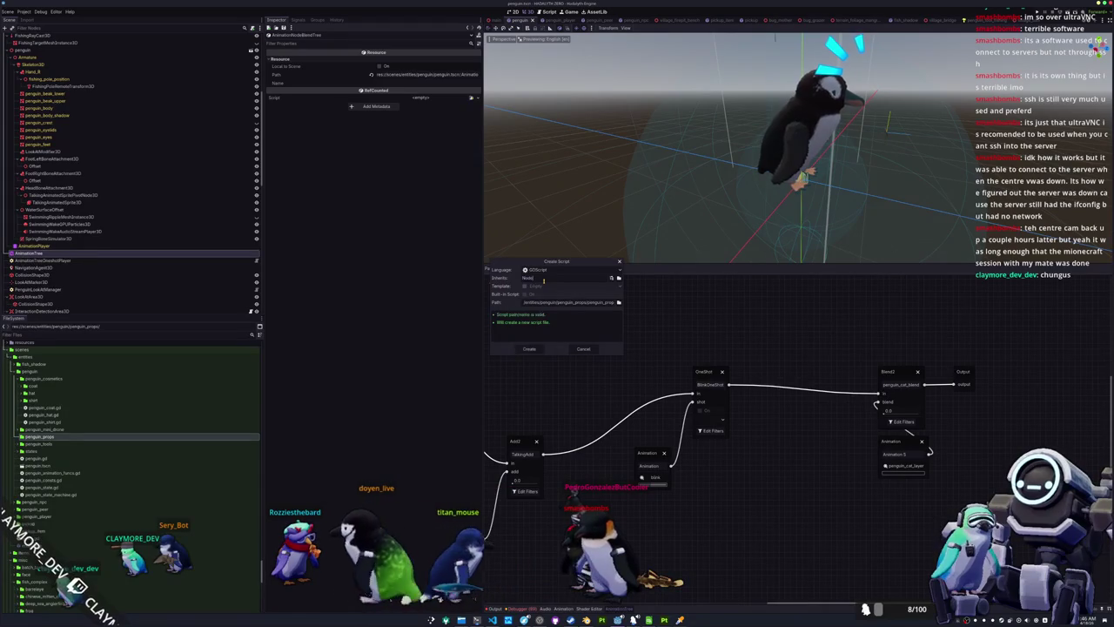
pyautogui.write('de3D')
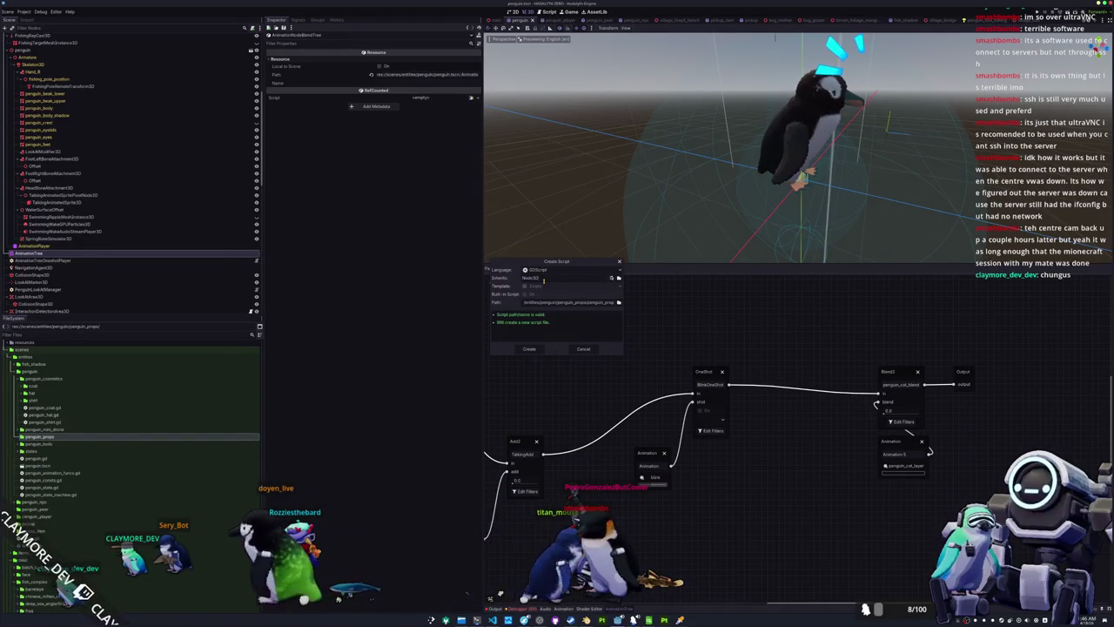
pyautogui.click(529, 349)
# Select penguin_shirt.gd, then expand the shirt folder and select the amber basic shirt folder.
pyautogui.click(45, 421)
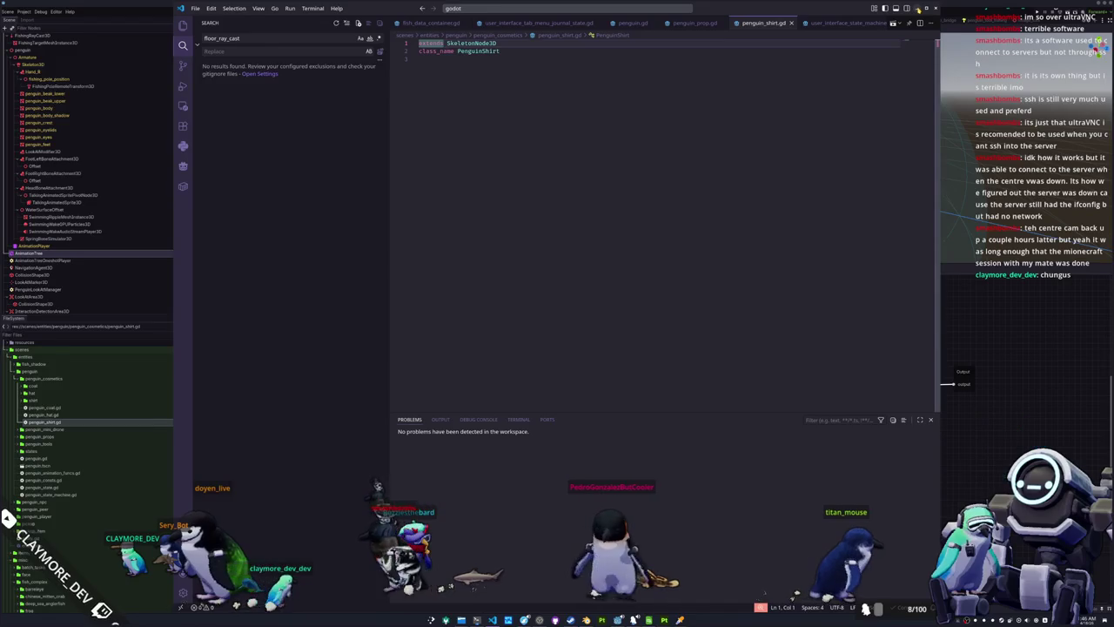
pyautogui.hotkey('alt', 'Tab')
pyautogui.doubleClick(35, 400)
pyautogui.click(77, 408)
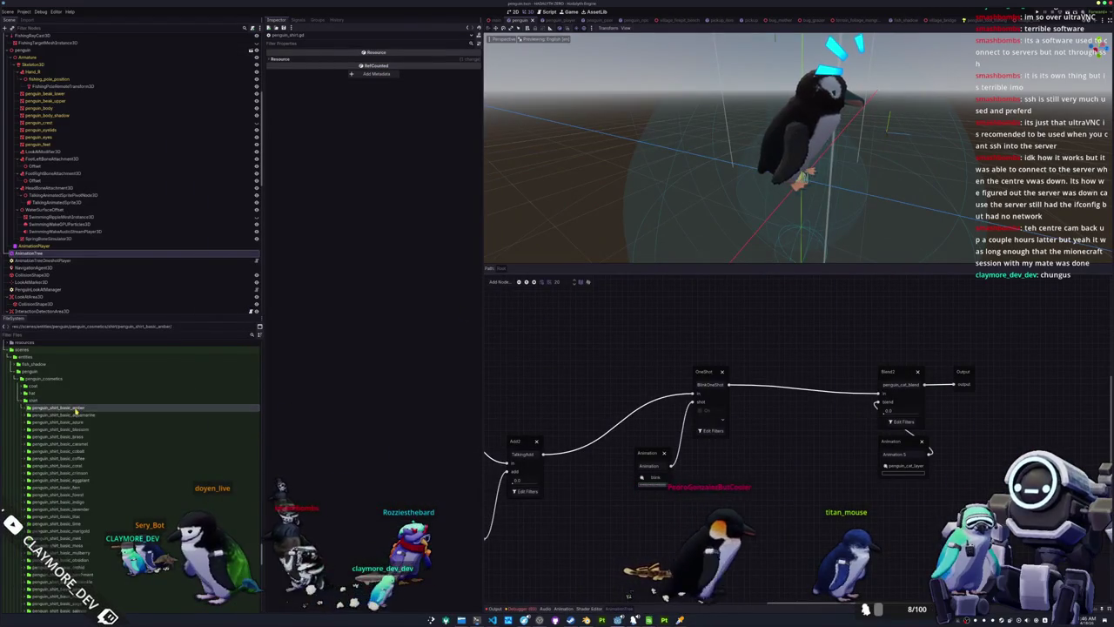
# Open penguin_shirt_basic_amber.tscn and collapse the amber and aquamarine shirt folders.
pyautogui.doubleClick(61, 407)
pyautogui.doubleClick(65, 414)
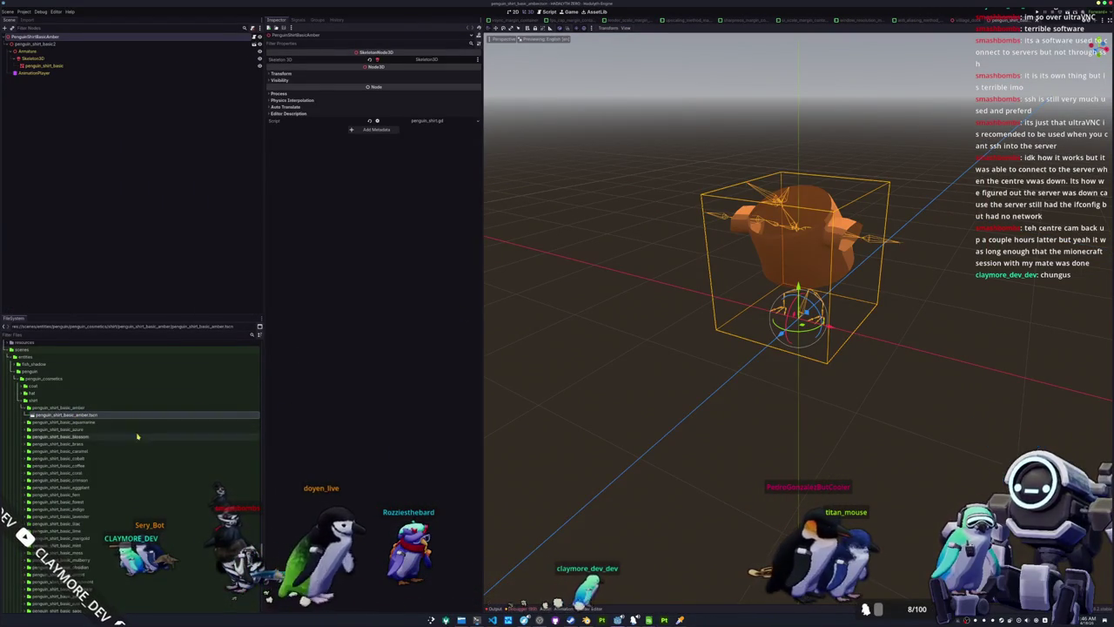
pyautogui.doubleClick(87, 408)
pyautogui.click(93, 415)
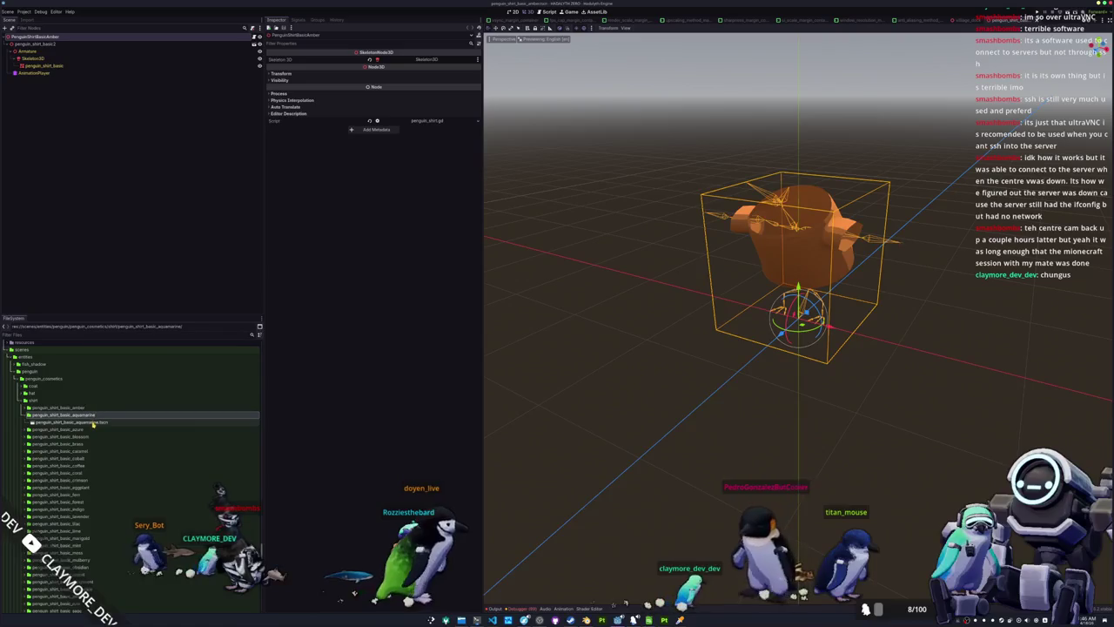
pyautogui.doubleClick(95, 416)
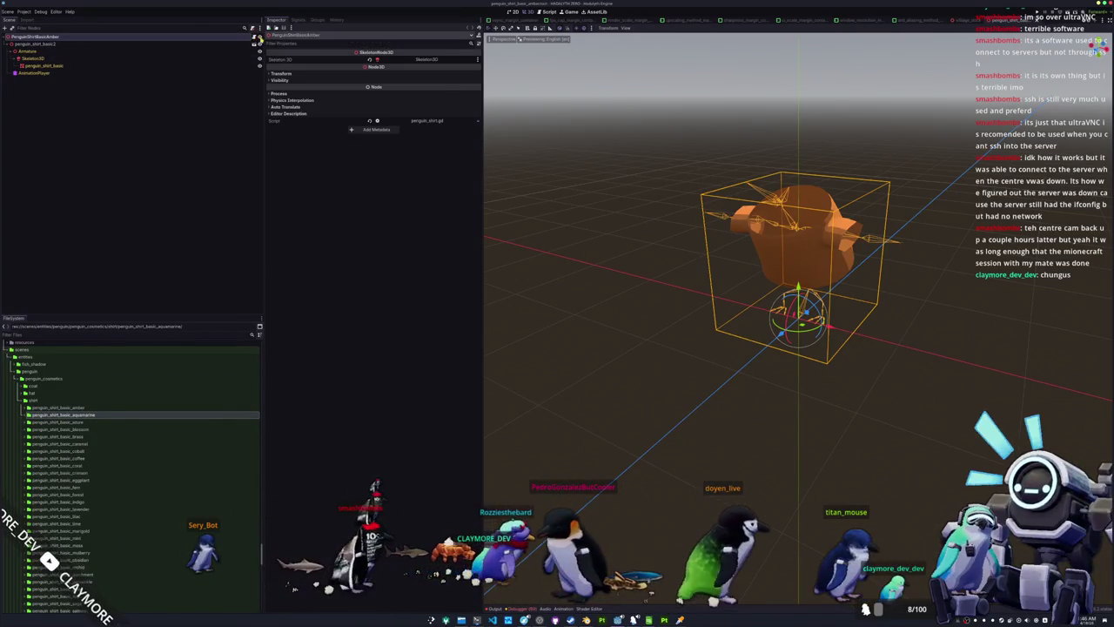
pyautogui.scroll(-5, 136, 385)
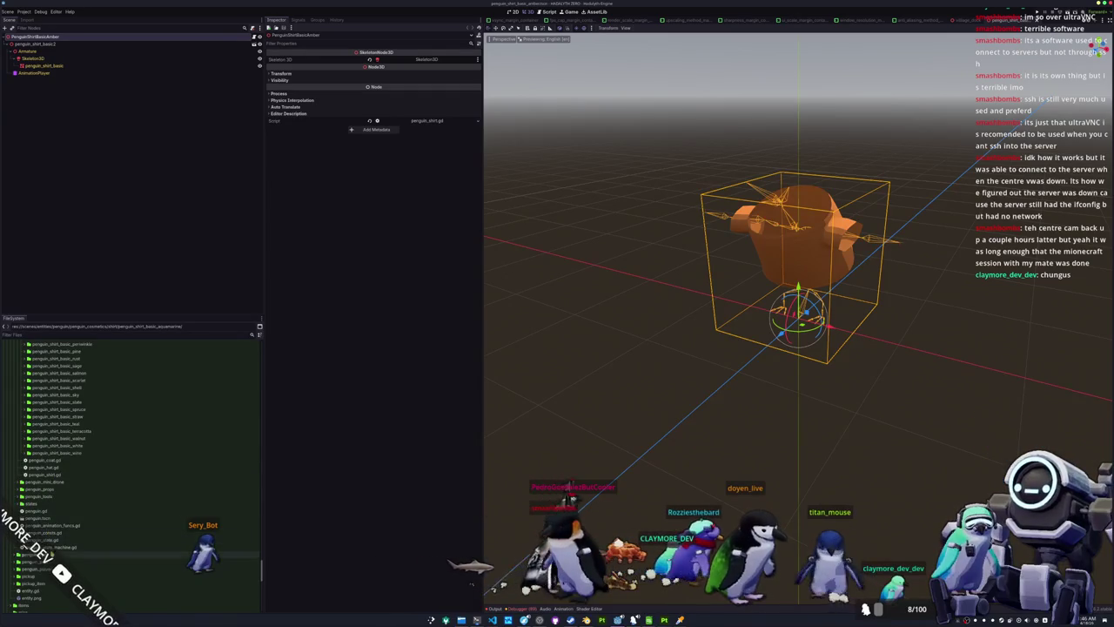
# Open penguin_shirt.gd and jump to the SkeletonNode3D class definition with F12.
pyautogui.click(58, 476)
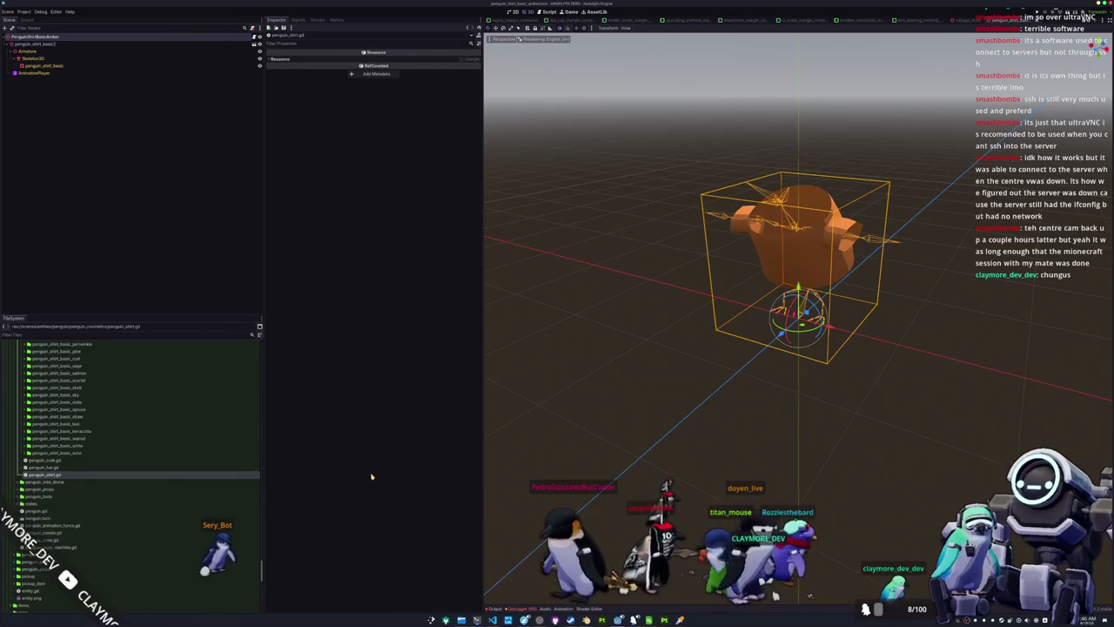
pyautogui.click(496, 108)
pyautogui.click(471, 42)
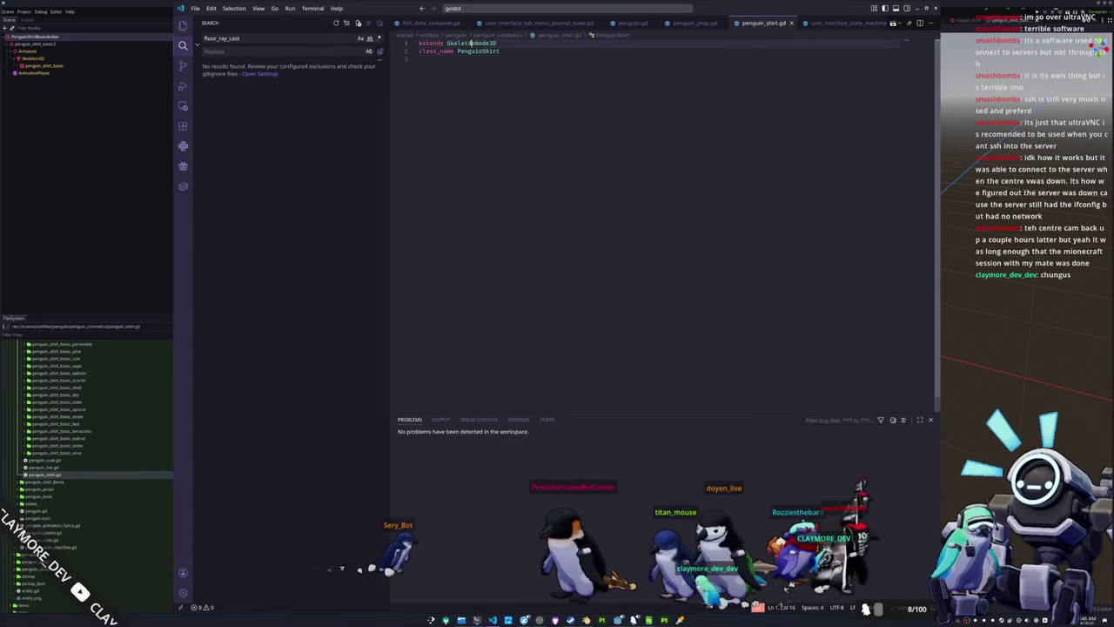
pyautogui.press('F12')
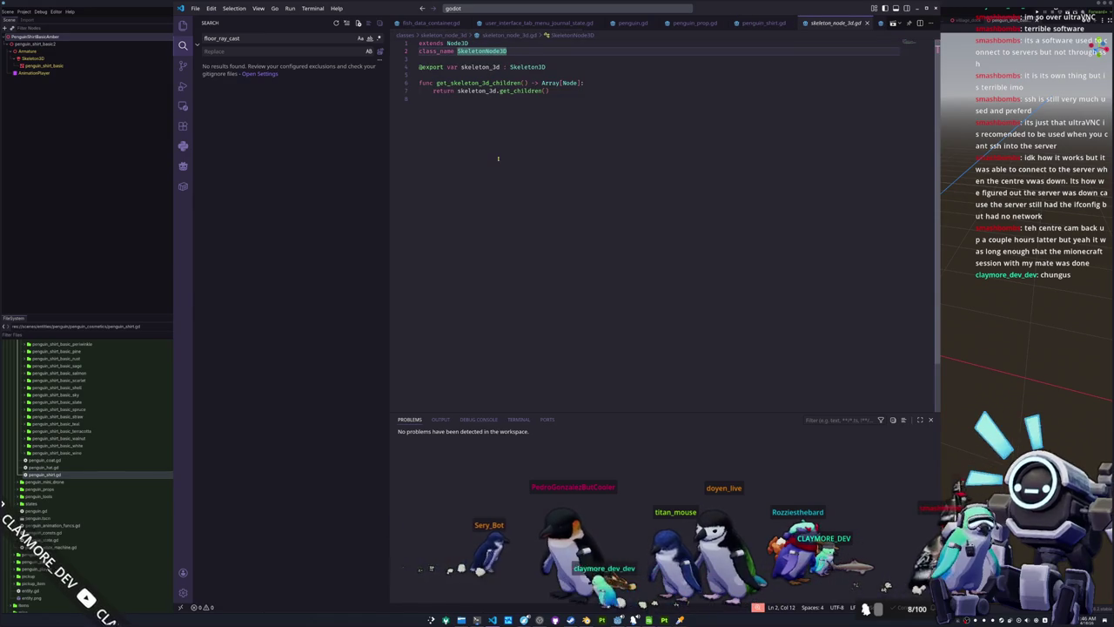
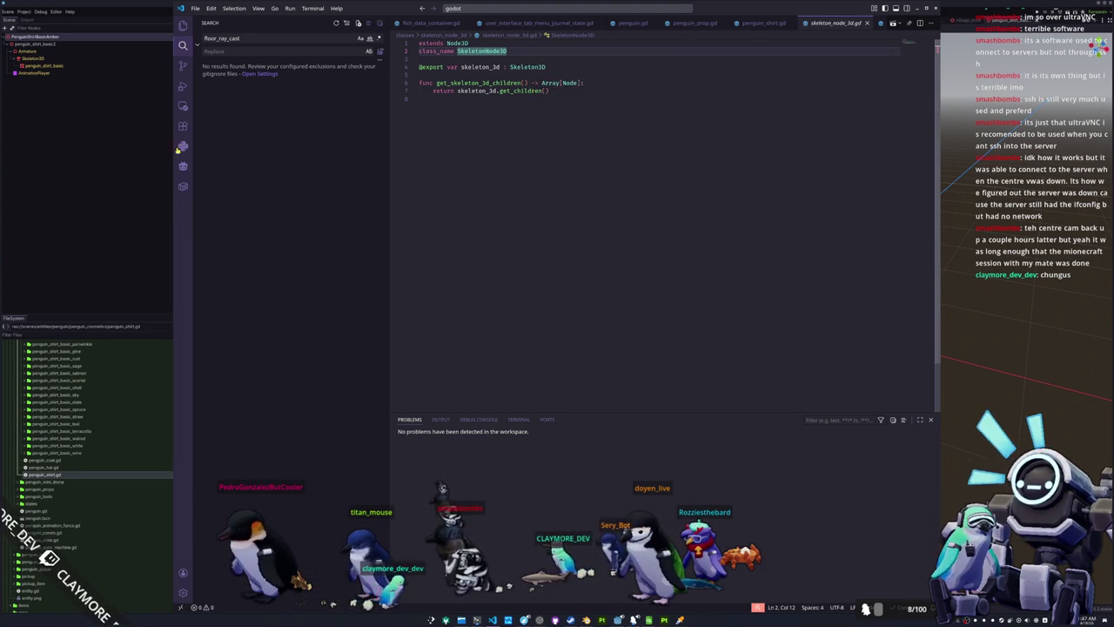
# Open penguin_prop.gd from the penguin_props folder in the Godot FileSystem.
pyautogui.hotkey('alt', 'Tab')
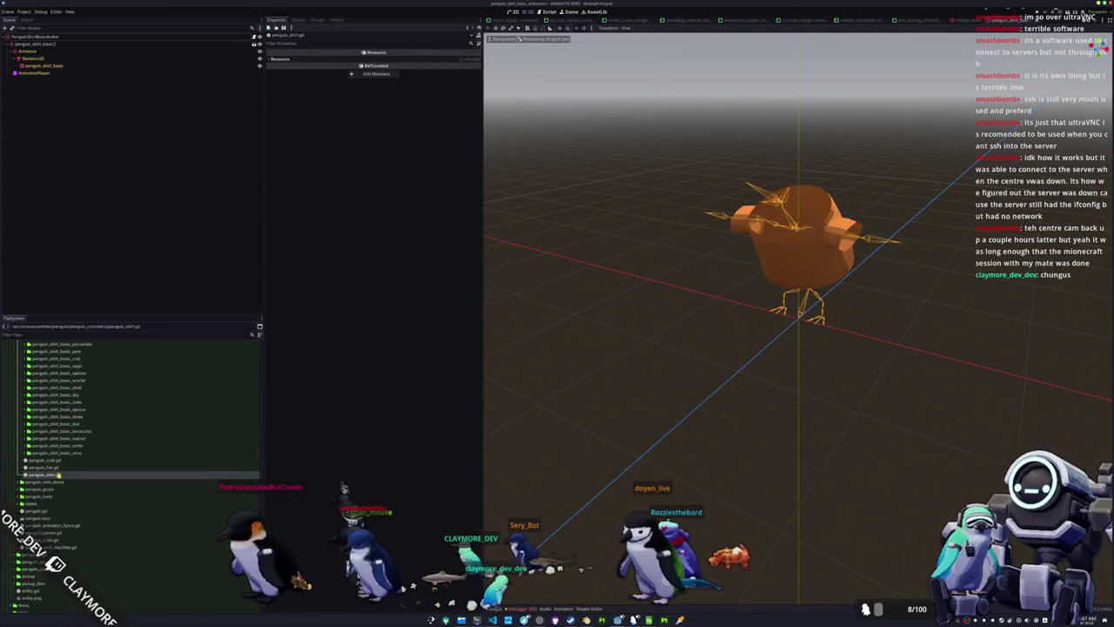
pyautogui.scroll(5, 53, 417)
pyautogui.doubleClick(38, 433)
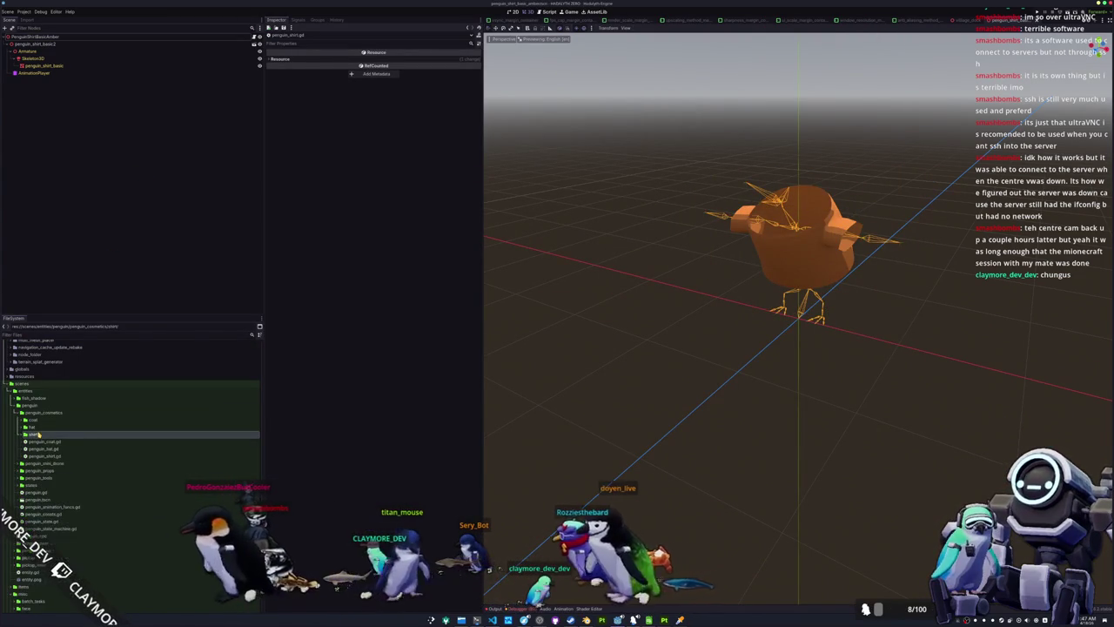
pyautogui.scroll(-2, 55, 417)
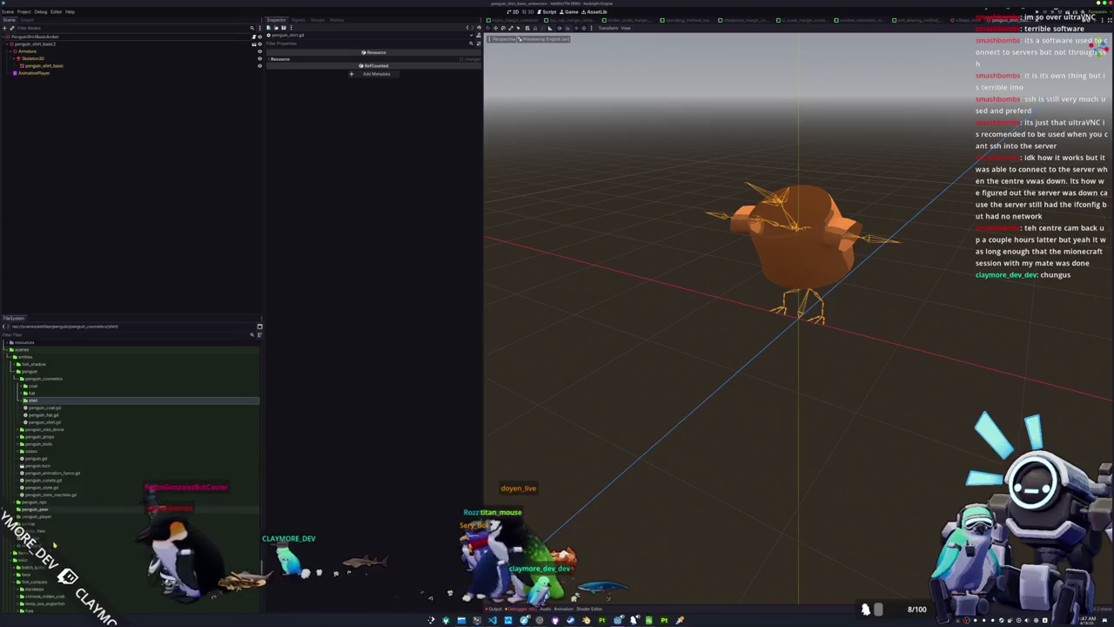
pyautogui.doubleClick(55, 379)
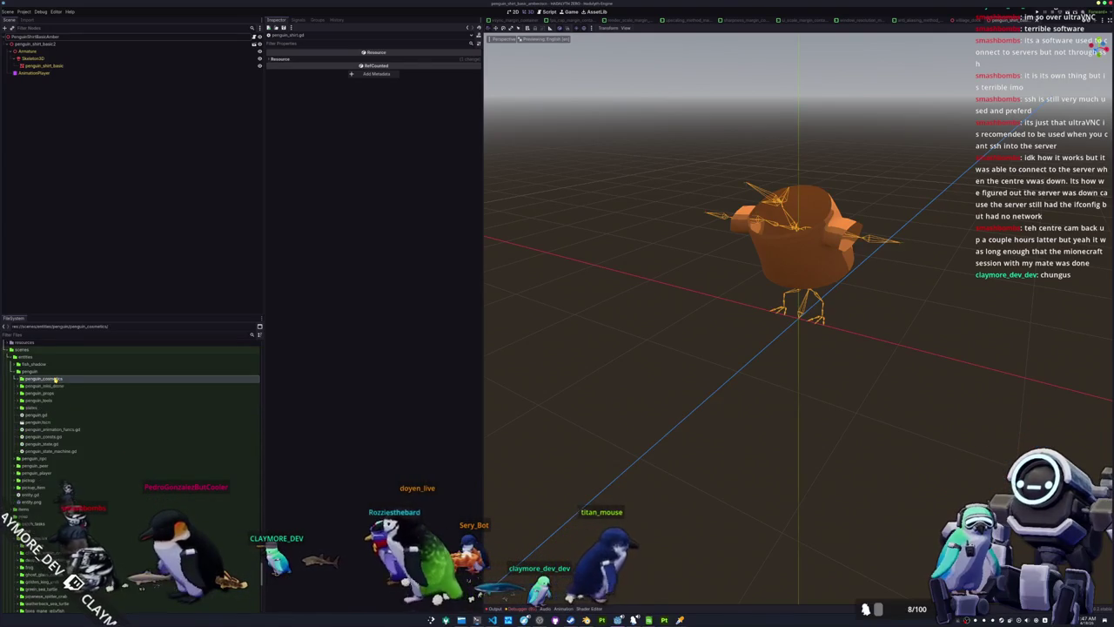
pyautogui.doubleClick(50, 394)
pyautogui.click(51, 402)
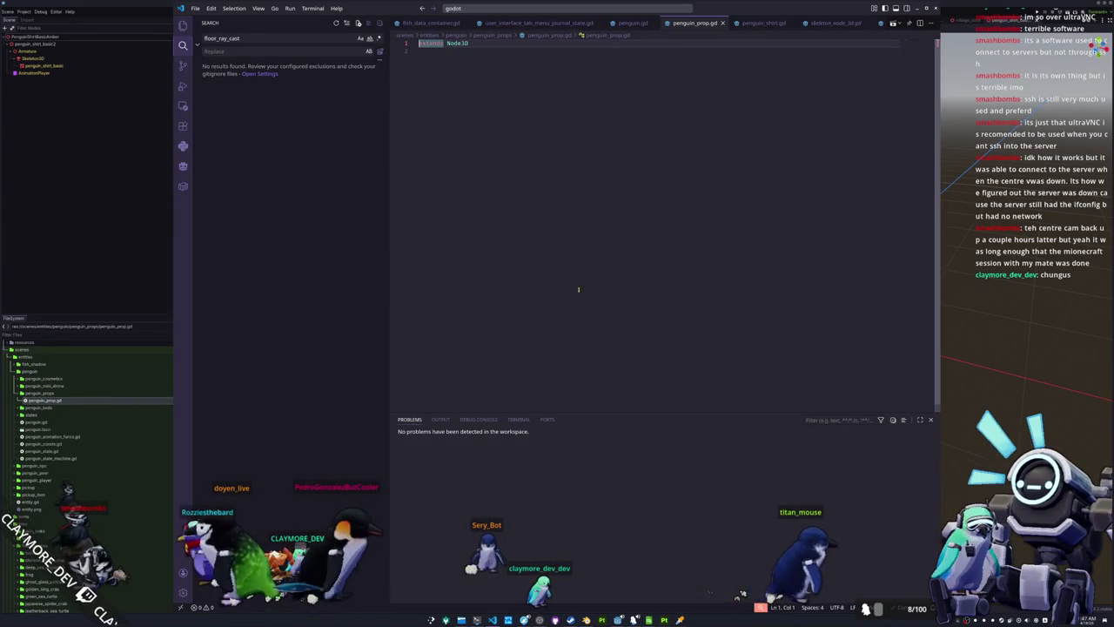
# Change the script's base class to SkeletonNode3D and add class_name PenguinProp.
pyautogui.doubleClick(458, 42)
pyautogui.write('Skelet')
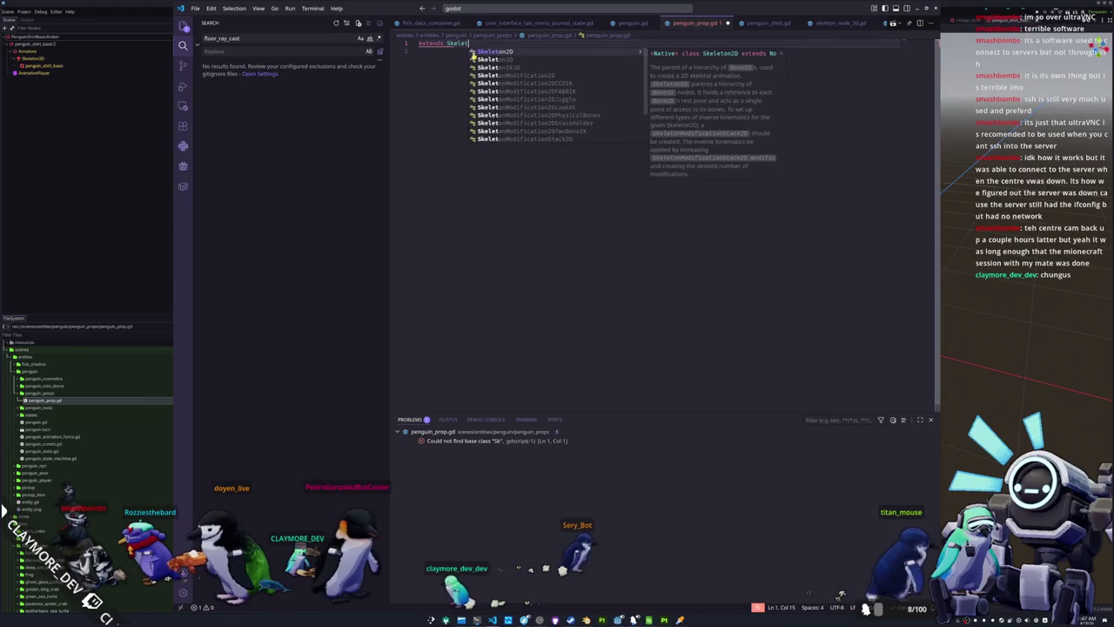
pyautogui.write('onNode3D ')
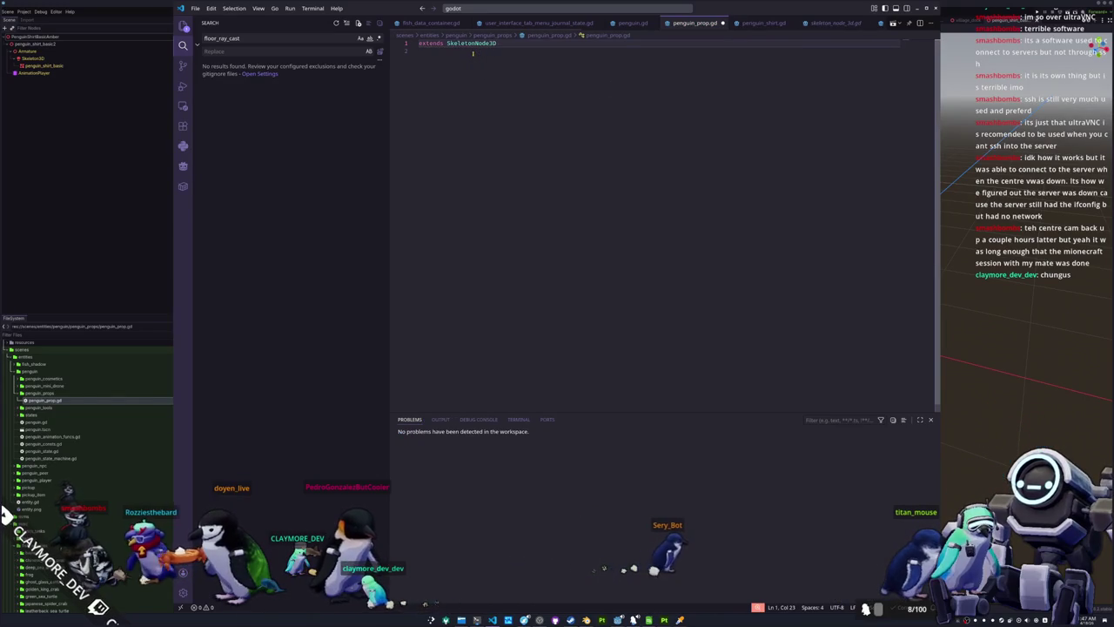
pyautogui.write('class_name PenguinProp')
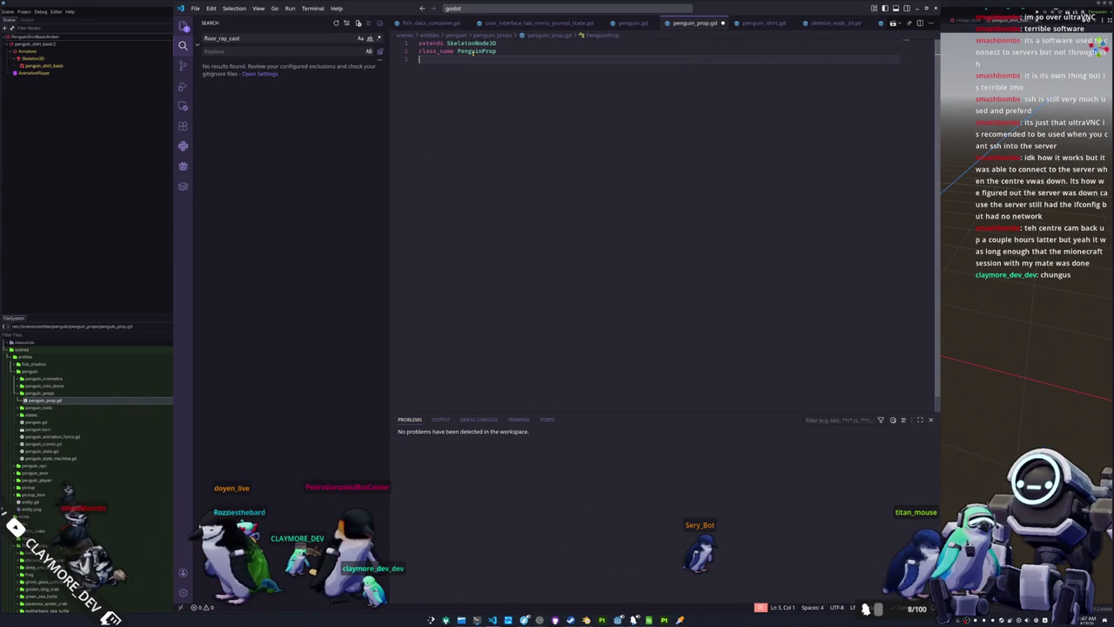
pyautogui.press('Return')
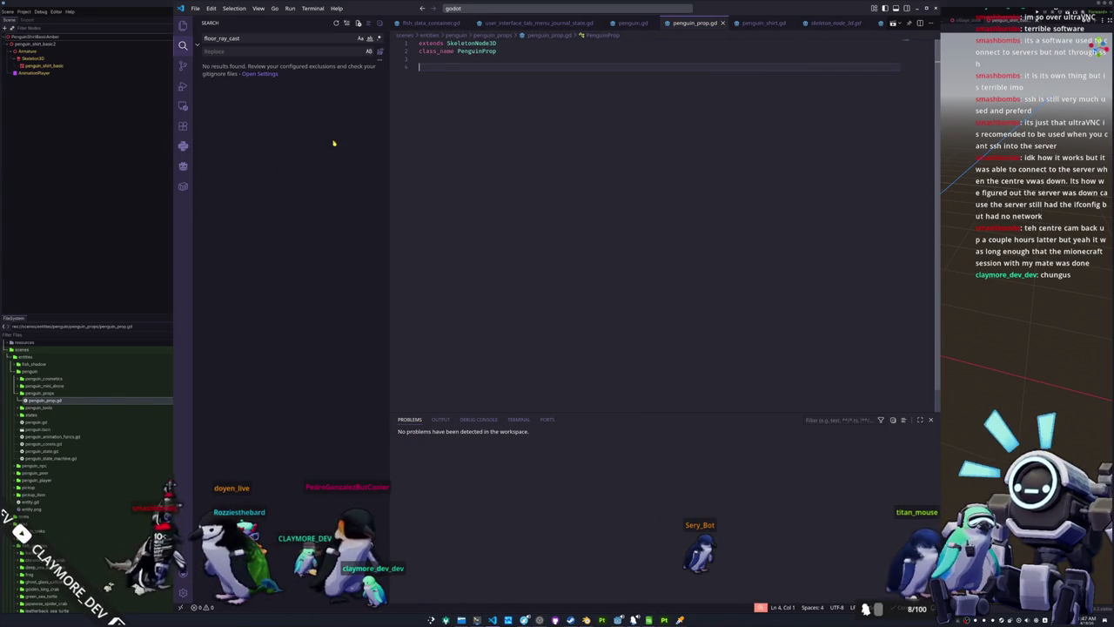
pyautogui.click(75, 231)
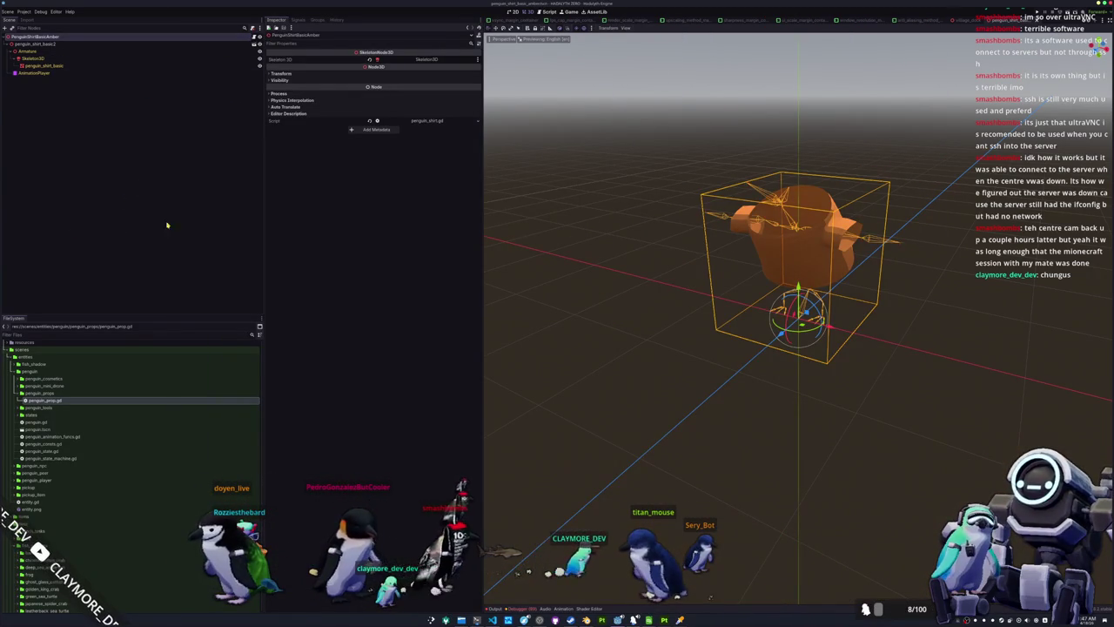
# Create a penguin_cat folder inside penguin_props.
pyautogui.rightClick(52, 393)
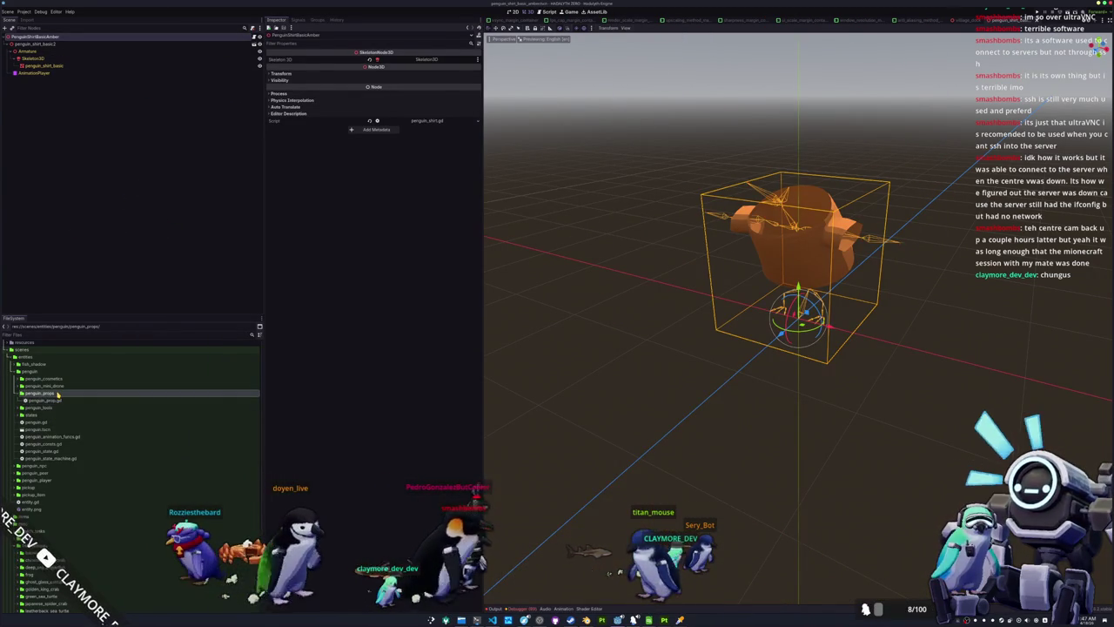
pyautogui.click(149, 398)
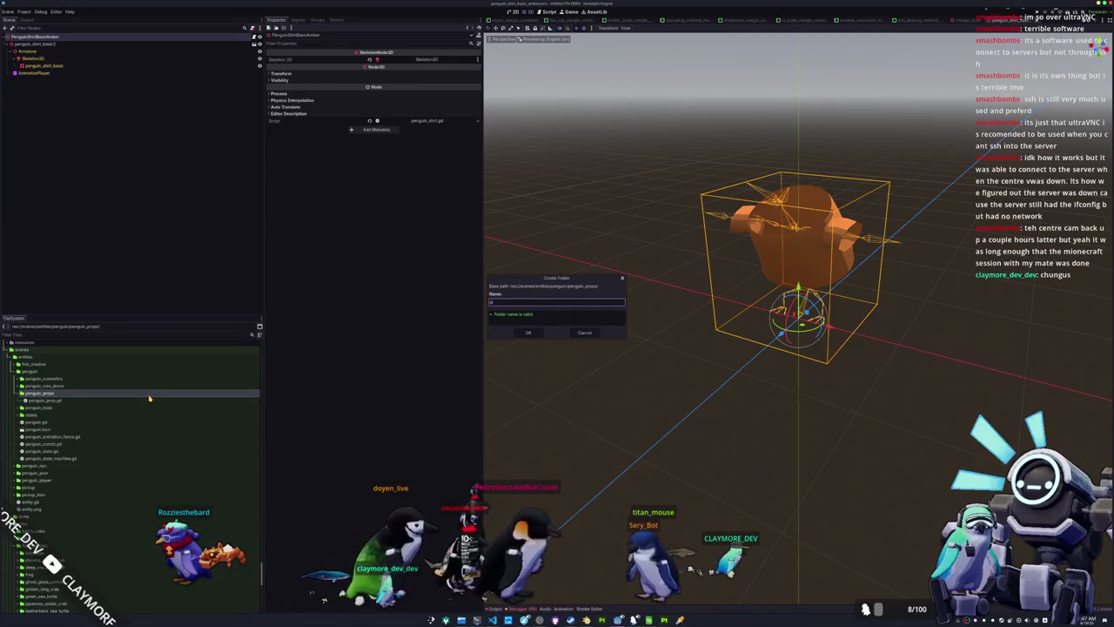
pyautogui.write('penguin_cat')
pyautogui.press('Return')
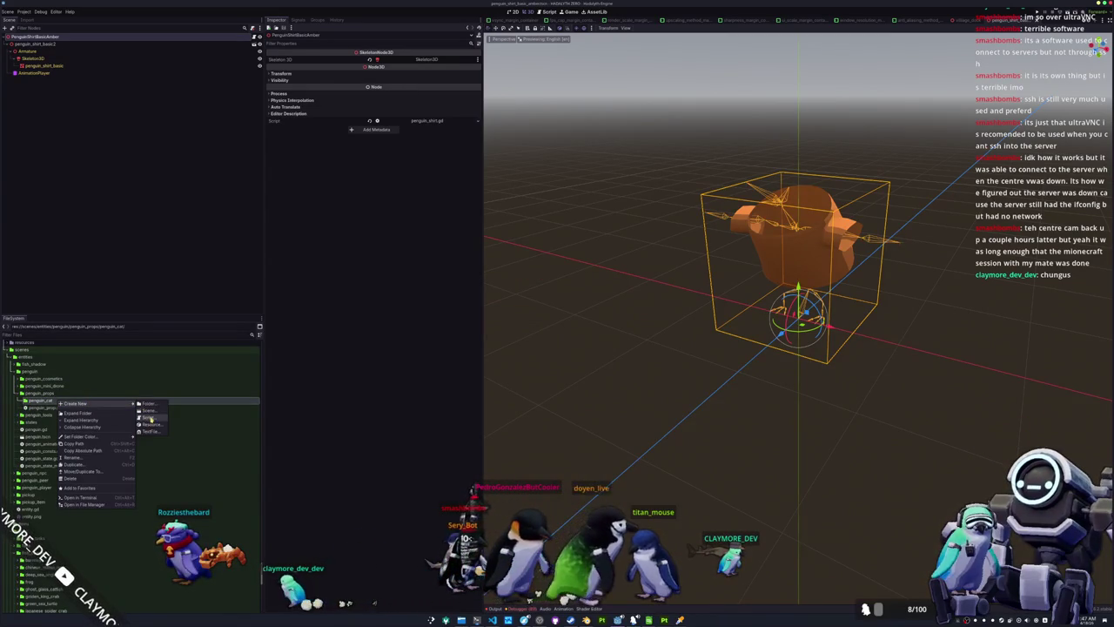
# Create a penguin_cat scene in that folder with a custom PenguinCat root node.
pyautogui.click(150, 410)
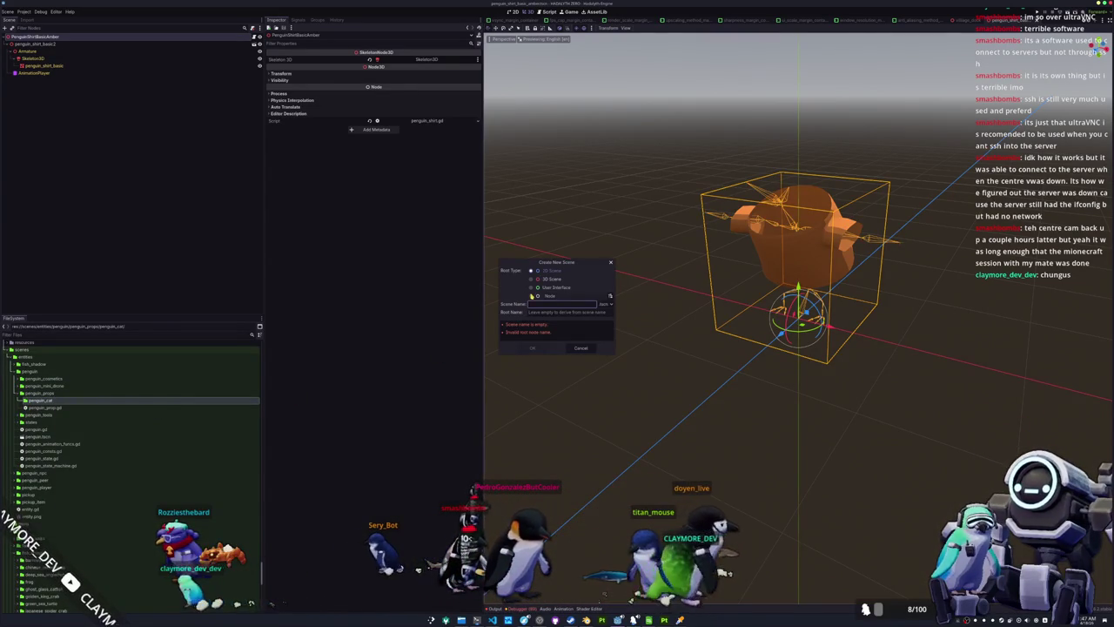
pyautogui.click(609, 296)
pyautogui.write('penguin_')
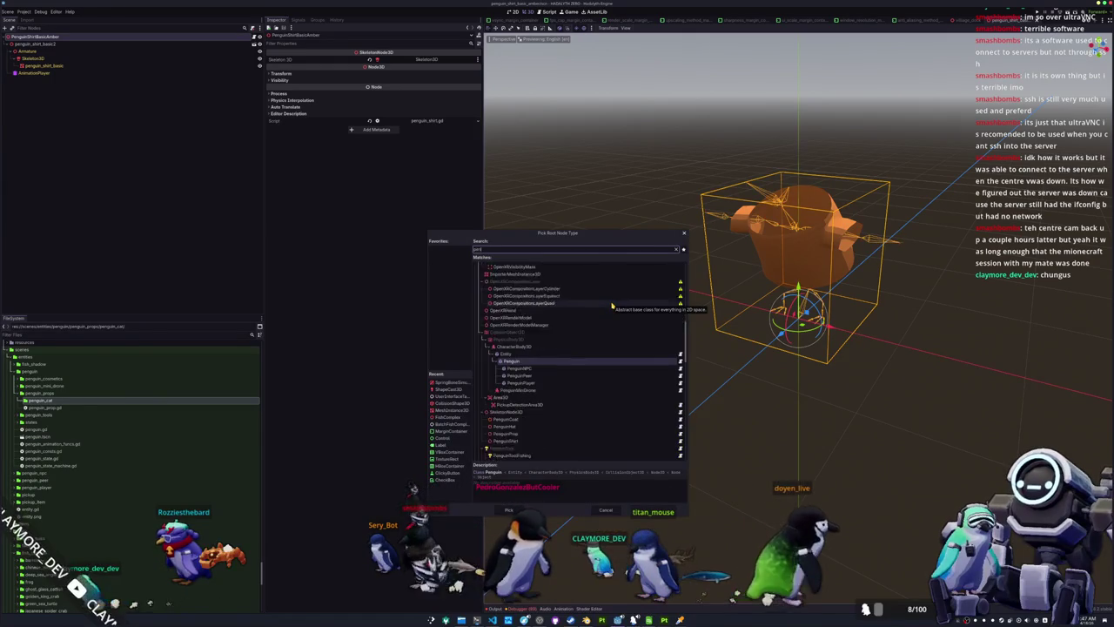
pyautogui.write('npc')
pyautogui.press('Return')
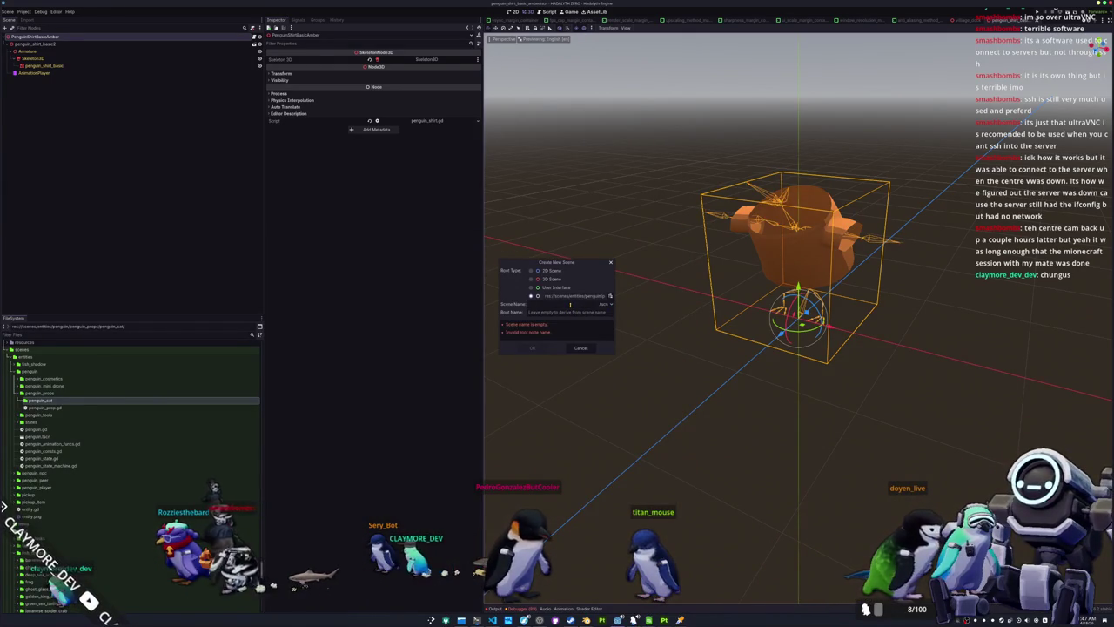
pyautogui.write('guin_cat')
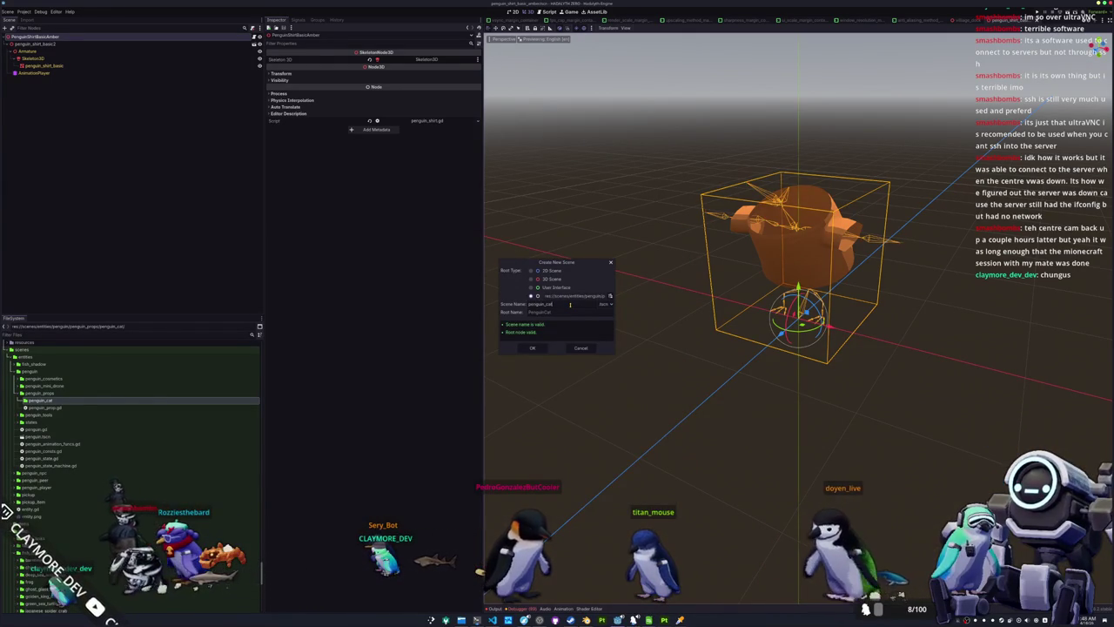
pyautogui.press('Return')
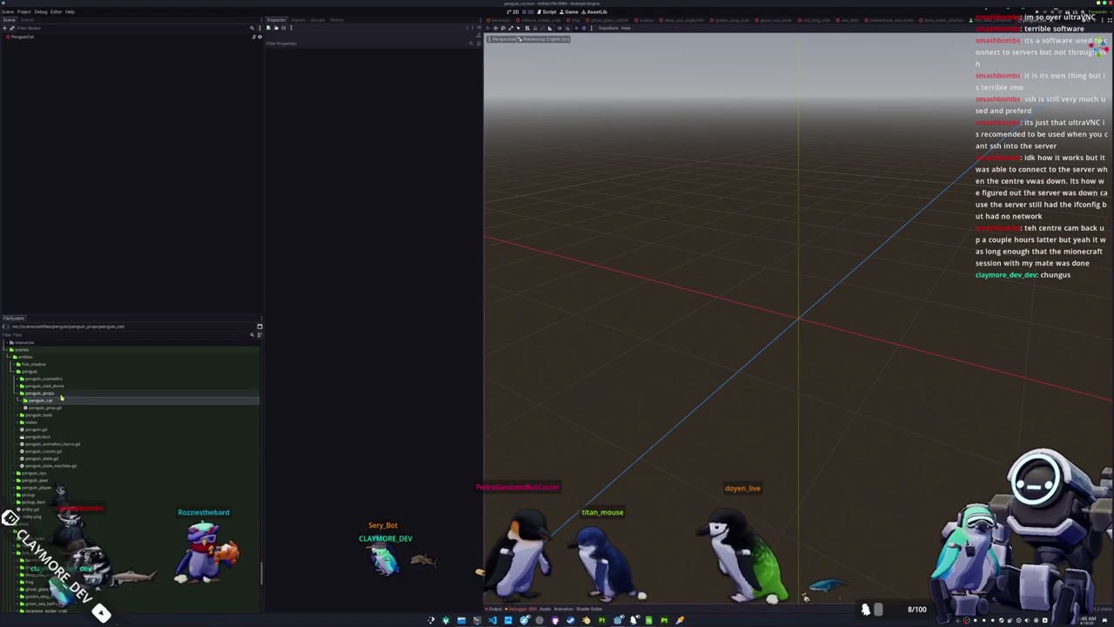
# Select the PenguinCat root, collapse the fish data folders and expand assets/meshes/entities/penguin.
pyautogui.click(52, 39)
pyautogui.scroll(5, 122, 423)
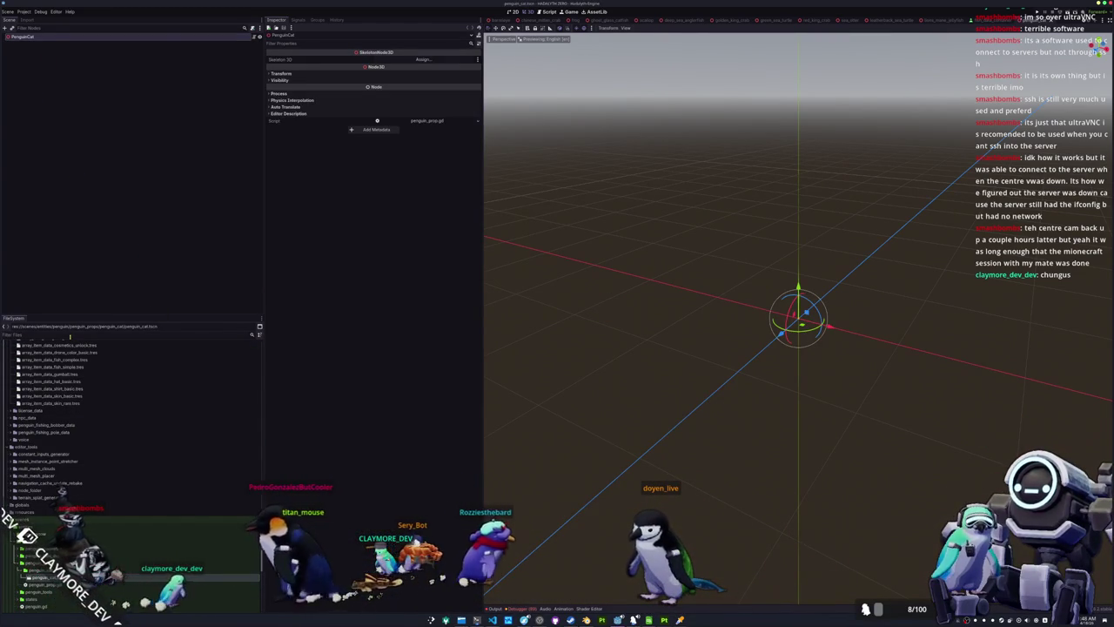
pyautogui.scroll(-5, 61, 374)
pyautogui.scroll(-5, 54, 400)
pyautogui.scroll(-5, 51, 418)
pyautogui.scroll(-5, 48, 432)
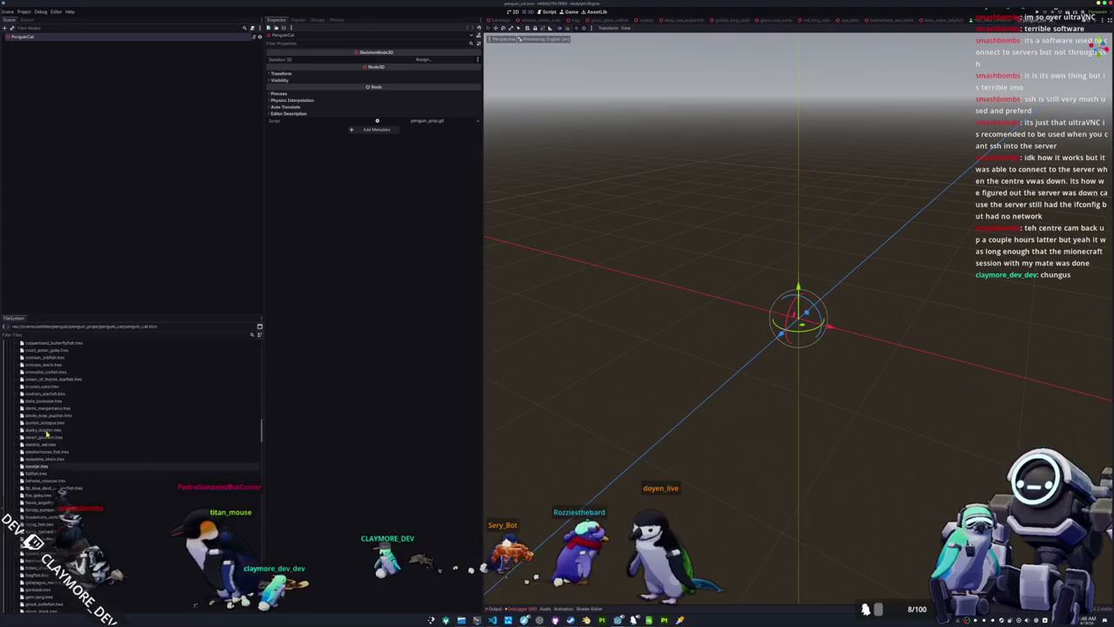
pyautogui.scroll(5, 39, 435)
pyautogui.scroll(5, 31, 461)
pyautogui.click(25, 490)
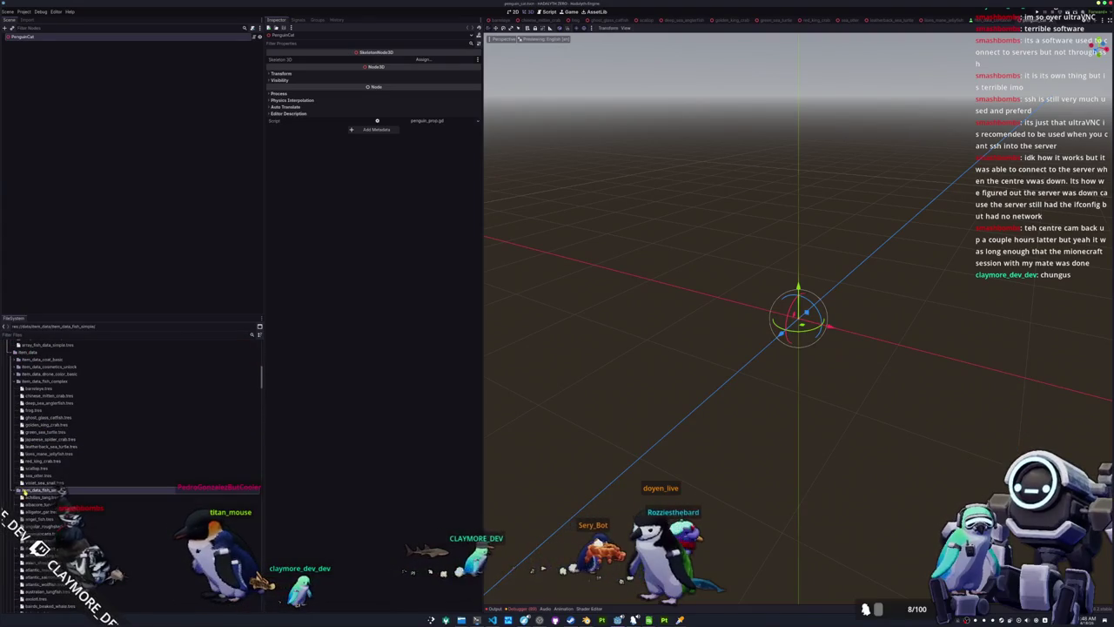
pyautogui.click(21, 490)
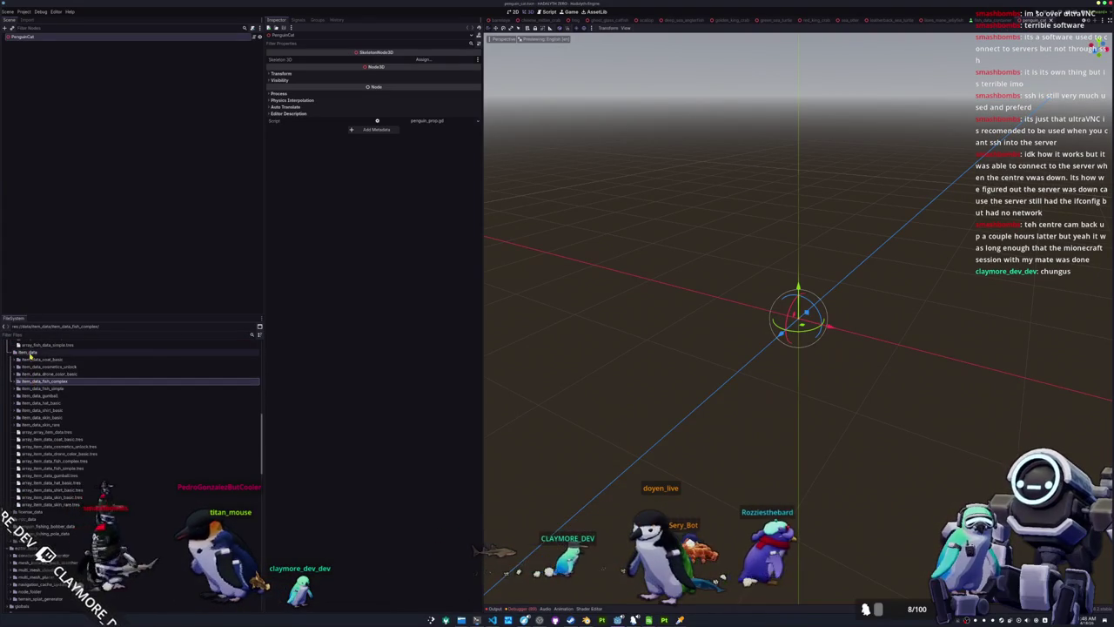
pyautogui.scroll(5, 35, 409)
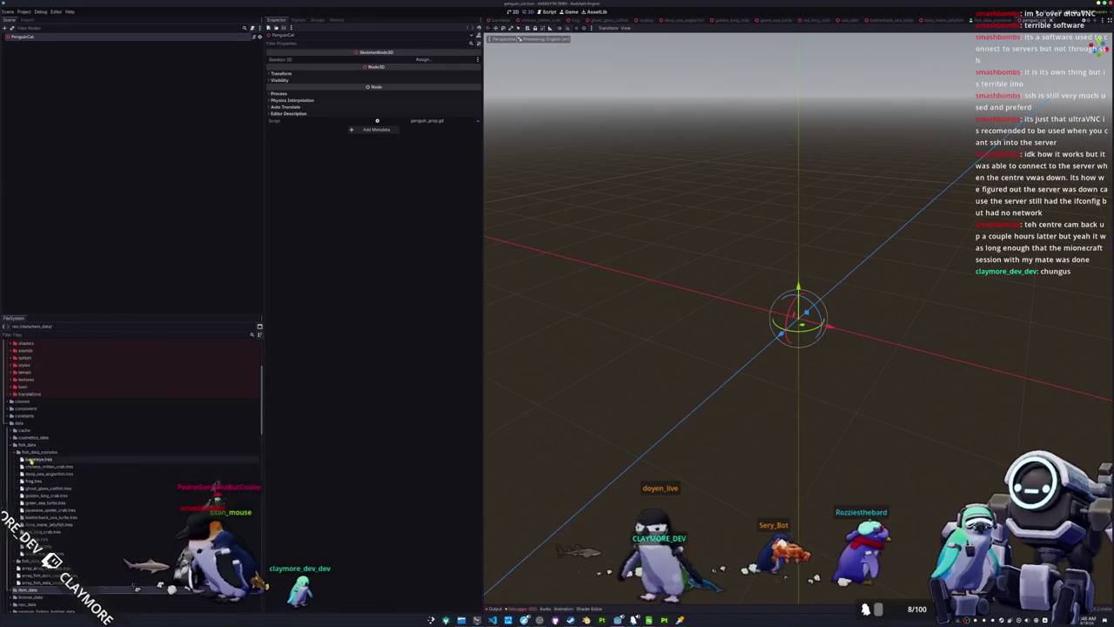
pyautogui.click(26, 444)
pyautogui.scroll(2, 29, 444)
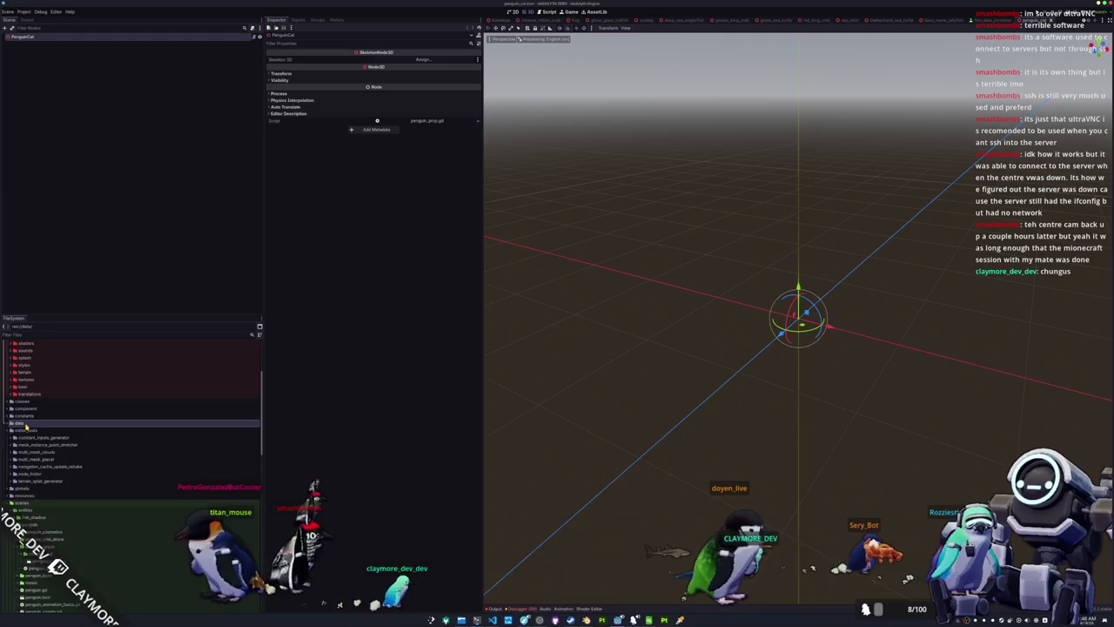
pyautogui.scroll(2, 26, 440)
pyautogui.scroll(2, 25, 437)
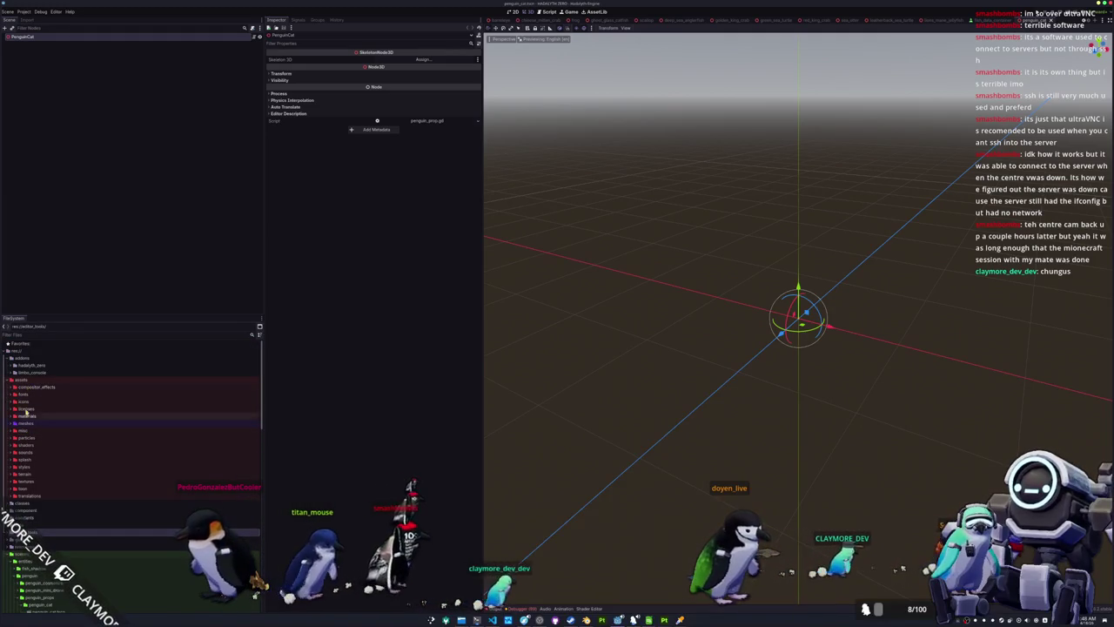
pyautogui.doubleClick(26, 423)
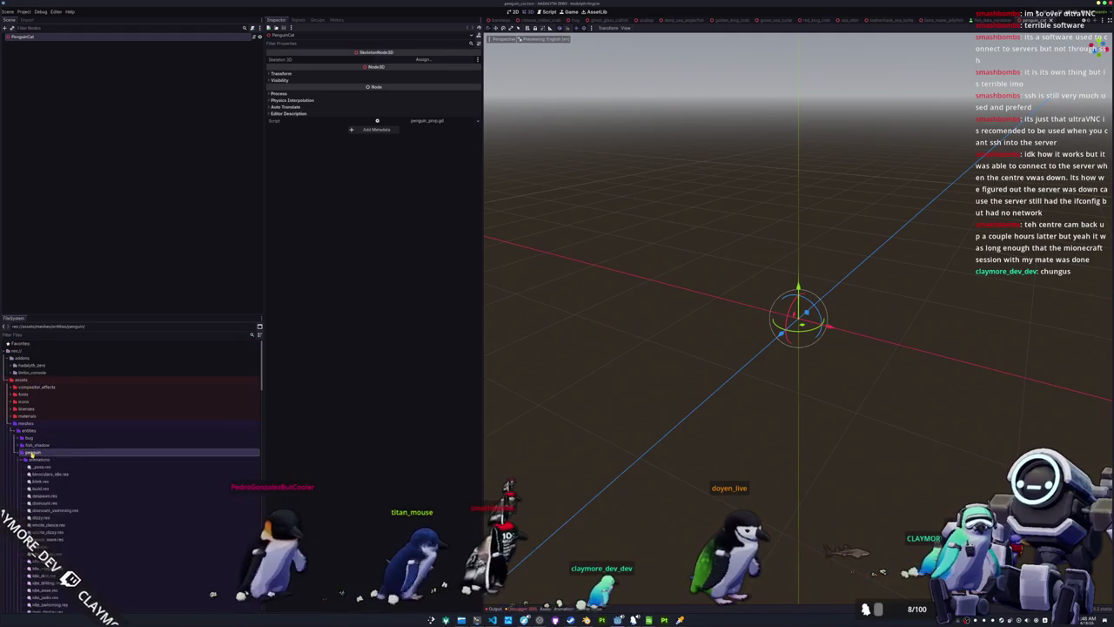
pyautogui.doubleClick(33, 452)
pyautogui.scroll(-5, 42, 417)
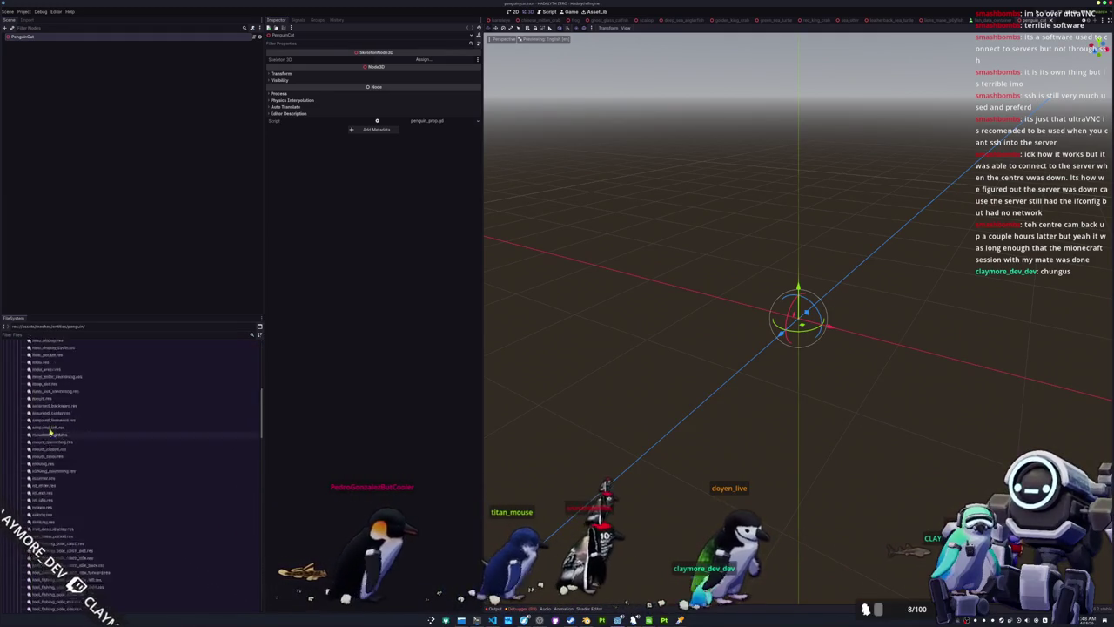
pyautogui.scroll(-5, 45, 461)
# Save penguin.glb's animations to the animations folder and reimport with penguin_cat_layer selected.
pyautogui.doubleClick(39, 497)
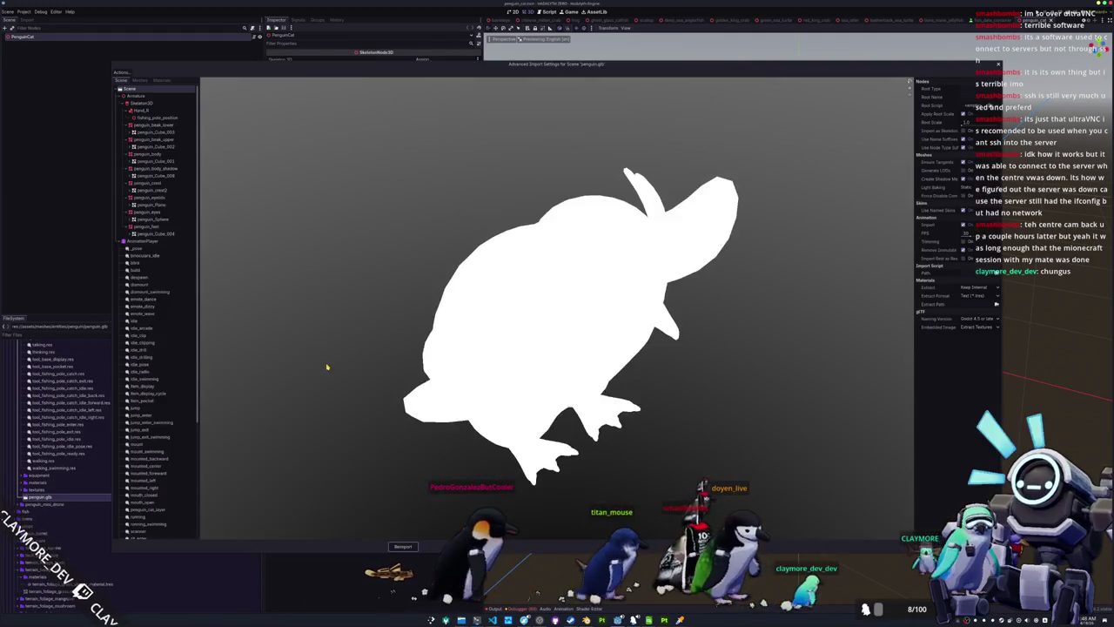
pyautogui.click(130, 90)
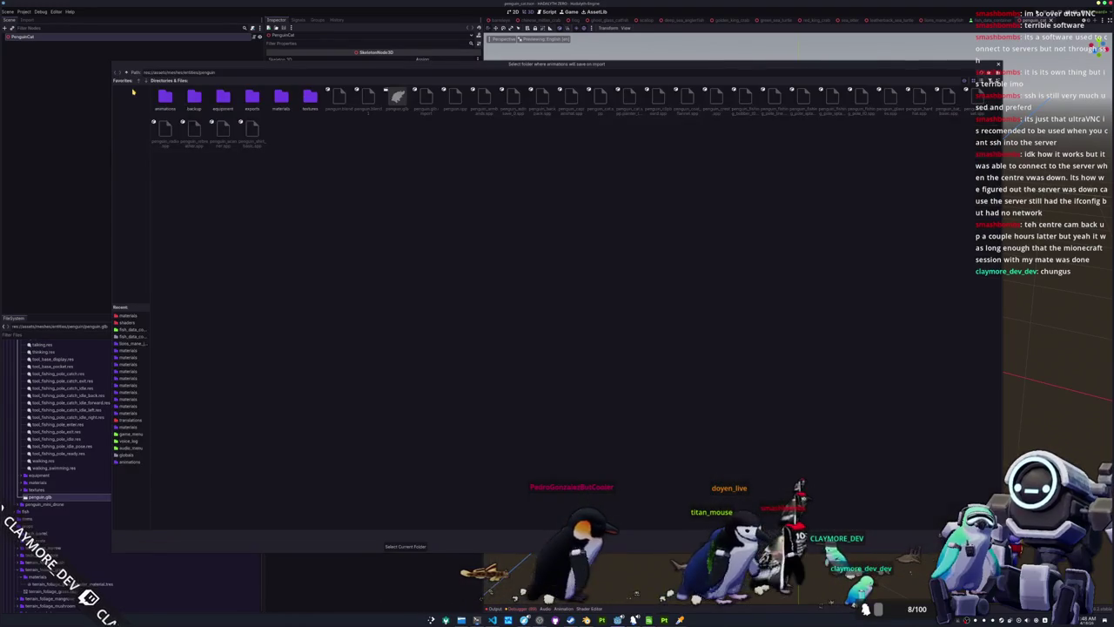
pyautogui.doubleClick(167, 98)
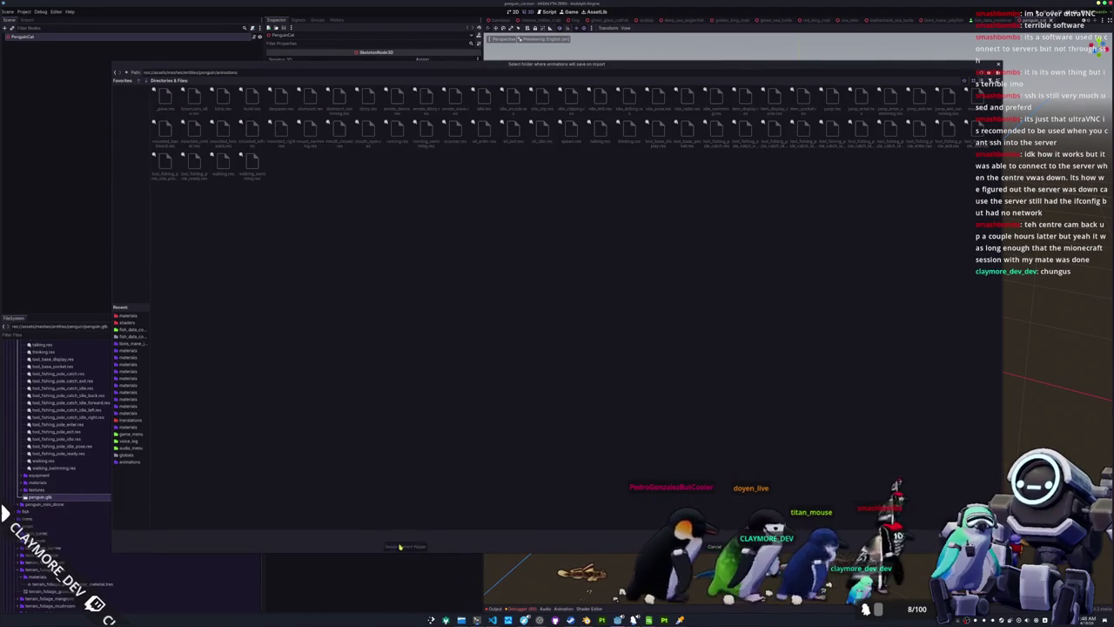
pyautogui.click(404, 546)
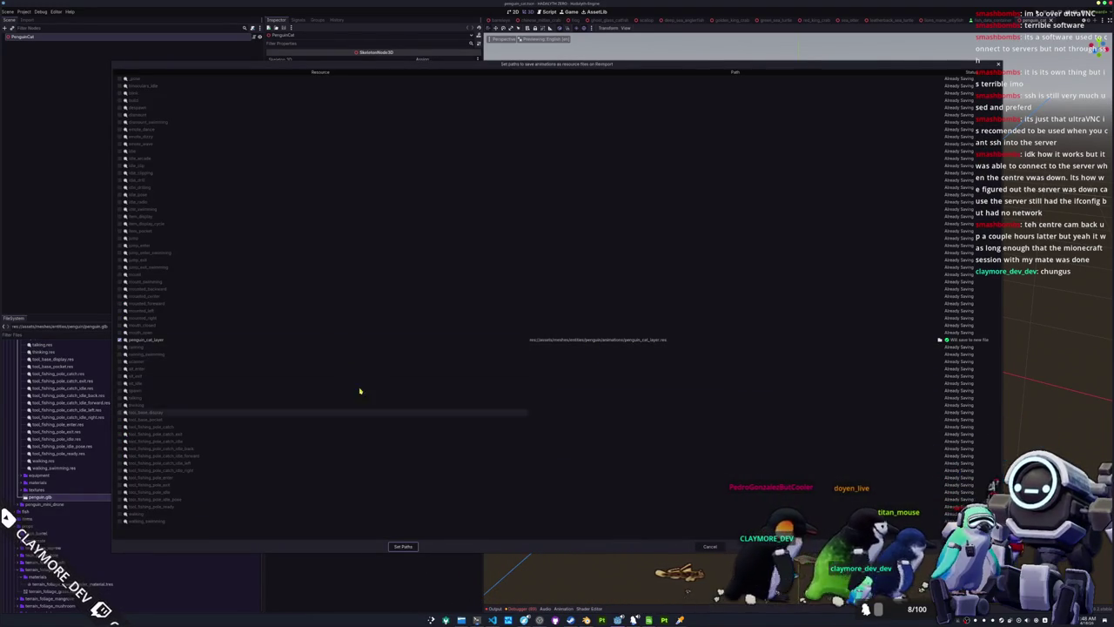
pyautogui.click(401, 545)
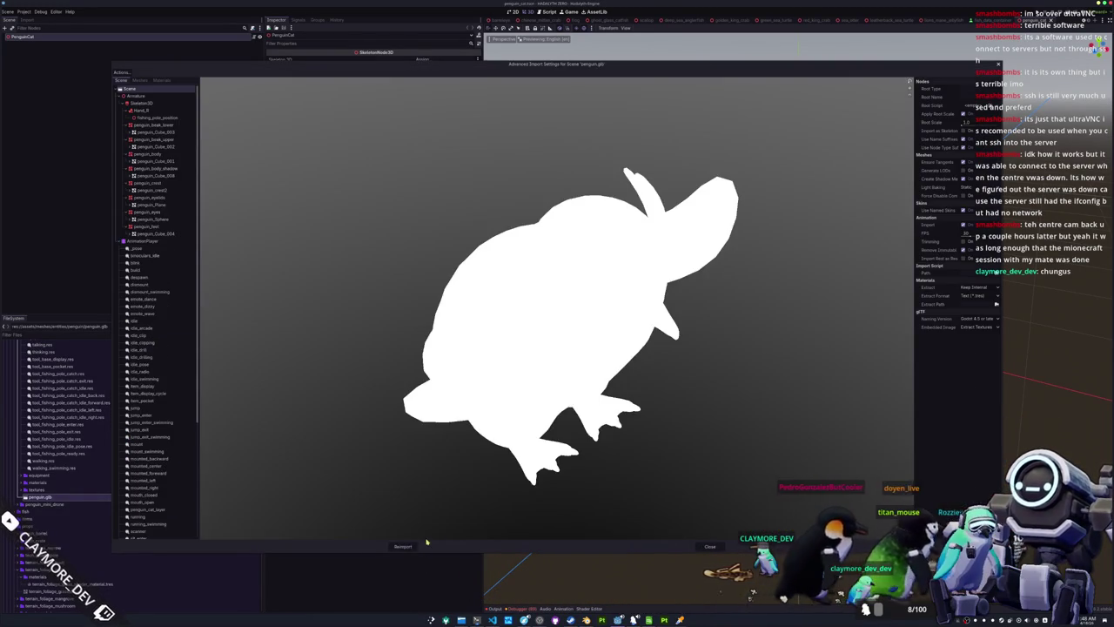
pyautogui.scroll(-5, 170, 338)
pyautogui.click(156, 353)
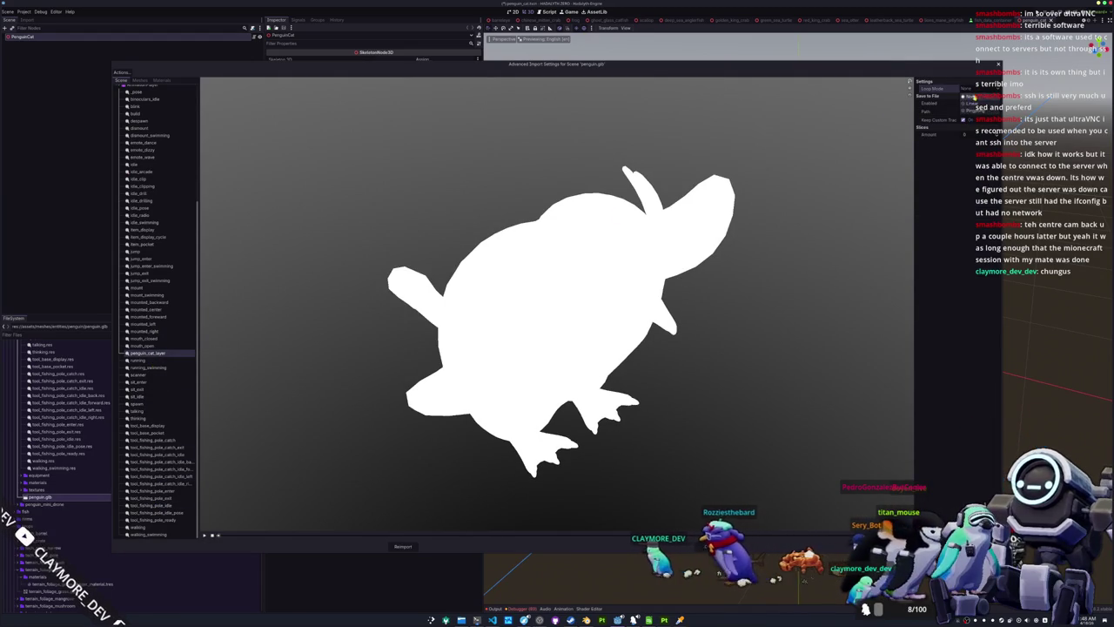
pyautogui.click(403, 546)
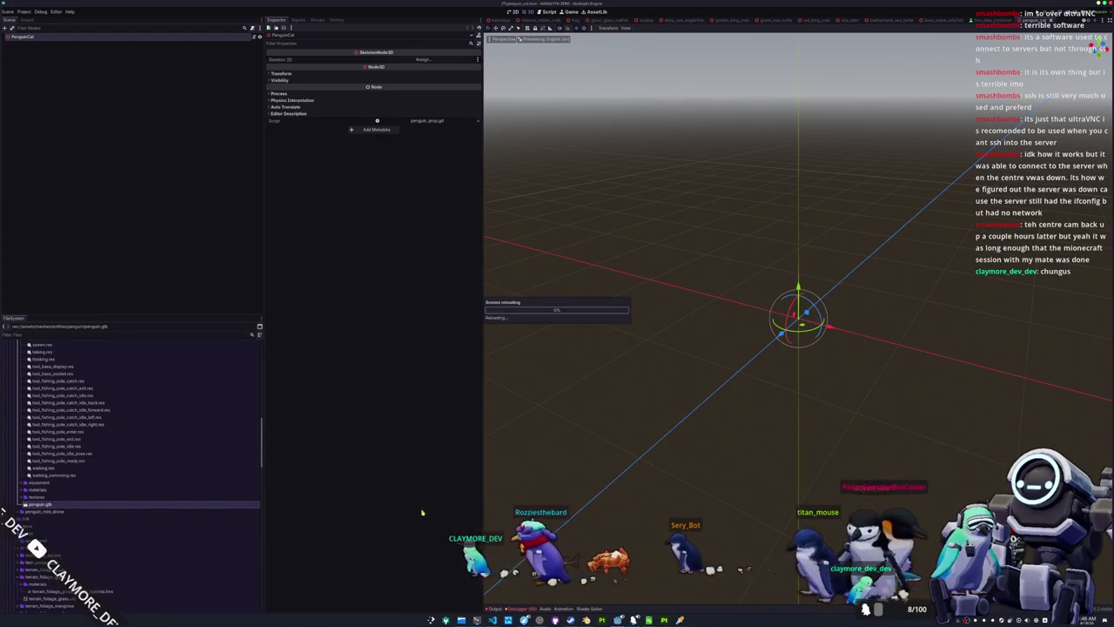
# Add penguin_cat.glb from the props folder into the scene tree.
pyautogui.doubleClick(43, 484)
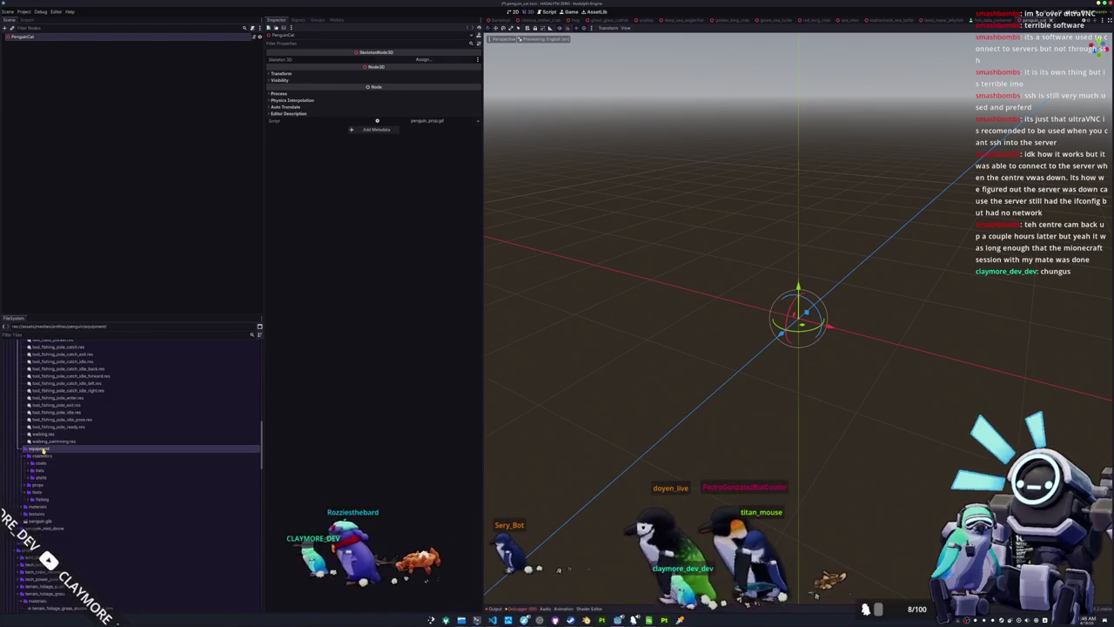
pyautogui.doubleClick(37, 484)
pyautogui.moveTo(36, 492); pyautogui.dragTo(29, 40)
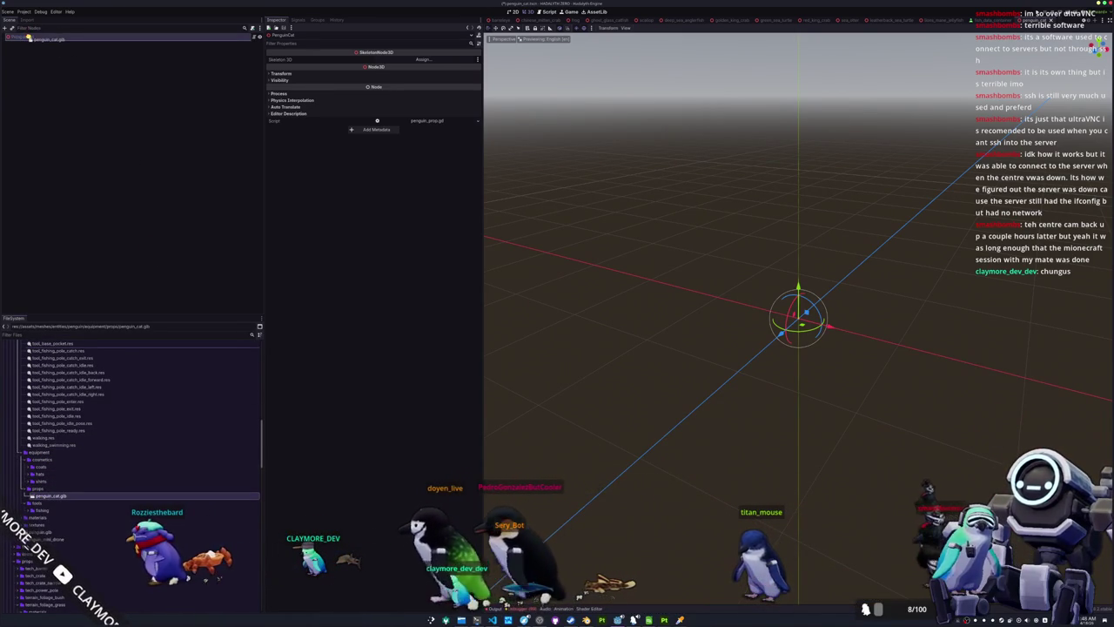
# Create a new cat folder inside the penguin materials skins folder.
pyautogui.click(53, 468)
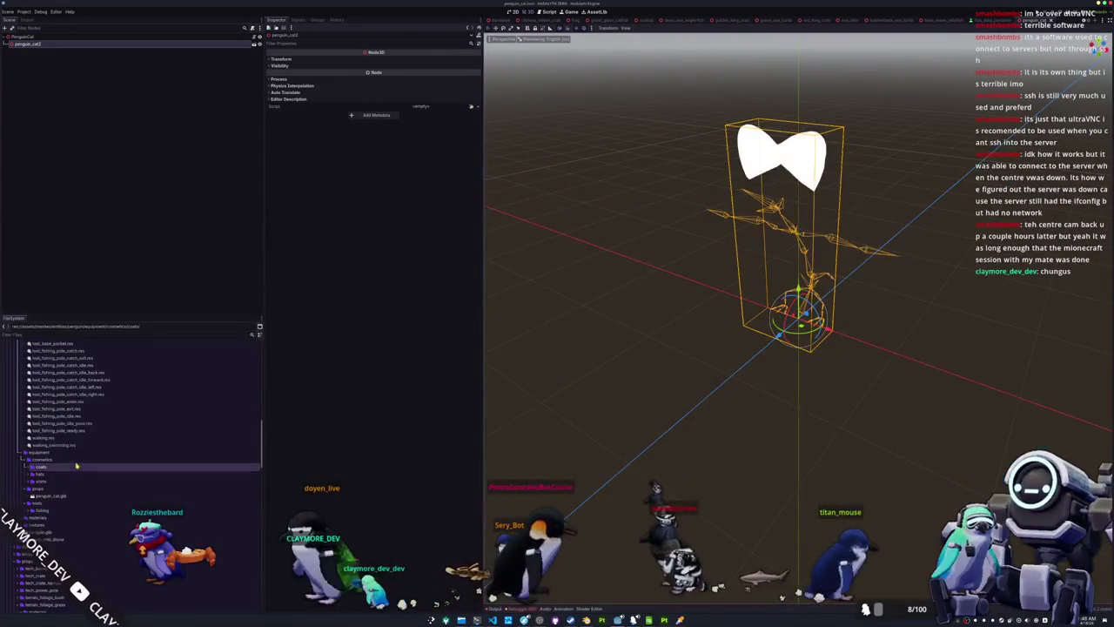
pyautogui.doubleClick(41, 517)
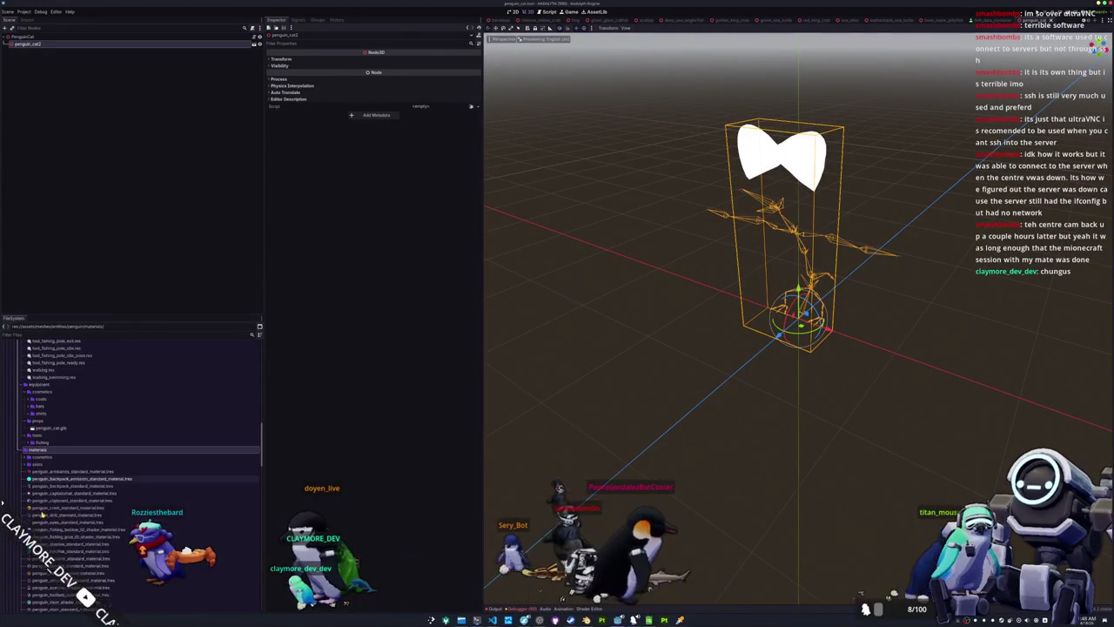
pyautogui.doubleClick(38, 464)
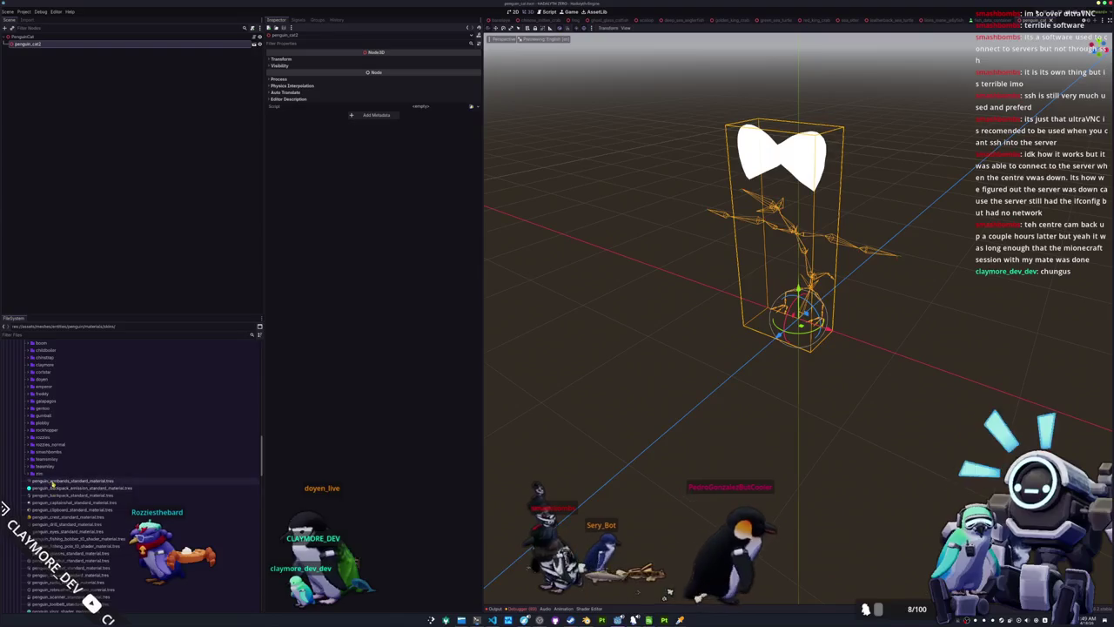
pyautogui.scroll(3, 42, 448)
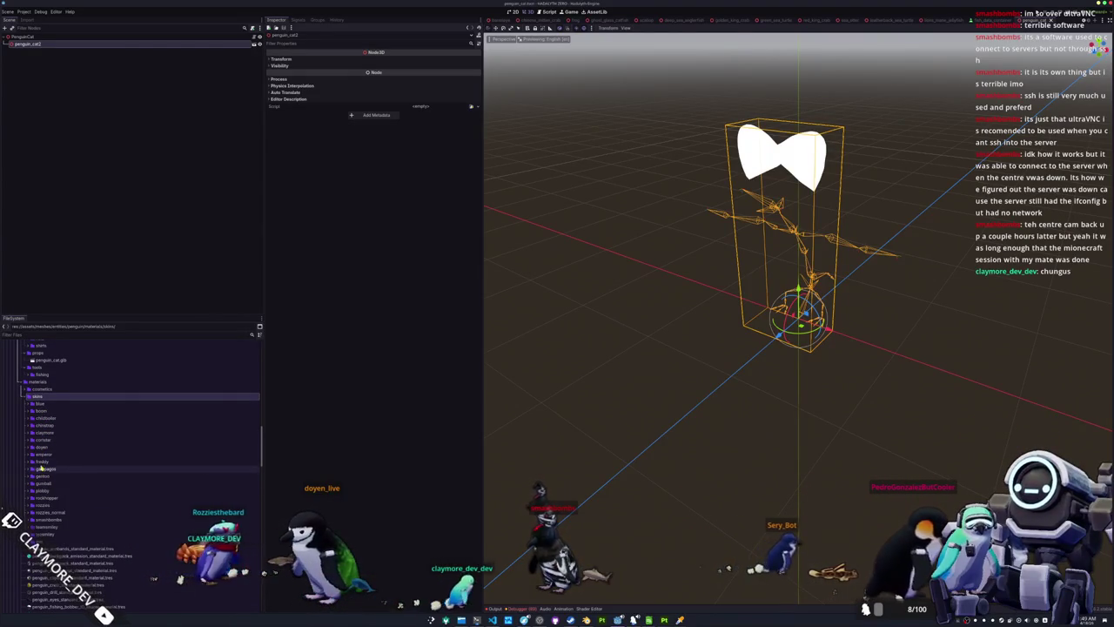
pyautogui.rightClick(44, 397)
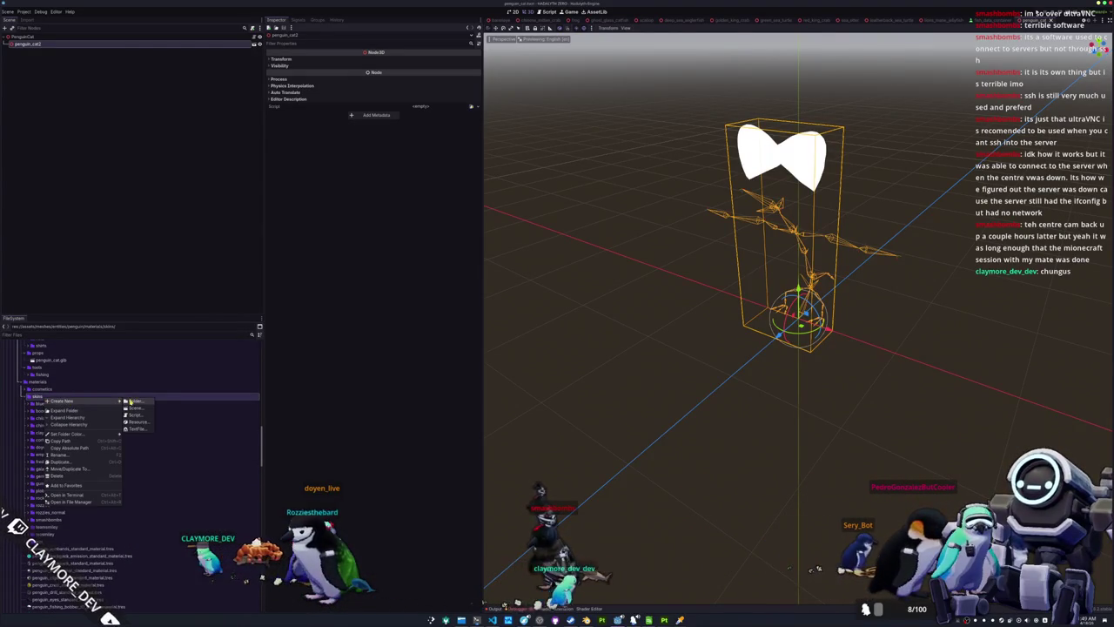
pyautogui.click(132, 401)
pyautogui.click(522, 332)
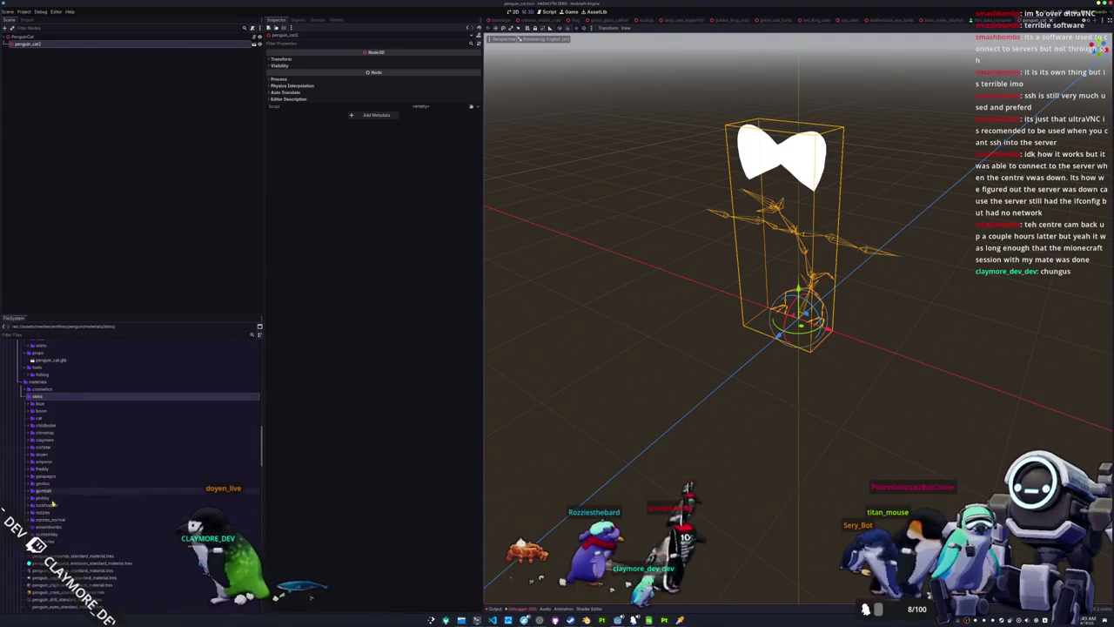
# Replace the empty cat folder with a duplicate of an existing skin folder named cat.
pyautogui.doubleClick(58, 439)
pyautogui.click(61, 447)
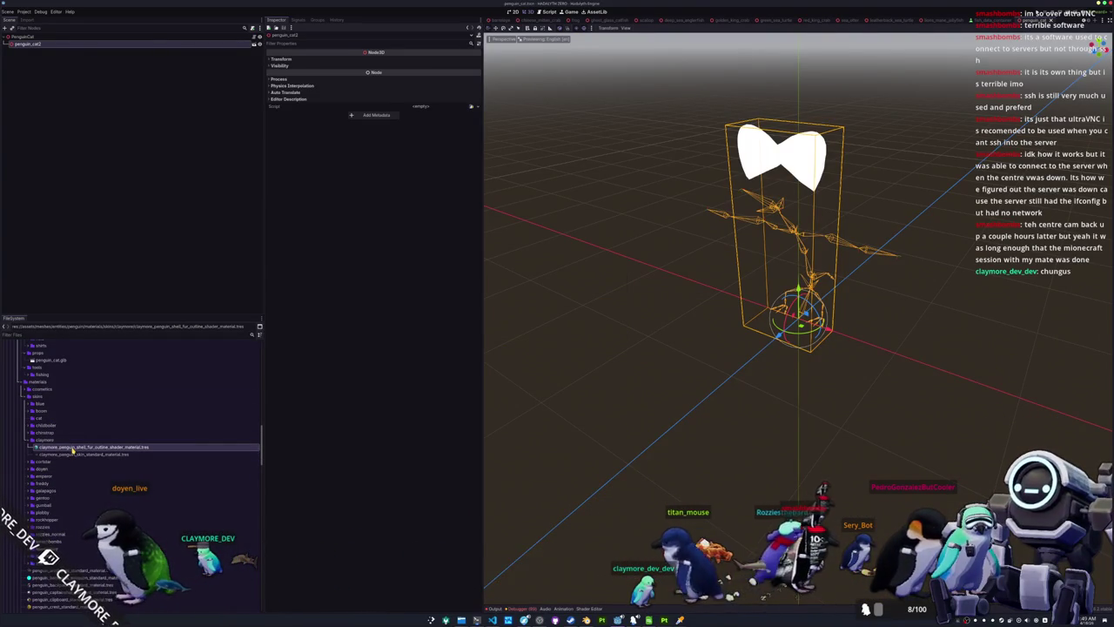
pyautogui.hotkey('ctrl', 'd')
pyautogui.press('Escape')
pyautogui.click(40, 419)
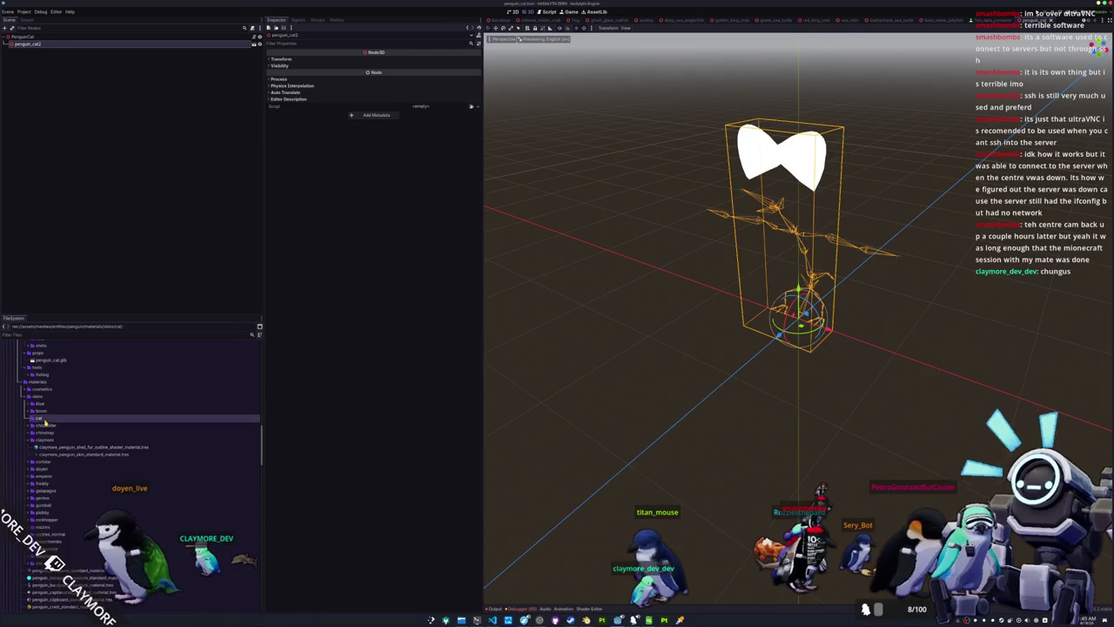
pyautogui.press('Delete')
pyautogui.press('Return')
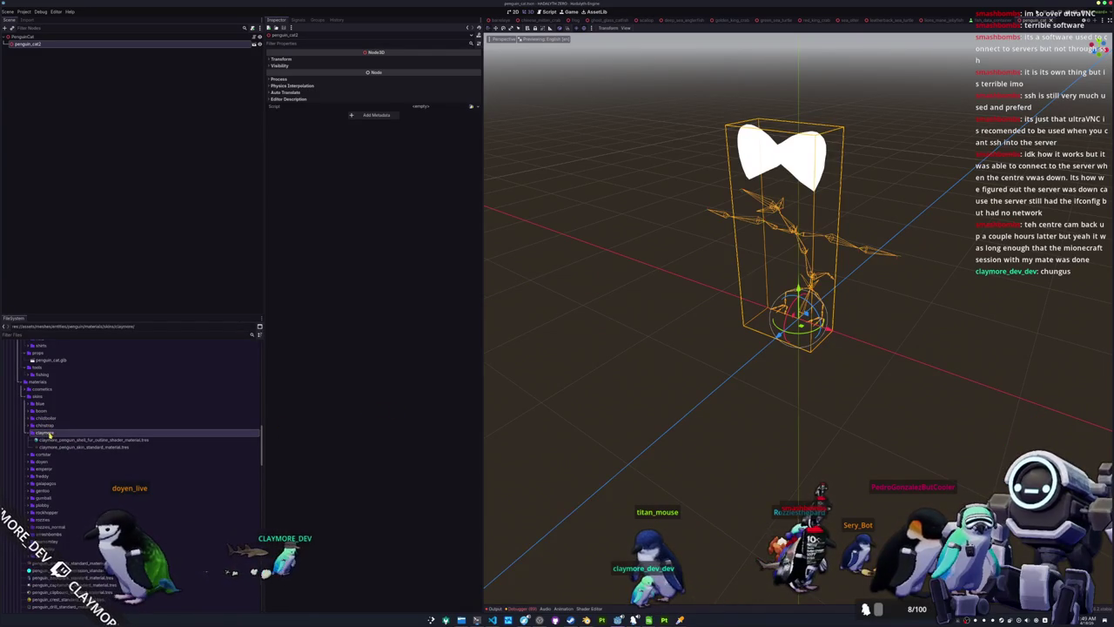
pyautogui.hotkey('ctrl', 'd')
pyautogui.press('Return')
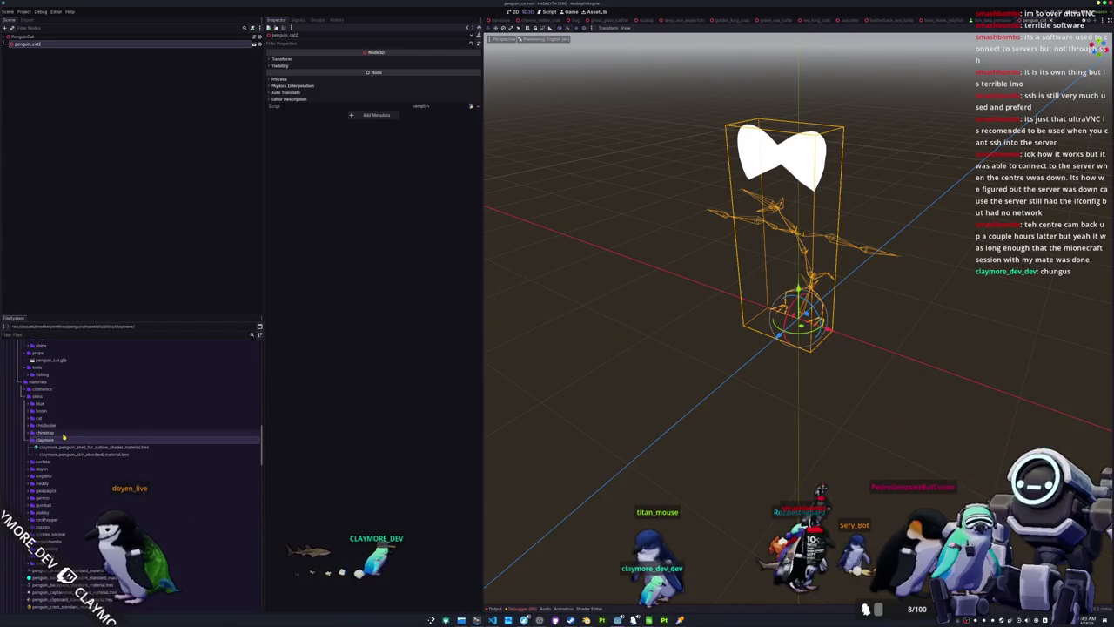
# Rename the copied materials to cat_penguin_shell_fur_outline_shader_material.tres and cat_penguin_skin_standard_material.tres.
pyautogui.click(54, 419)
pyautogui.click(59, 425)
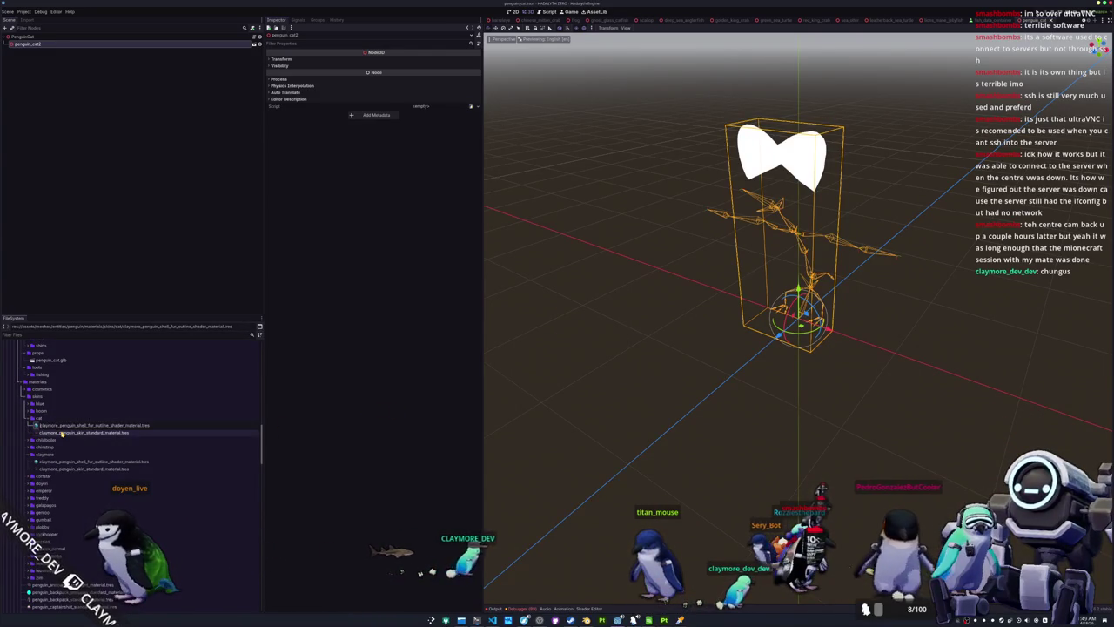
pyautogui.write('Cat')
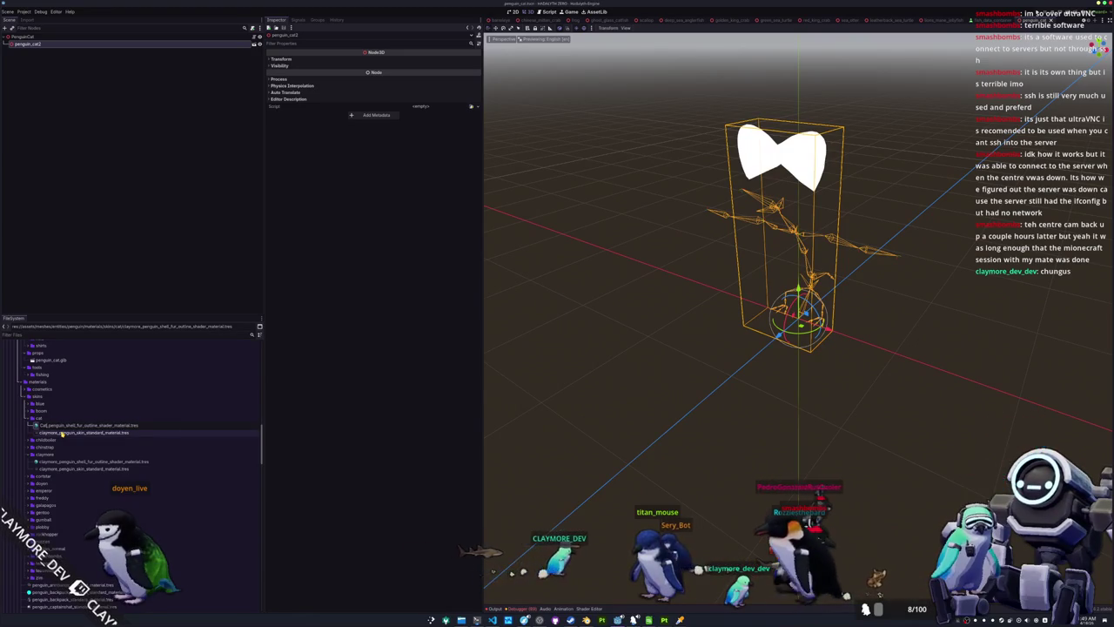
pyautogui.press('Return')
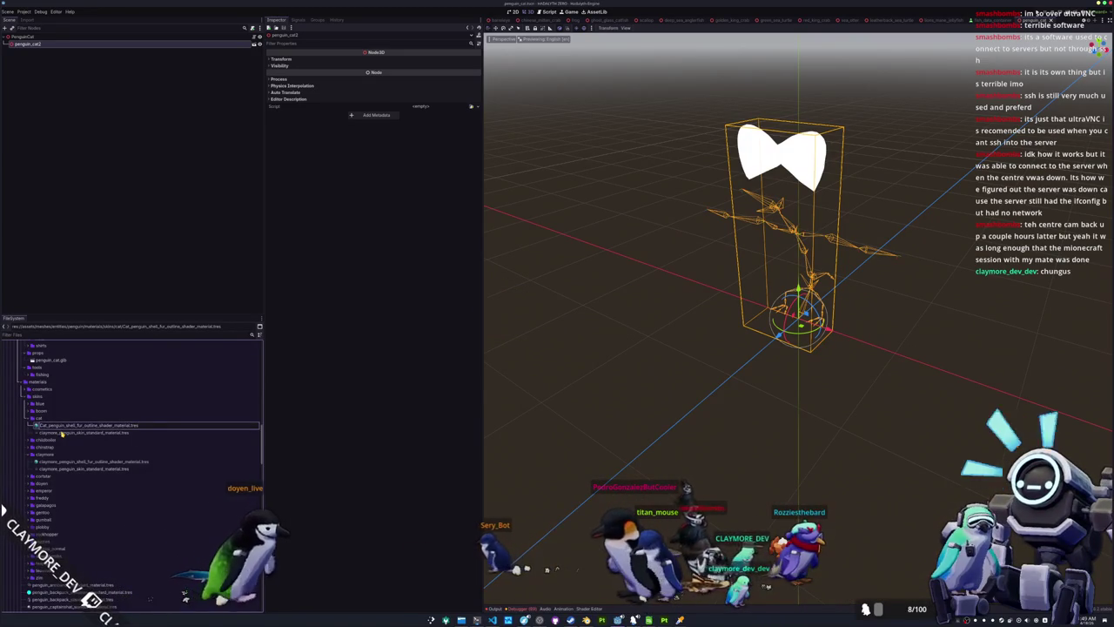
pyautogui.doubleClick(61, 432)
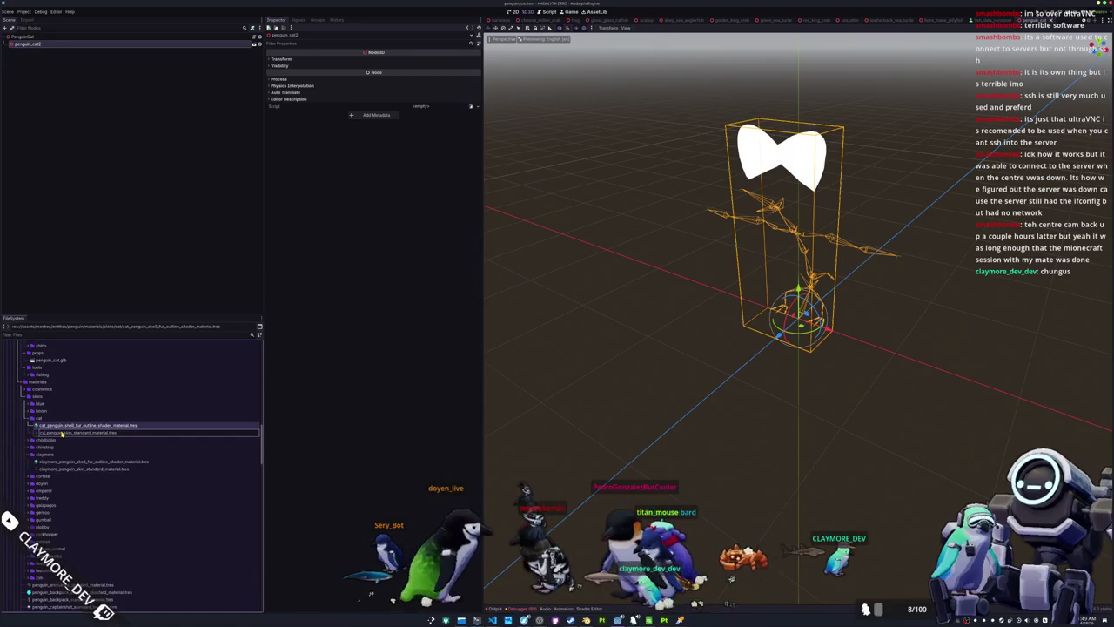
pyautogui.press('Return')
# Duplicate the cat shell material as cat_penguin_prop_shell_fur_outline_shader_material.tres.
pyautogui.click(65, 425)
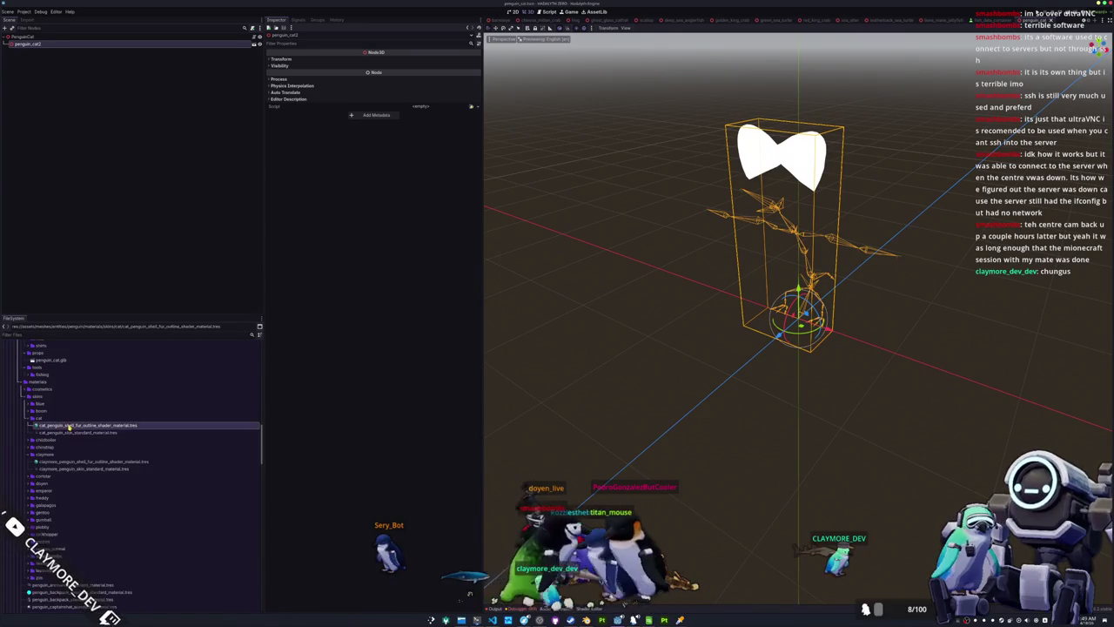
pyautogui.hotkey('ctrl', 'd')
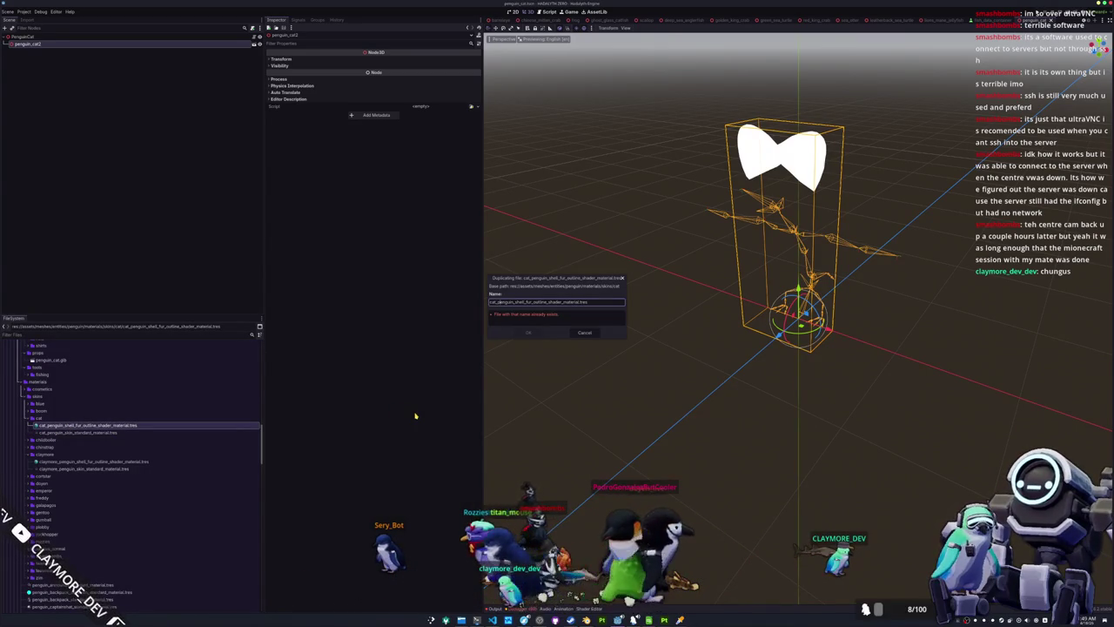
pyautogui.write('prop_')
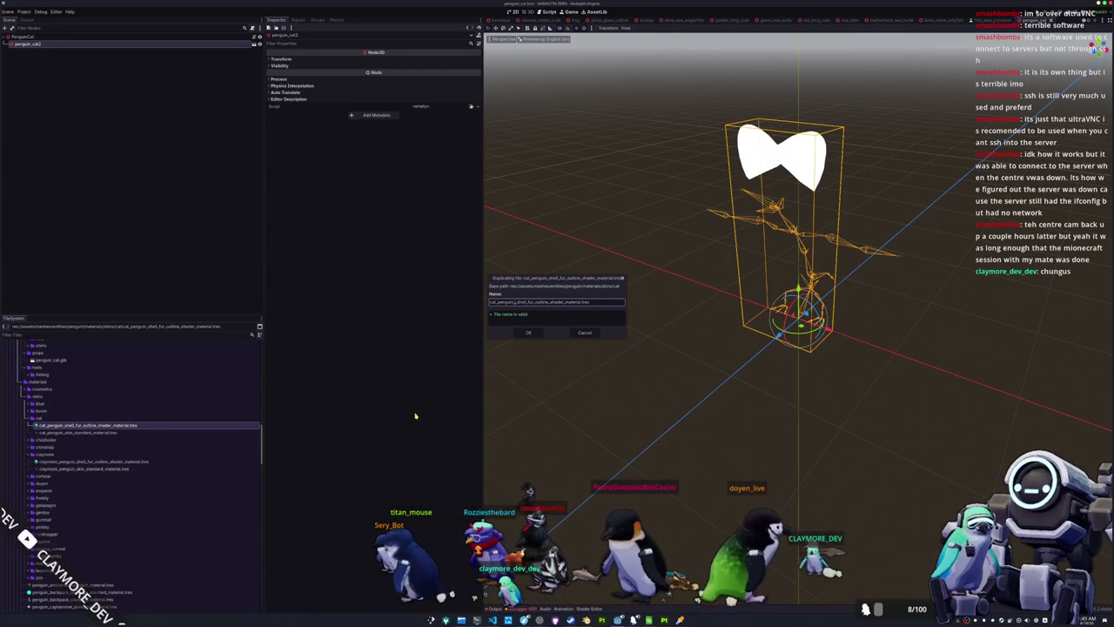
pyautogui.press('Return')
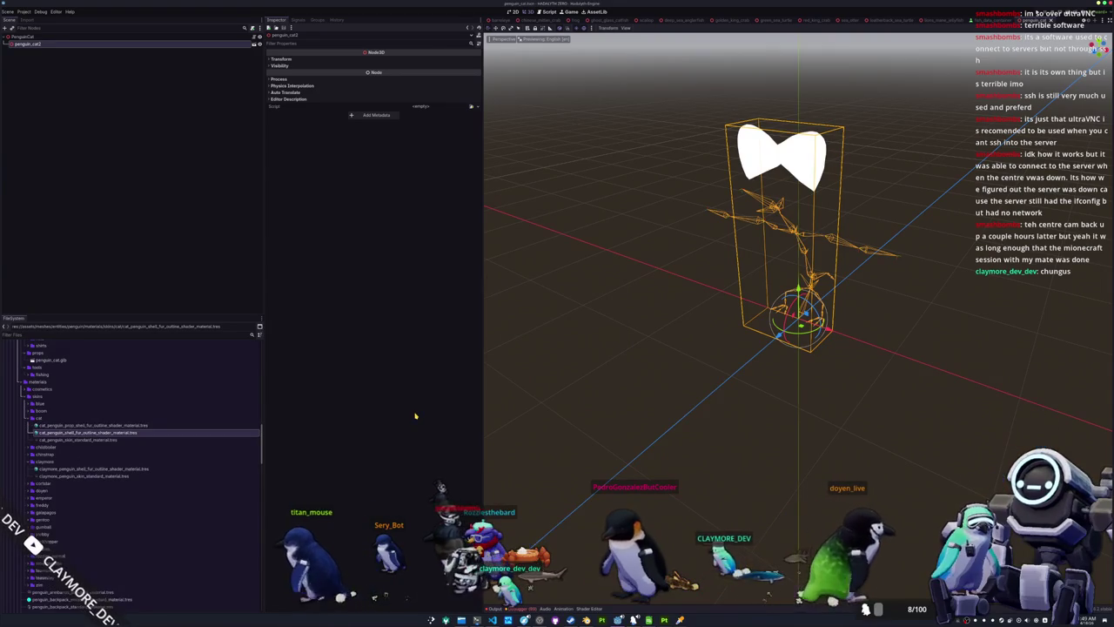
# Give the prop shell material the yellow cat texture as its Albedo Texture.
pyautogui.click(103, 425)
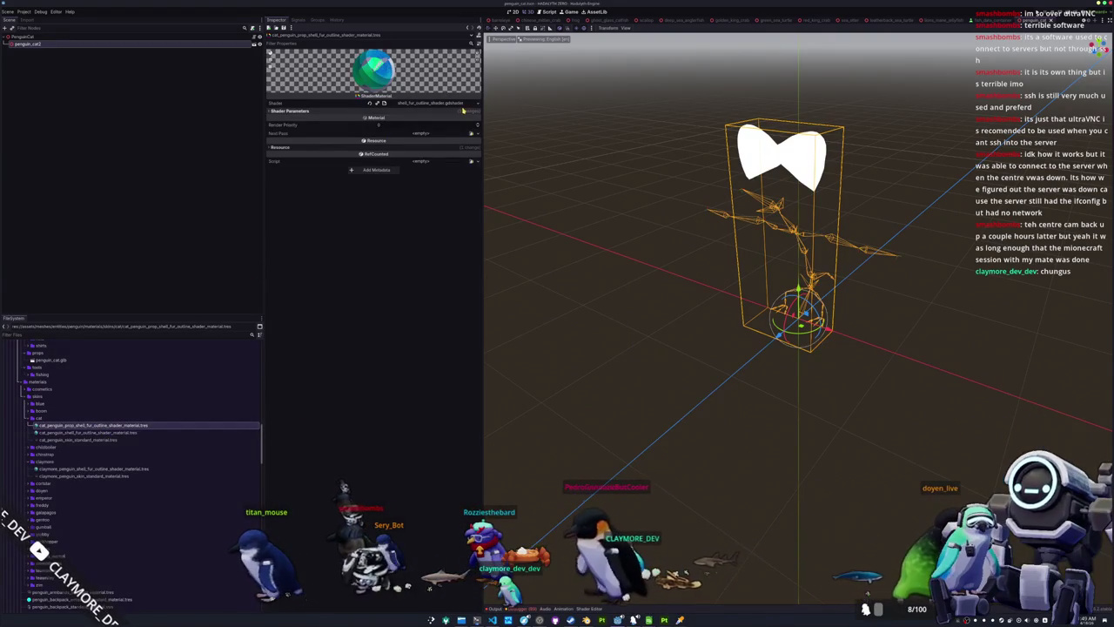
pyautogui.click(432, 161)
pyautogui.click(477, 161)
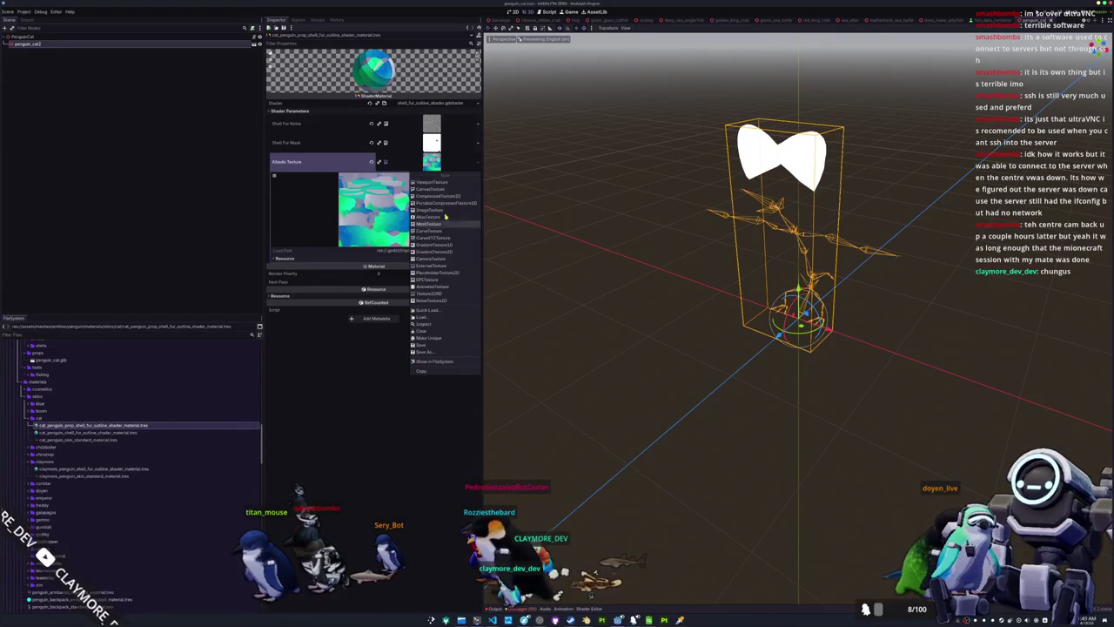
pyautogui.click(439, 311)
pyautogui.write('cat')
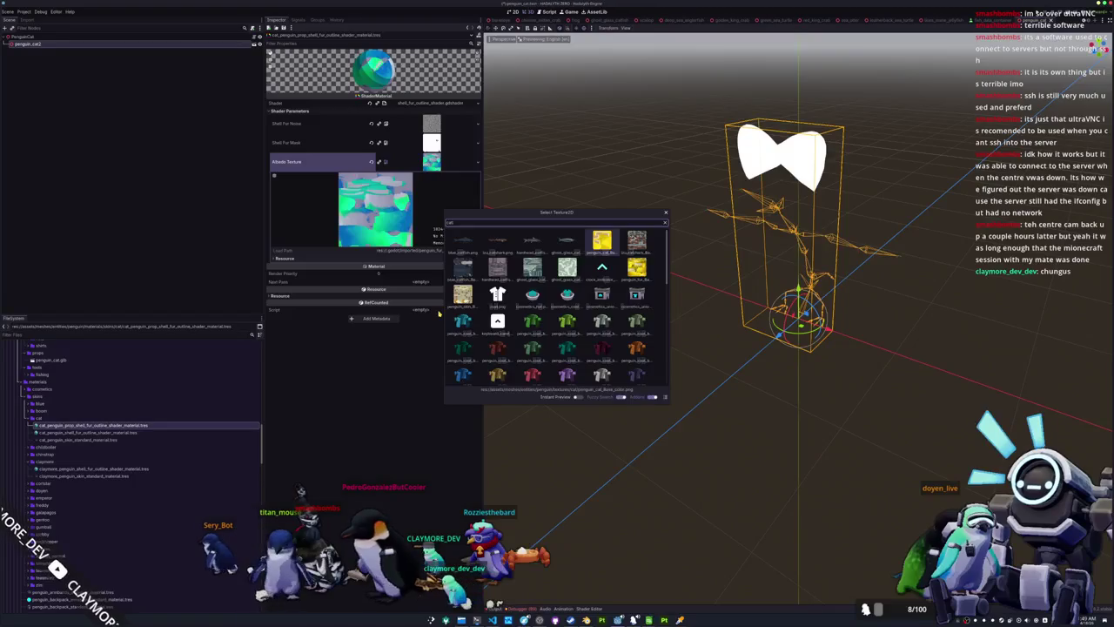
pyautogui.press('Return')
# Make penguin_cat's children editable and set its mesh's Material Override to the cat material.
pyautogui.rightClick(37, 44)
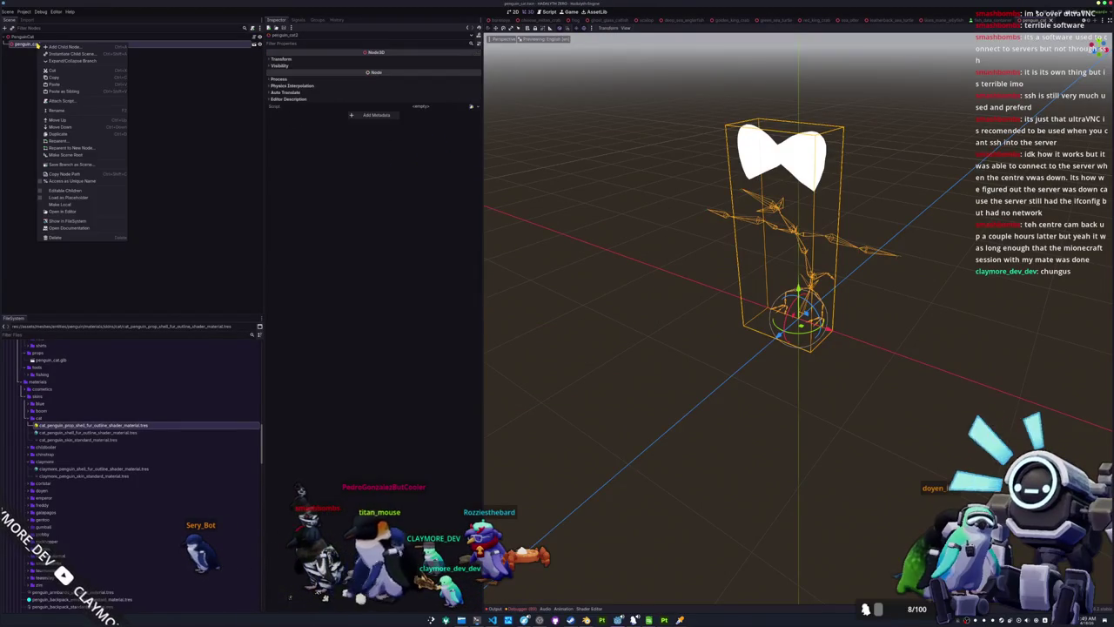
pyautogui.click(67, 191)
pyautogui.click(36, 66)
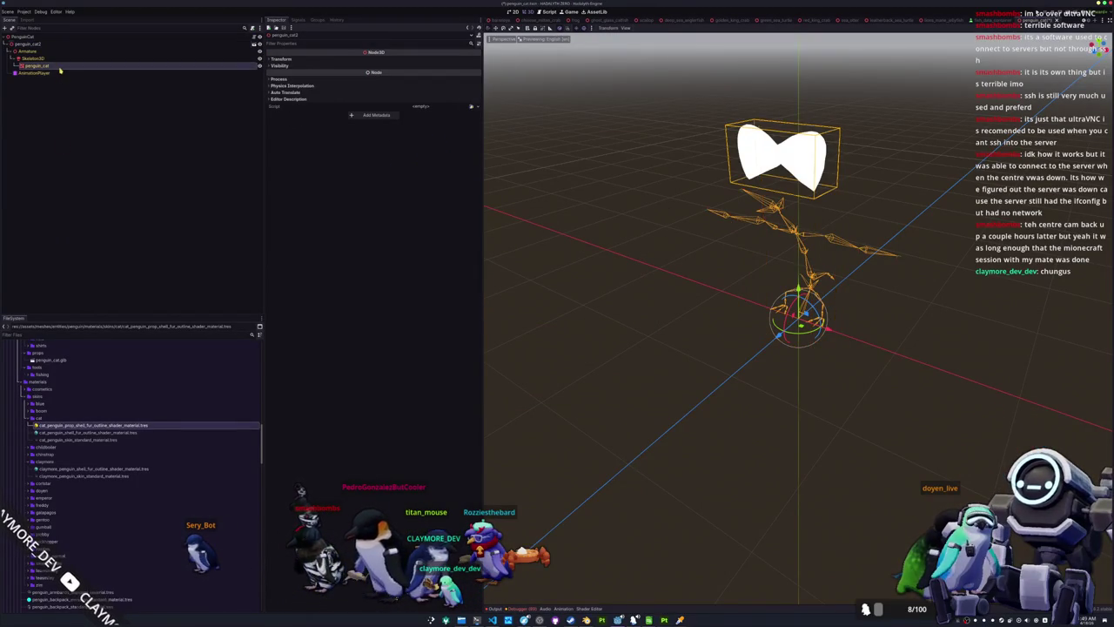
pyautogui.click(281, 98)
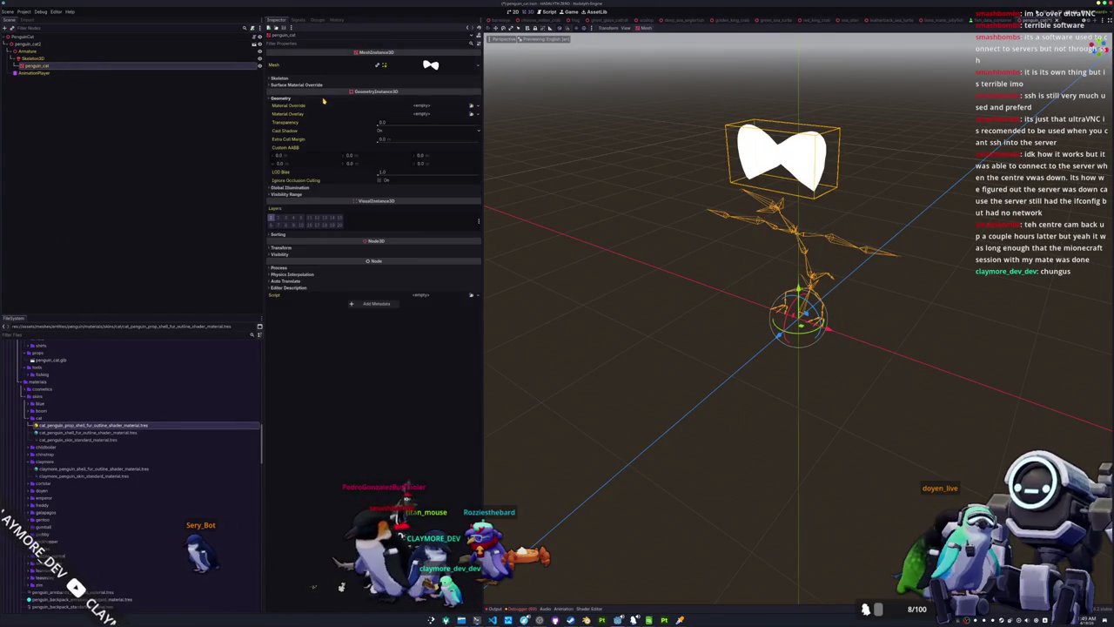
pyautogui.click(470, 106)
pyautogui.write('cat')
pyautogui.press('Return')
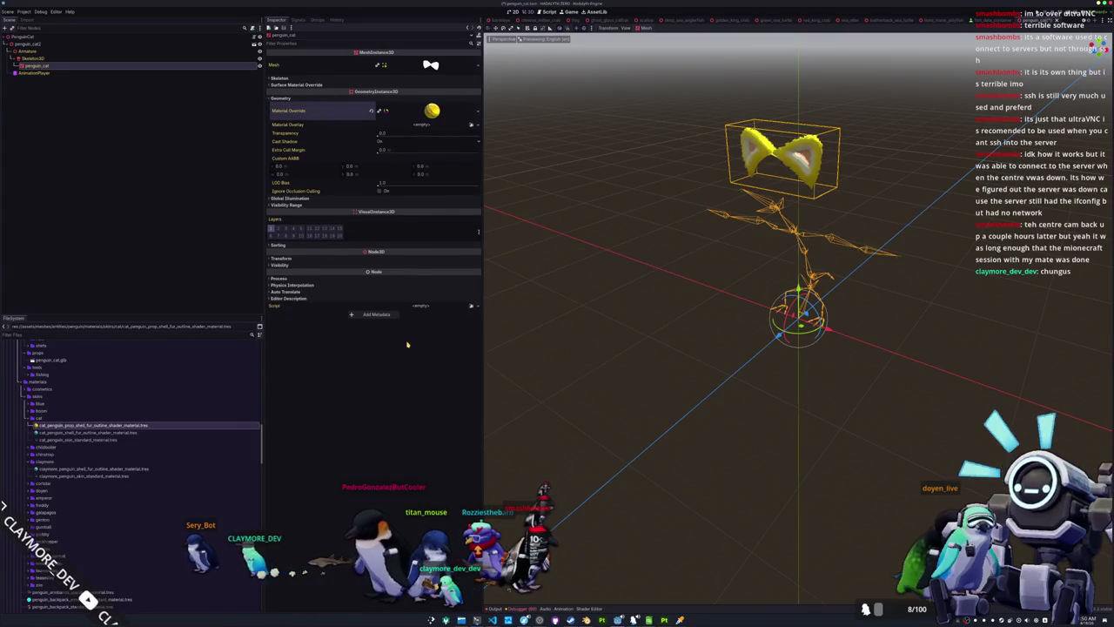
pyautogui.moveTo(522, 348)
pyautogui.mouseDown(button='middle')
pyautogui.moveTo(558, 193)
pyautogui.moveTo(520, 186)
pyautogui.moveTo(537, 261)
pyautogui.moveTo(677, 241)
pyautogui.moveTo(574, 261)
pyautogui.mouseUp(button='middle')
pyautogui.click(33, 58)
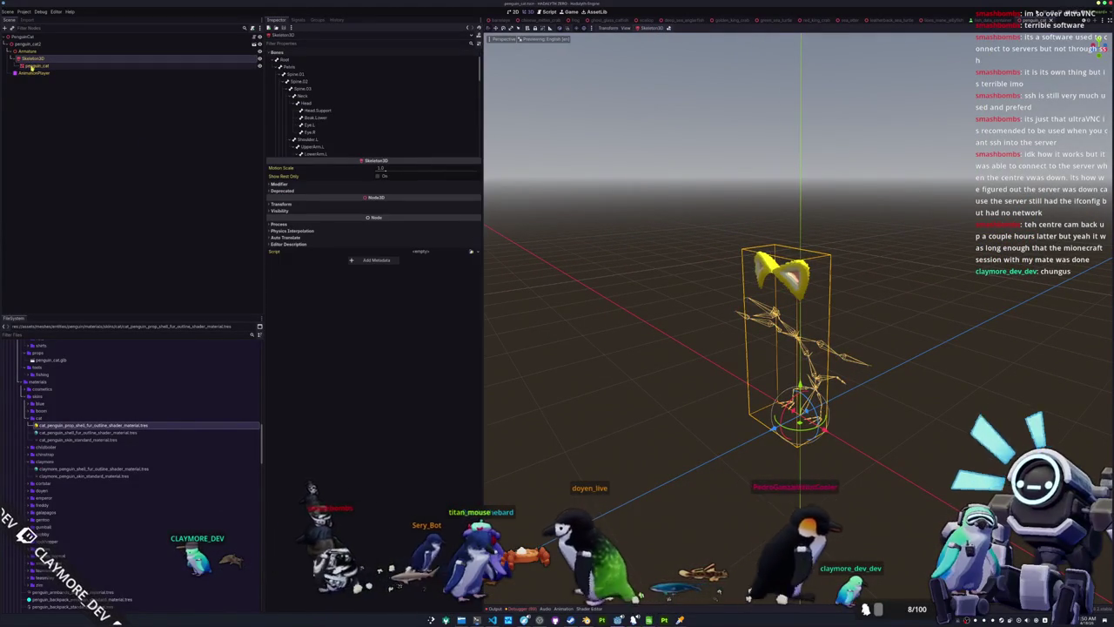
# Set the PenguinCat root node's Skeleton to Skeleton3D.
pyautogui.click(33, 72)
pyautogui.click(25, 36)
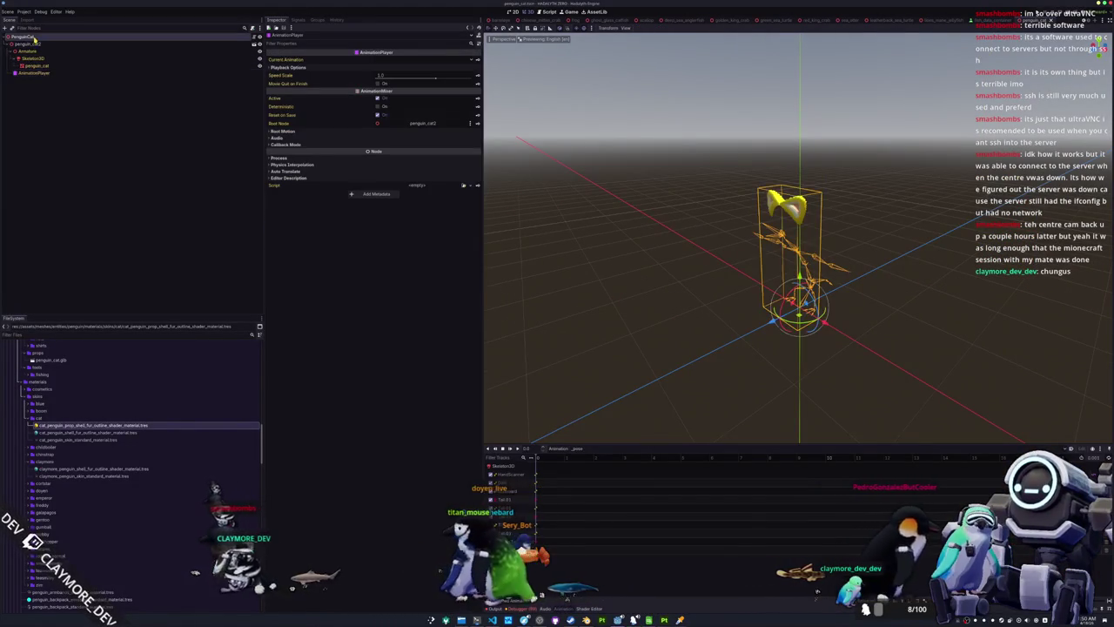
pyautogui.click(420, 59)
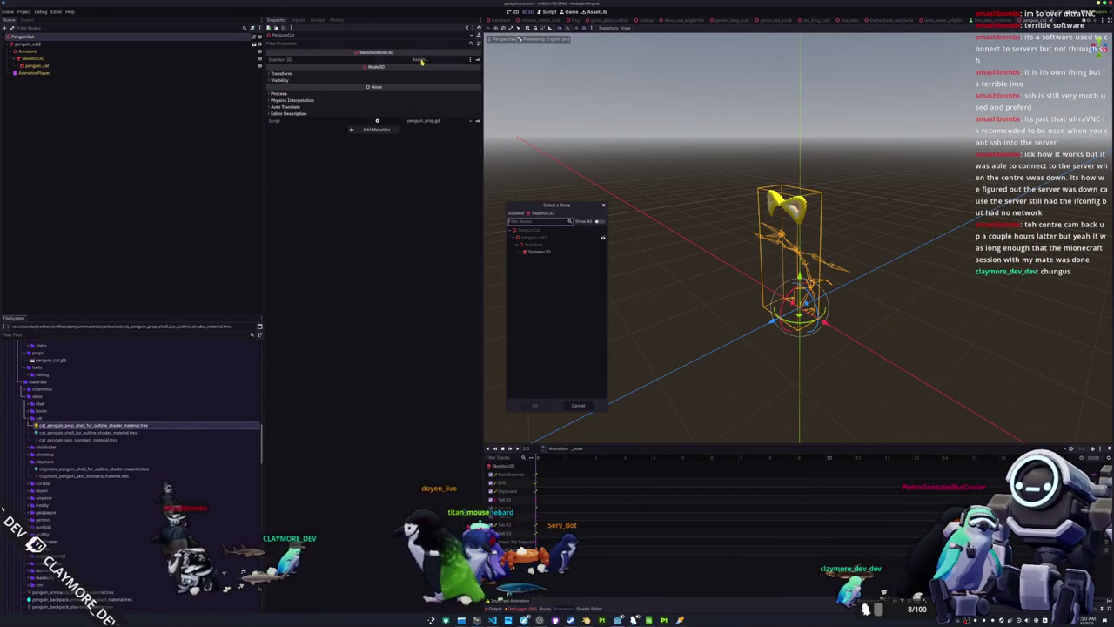
pyautogui.doubleClick(537, 251)
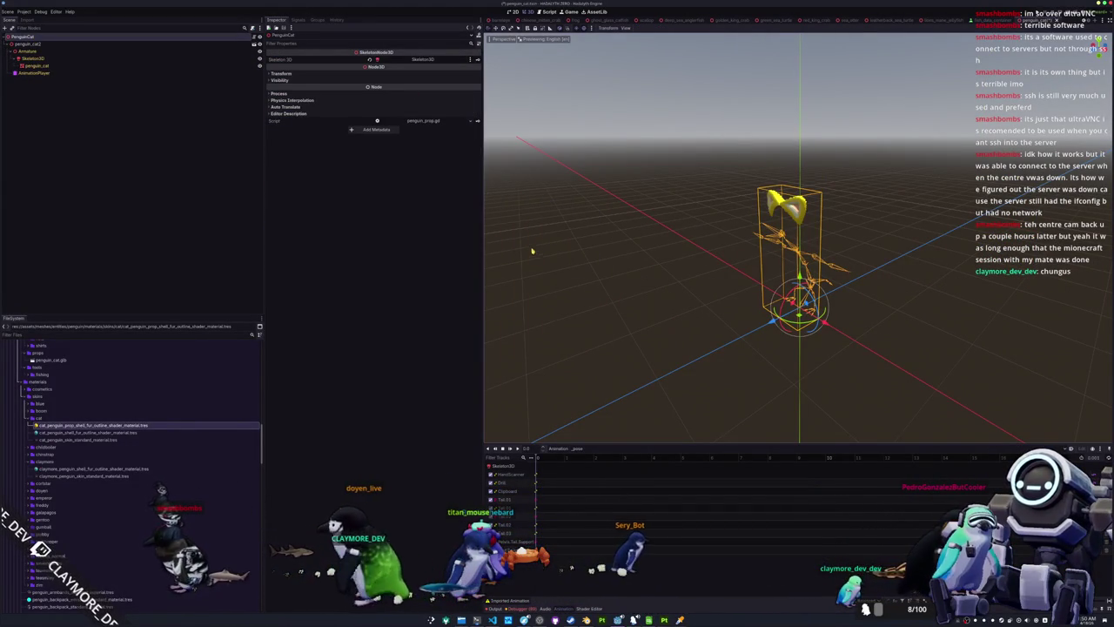
# Assign the yellow cat texture as Albedo Texture of cat_penguin_shell_fur_outline_shader_material.tres.
pyautogui.click(87, 431)
pyautogui.click(449, 112)
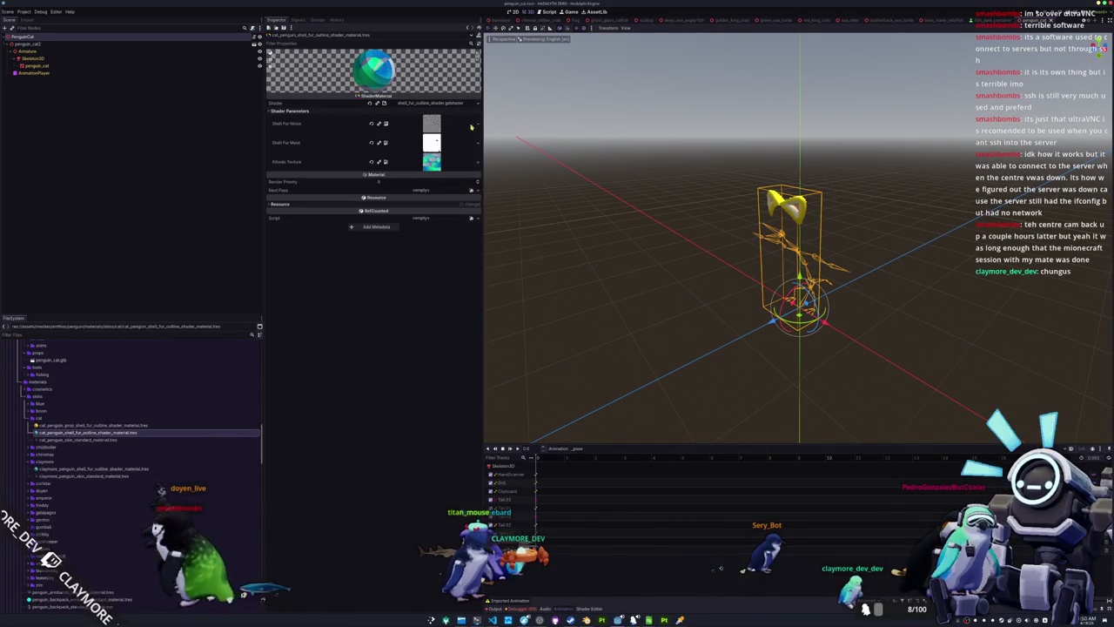
pyautogui.click(477, 161)
pyautogui.click(428, 311)
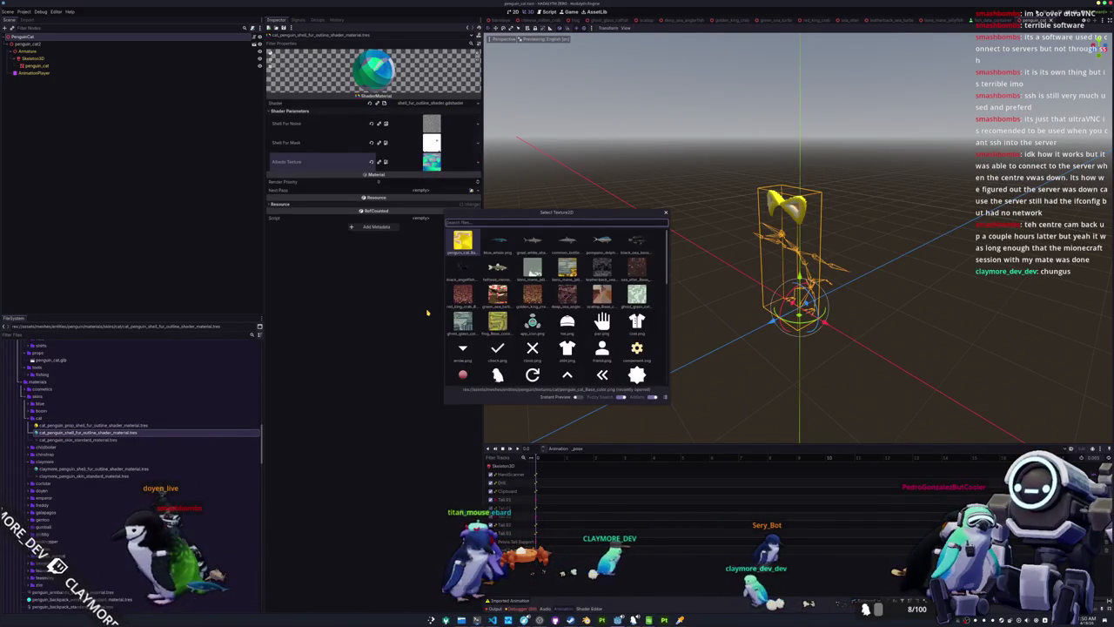
pyautogui.write('penguin')
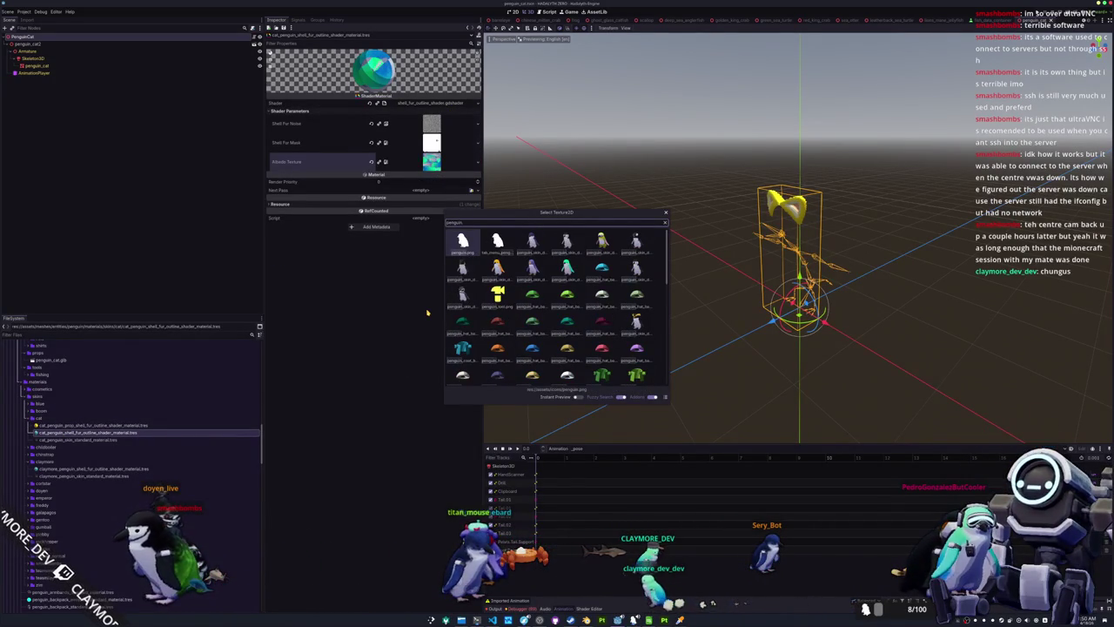
pyautogui.press('BackSpace')
pyautogui.press('BackSpace')
pyautogui.press('BackSpace')
pyautogui.write('cat')
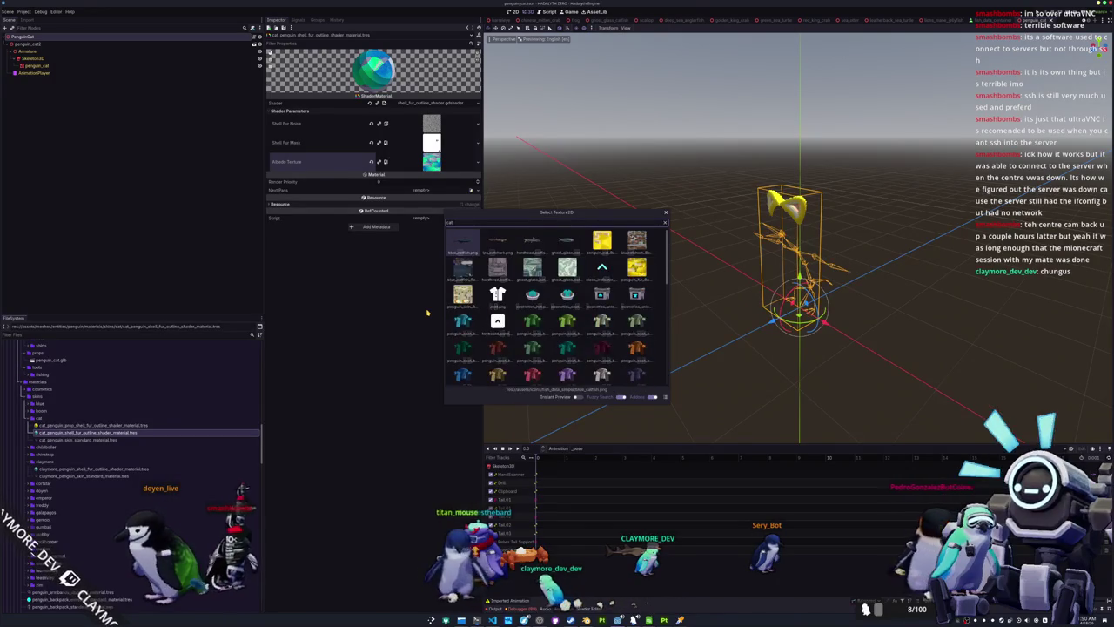
pyautogui.press('Return')
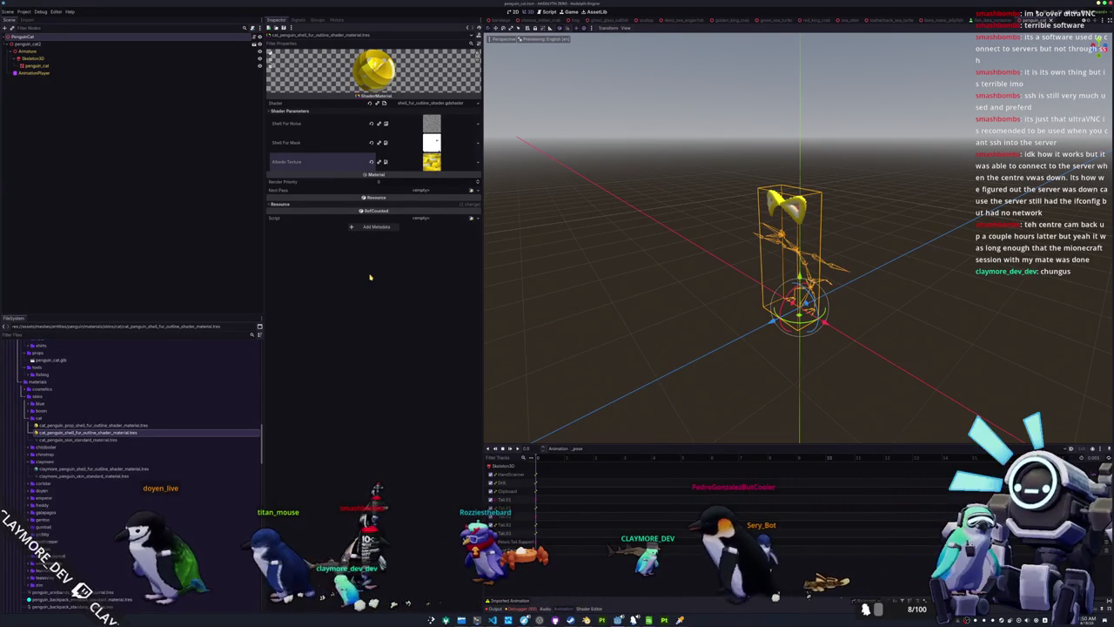
pyautogui.scroll(-2, 652, 305)
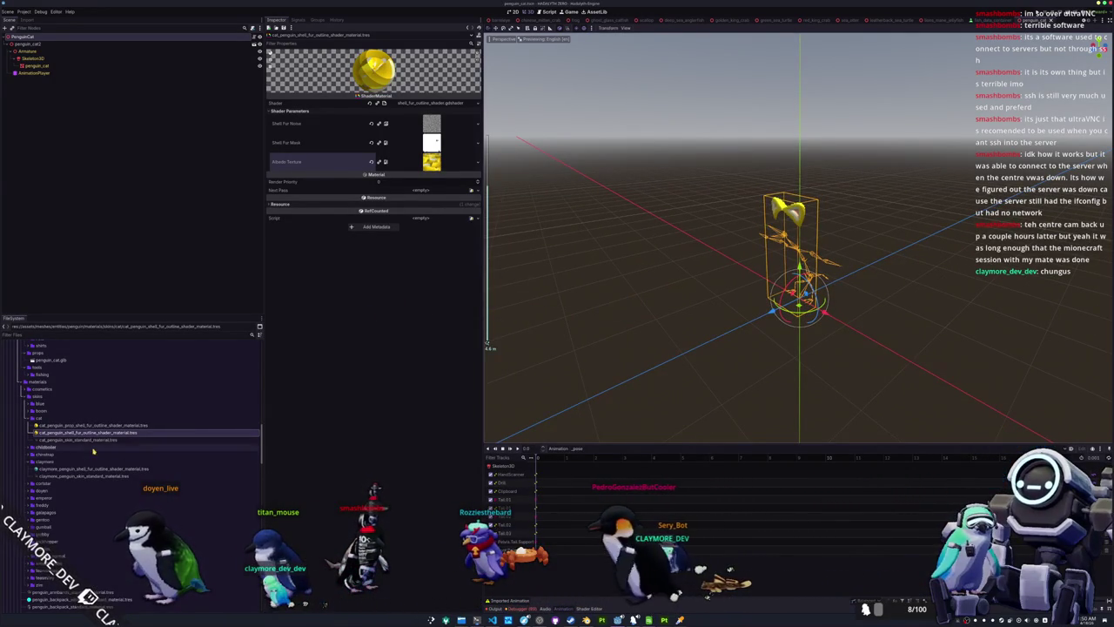
# Collapse the models folder and expand data > cosmetics_data > skin_data in the FileSystem.
pyautogui.scroll(-3, 93, 451)
pyautogui.scroll(-2, 91, 450)
pyautogui.scroll(-3, 90, 450)
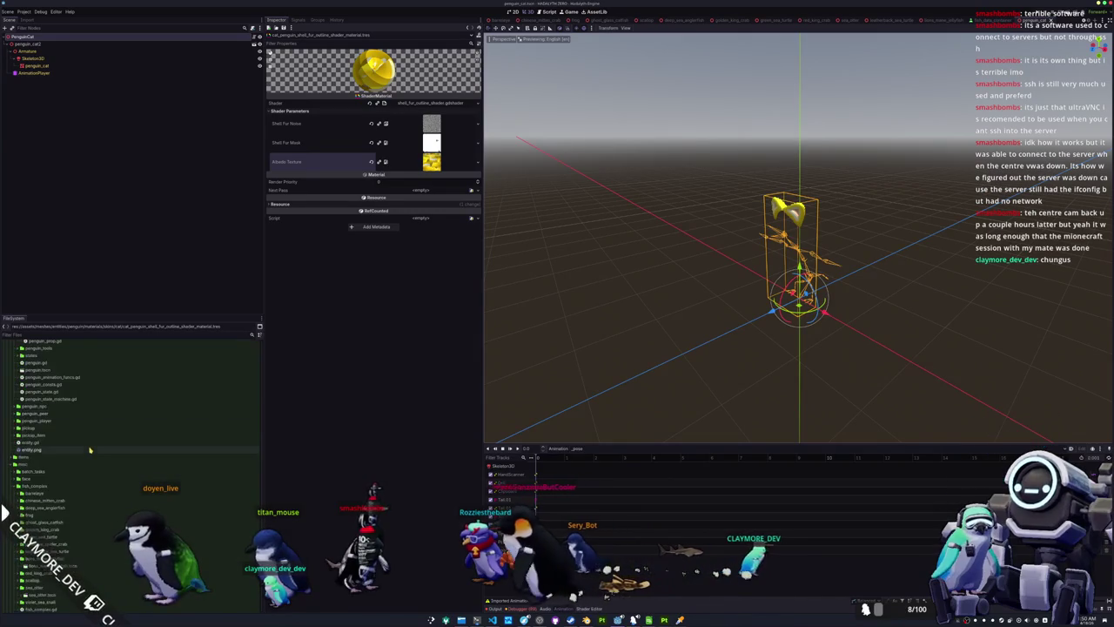
pyautogui.scroll(3, 90, 449)
pyautogui.click(54, 401)
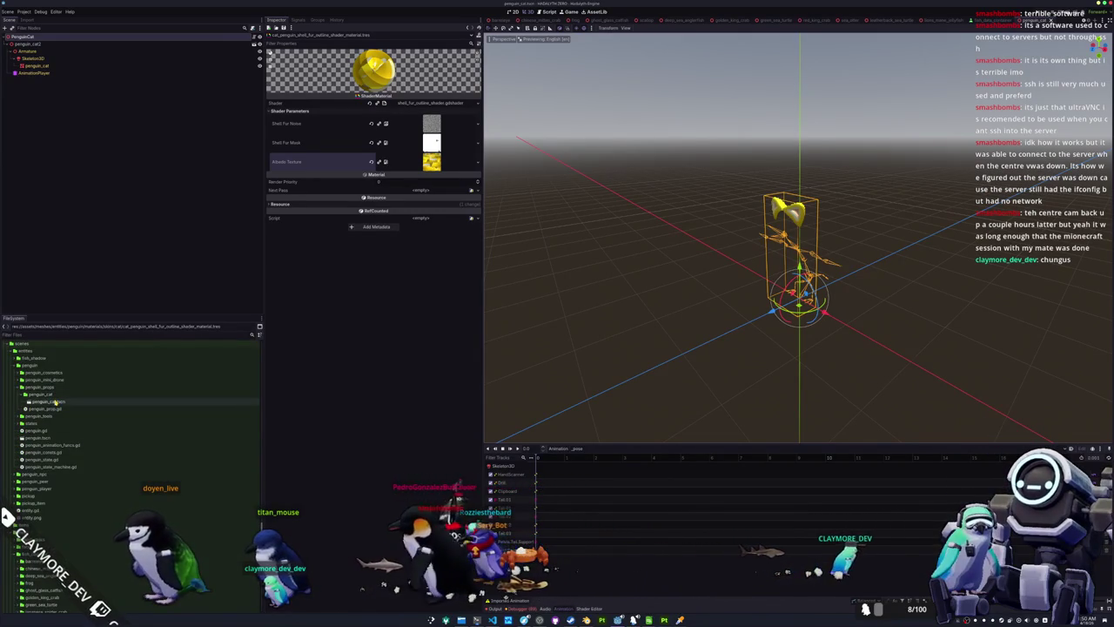
pyautogui.scroll(-3, 55, 403)
pyautogui.scroll(-3, 55, 407)
pyautogui.scroll(-2, 58, 411)
pyautogui.scroll(-2, 58, 416)
pyautogui.scroll(4, 58, 417)
pyautogui.scroll(3, 56, 418)
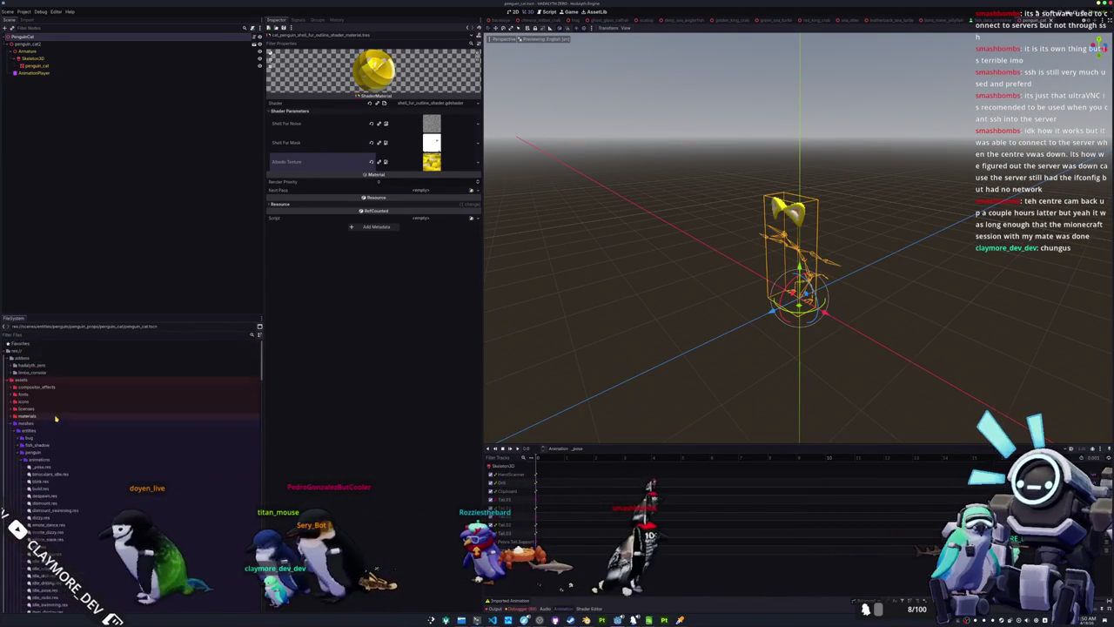
pyautogui.scroll(4, 48, 426)
pyautogui.doubleClick(54, 390)
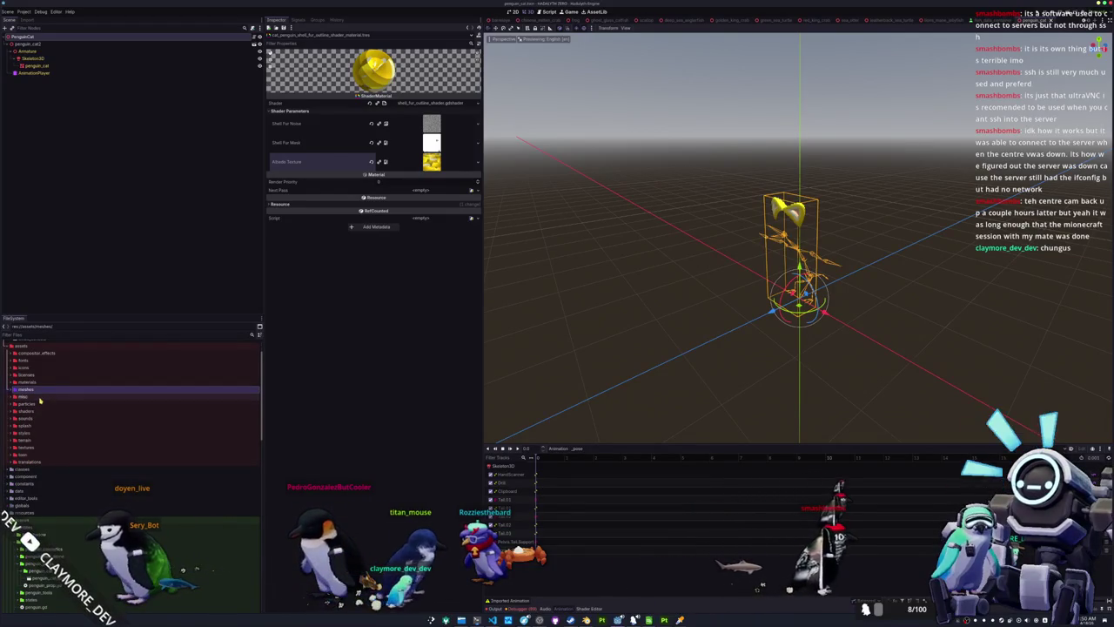
pyautogui.doubleClick(31, 491)
pyautogui.scroll(-3, 32, 418)
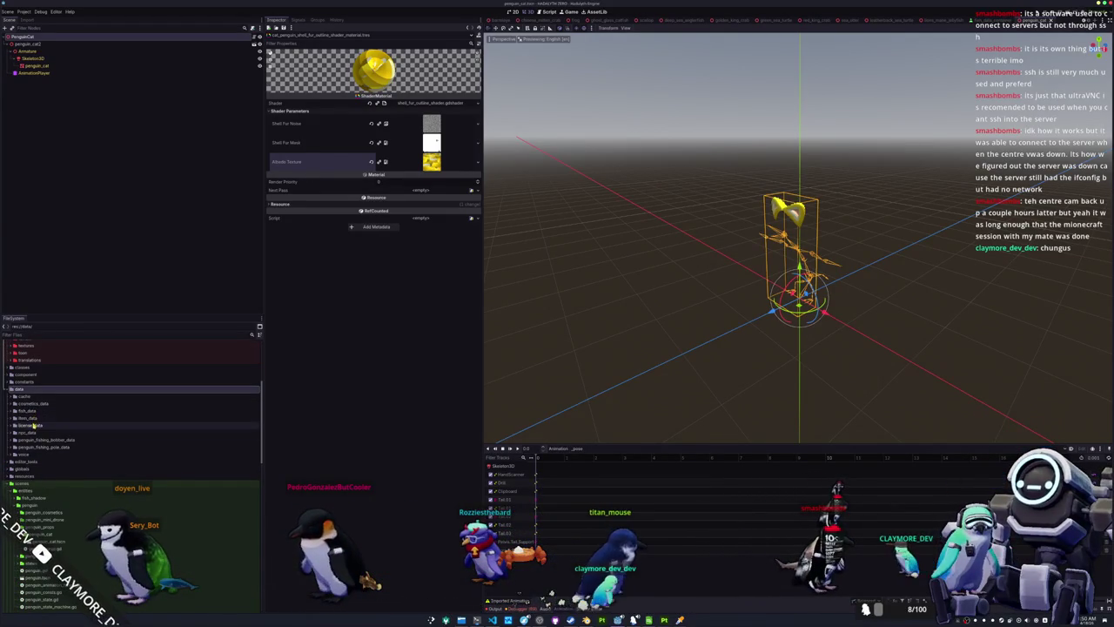
pyautogui.doubleClick(40, 404)
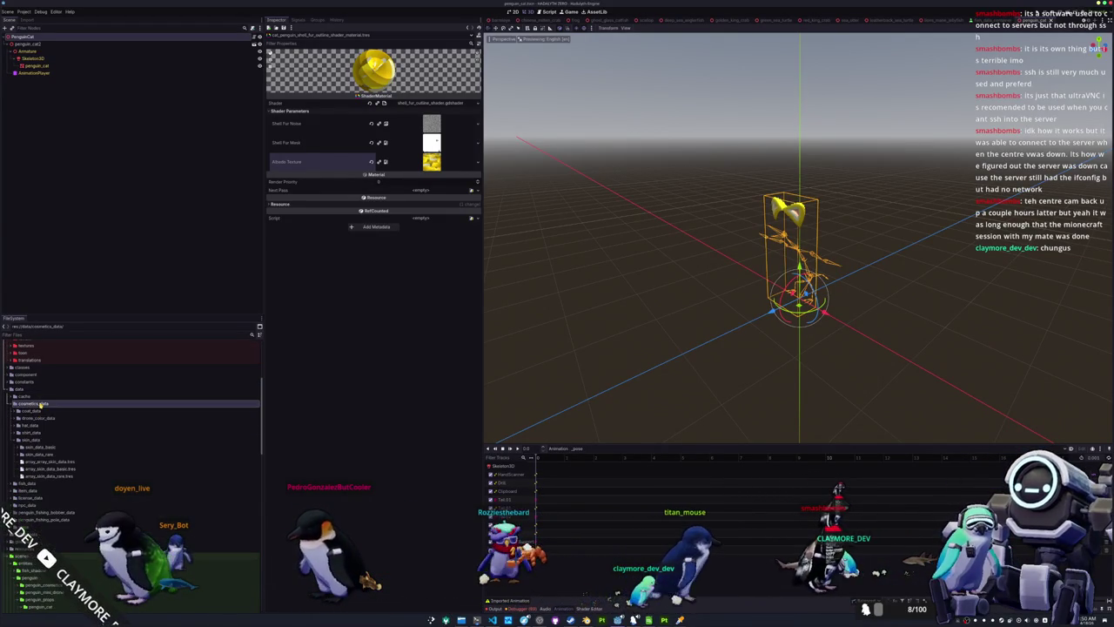
pyautogui.doubleClick(44, 454)
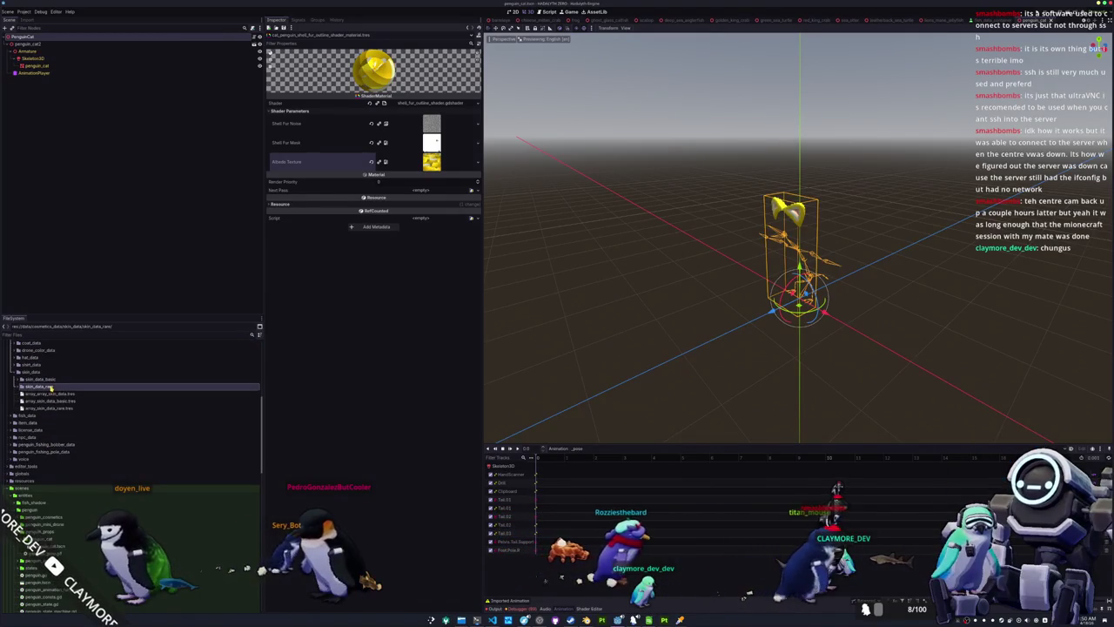
# Create a skin_data_prop folder inside skin_data and select it.
pyautogui.rightClick(35, 371)
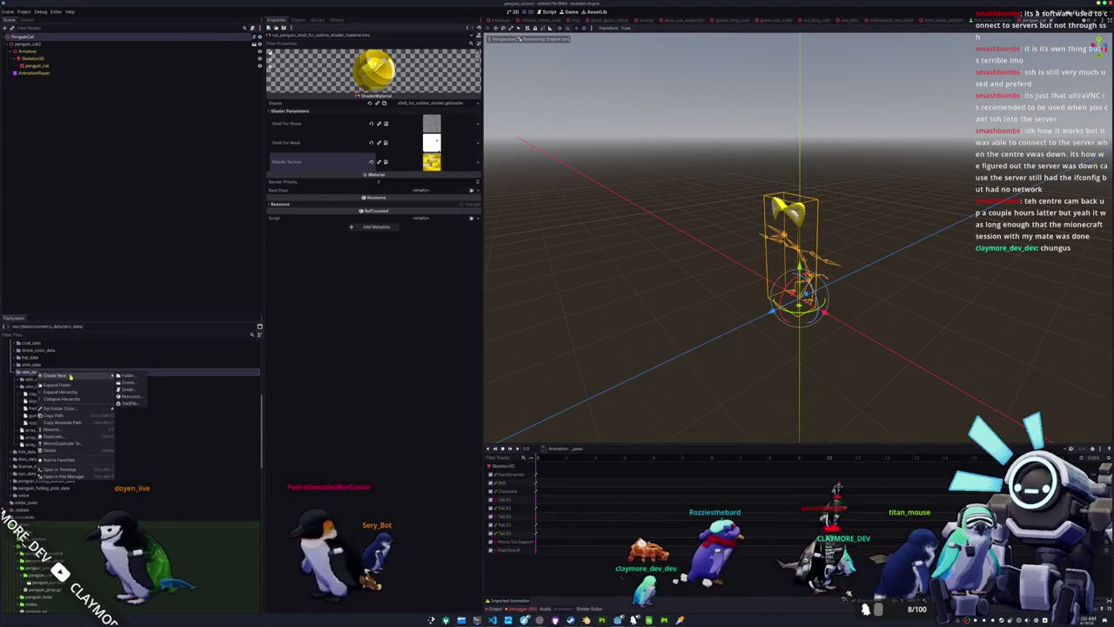
pyautogui.click(135, 383)
pyautogui.write('skin_data_pro')
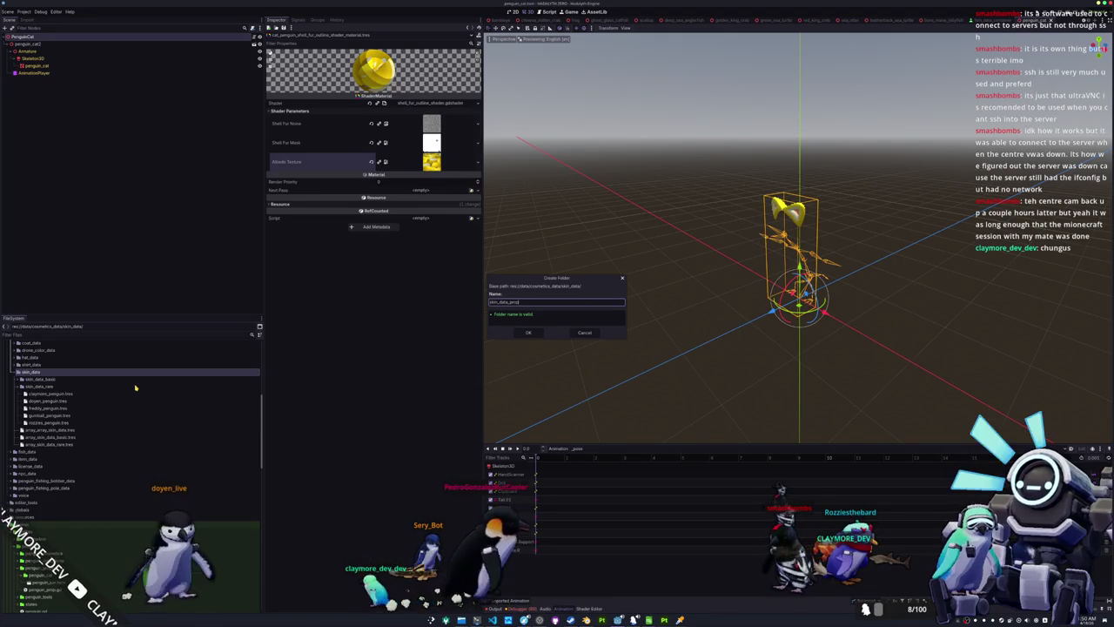
pyautogui.press('Return')
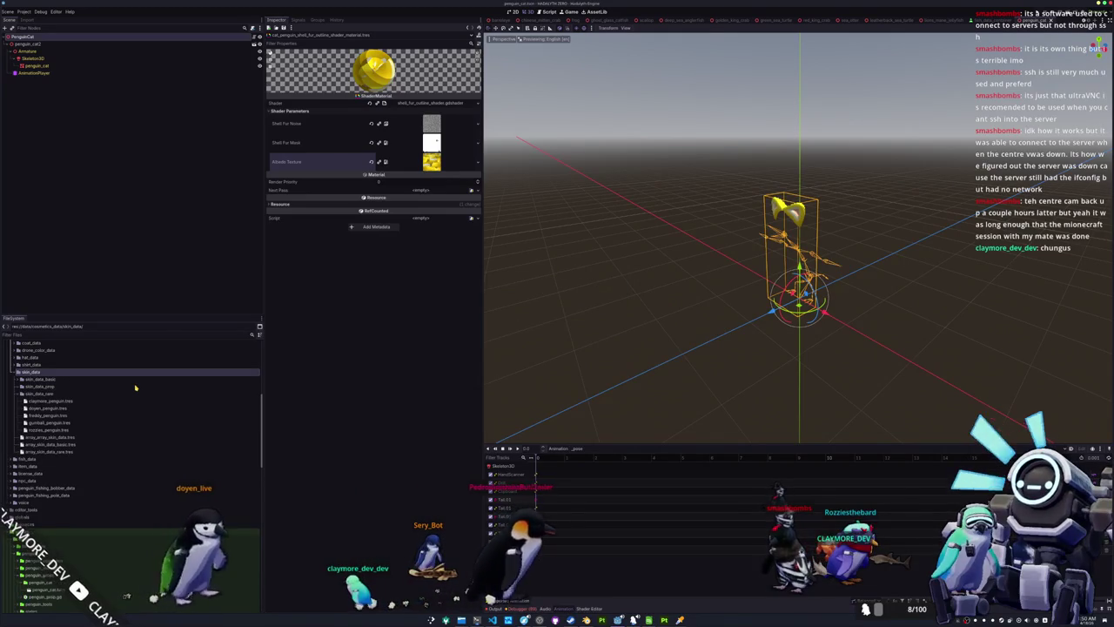
pyautogui.click(126, 387)
pyautogui.rightClick(77, 387)
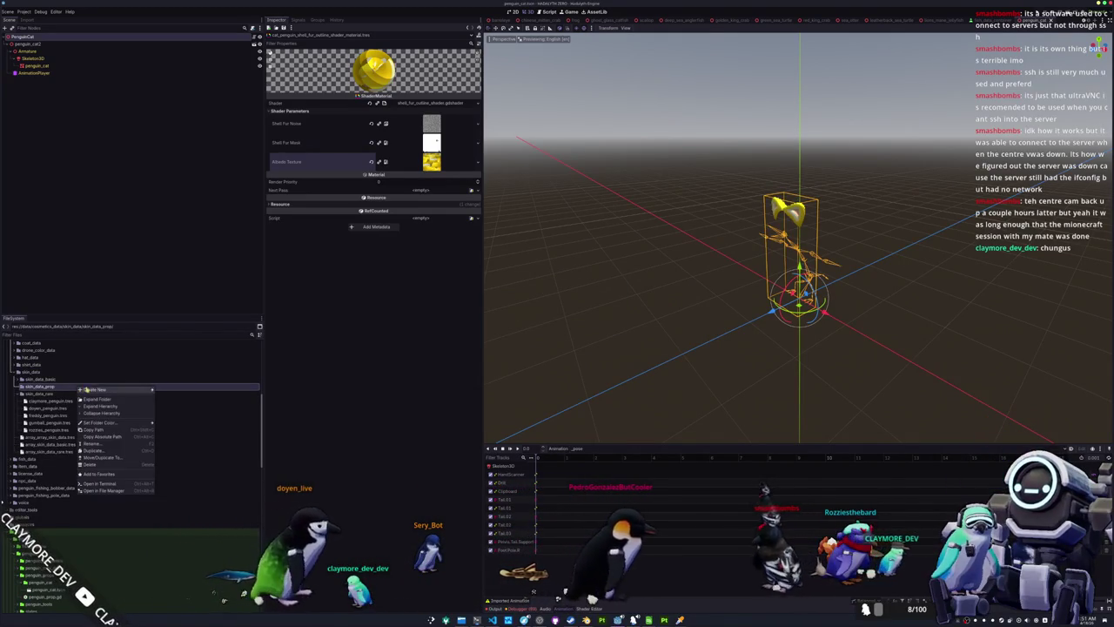
# Create a SkinData resource cat_penguin.tres in skin_data_prop and set its Name to Cat Penguin.
pyautogui.click(168, 410)
pyautogui.write('skindata')
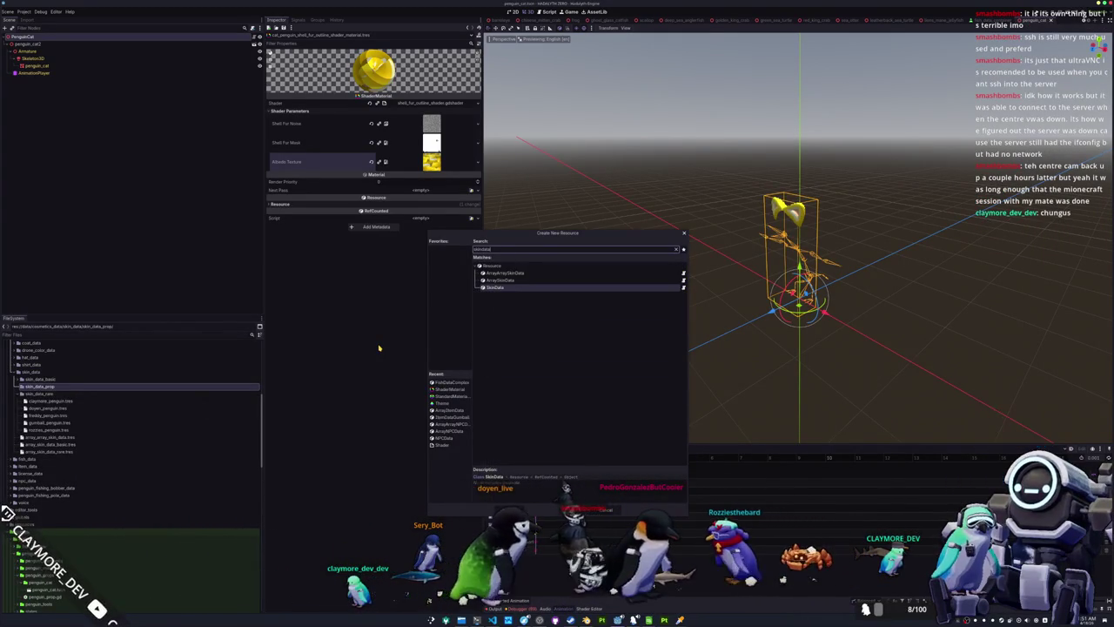
pyautogui.press('Return')
pyautogui.press('BackSpace')
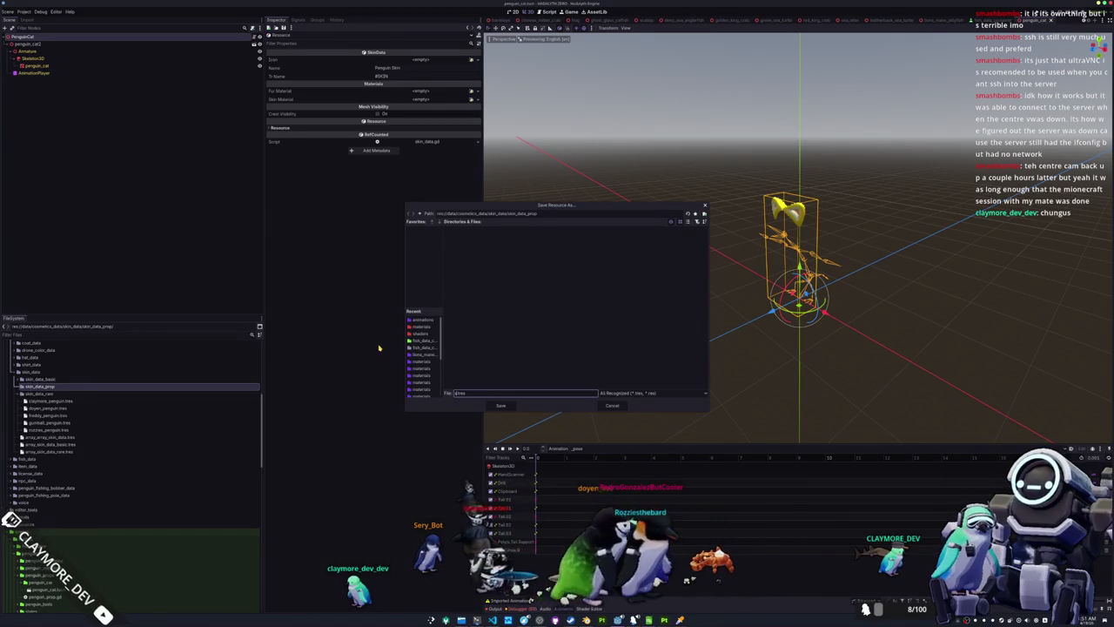
pyautogui.write('cat_penguin')
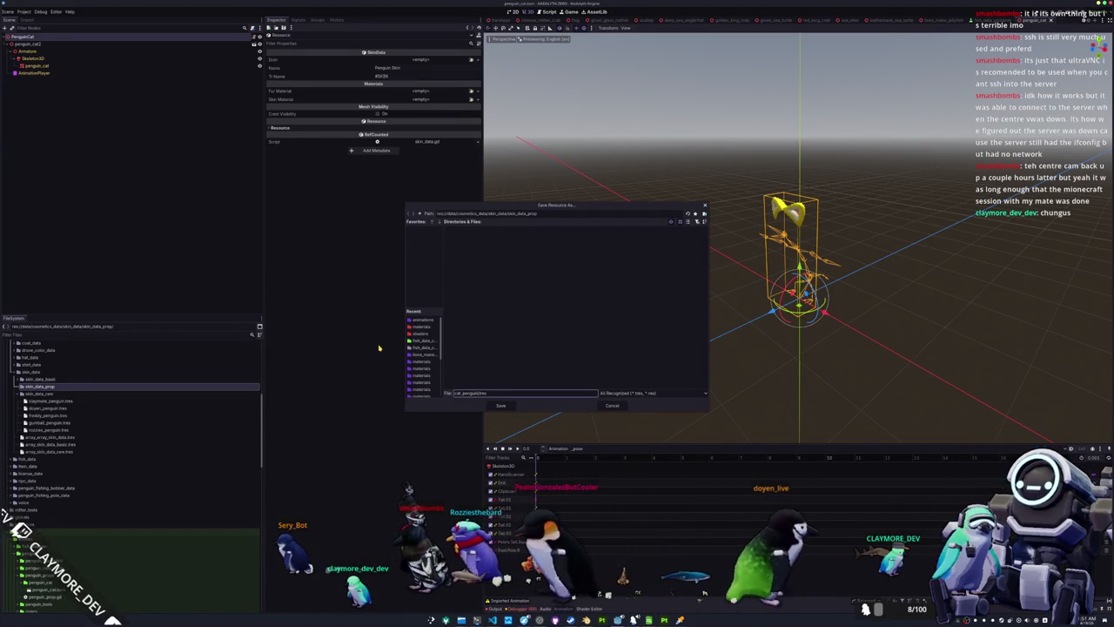
pyautogui.press('Return')
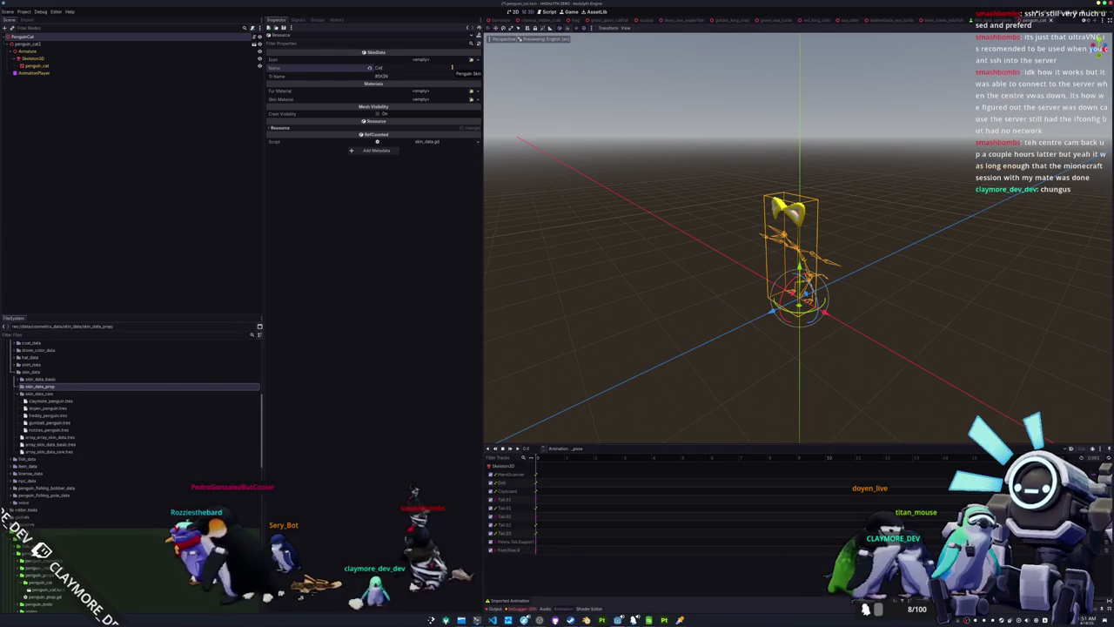
pyautogui.write('Cat Penguin')
pyautogui.press('Tab')
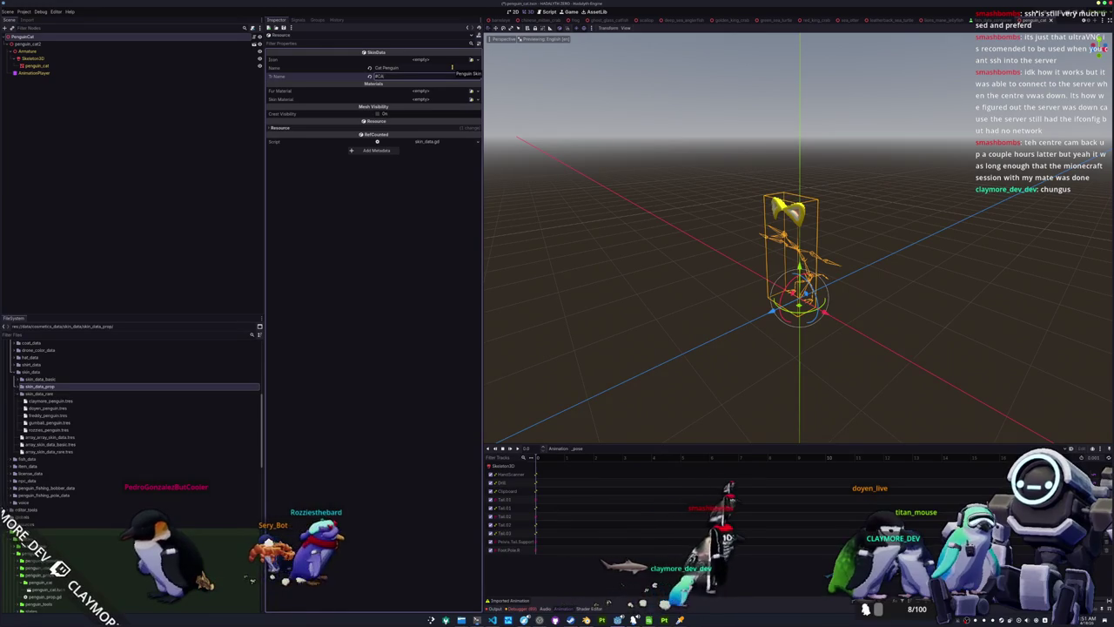
# Confirm the #CAT_PENGUIN translation name and set Fur Material to the yellow cat fur material.
pyautogui.write('T_PENGUIN')
pyautogui.press('Return')
pyautogui.click(470, 91)
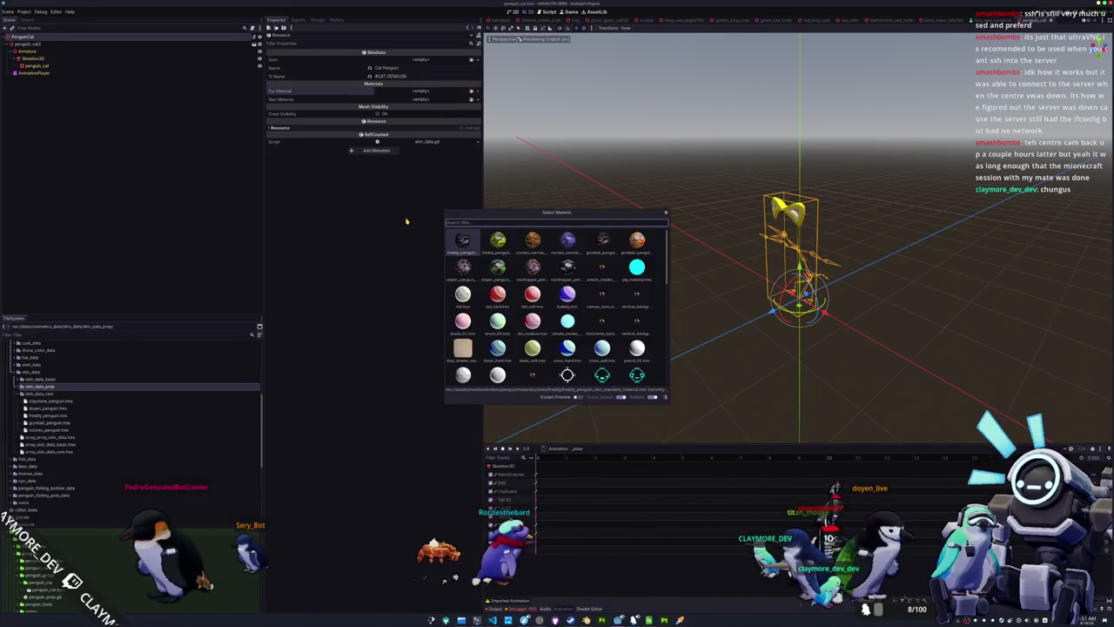
pyautogui.write('cat')
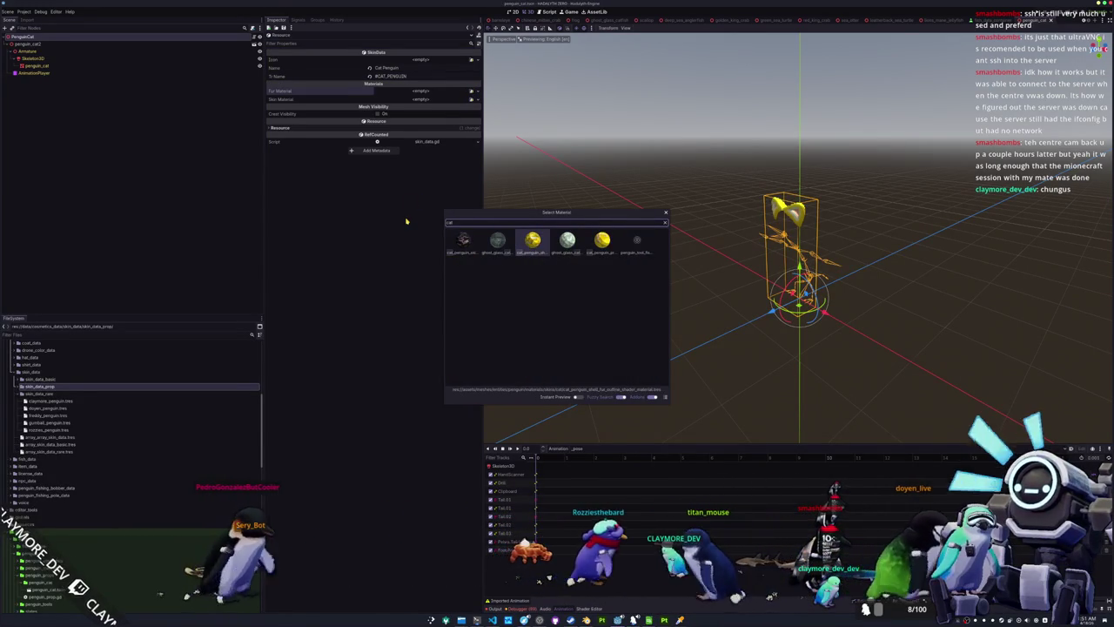
pyautogui.press('Right')
pyautogui.press('Right')
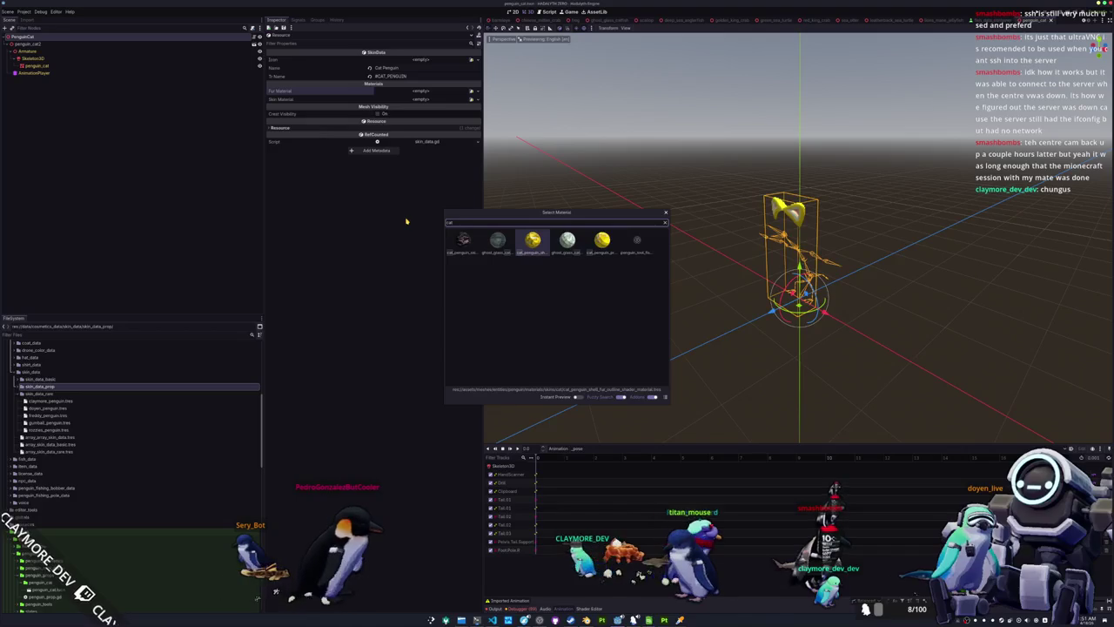
pyautogui.press('Return')
# Load the cat skin material into Skin Material and expand its shader parameters.
pyautogui.click(472, 111)
pyautogui.write('cat')
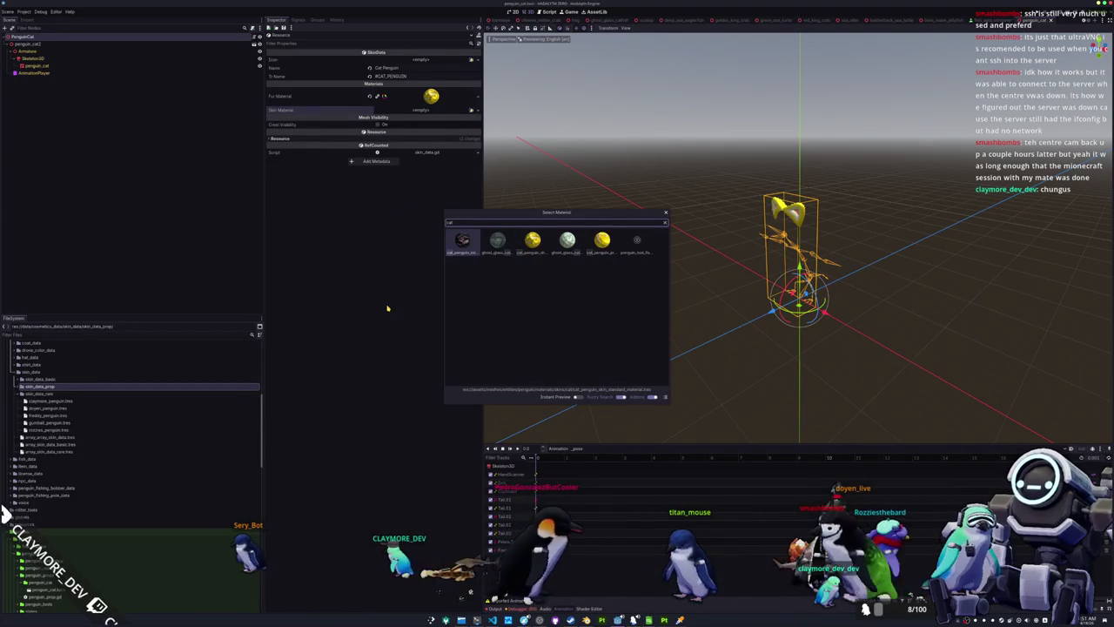
pyautogui.press('Return')
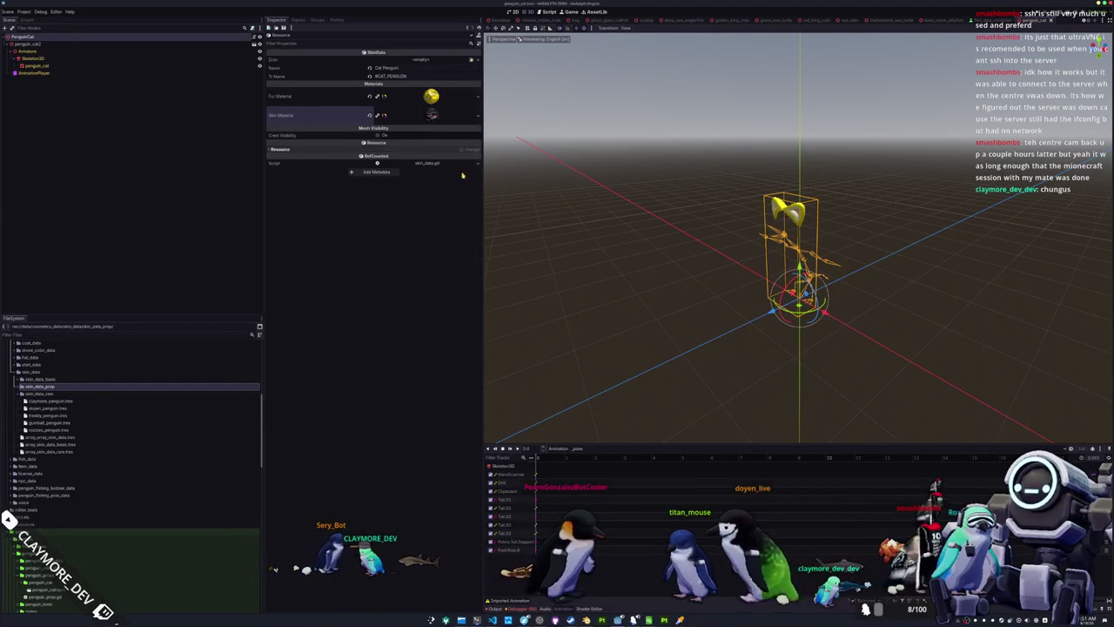
pyautogui.click(439, 115)
pyautogui.click(416, 182)
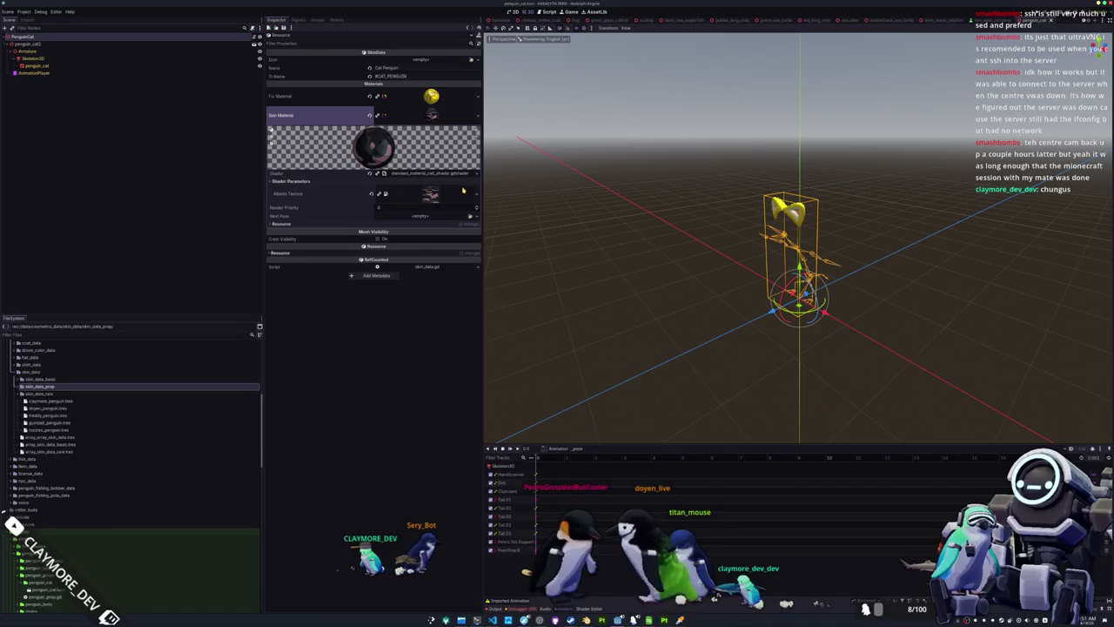
# Expand the albedo texture's details and start a Quick Load search for a replacement albedo texture.
pyautogui.click(476, 193)
pyautogui.click(432, 345)
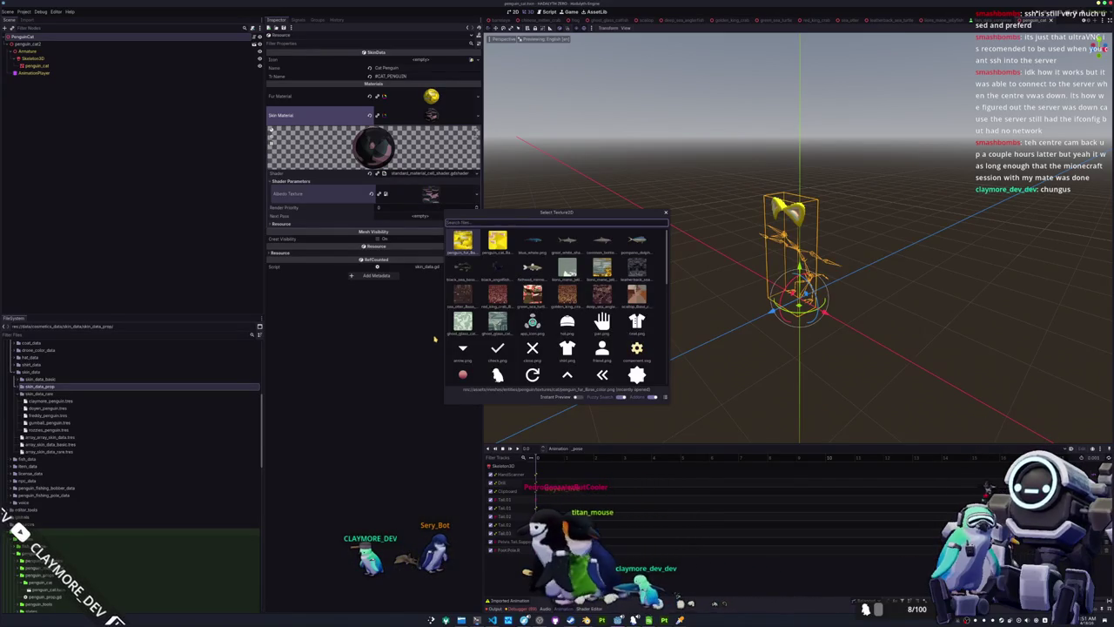
pyautogui.press('Escape')
pyautogui.click(435, 225)
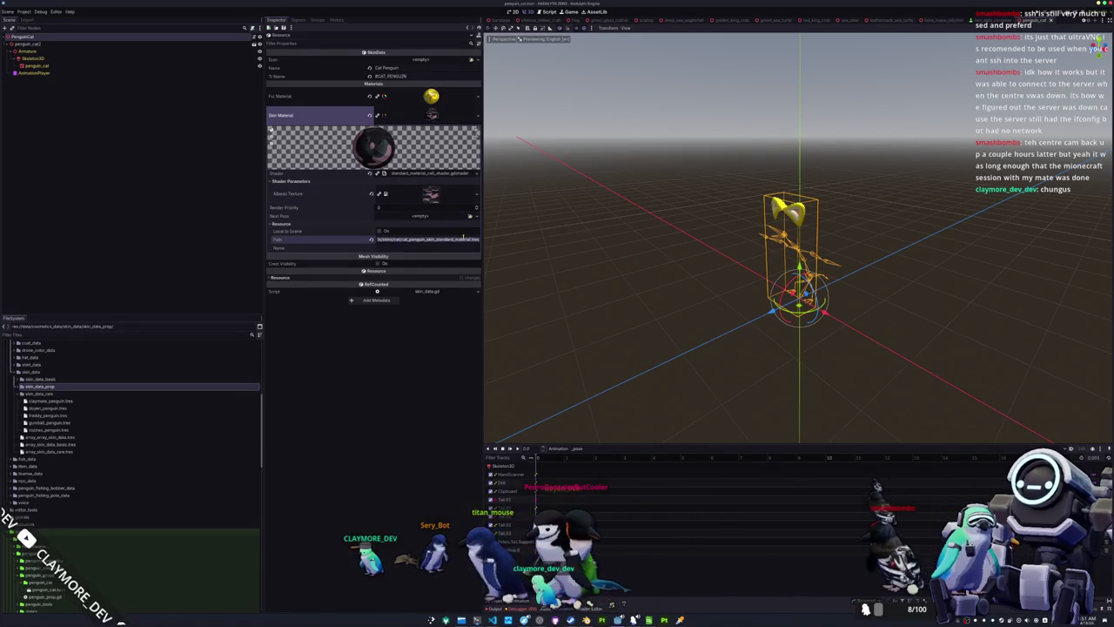
pyautogui.click(476, 196)
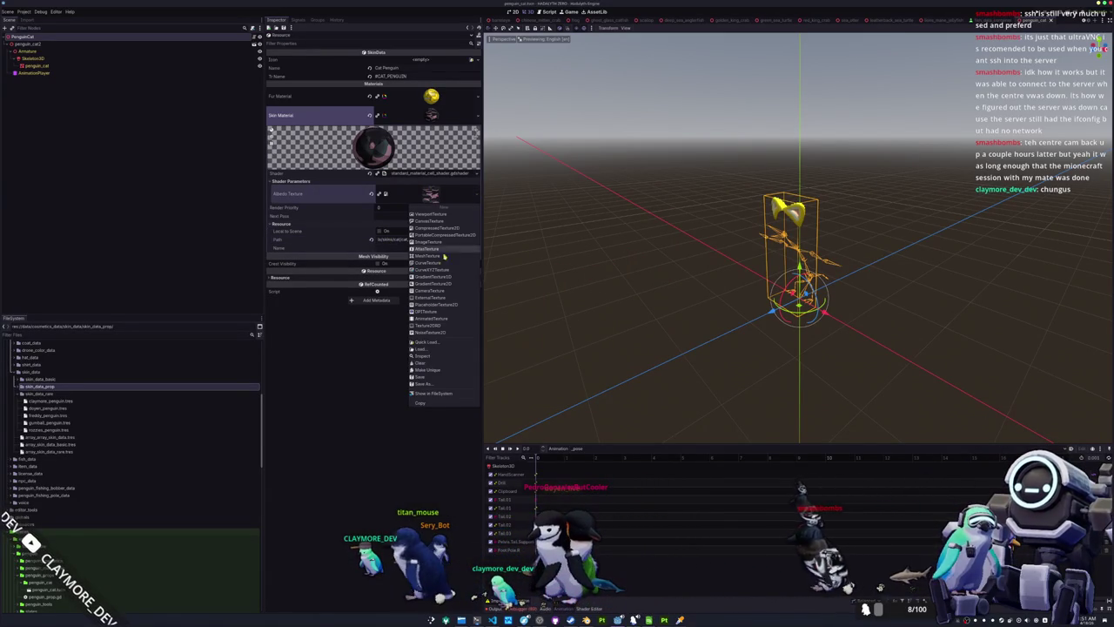
pyautogui.click(426, 342)
# Apply the yellow cat texture as the skin material's albedo, then collapse the material.
pyautogui.write('cat_pengui')
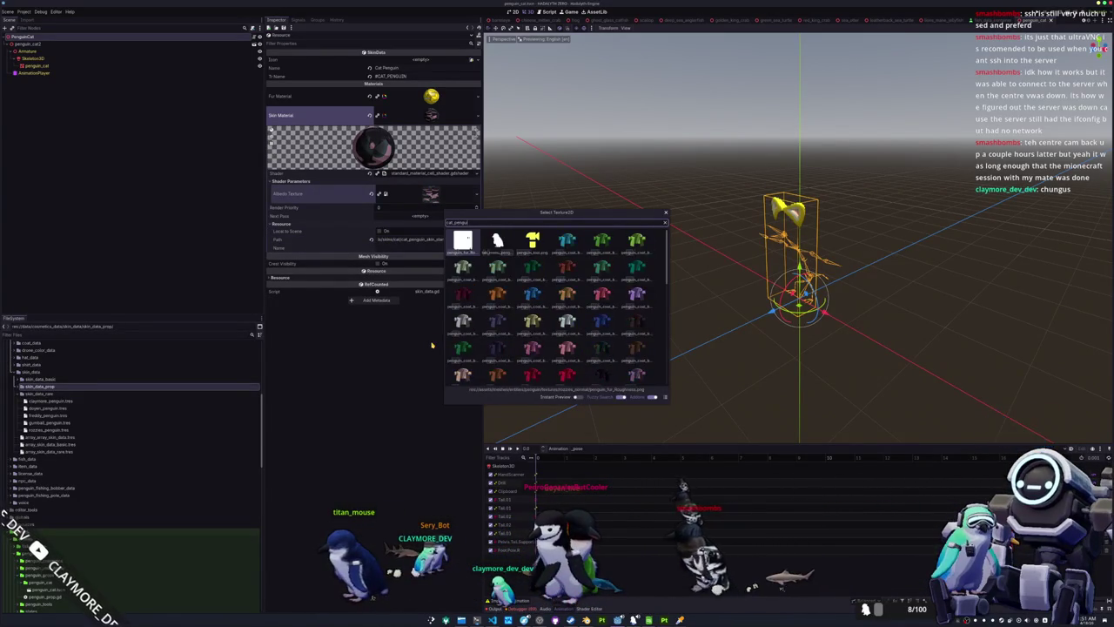
pyautogui.press('Down')
pyautogui.press('Down')
pyautogui.press('Down')
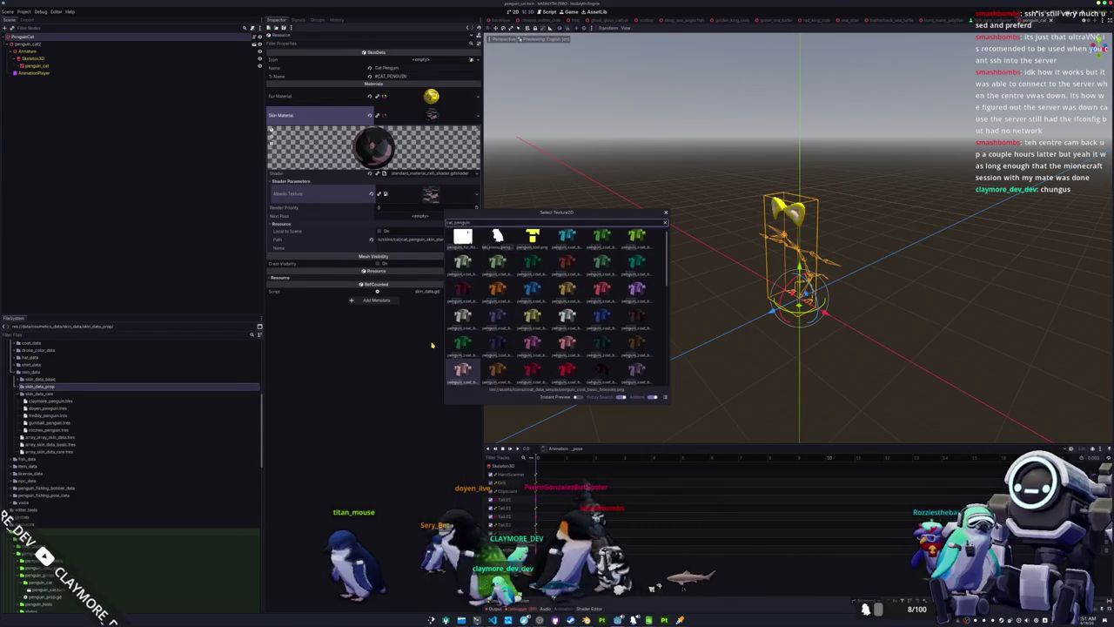
pyautogui.press('Home')
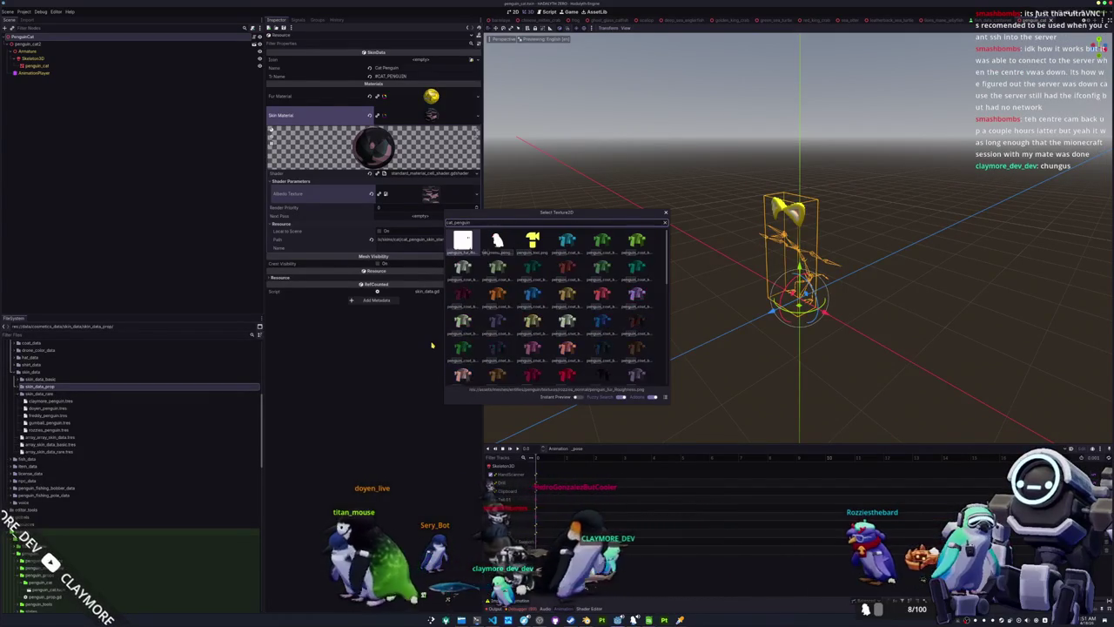
pyautogui.press('BackSpace')
pyautogui.press('BackSpace')
pyautogui.press('BackSpace')
pyautogui.press('BackSpace')
pyautogui.press('BackSpace')
pyautogui.press('BackSpace')
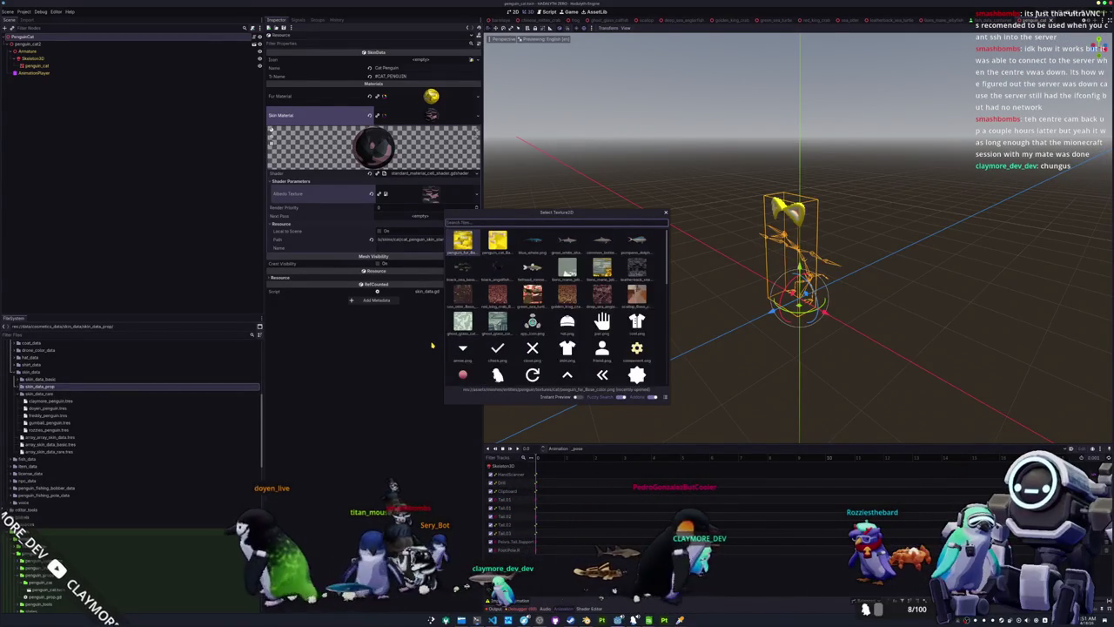
pyautogui.press('Down')
pyautogui.press('Right')
pyautogui.press('Right')
pyautogui.press('Right')
pyautogui.press('Right')
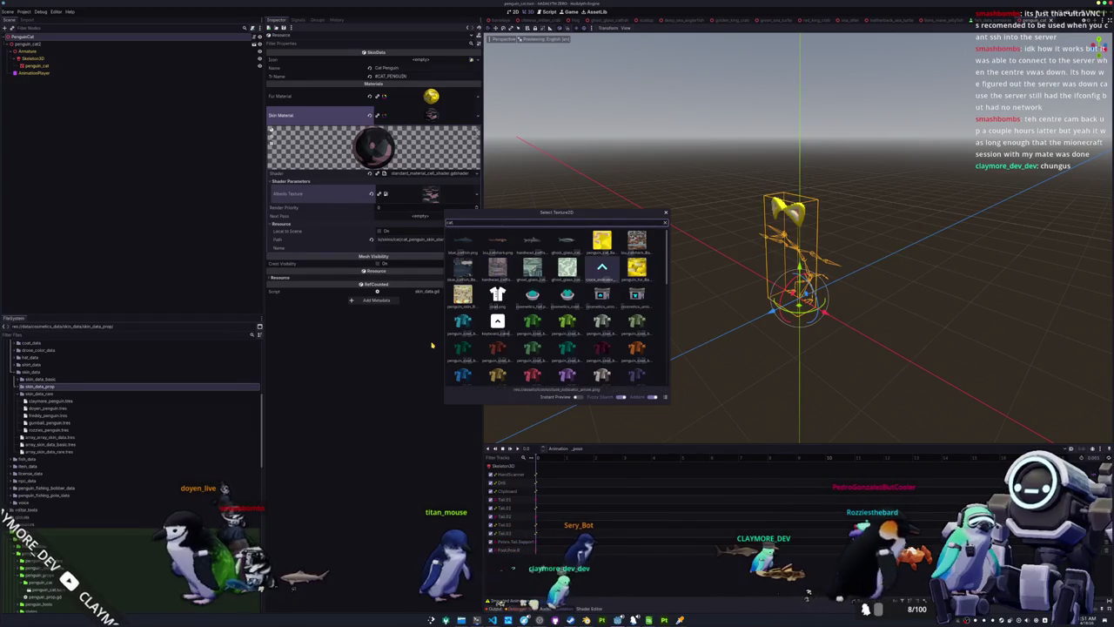
pyautogui.press('Return')
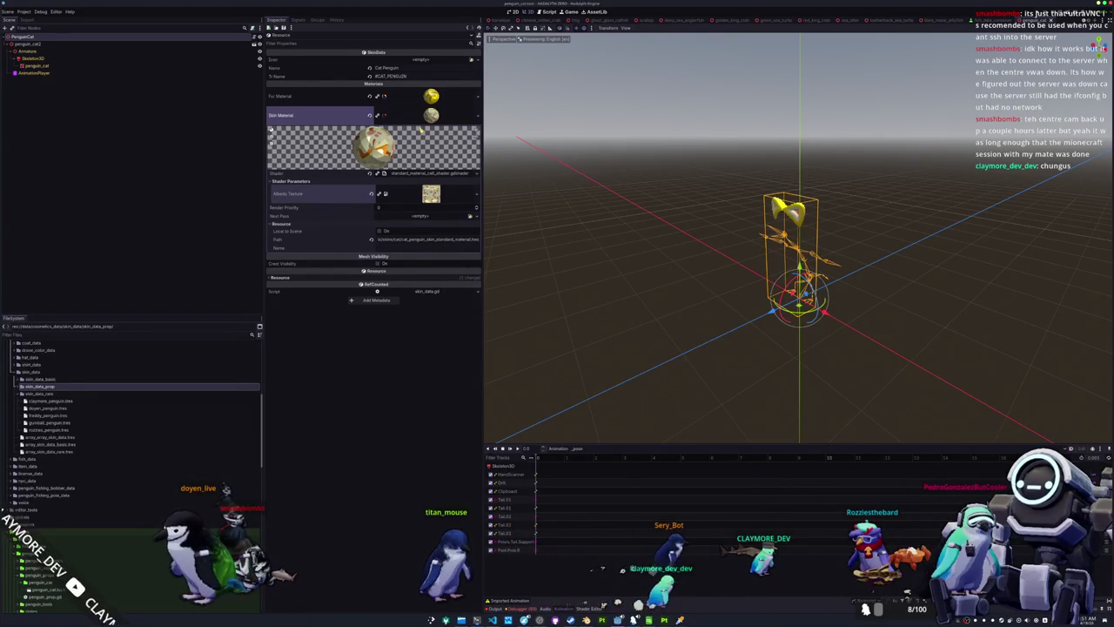
pyautogui.click(421, 129)
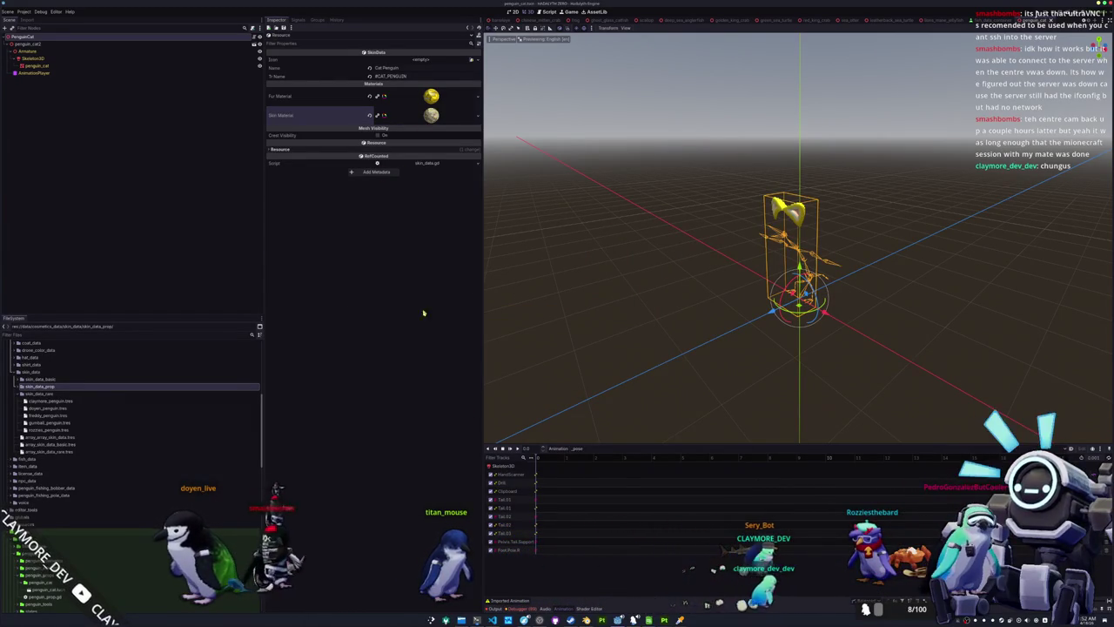
pyautogui.click(285, 162)
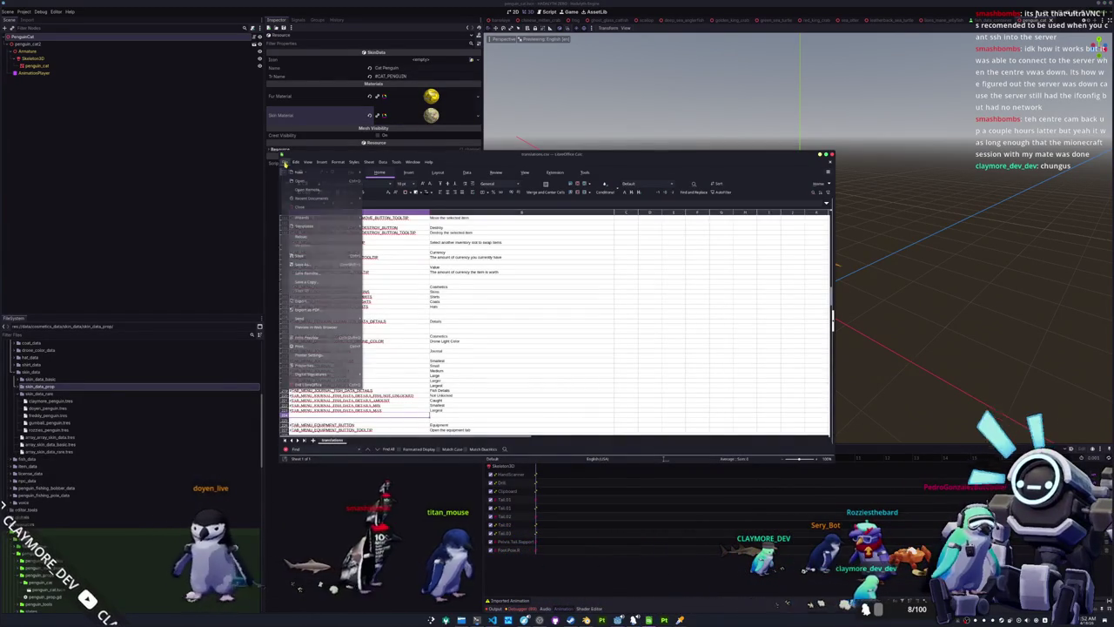
# Open translations_skin.csv in Calc with the default Text Import settings.
pyautogui.click(303, 182)
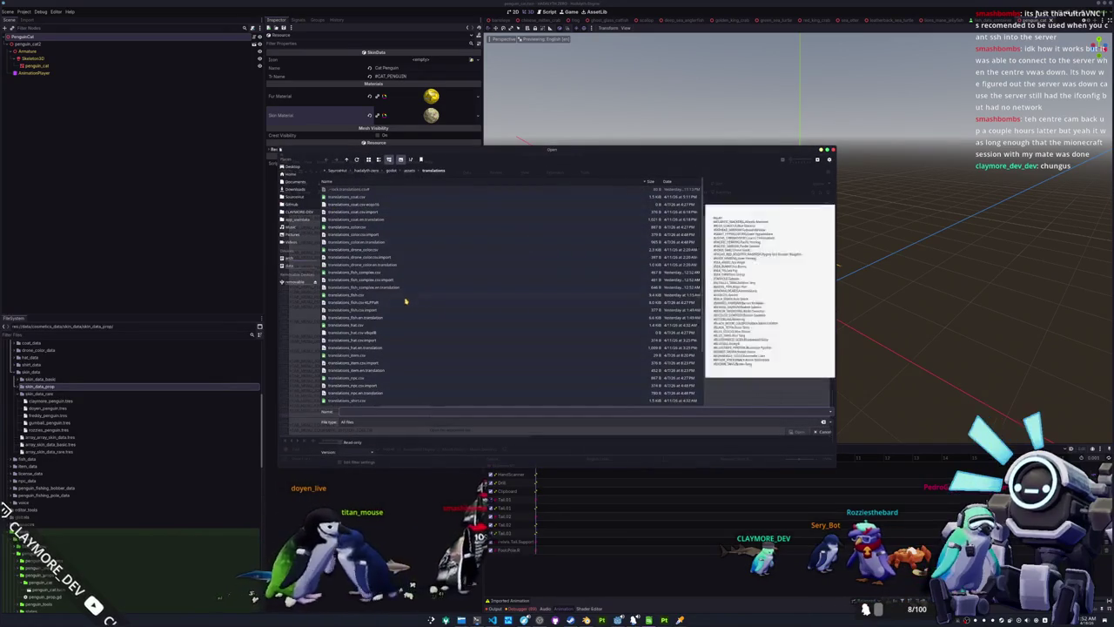
pyautogui.scroll(-3, 383, 286)
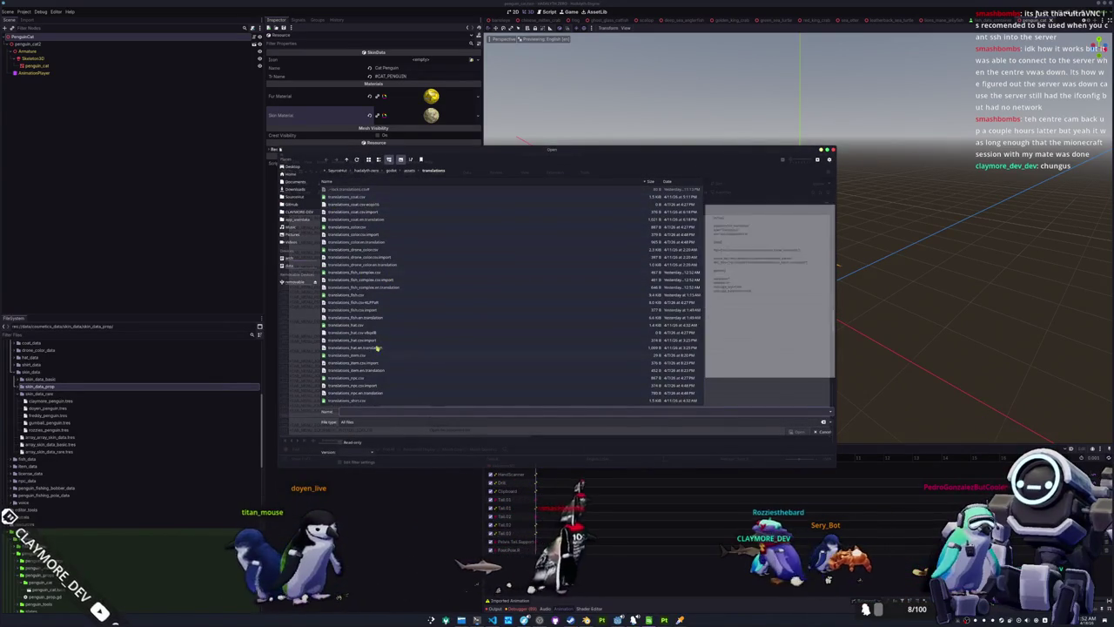
pyautogui.doubleClick(352, 363)
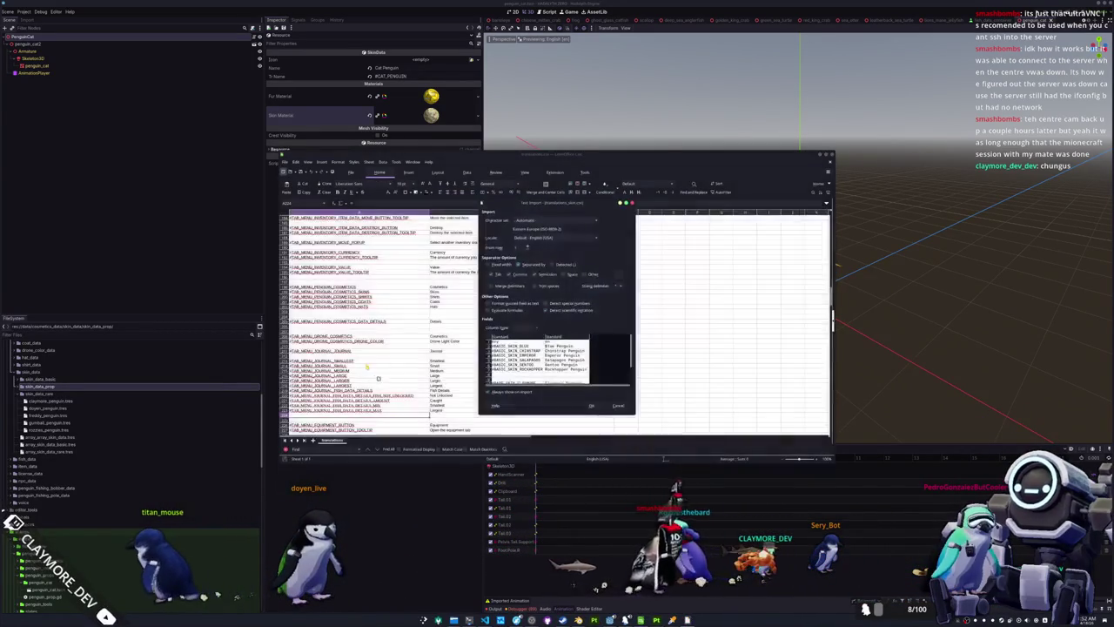
pyautogui.click(591, 406)
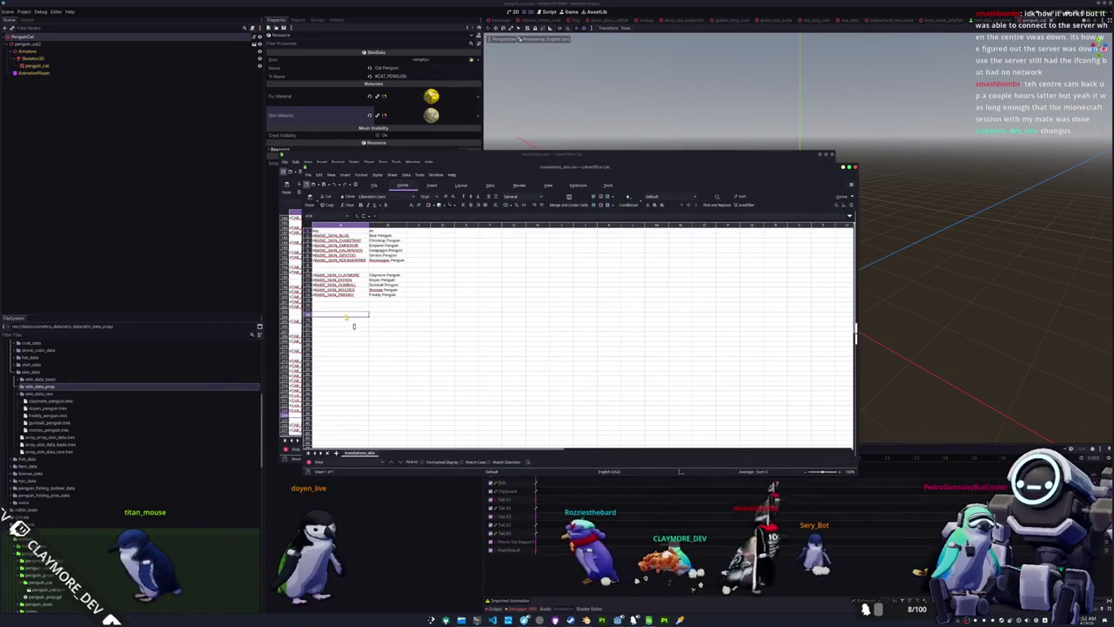
# Add a #PROP_SKIN_CAT row translated as 'Cat Penguin', then return to Godot.
pyautogui.write('SKIN_')
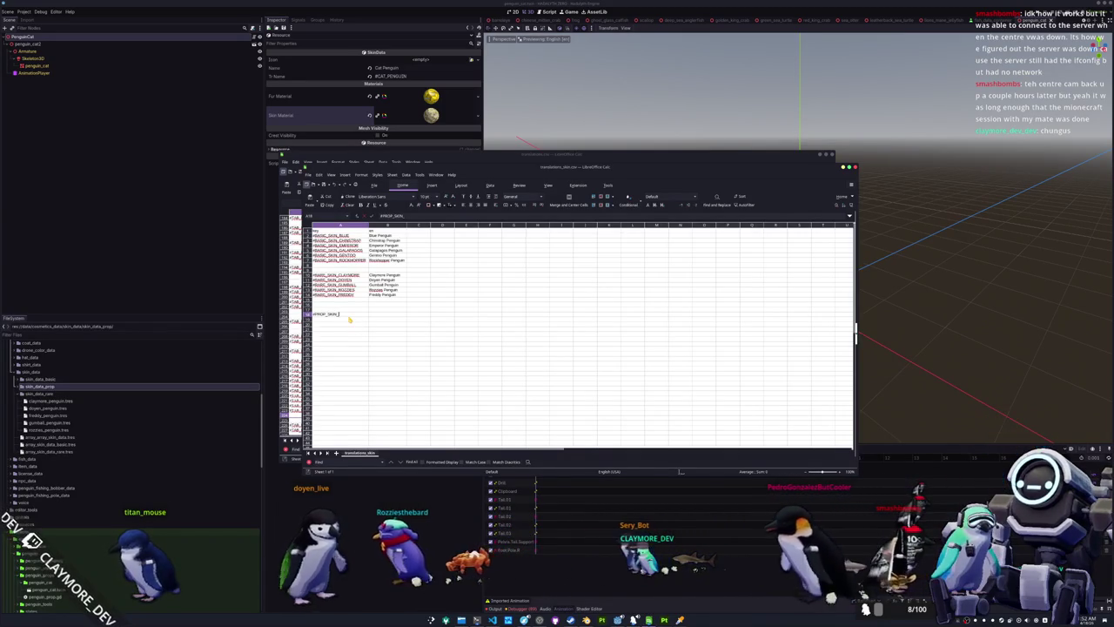
pyautogui.write('CAT')
pyautogui.press('Tab')
pyautogui.write('Cat Penguin')
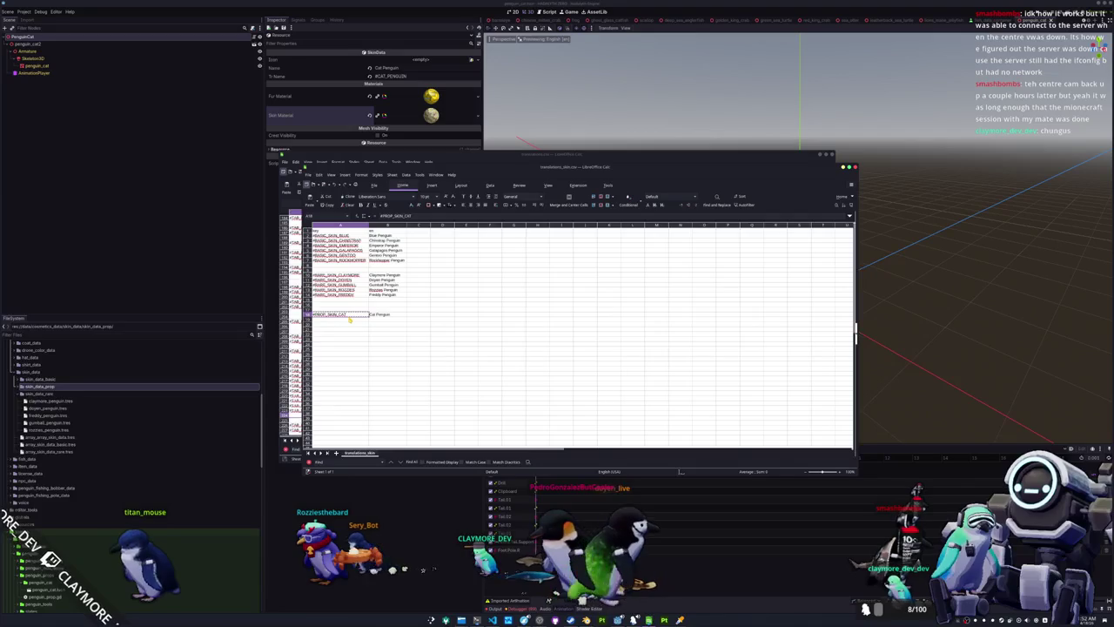
pyautogui.hotkey('alt', 'Tab')
pyautogui.write('#PROP_SKIN_CAT')
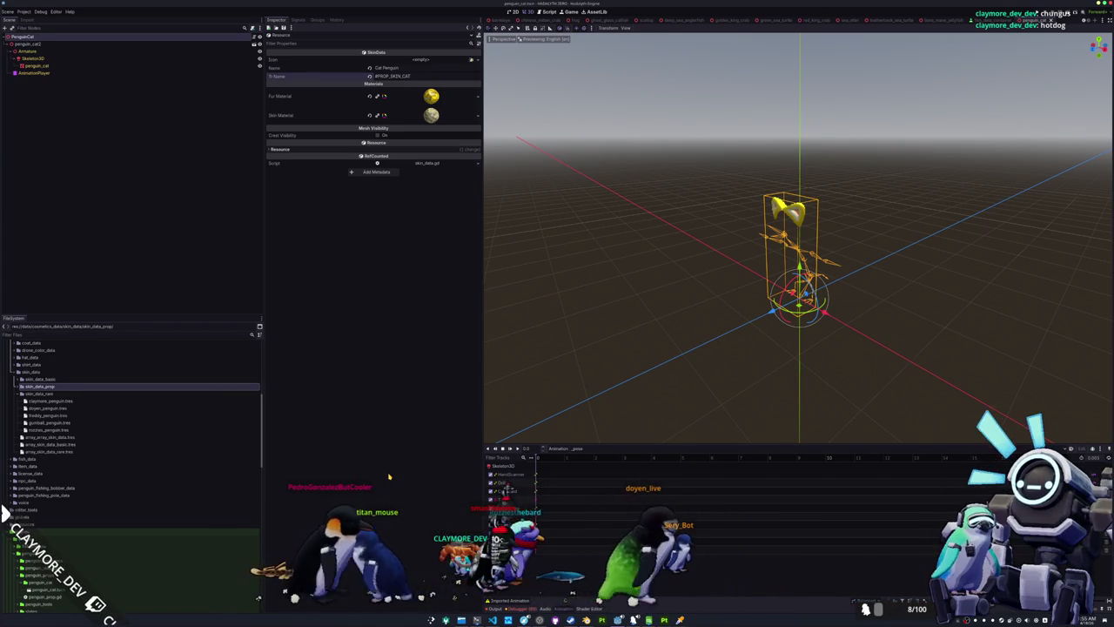
# Set the Cat Penguin SkinData Tr Name to #PROP_SKIN_CAT and switch to Blender's penguin model.
pyautogui.scroll(-2, 646, 241)
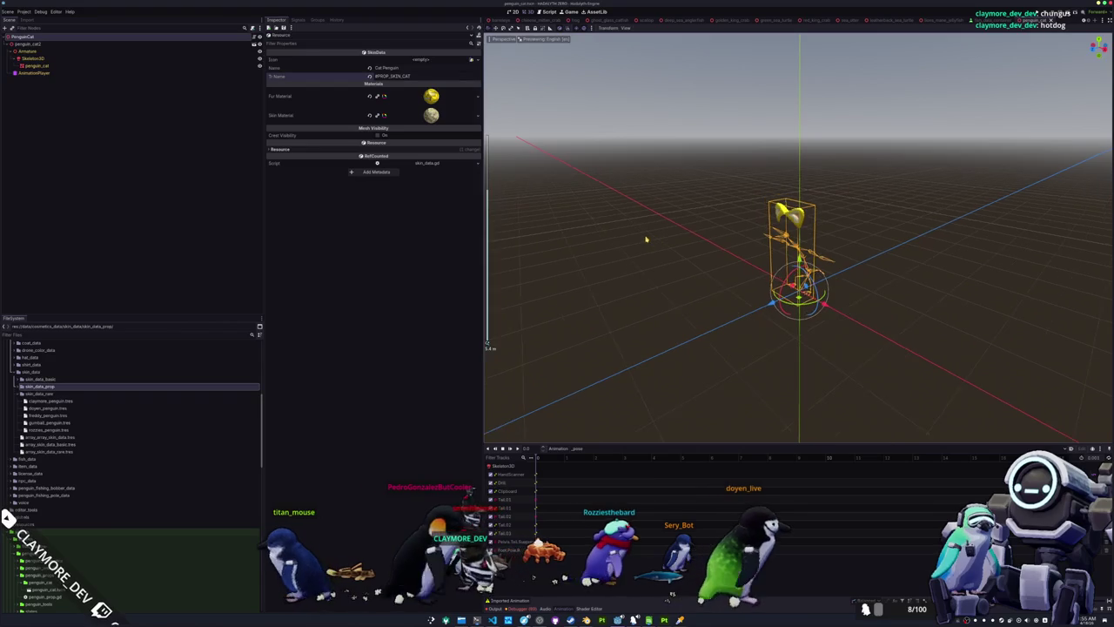
pyautogui.hotkey('alt', 'Tab')
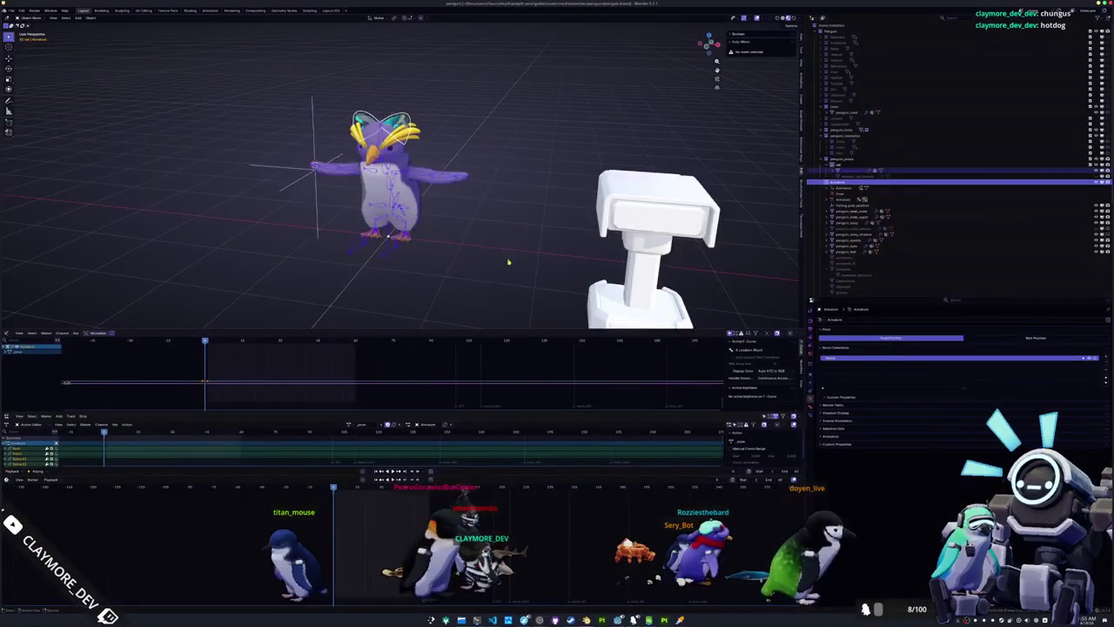
# In camera view, select all bones and assign a keyframed action to the penguin armature.
pyautogui.scroll(-5, 972, 286)
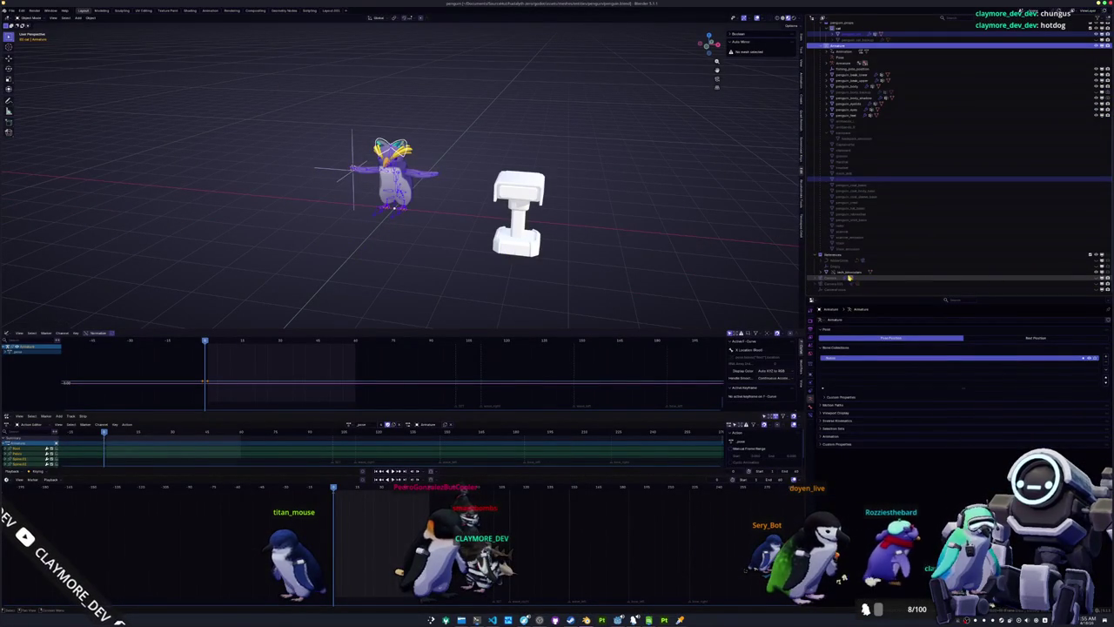
pyautogui.press('KP_0')
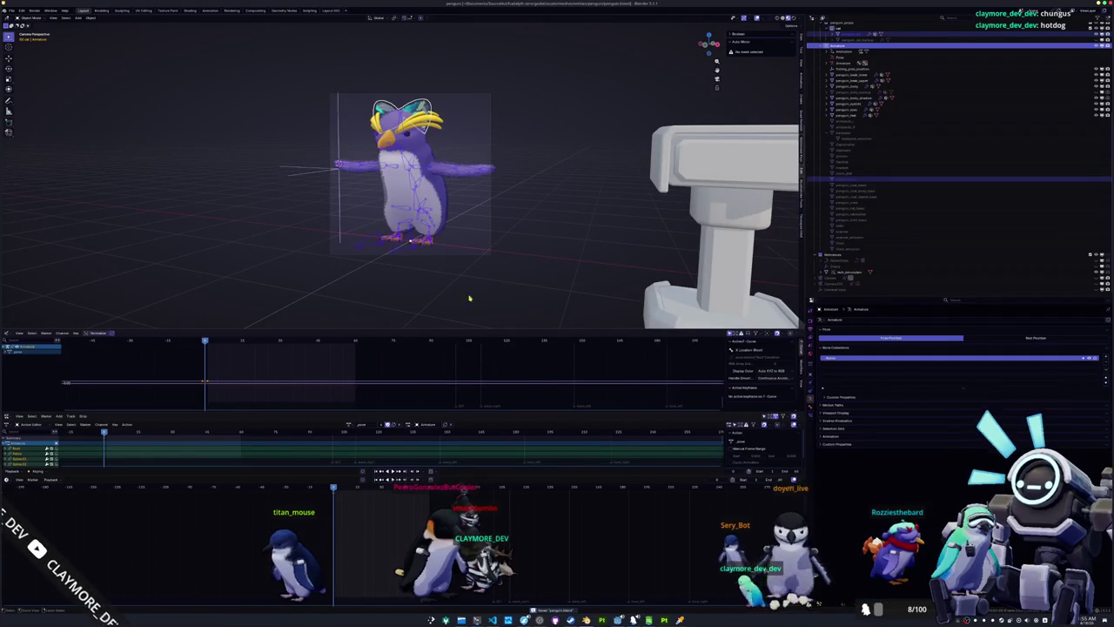
pyautogui.press('a')
pyautogui.click(348, 425)
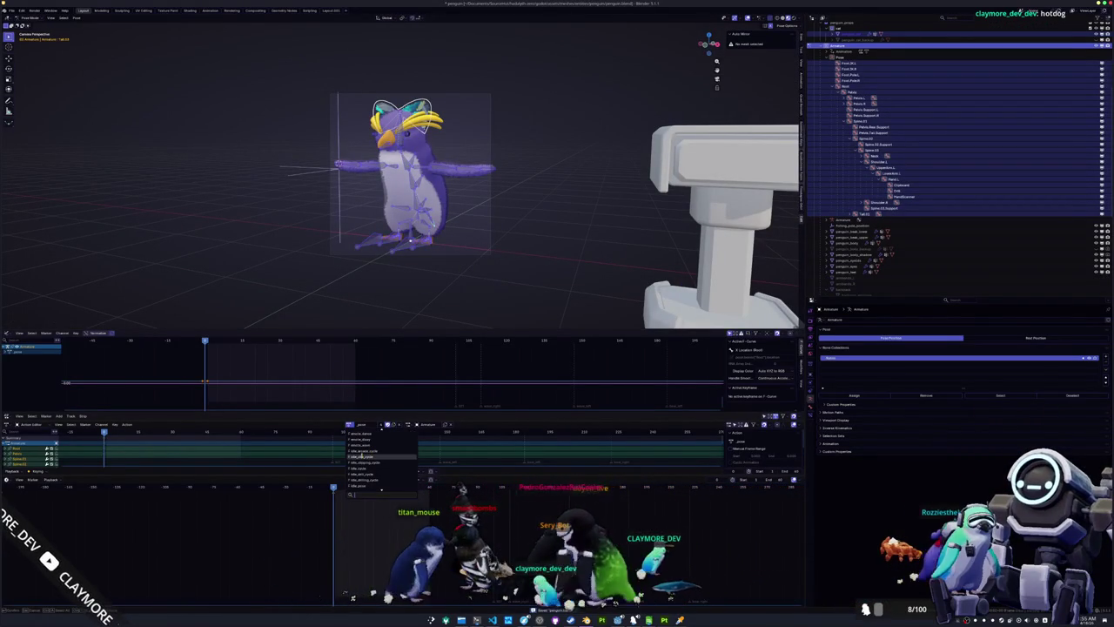
pyautogui.scroll(-2, 365, 461)
pyautogui.click(359, 468)
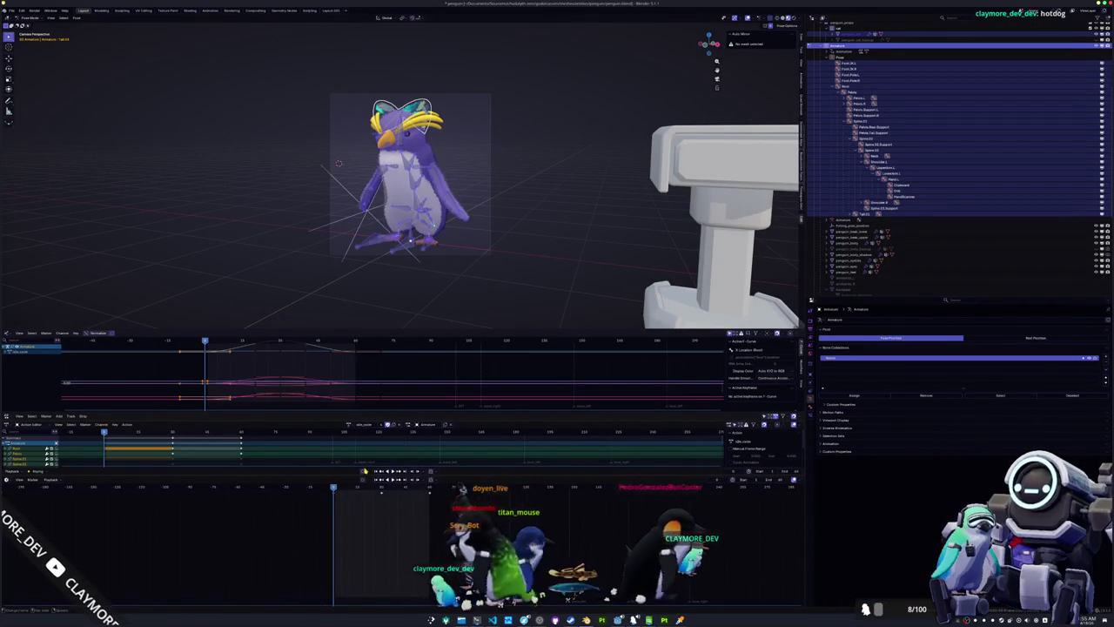
pyautogui.scroll(1, 518, 251)
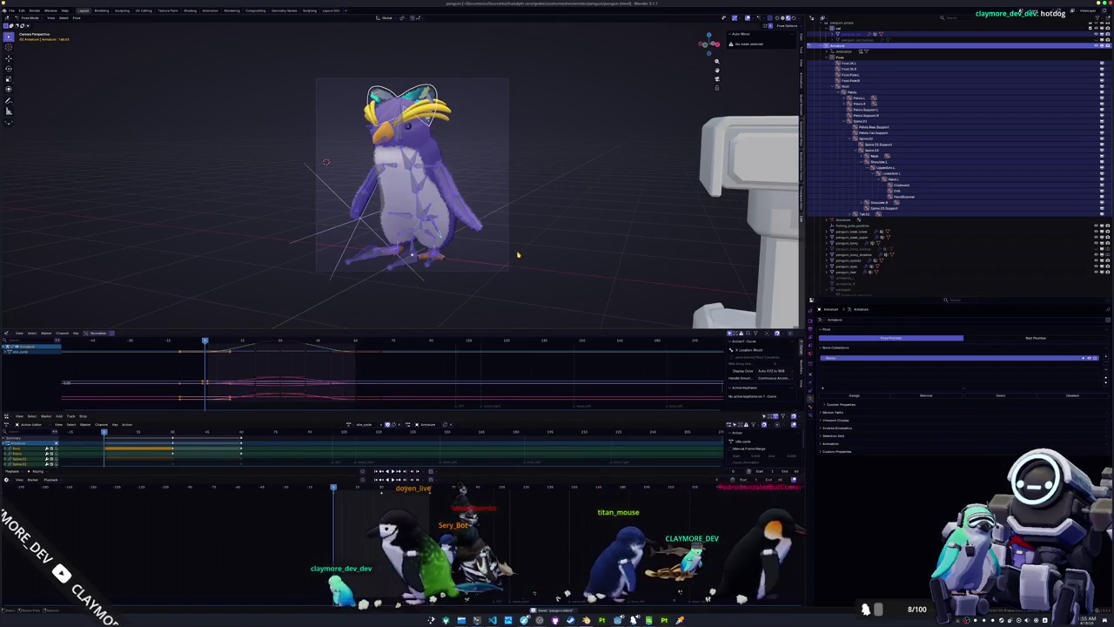
# Leave Pose Mode and select the penguin_body mesh.
pyautogui.hotkey('ctrl', 'Tab')
pyautogui.click(413, 254)
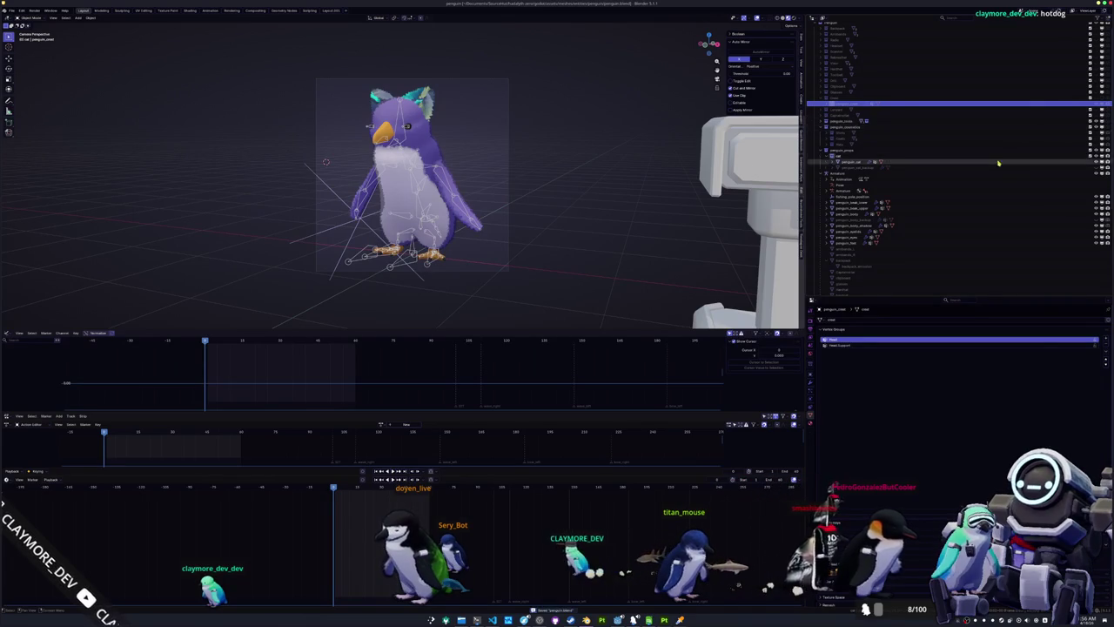
pyautogui.scroll(-3, 888, 174)
pyautogui.click(848, 178)
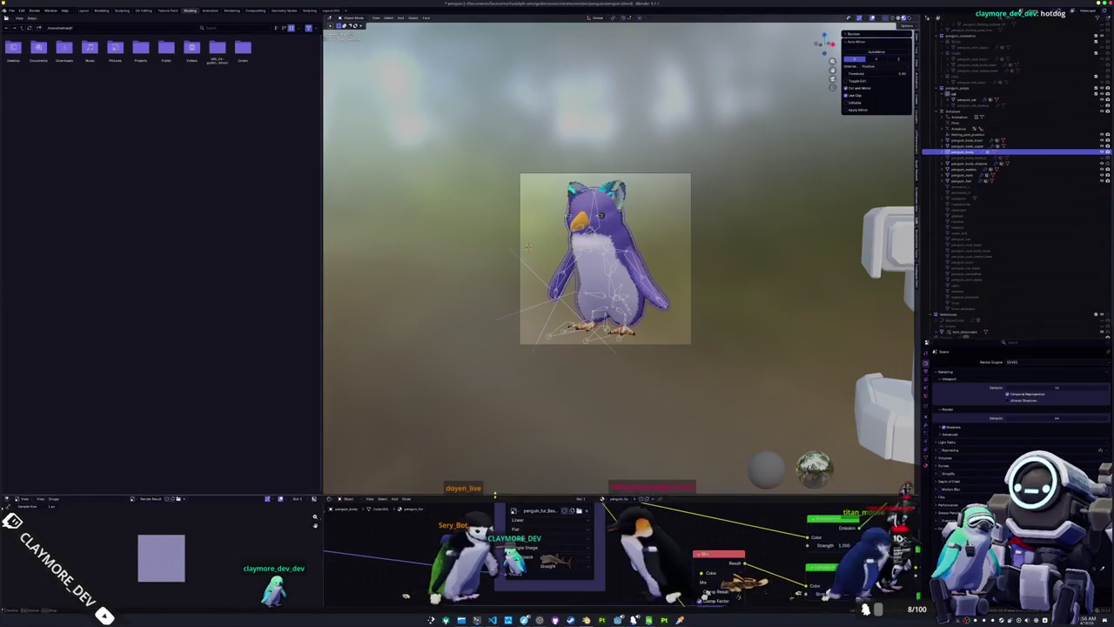
# Enlarge the Shader Editor and load the cat fur texture into the fur Image Texture node.
pyautogui.moveTo(498, 494); pyautogui.dragTo(500, 306)
pyautogui.click(578, 419)
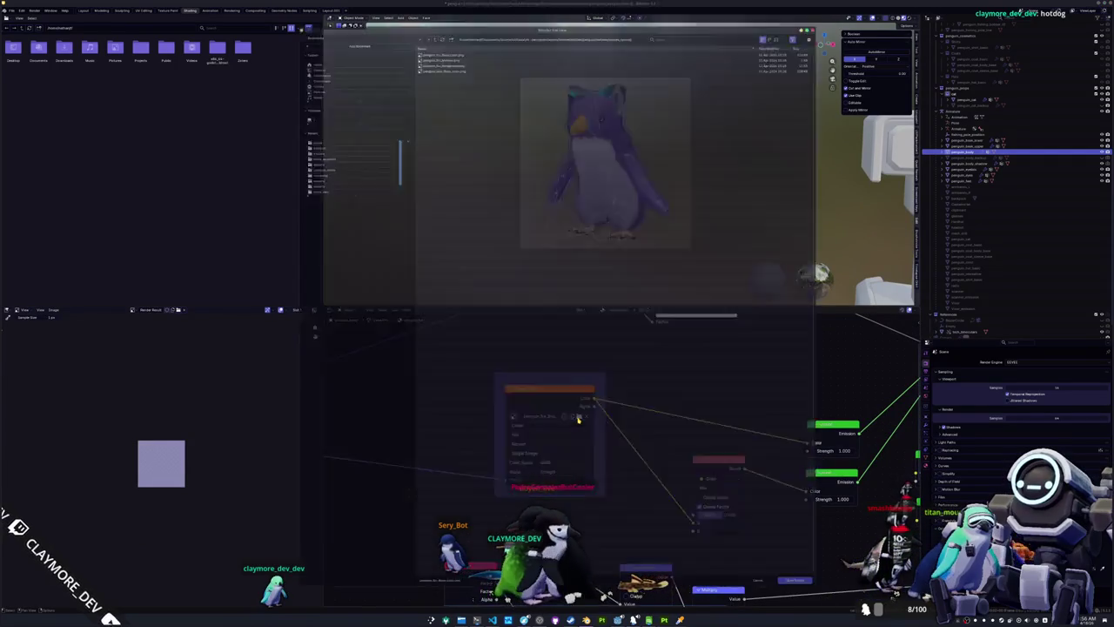
pyautogui.click(431, 25)
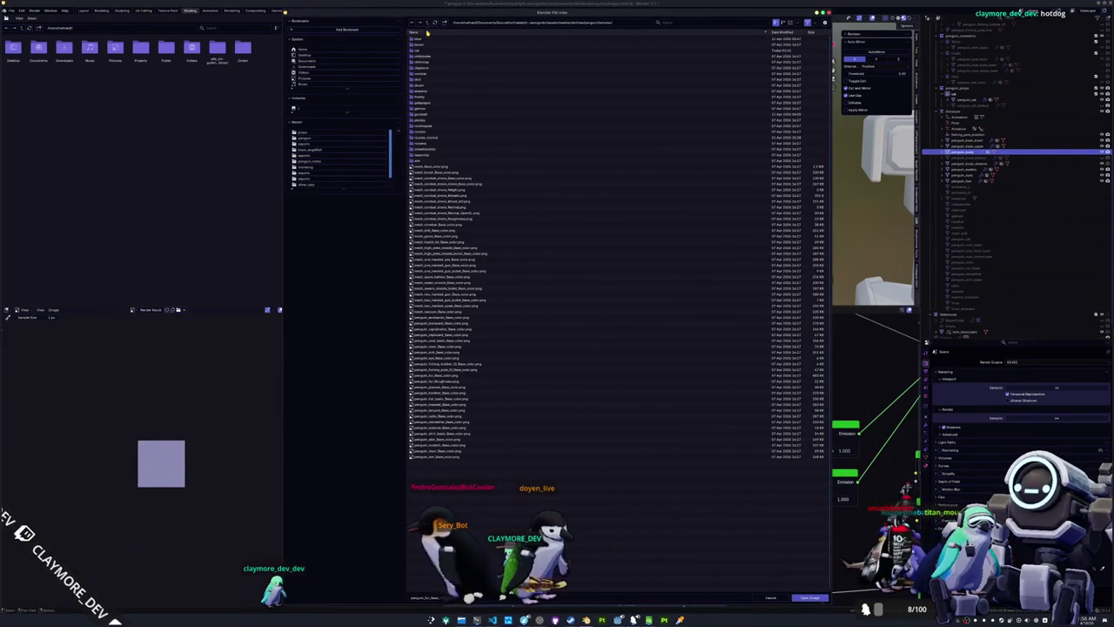
pyautogui.doubleClick(429, 44)
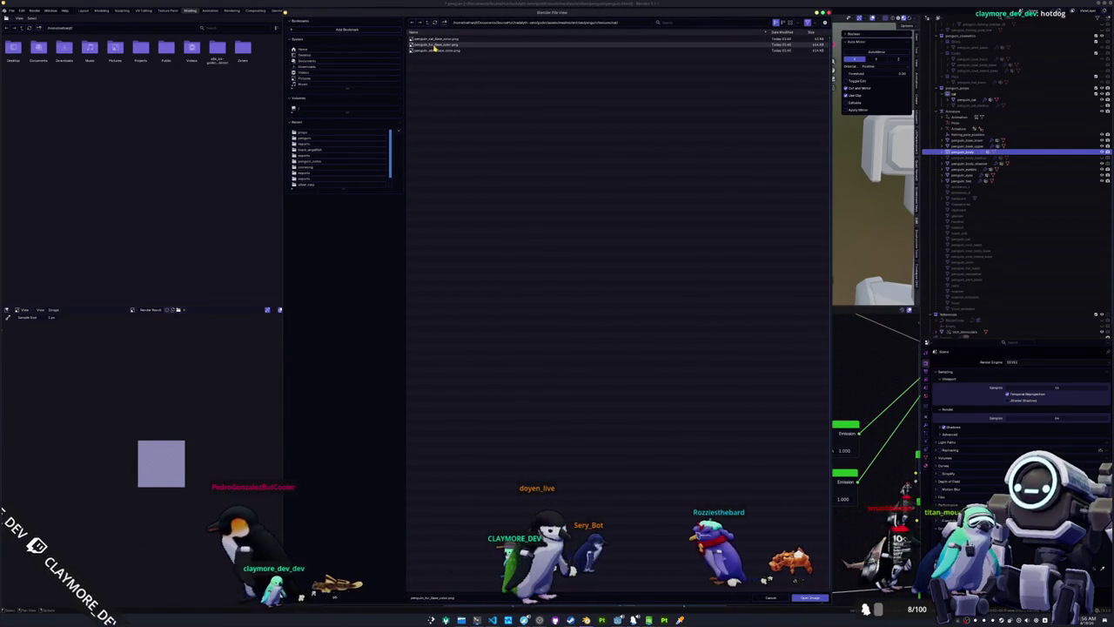
pyautogui.doubleClick(433, 45)
pyautogui.scroll(1, 601, 161)
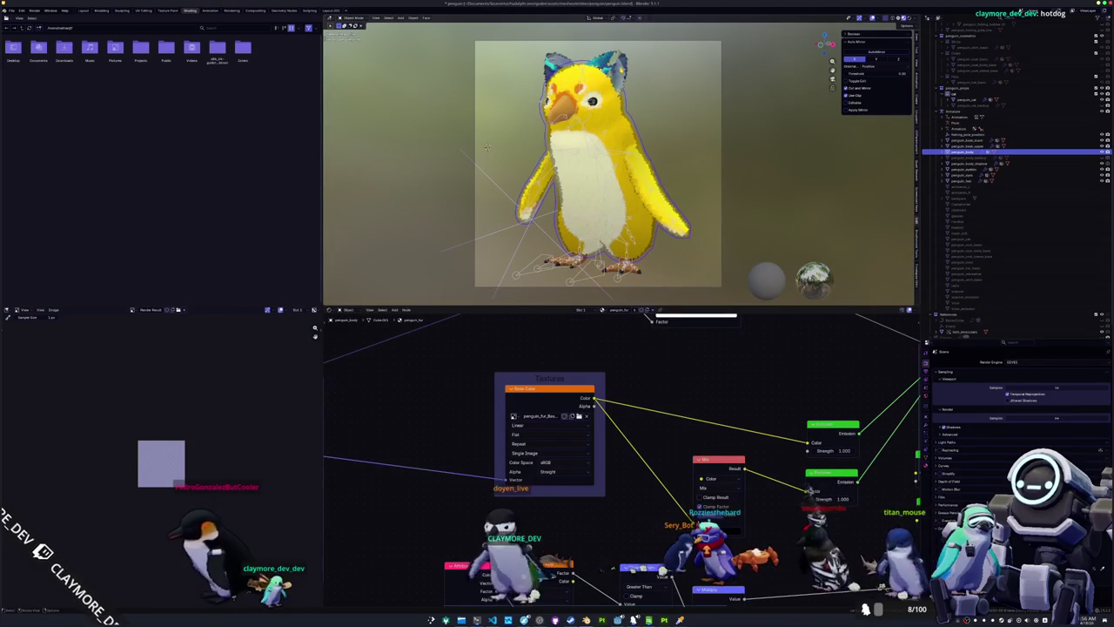
# Load the cat skin texture into the penguin's skin material image node.
pyautogui.click(966, 145)
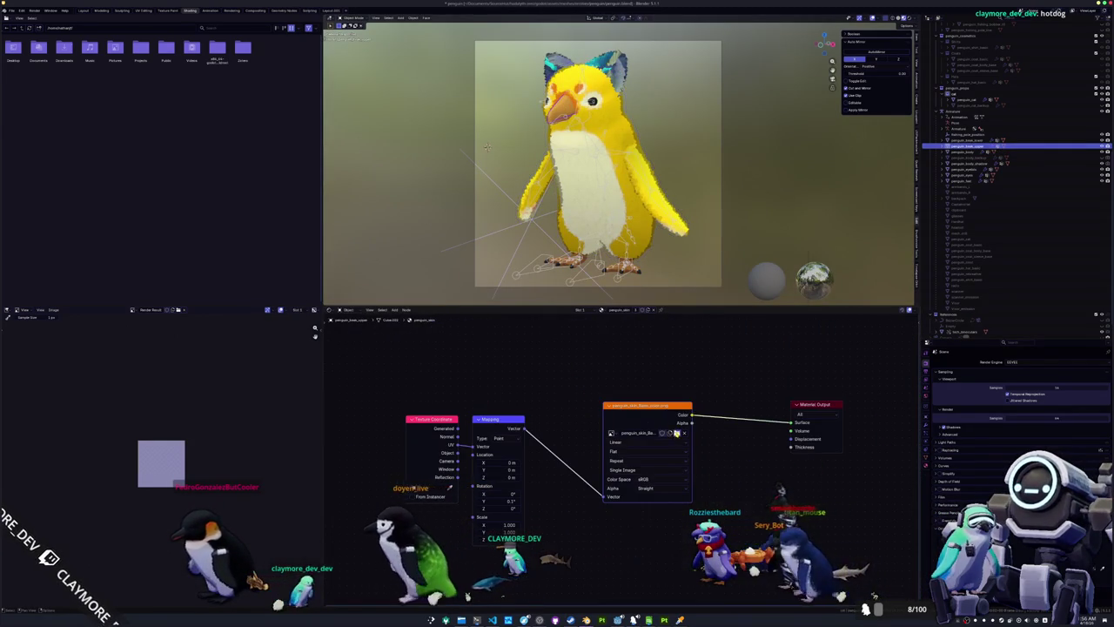
pyautogui.click(677, 433)
pyautogui.click(429, 26)
pyautogui.doubleClick(429, 50)
pyautogui.doubleClick(432, 51)
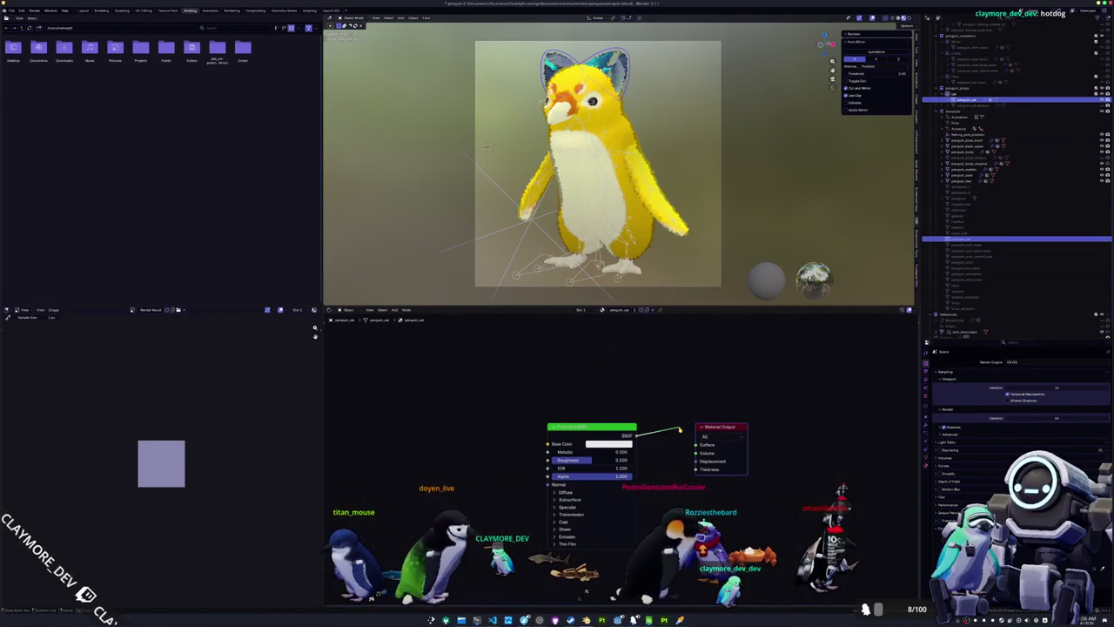
# Show the second material slot's node tree, undoing an accidental slot removal.
pyautogui.scroll(-3, 670, 428)
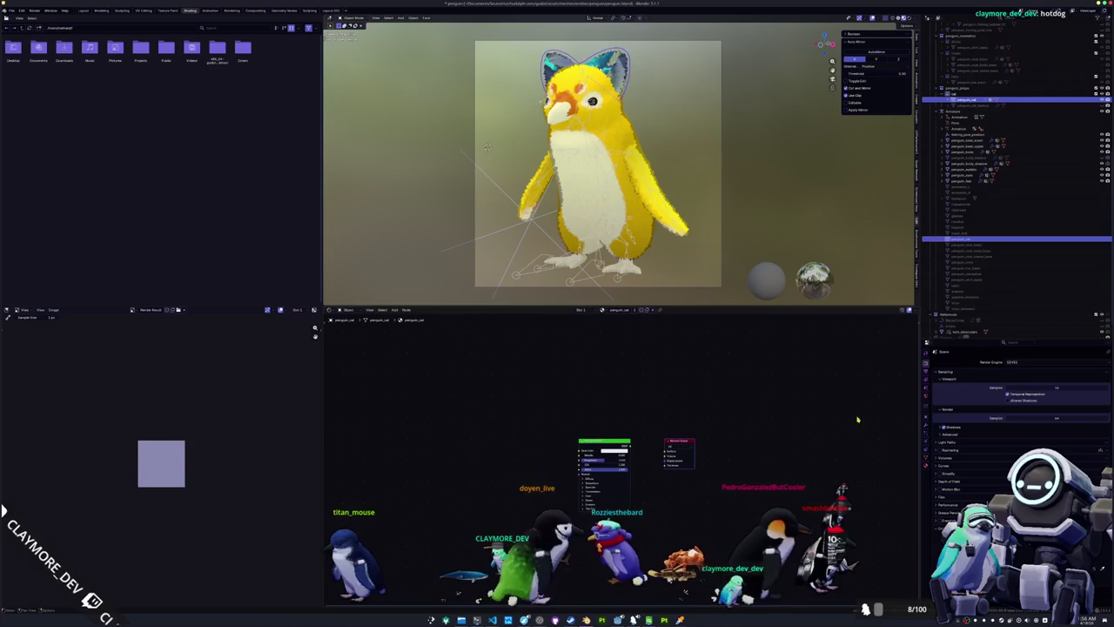
pyautogui.click(926, 461)
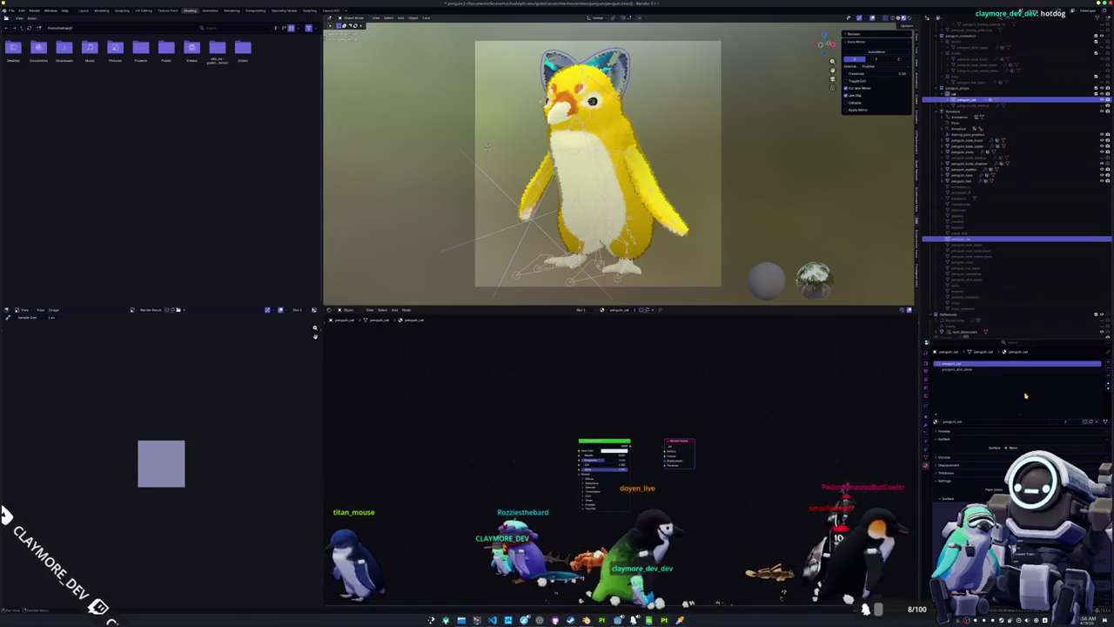
pyautogui.click(980, 370)
pyautogui.scroll(-3, 775, 488)
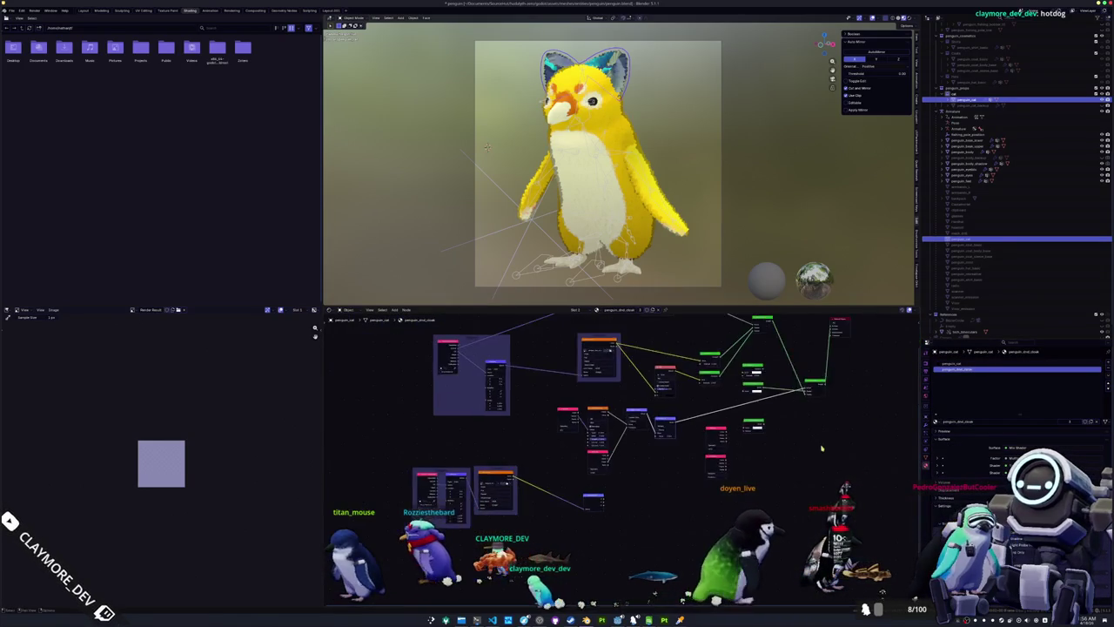
pyautogui.moveTo(751, 527); pyautogui.dragTo(428, 340)
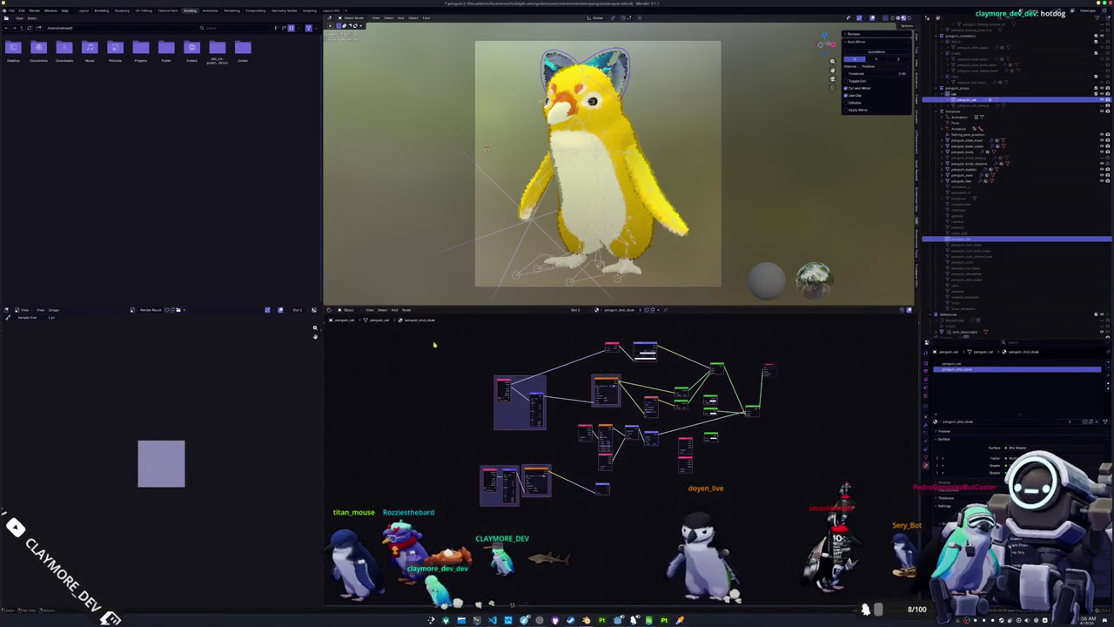
pyautogui.click(1107, 370)
pyautogui.press('Home')
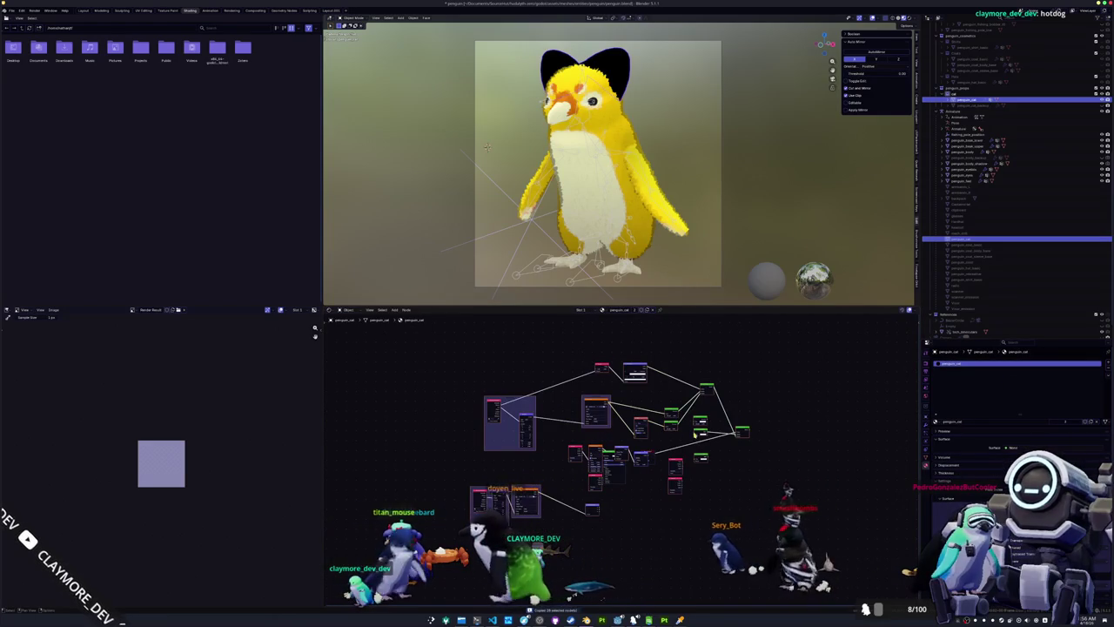
pyautogui.moveTo(744, 429); pyautogui.dragTo(601, 429, button='middle')
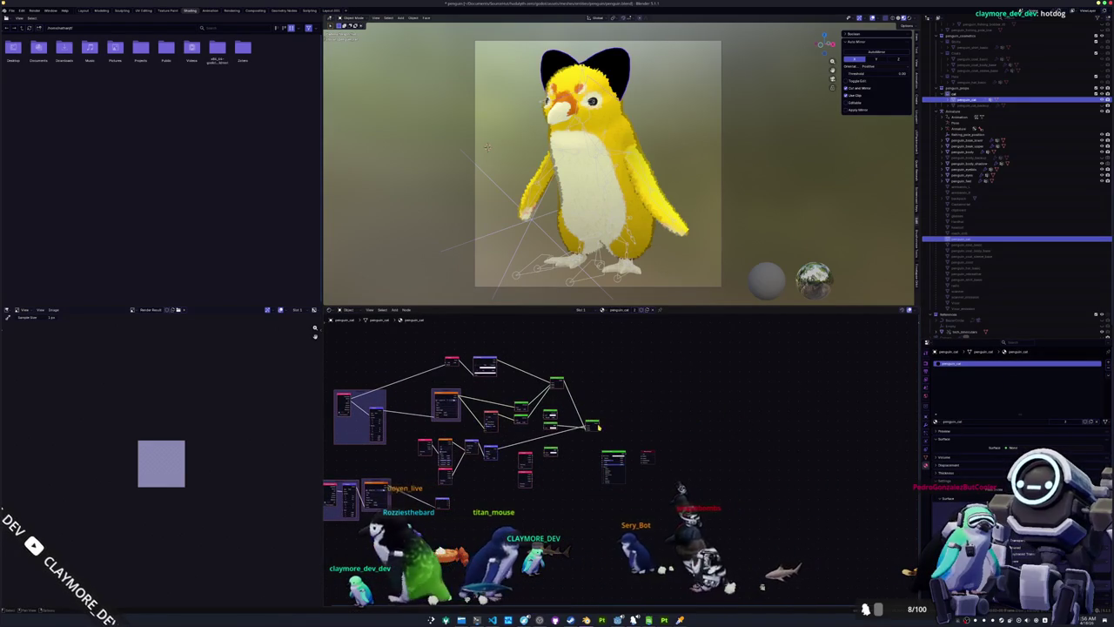
pyautogui.hotkey('ctrl', 'z')
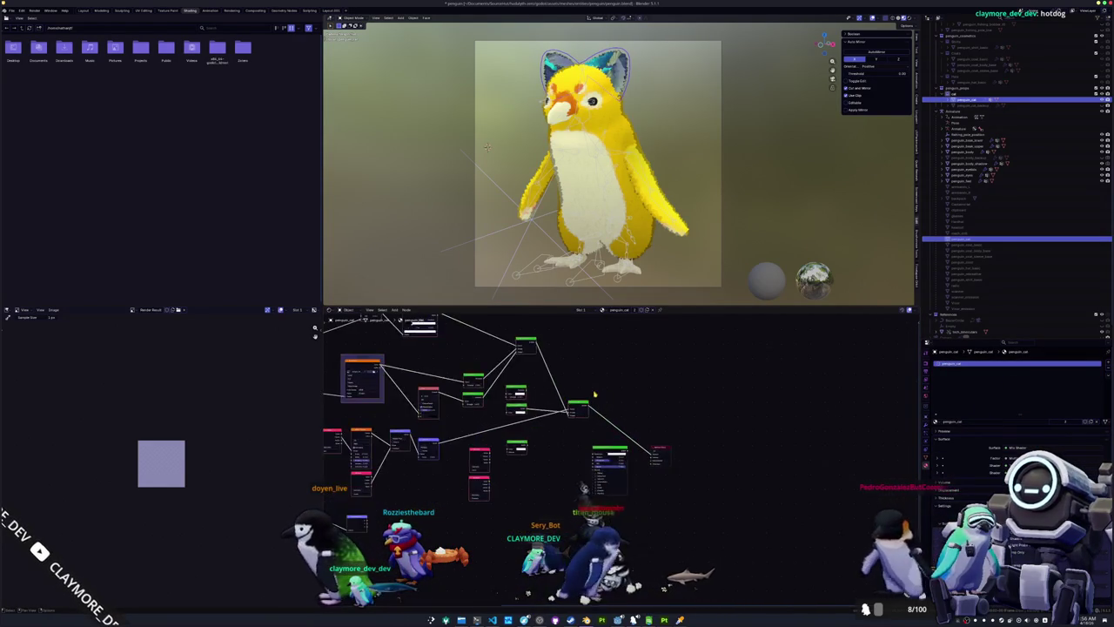
# Load penguin_cat_Base_color into the ears' Base Color image node and render a preview with F12.
pyautogui.scroll(1, 565, 458)
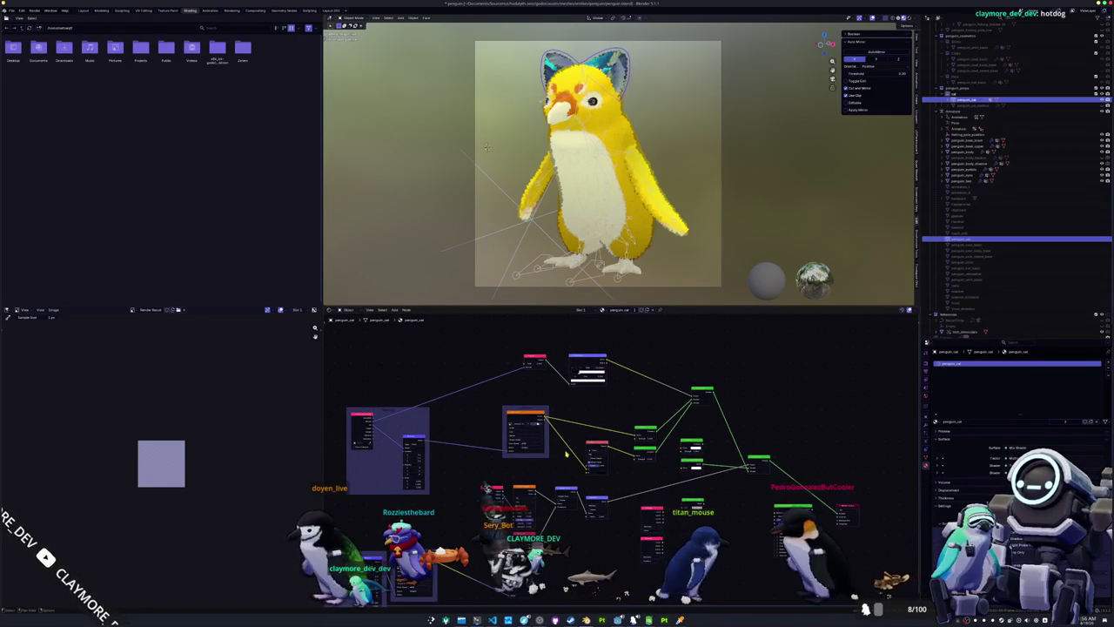
pyautogui.scroll(3, 517, 431)
pyautogui.scroll(3, 517, 431)
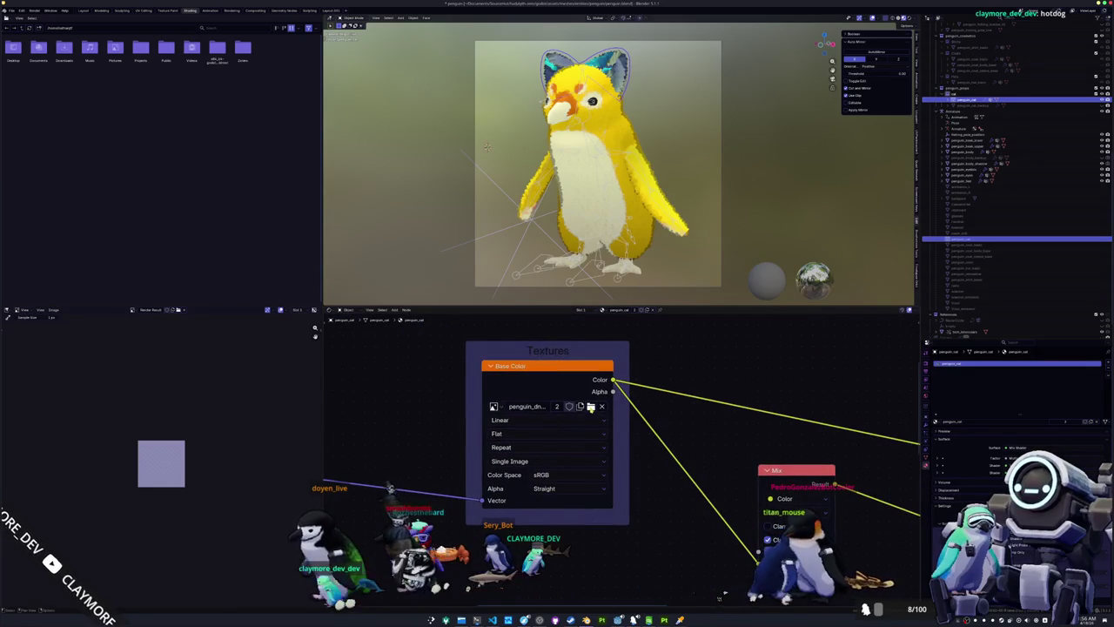
pyautogui.click(591, 406)
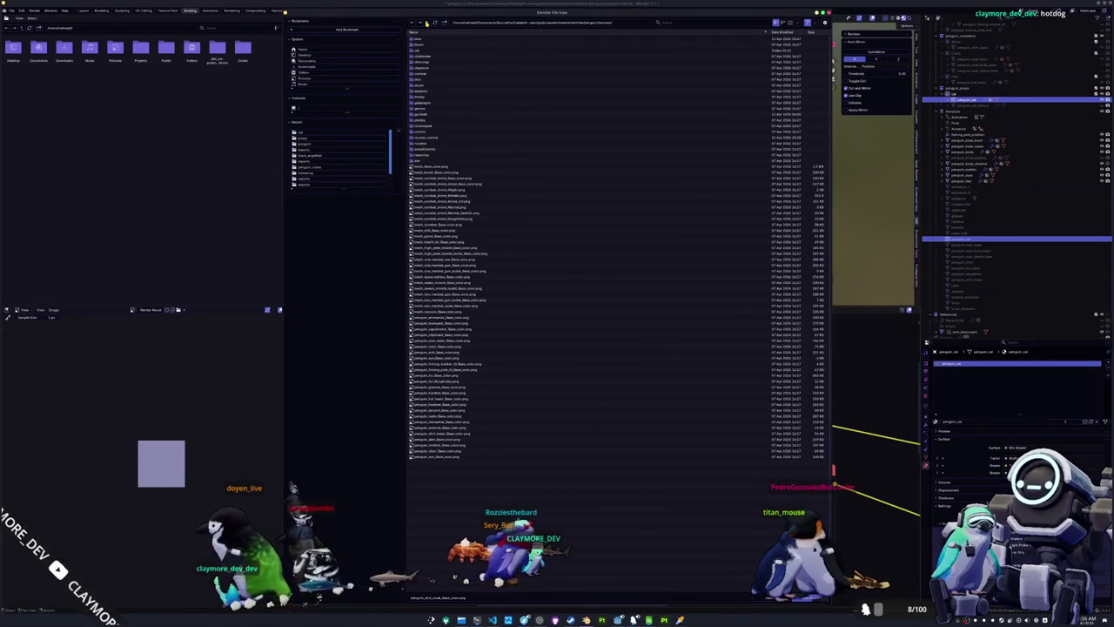
pyautogui.doubleClick(428, 50)
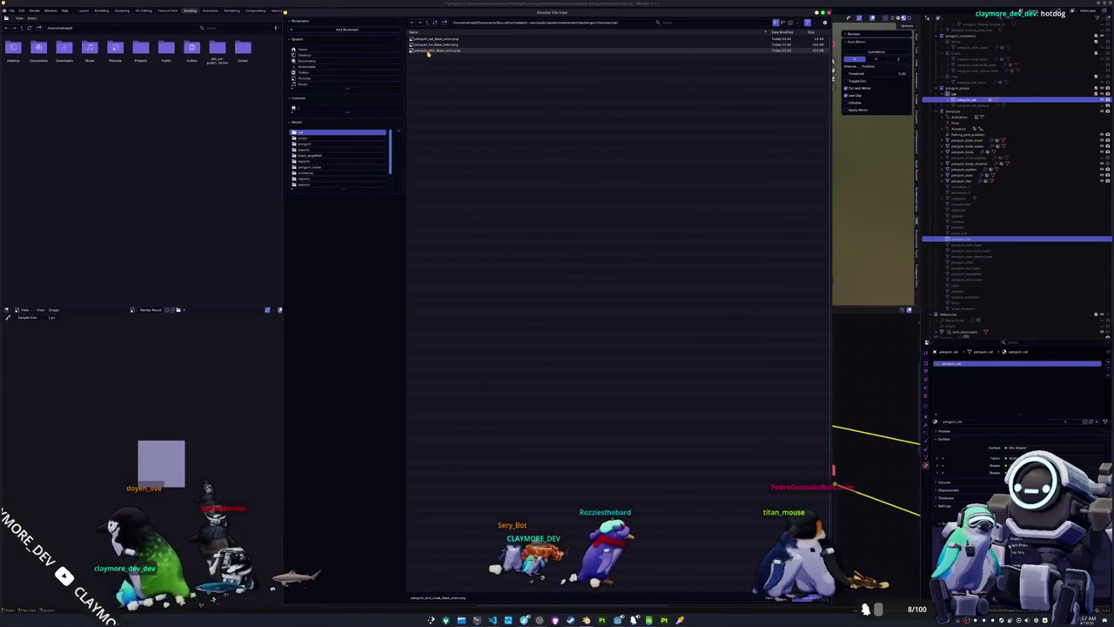
pyautogui.doubleClick(430, 39)
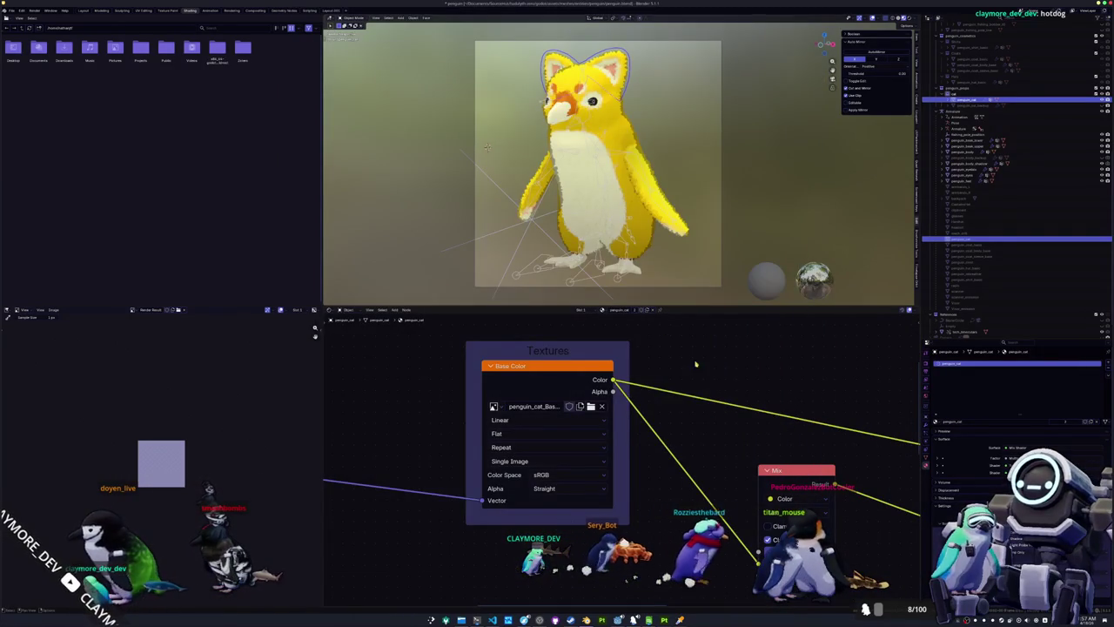
pyautogui.click(752, 233)
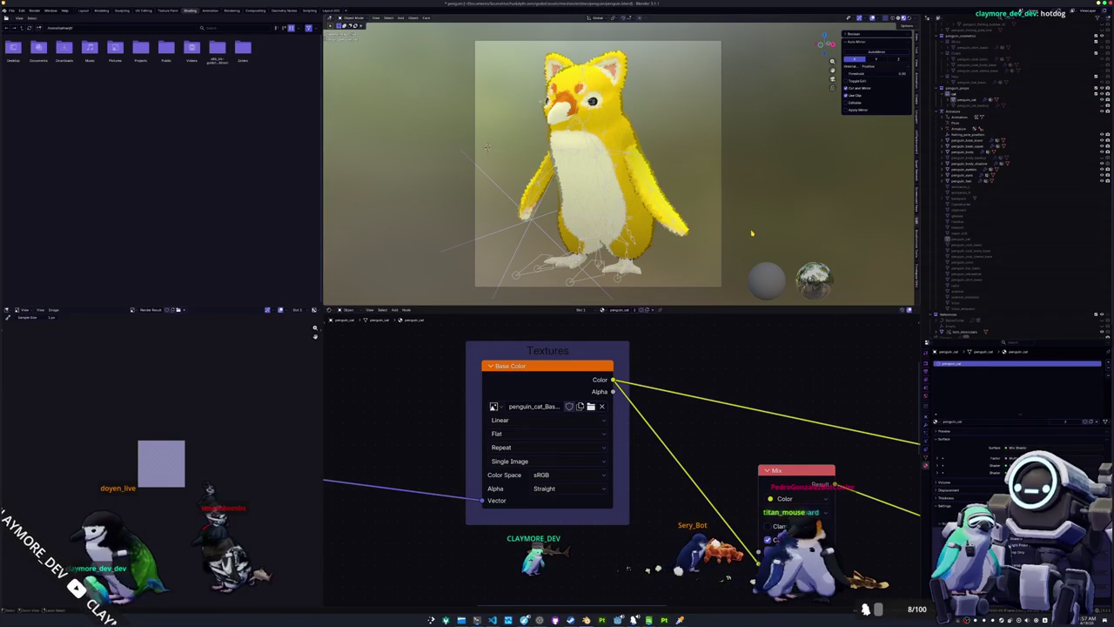
pyautogui.press('F12')
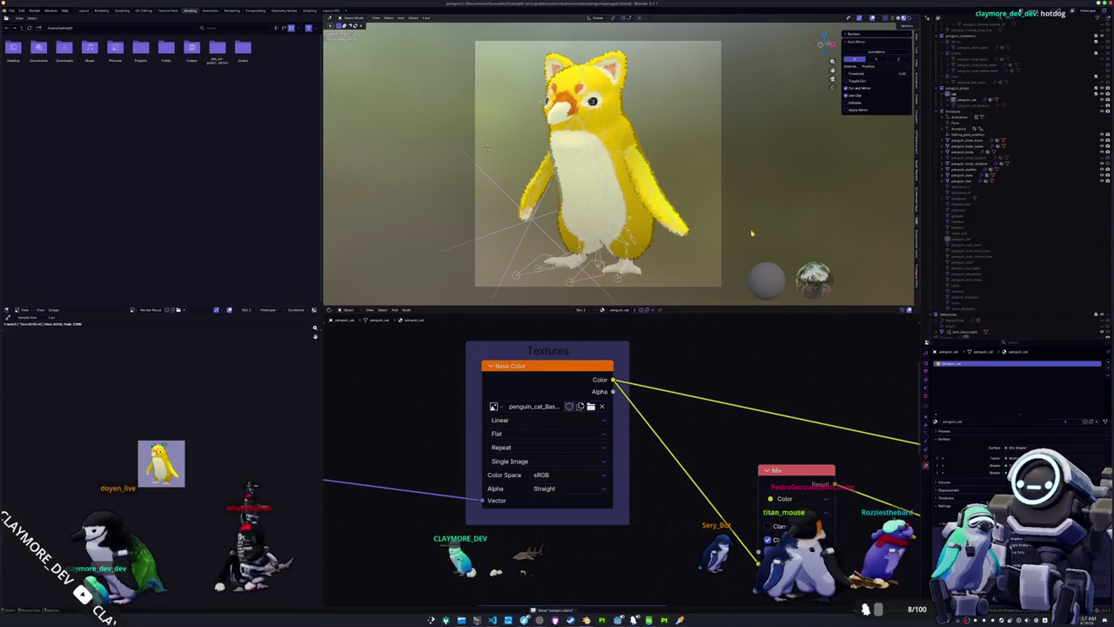
# Cycle through the Rendering, Layout and Shading workspaces and re-render the yellow cat-eared penguin.
pyautogui.click(234, 11)
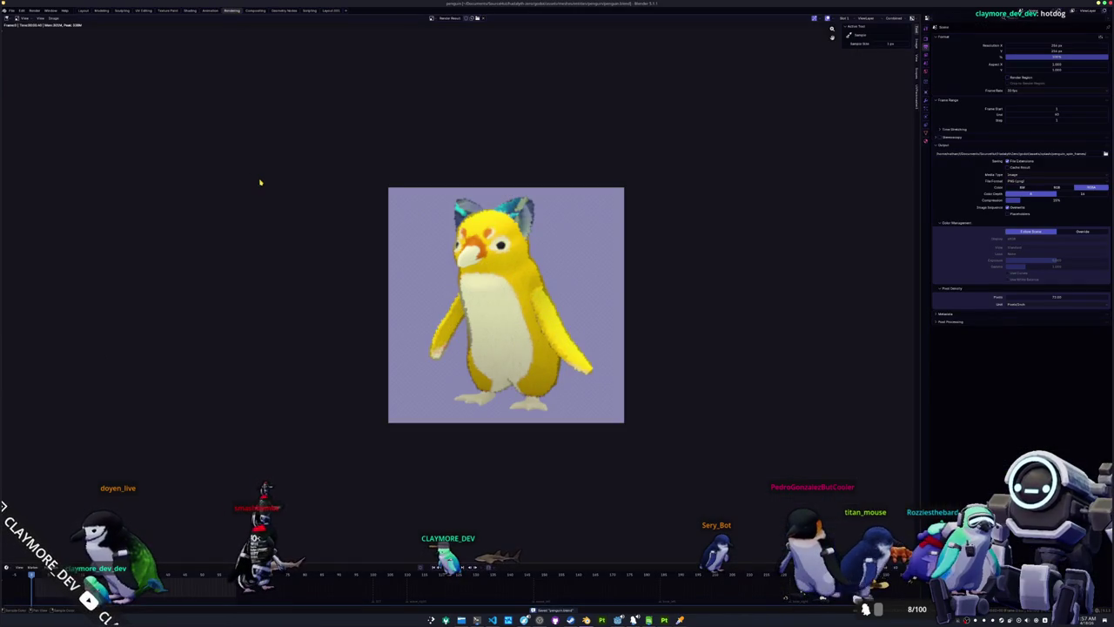
pyautogui.click(85, 10)
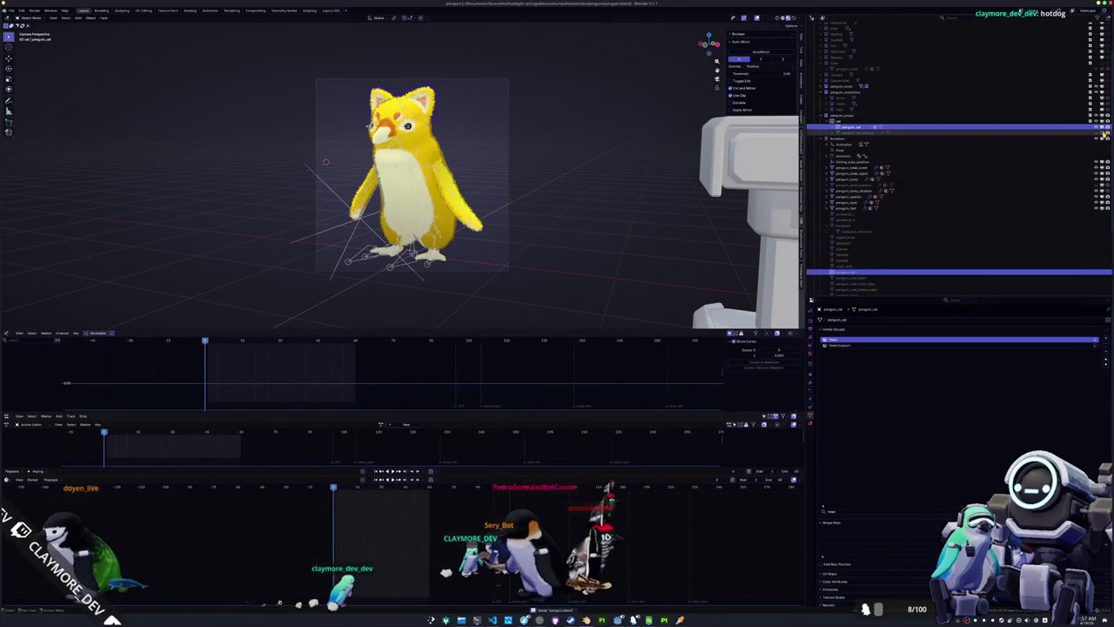
pyautogui.click(190, 10)
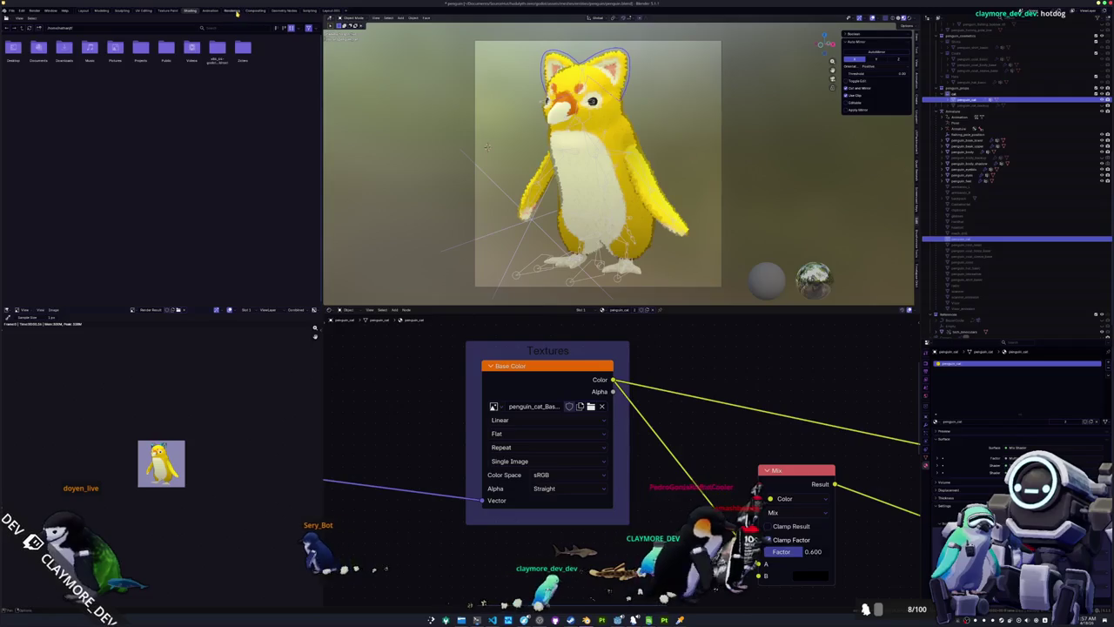
pyautogui.click(235, 10)
pyautogui.press('F12')
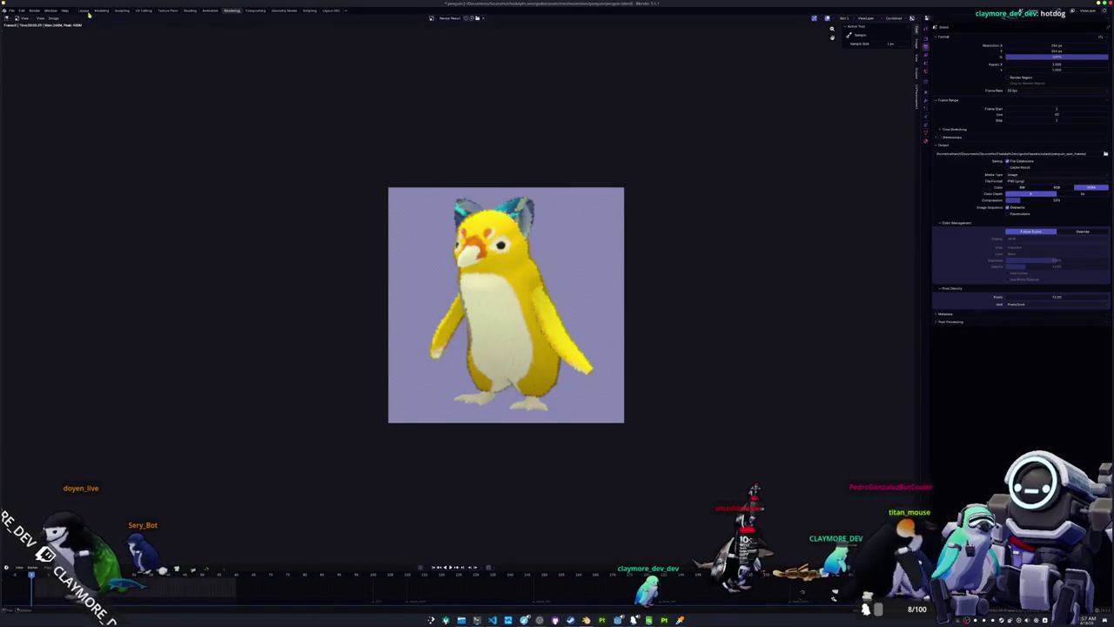
pyautogui.click(84, 10)
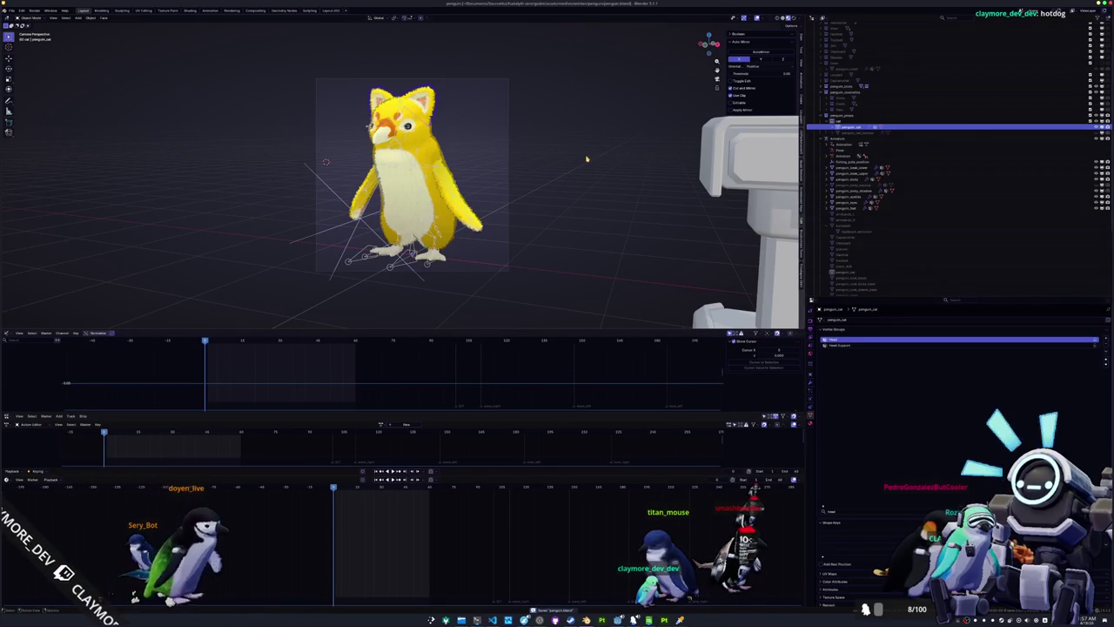
pyautogui.click(231, 10)
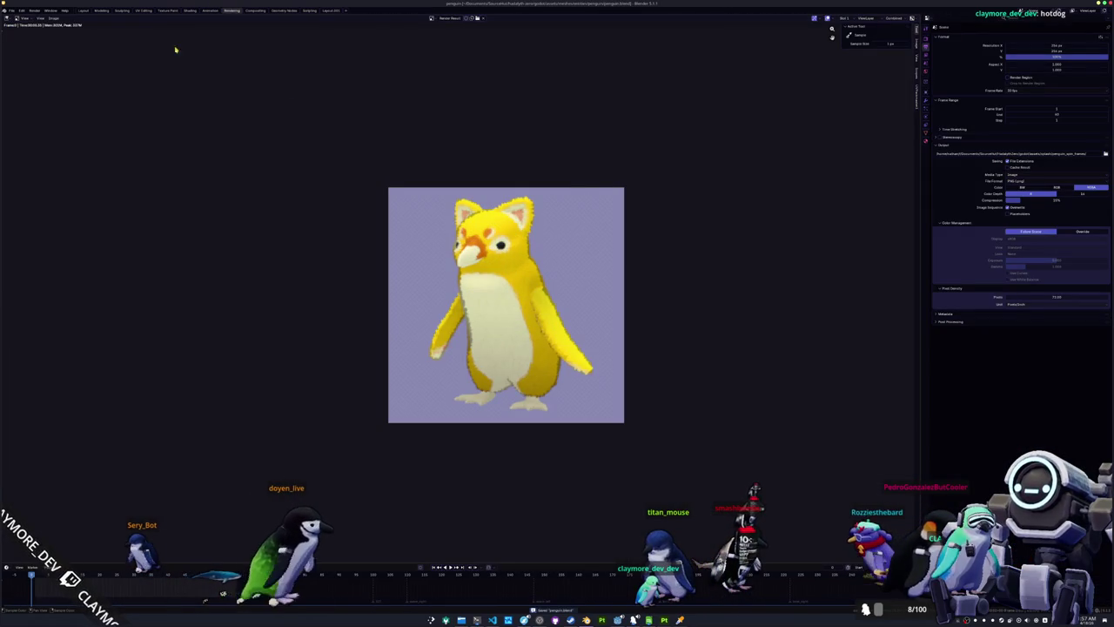
pyautogui.click(54, 17)
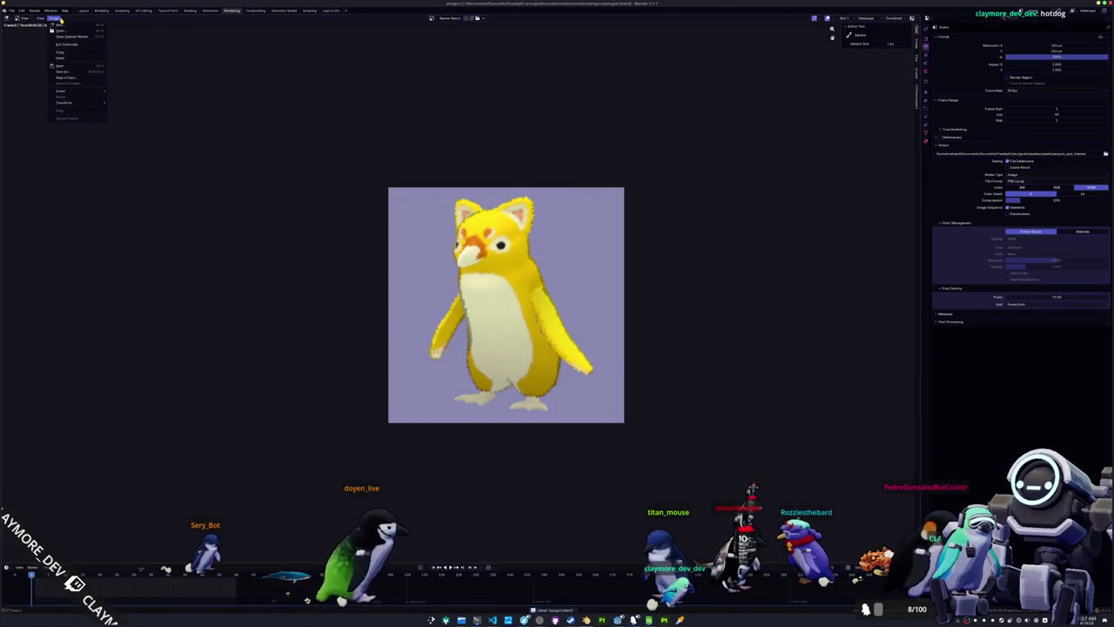
# Save the render as penguin_skin_data_cat.png in the assets skin_data folder, then switch to Godot.
pyautogui.click(68, 74)
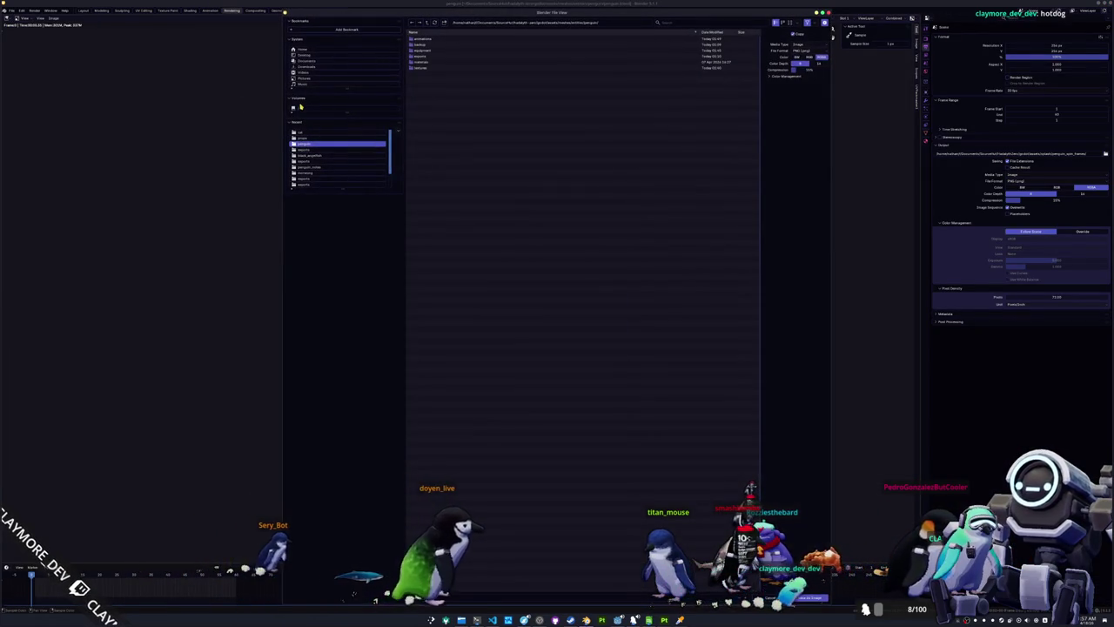
pyautogui.click(426, 24)
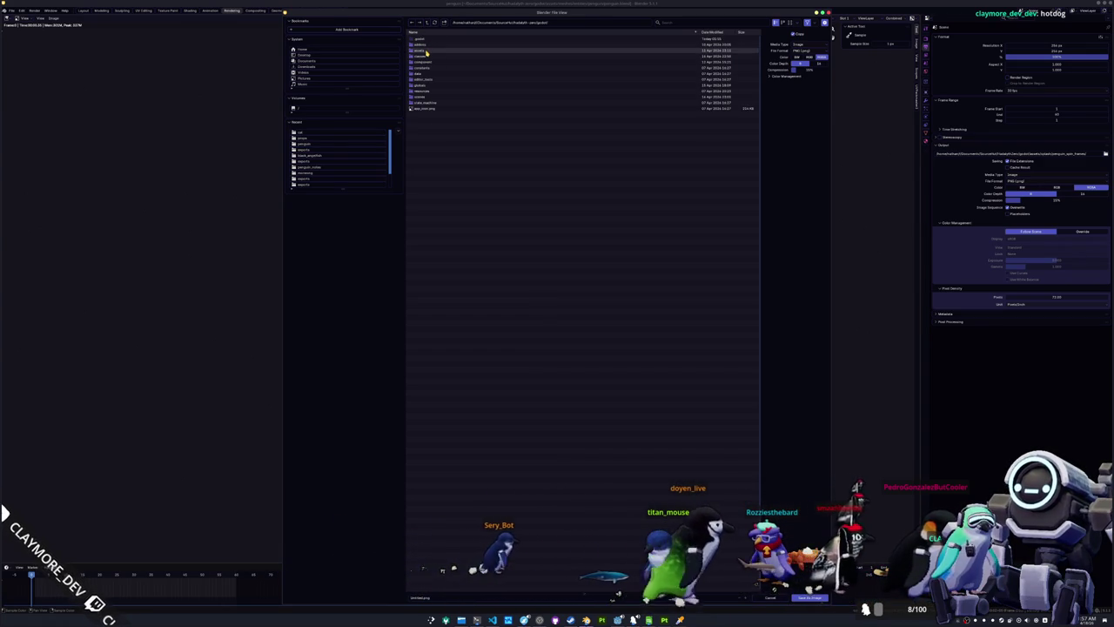
pyautogui.click(426, 54)
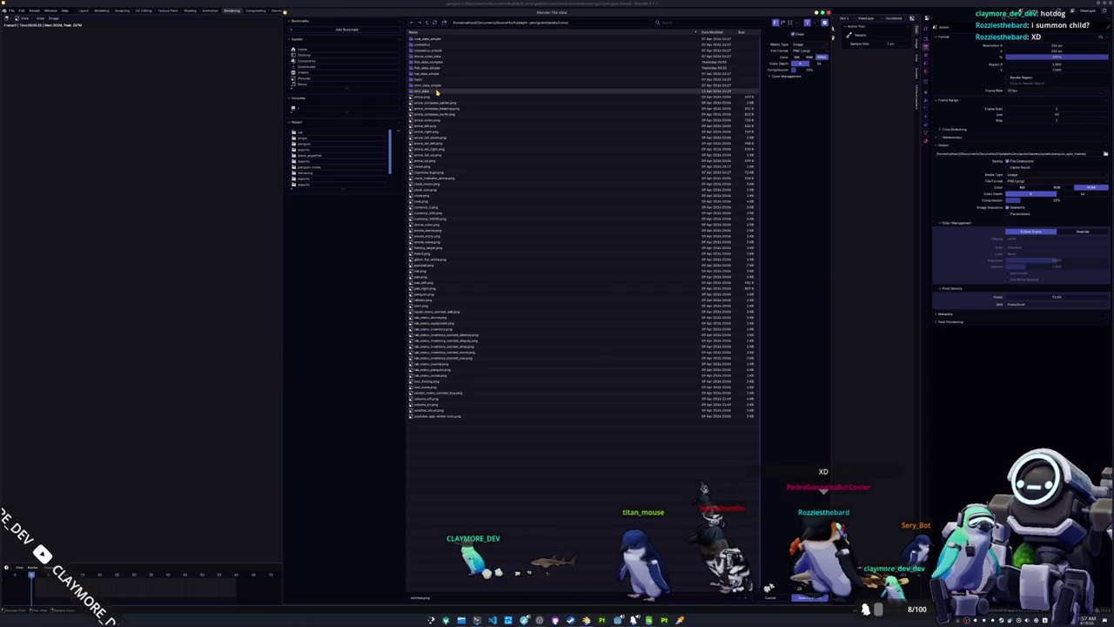
pyautogui.click(437, 91)
pyautogui.click(449, 600)
pyautogui.write('penguin_')
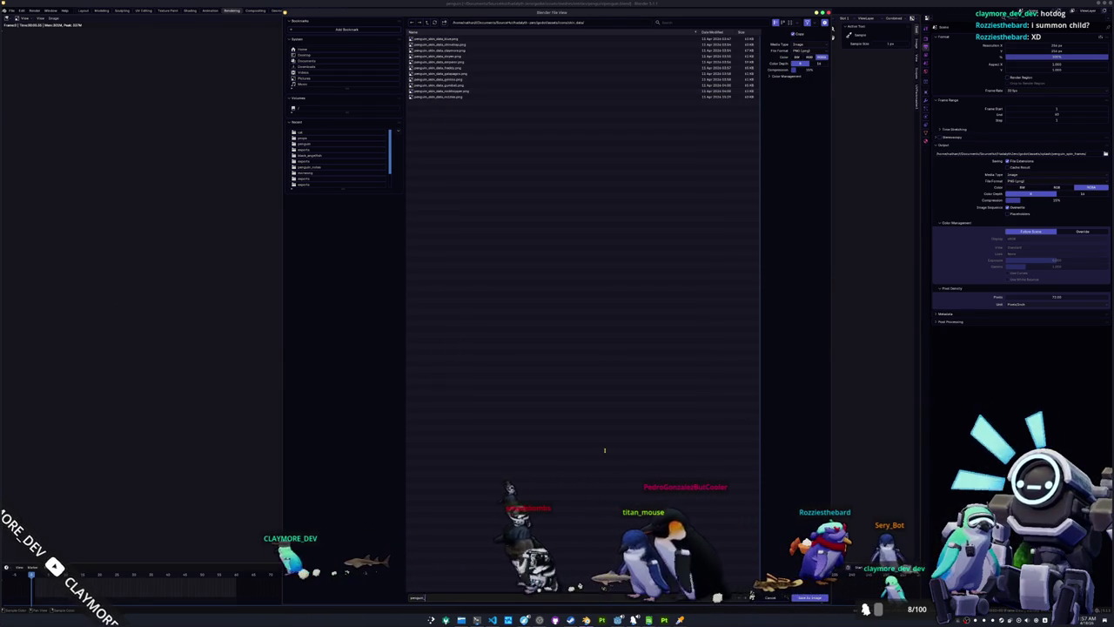
pyautogui.write('skin_')
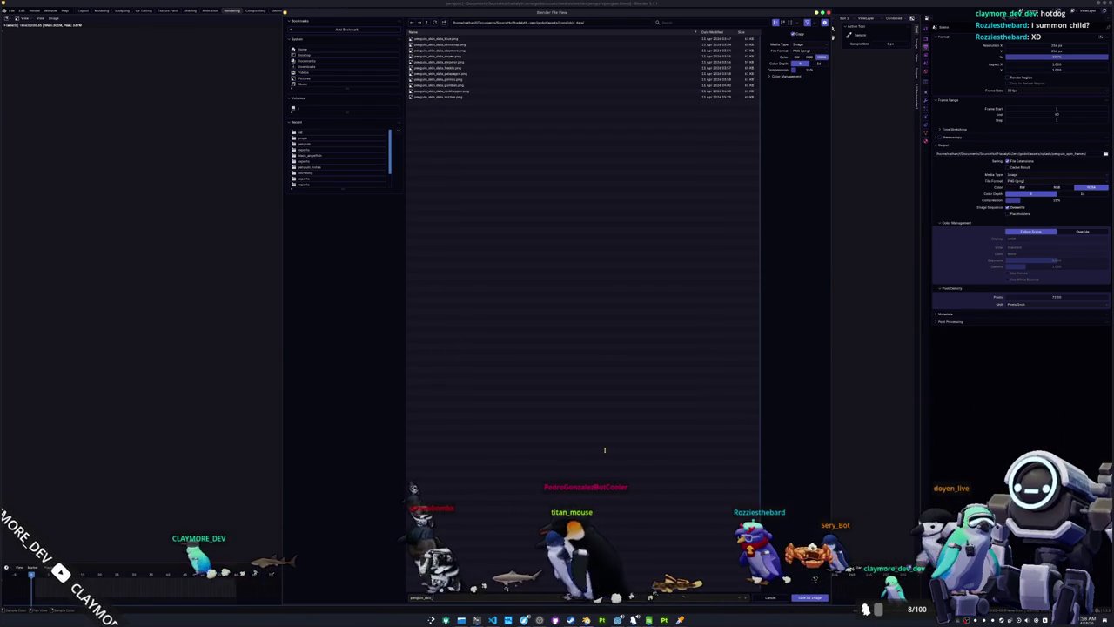
pyautogui.write('data_cat.png')
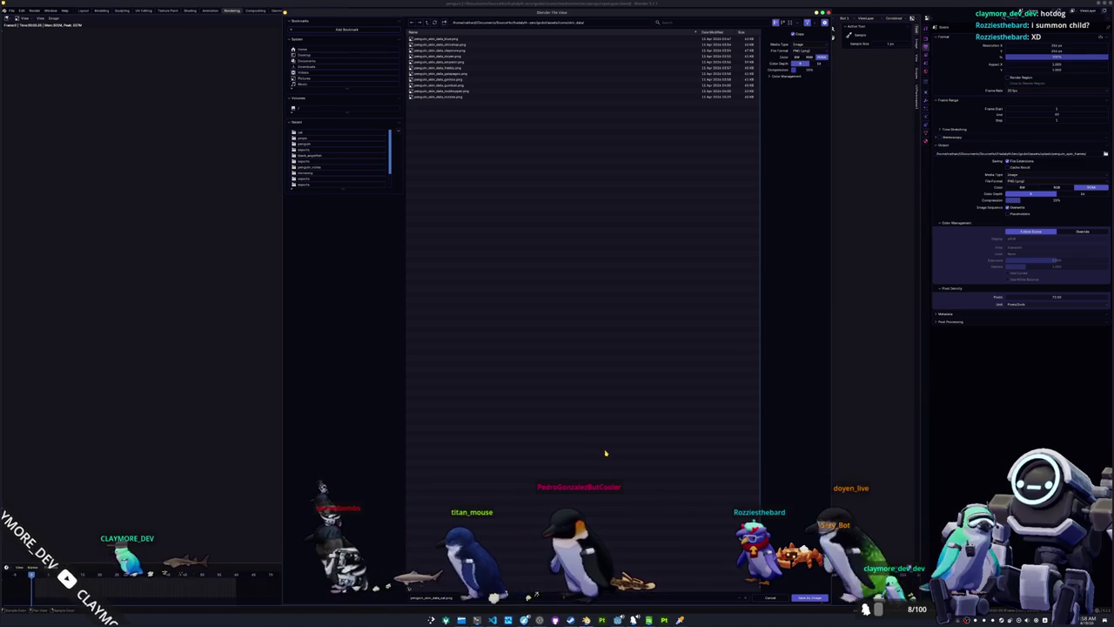
pyautogui.press('Return')
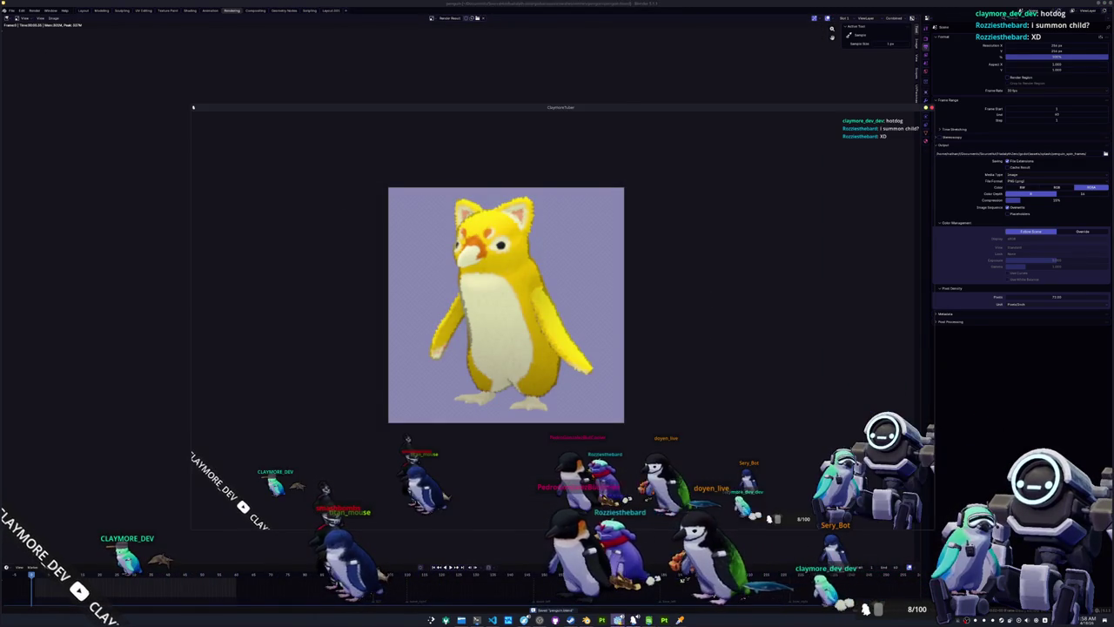
pyautogui.hotkey('alt', 'Tab')
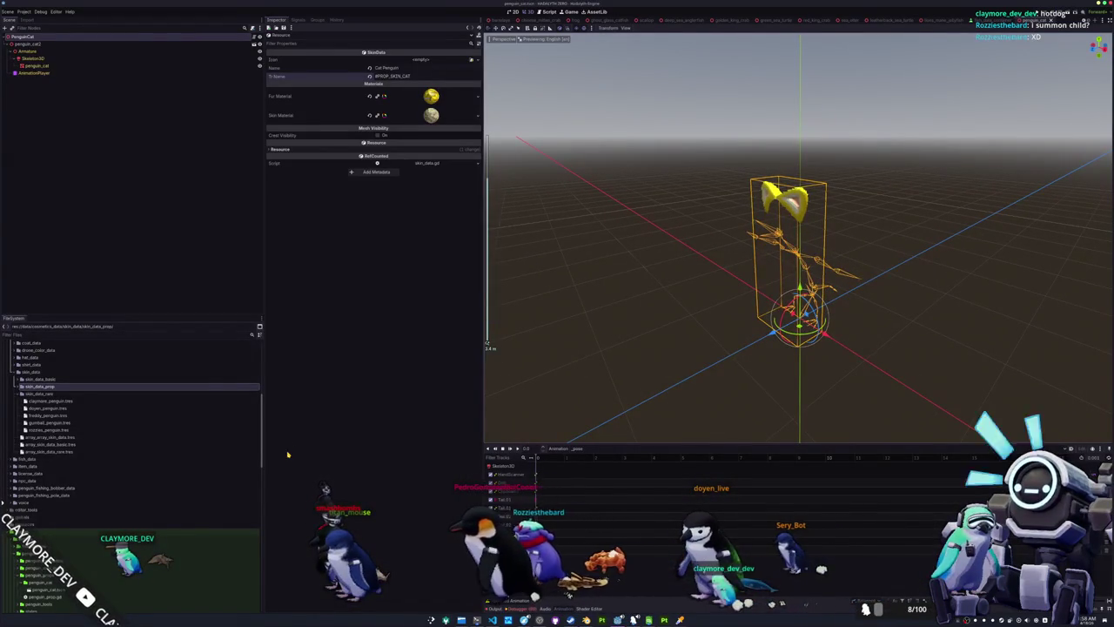
# Open cat_penguin.tres and set its icon to the yellow penguin-cat texture found by searching 'pen'.
pyautogui.doubleClick(66, 388)
pyautogui.click(64, 394)
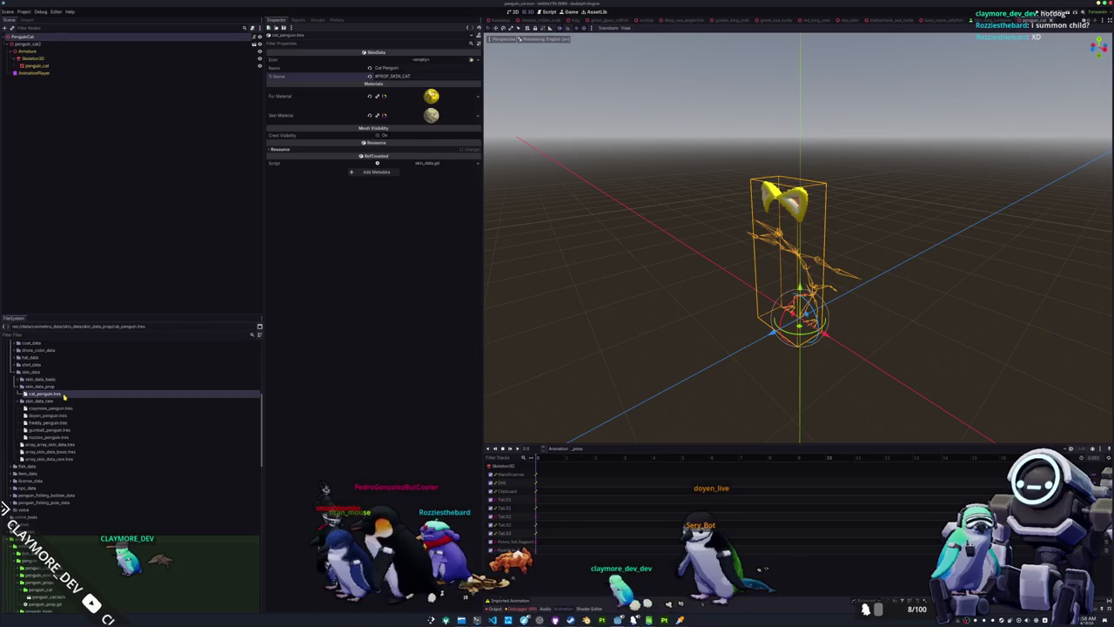
pyautogui.click(473, 60)
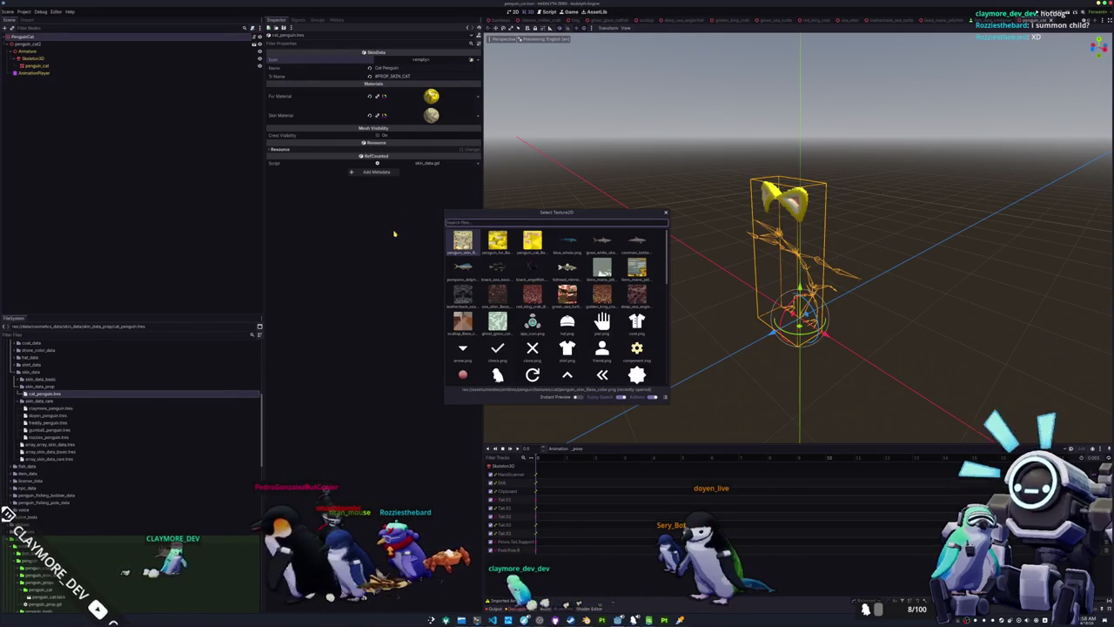
pyautogui.write('pen')
pyautogui.press('Right')
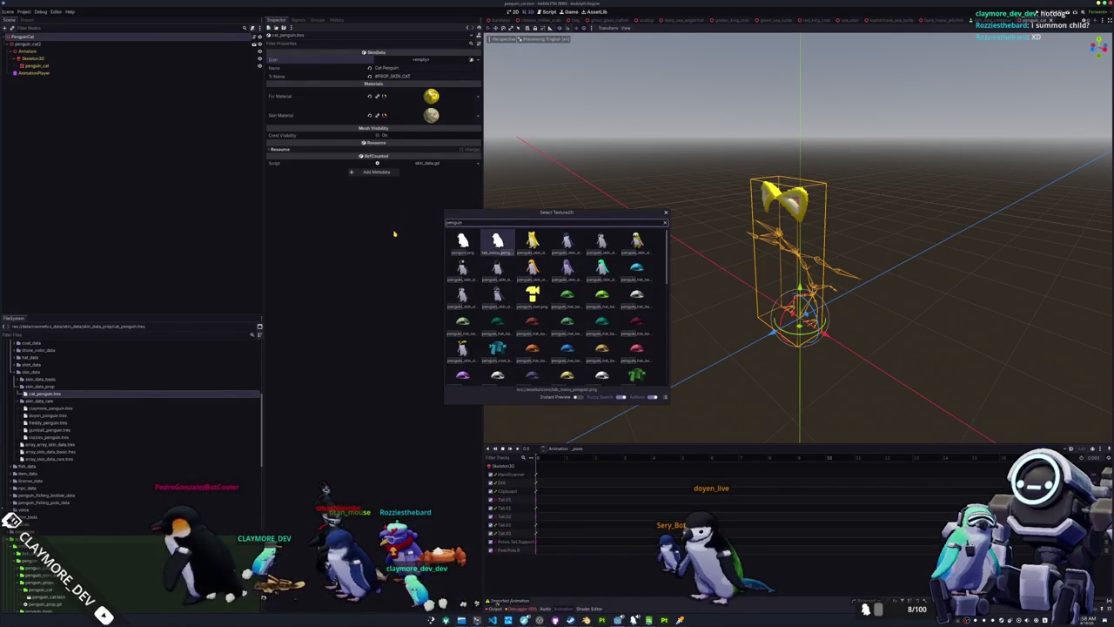
pyautogui.press('Right')
pyautogui.press('Return')
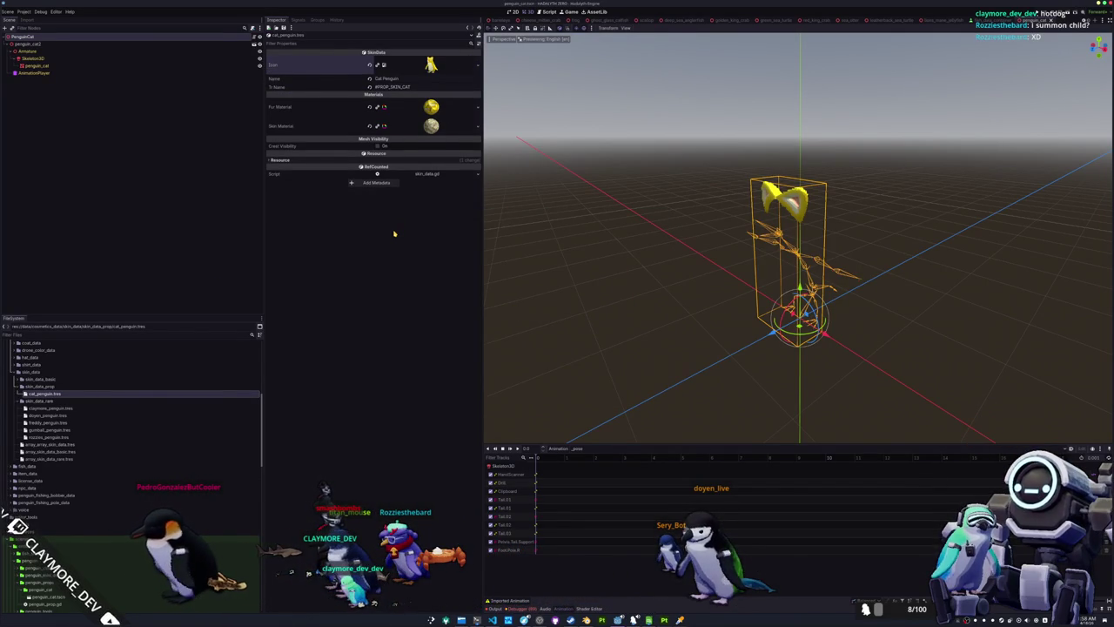
pyautogui.hotkey('alt', 'Tab')
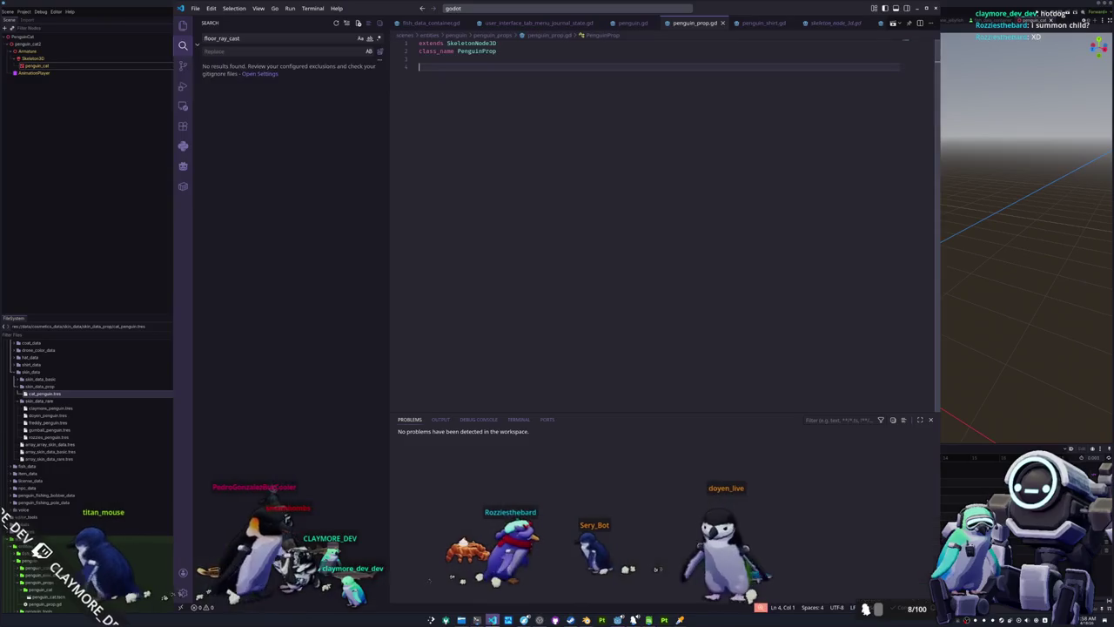
# Check the blend arrays in penguin_consts.gd in VS Code, then return to Godot's skin_data folder.
pyautogui.hotkey('ctrl', 'p')
pyautogui.write('penguin_consts')
pyautogui.press('Return')
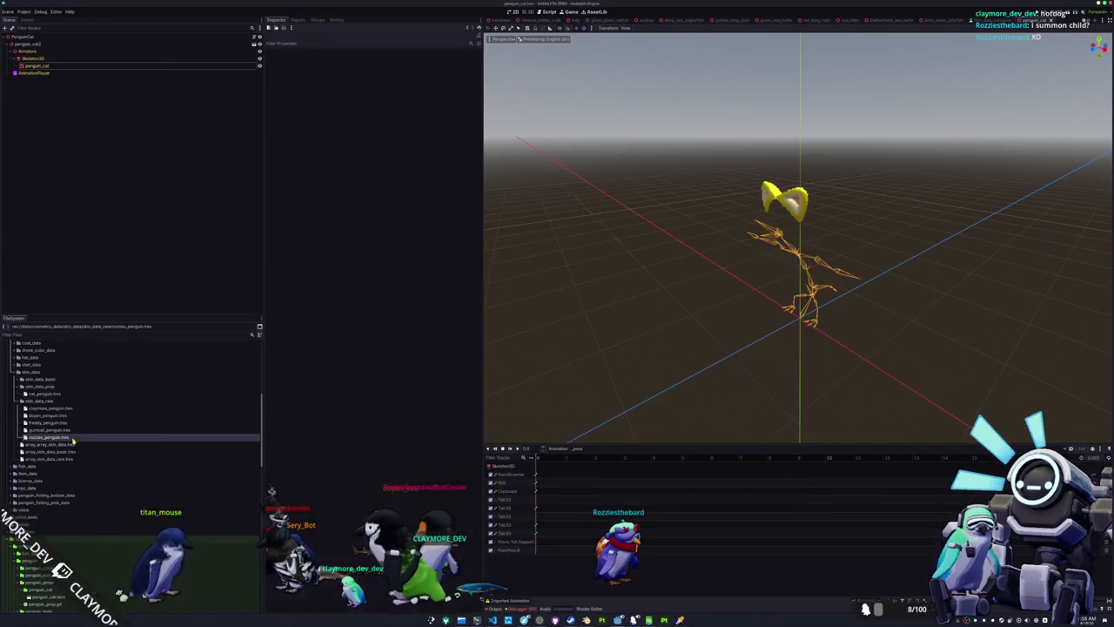
pyautogui.click(48, 436)
pyautogui.rightClick(28, 372)
pyautogui.moveTo(46, 373)
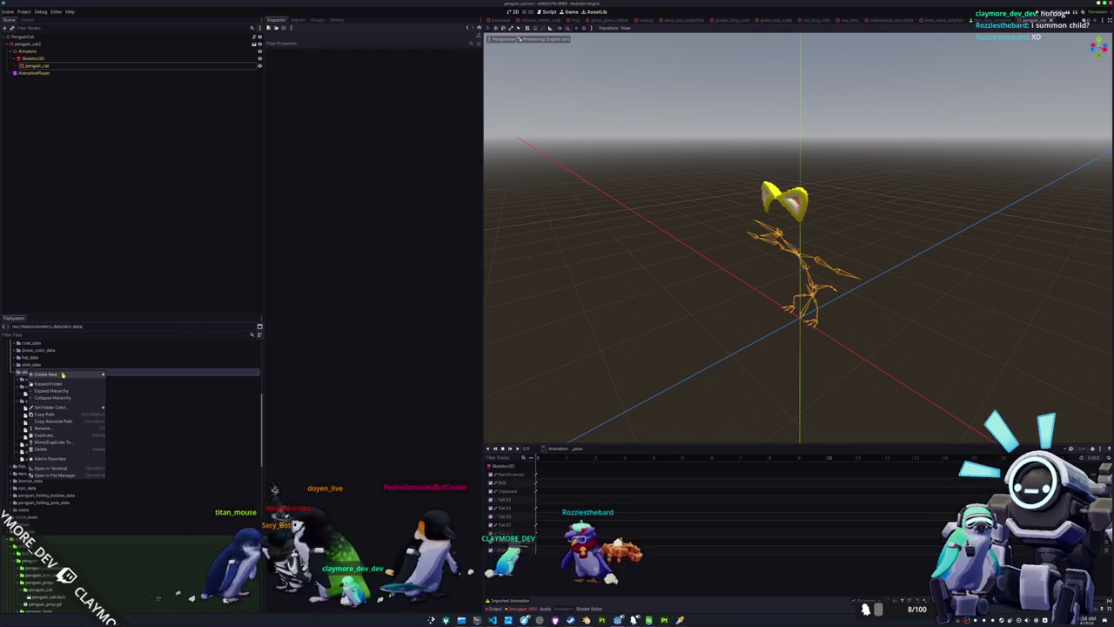
# Create a new ArraySkinData resource in skin_data saved as array_skin_data_prop.tres.
pyautogui.click(130, 396)
pyautogui.click(500, 280)
pyautogui.click(504, 509)
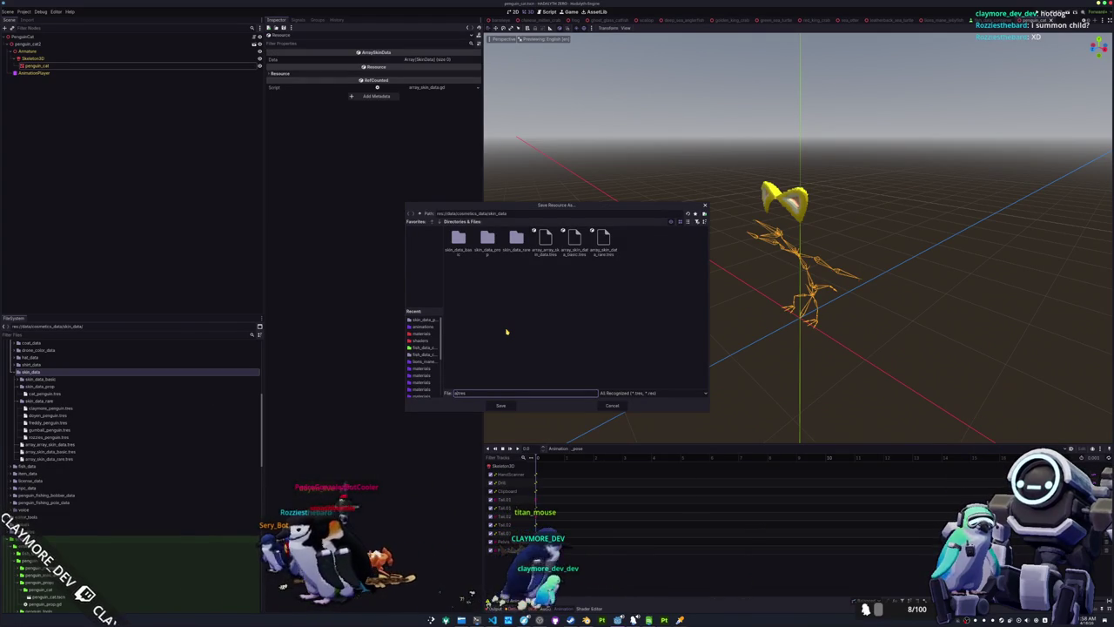
pyautogui.write('_data_prop')
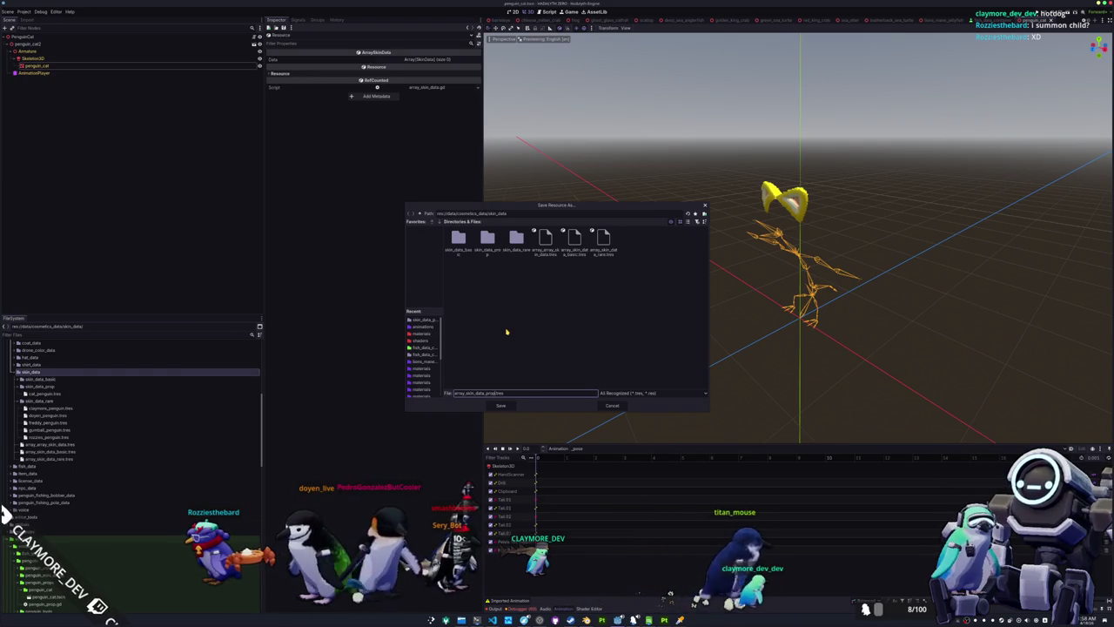
pyautogui.press('Return')
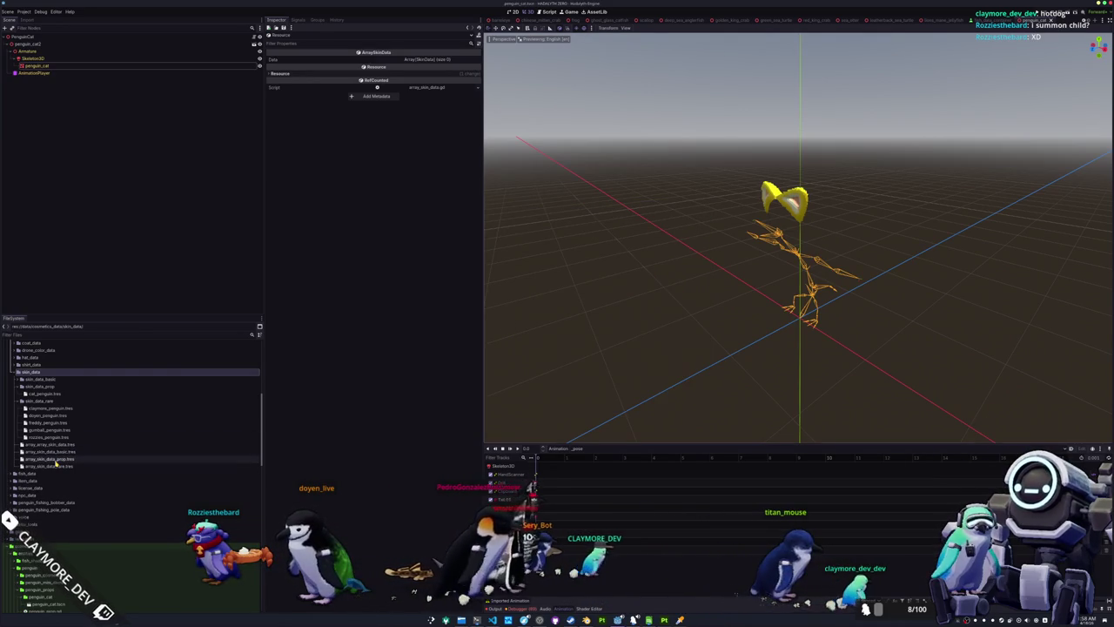
# Add cat_penguin.tres as an element of the new resource's Data array.
pyautogui.click(419, 60)
pyautogui.click(376, 84)
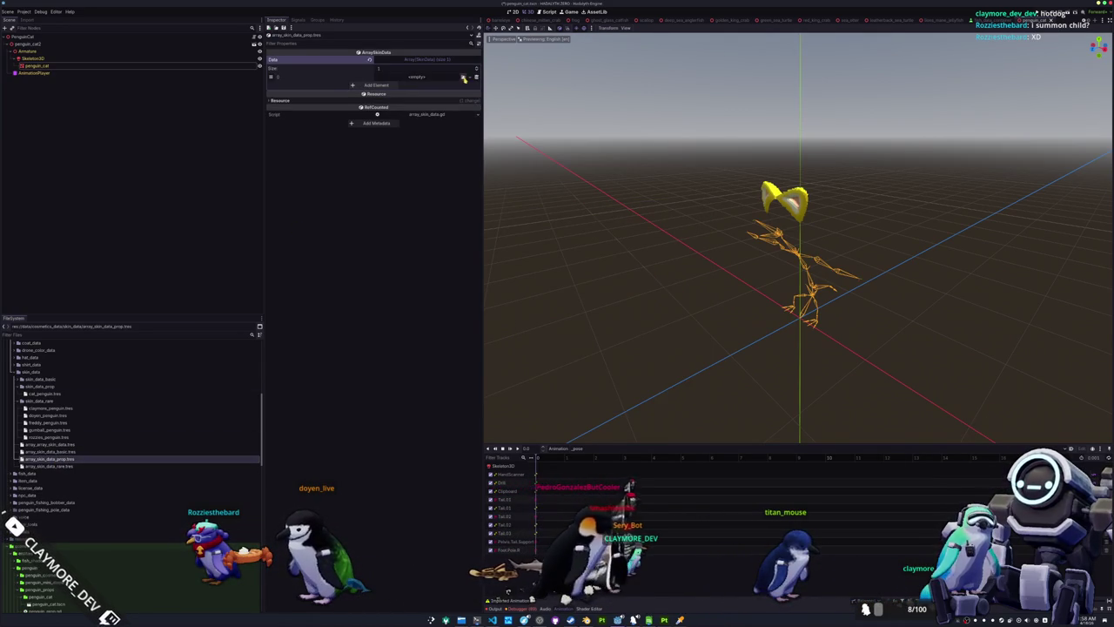
pyautogui.click(463, 77)
pyautogui.write('cat')
pyautogui.doubleClick(477, 233)
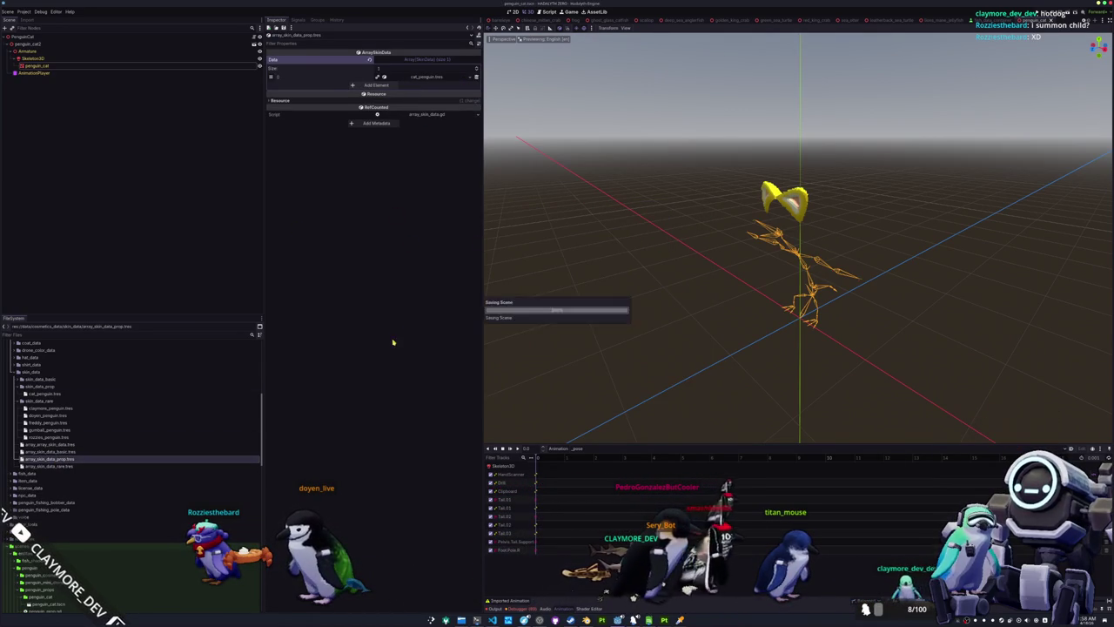
# Add array_skin_data_prop.tres as element 2 of array_array_skin_data.tres's Data array.
pyautogui.click(425, 60)
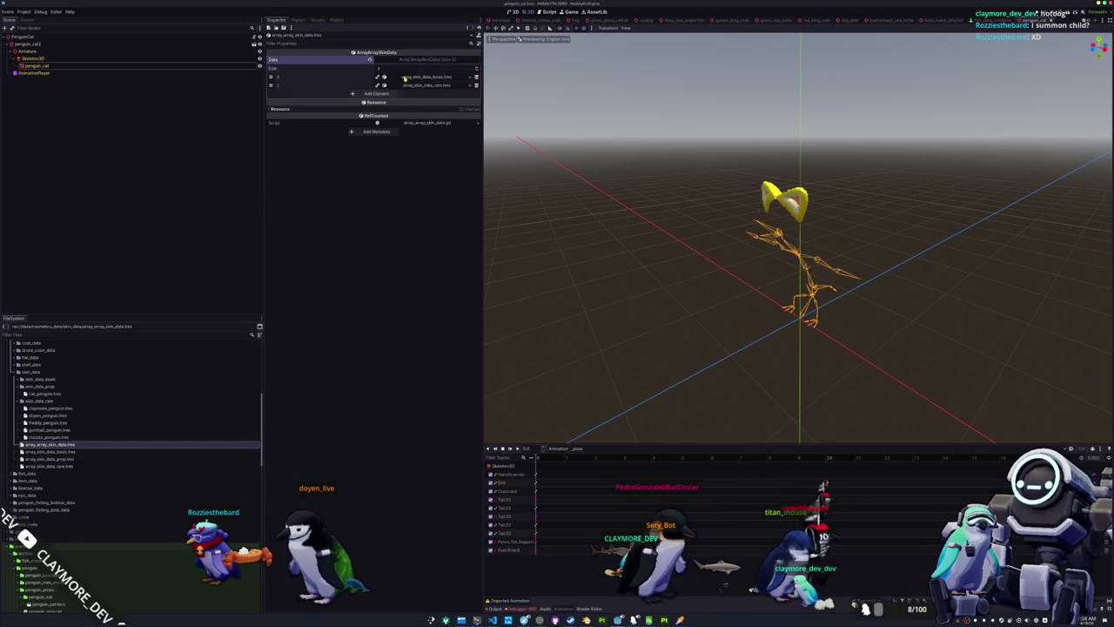
pyautogui.click(396, 94)
pyautogui.click(462, 94)
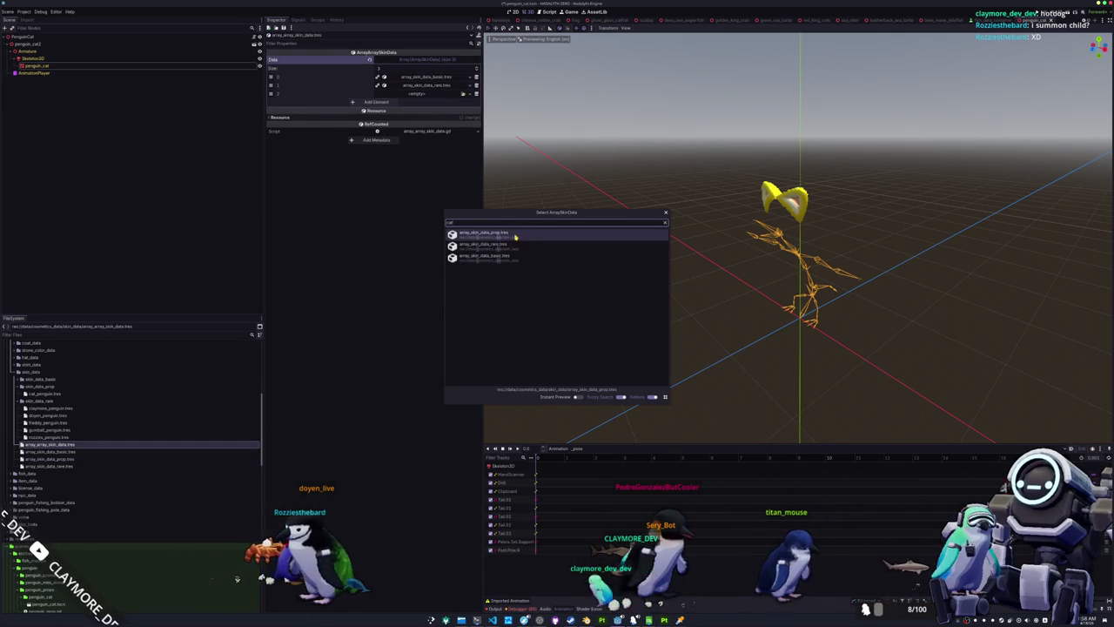
pyautogui.doubleClick(515, 236)
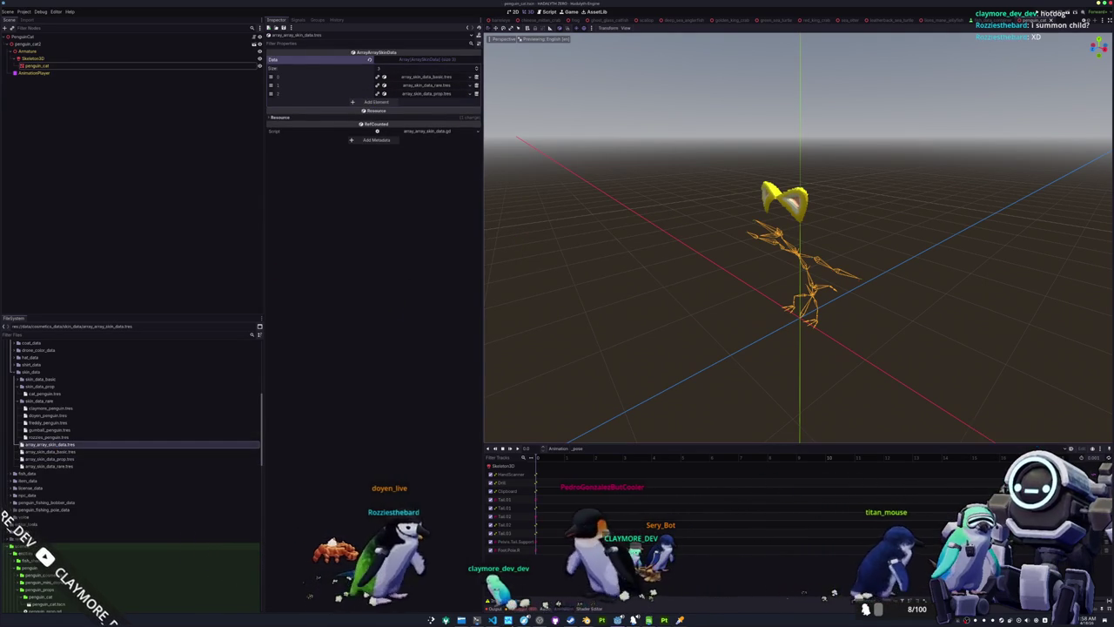
pyautogui.hotkey('alt', 'Tab')
# Below swimming_blends, add a '#skin Blends' comment and 'const base_penguin_cat_blend : String ='.
pyautogui.scroll(2, 537, 164)
pyautogui.scroll(-2, 537, 164)
pyautogui.scroll(2, 537, 163)
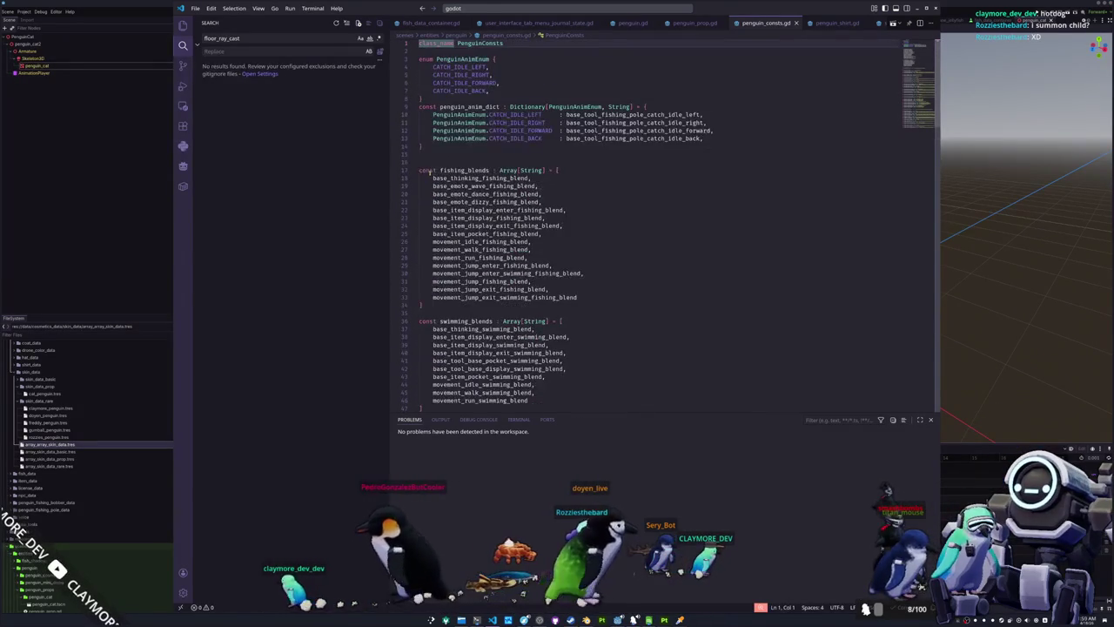
pyautogui.scroll(-4, 437, 67)
pyautogui.scroll(-4, 437, 67)
pyautogui.scroll(-6, 437, 67)
pyautogui.scroll(-8, 432, 318)
pyautogui.scroll(-9, 431, 318)
pyautogui.scroll(10, 431, 318)
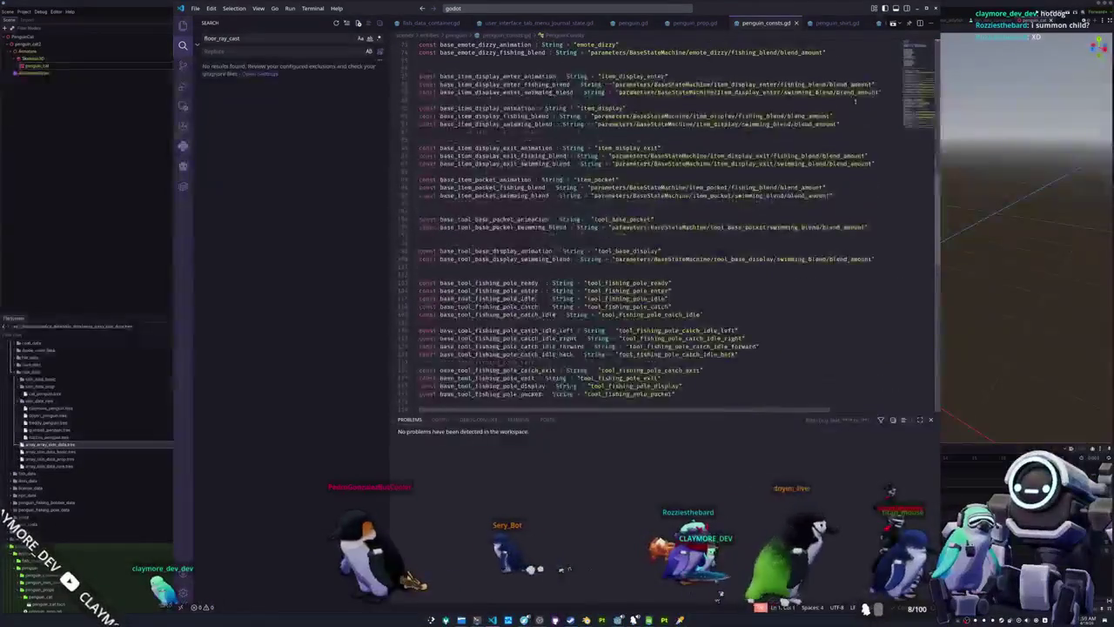
pyautogui.scroll(-8, 449, 257)
pyautogui.scroll(-3, 449, 257)
pyautogui.scroll(-2, 449, 258)
pyautogui.scroll(-2, 449, 257)
pyautogui.scroll(2, 449, 258)
pyautogui.scroll(-3, 434, 53)
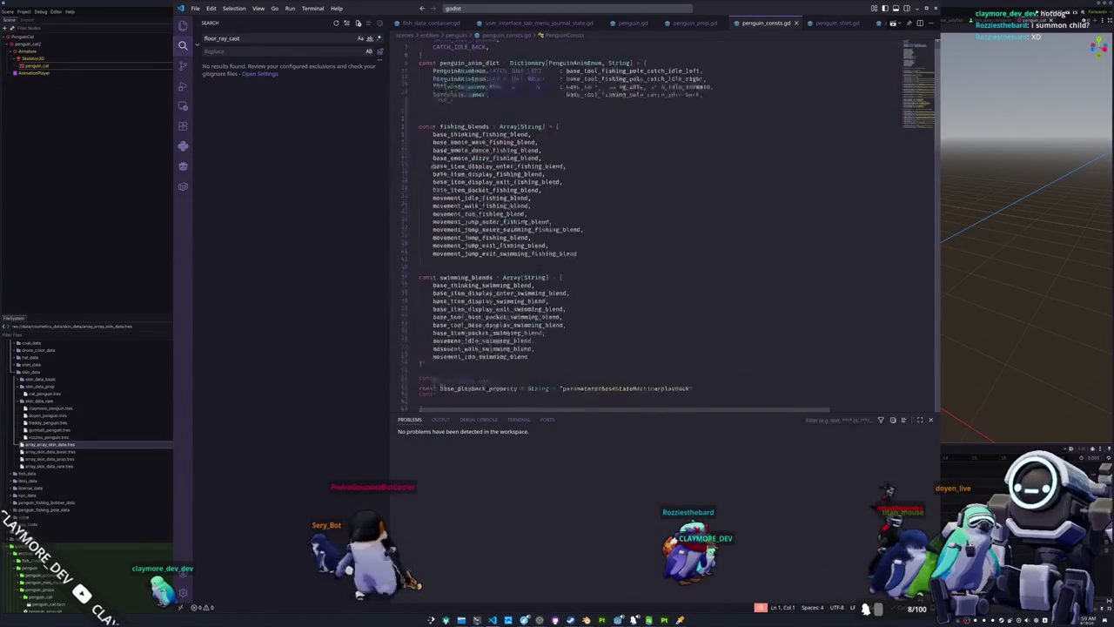
pyautogui.scroll(-5, 430, 233)
pyautogui.scroll(-4, 428, 228)
pyautogui.scroll(-3, 428, 228)
pyautogui.scroll(-5, 427, 223)
pyautogui.scroll(2, 426, 223)
pyautogui.scroll(2, 431, 205)
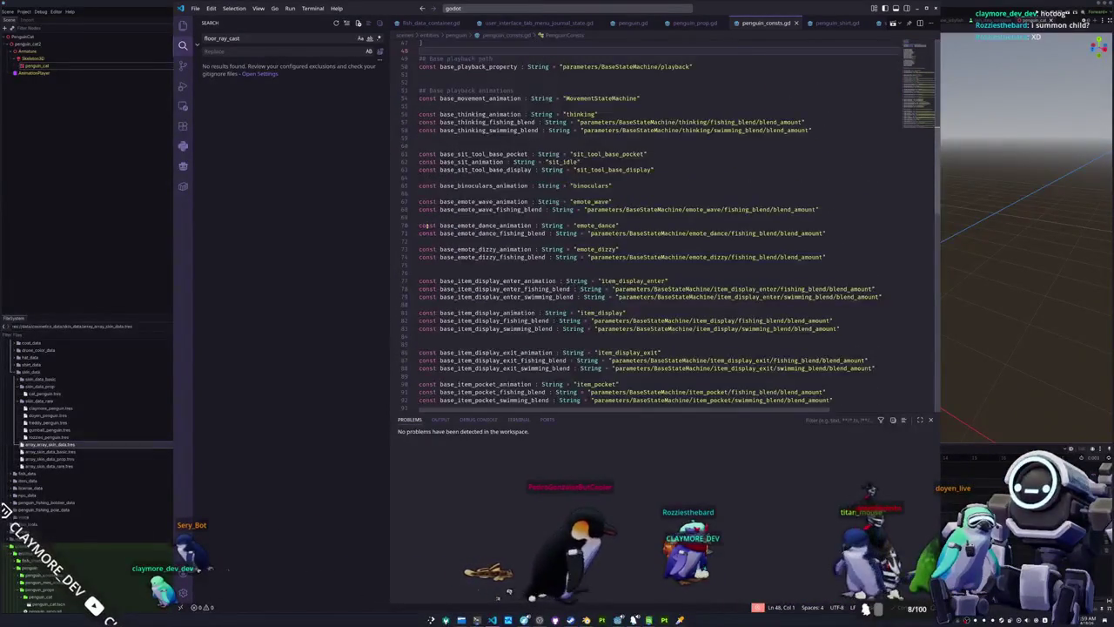
pyautogui.scroll(3, 439, 178)
pyautogui.click(441, 155)
pyautogui.press('Up')
pyautogui.press('Up')
pyautogui.press('Up')
pyautogui.press('Up')
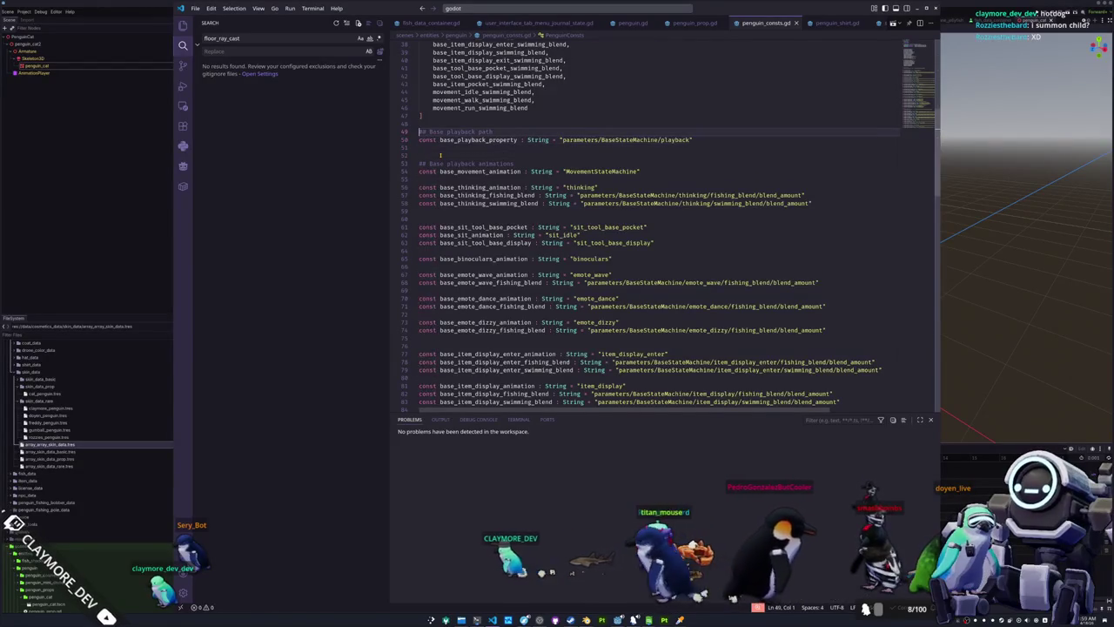
pyautogui.press('Return')
pyautogui.press('Return')
pyautogui.press('Up')
pyautogui.press('Up')
pyautogui.press('Return')
pyautogui.write('#')
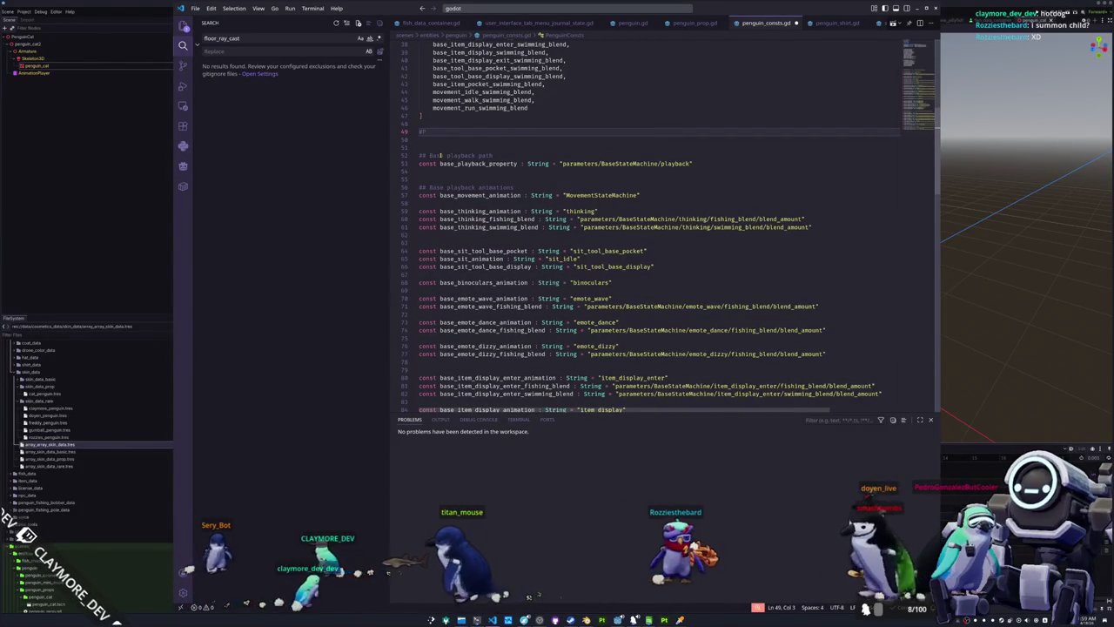
pyautogui.write('skin Blends')
pyautogui.press('Return')
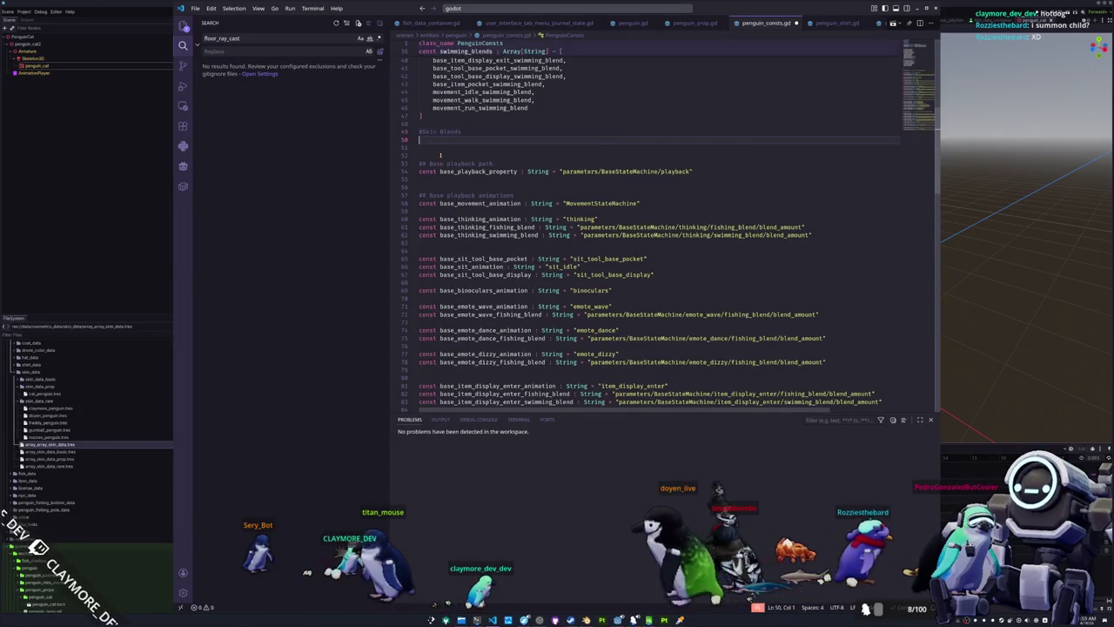
pyautogui.write('const base_')
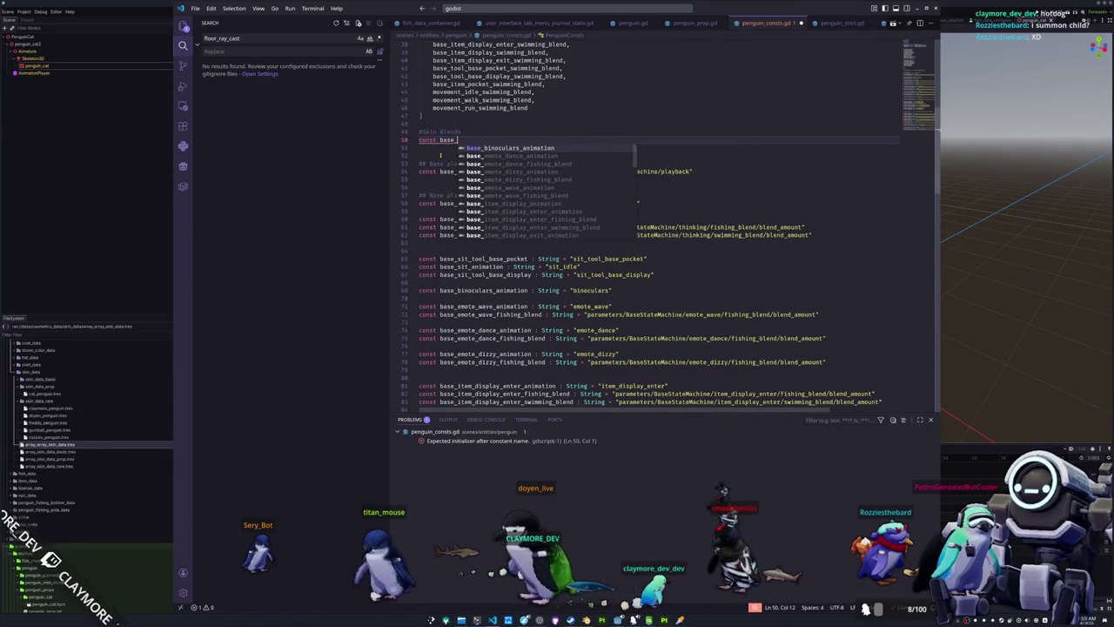
pyautogui.write('penguin_cat_blend : ')
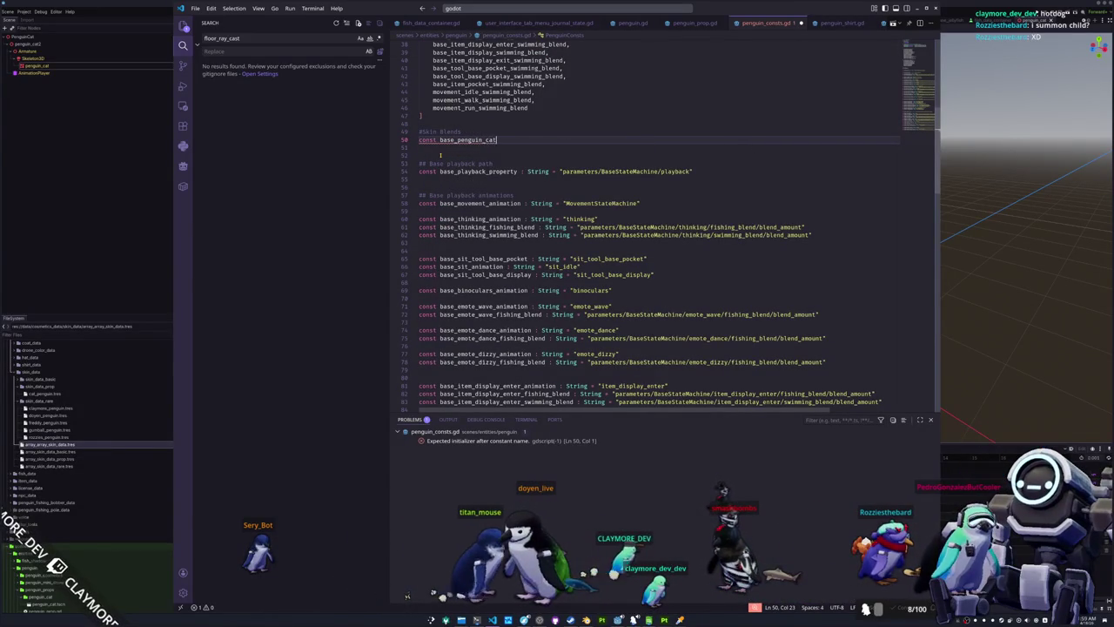
pyautogui.write('String =')
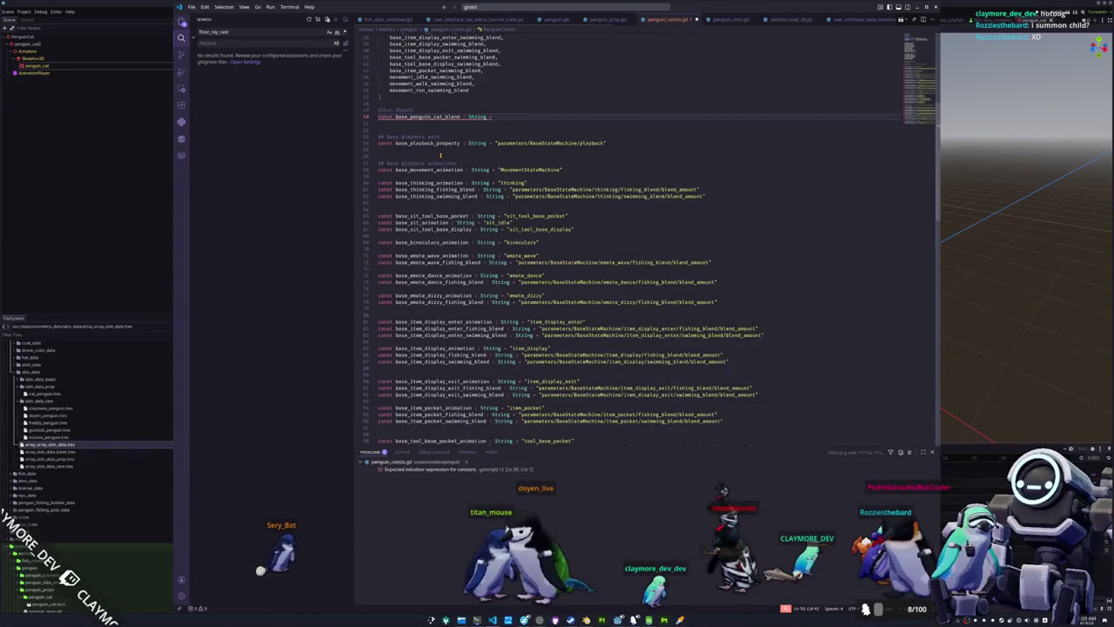
# Open the penguin scene in Godot through the resource quick search.
pyautogui.click(112, 197)
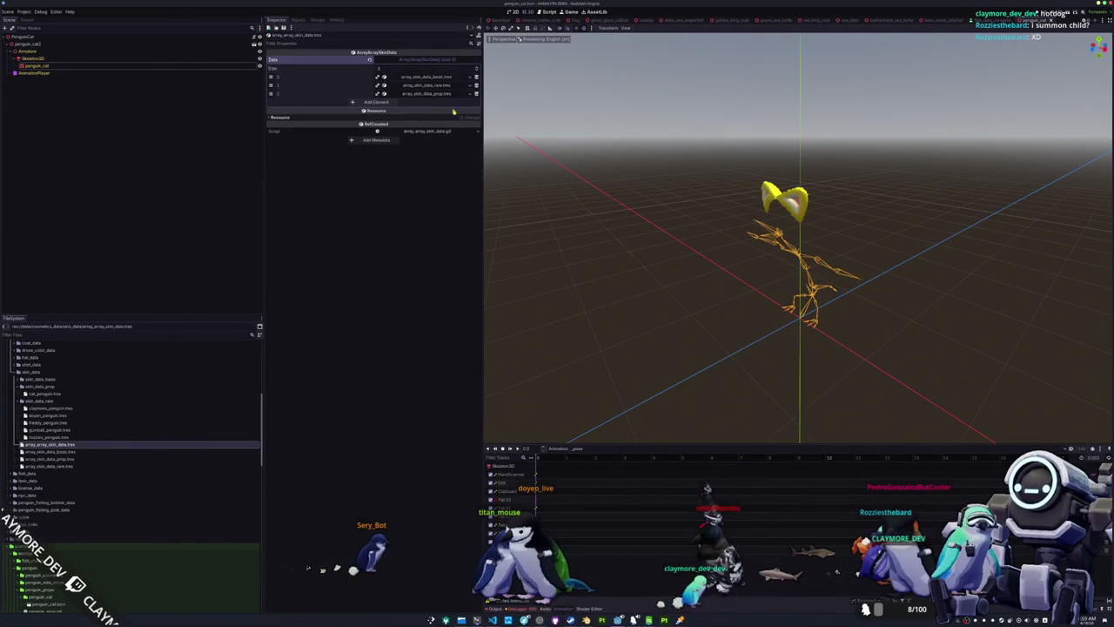
pyautogui.hotkey('shift', 'alt', 'o')
pyautogui.write('penguin')
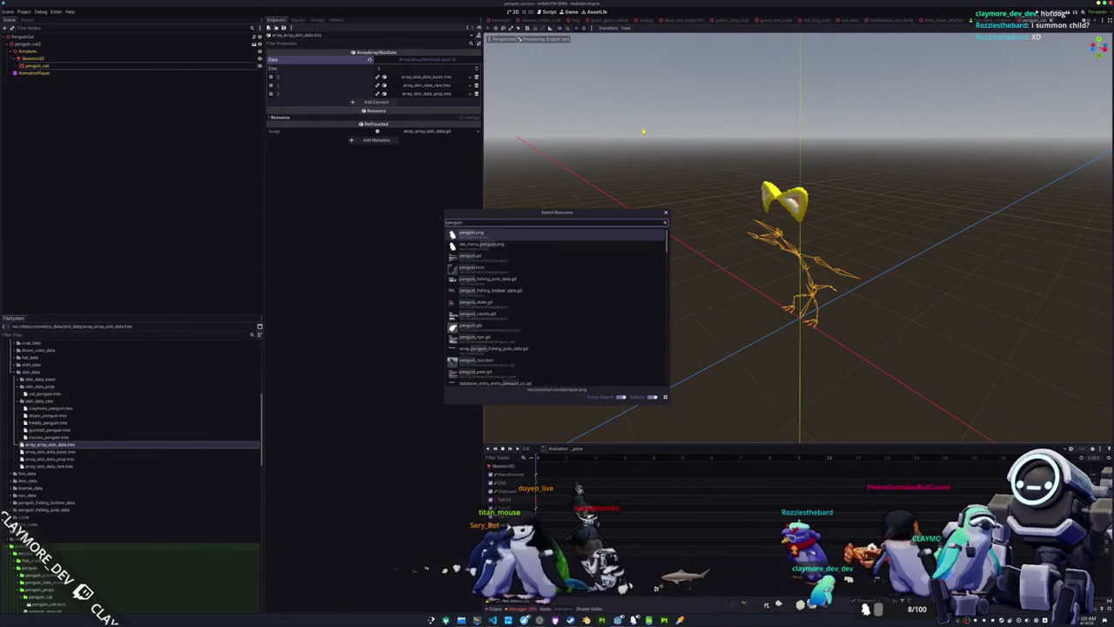
pyautogui.press('Down')
pyautogui.press('Down')
pyautogui.press('Down')
pyautogui.press('Return')
pyautogui.hotkey('ctrl', 's')
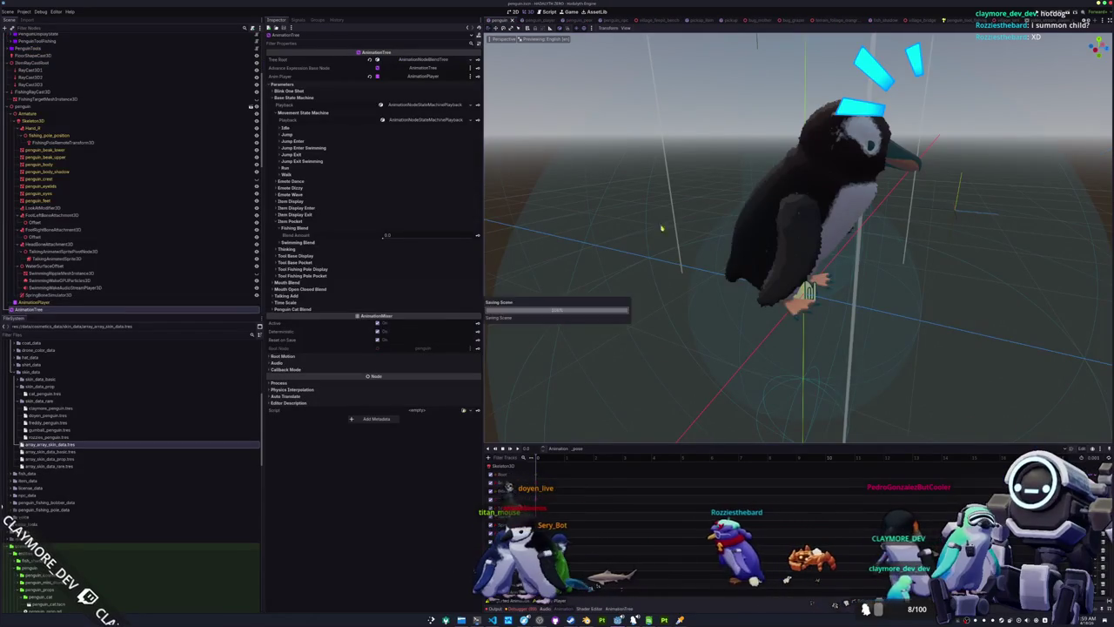
# Copy the property path of Penguin Cat Blend's Blend Amount in the AnimationTree inspector.
pyautogui.scroll(-3, 139, 220)
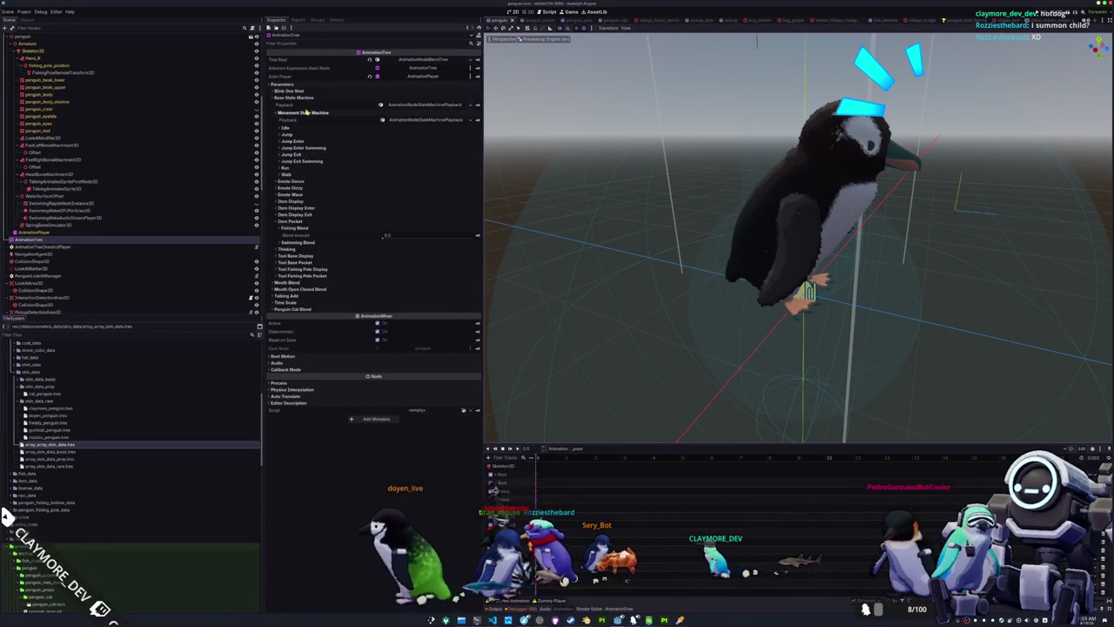
pyautogui.click(295, 310)
pyautogui.rightClick(296, 317)
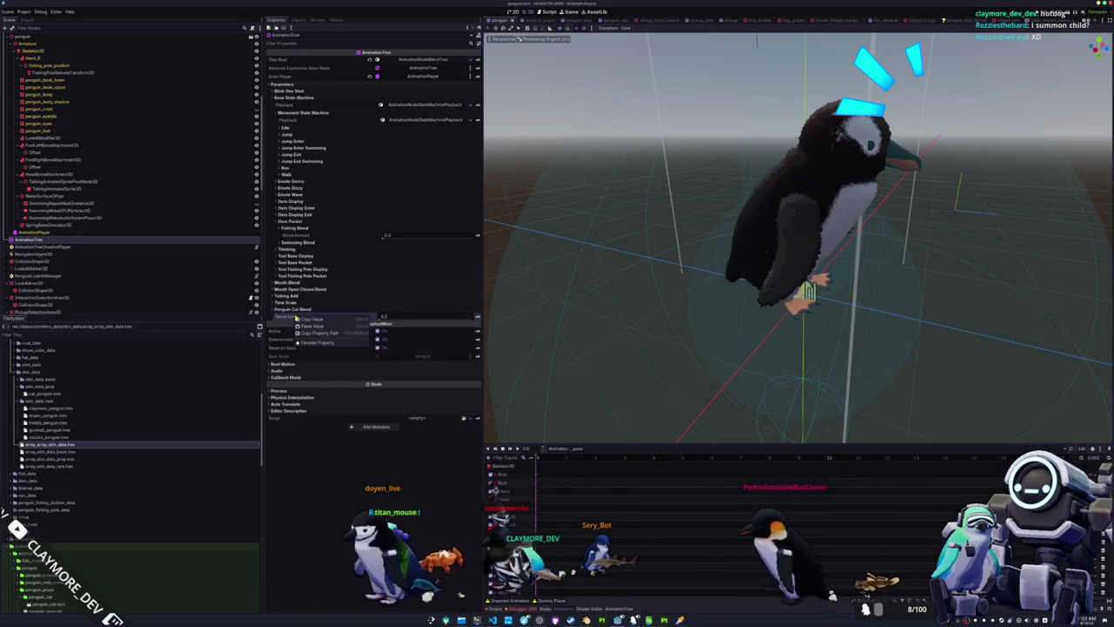
pyautogui.click(314, 333)
pyautogui.hotkey('alt', 'Tab')
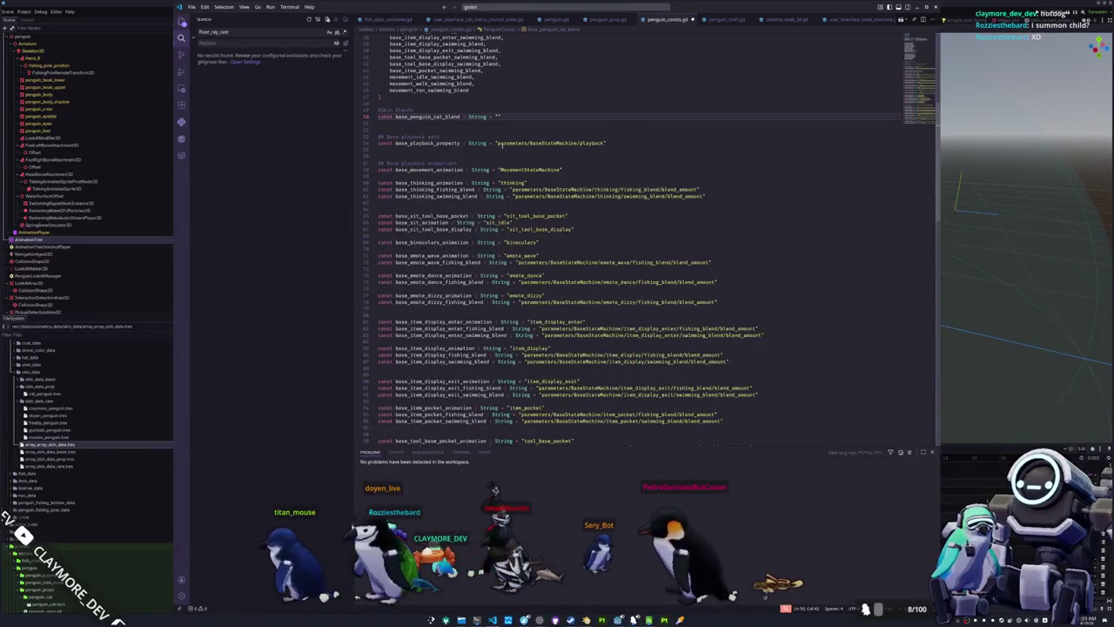
# Add 'const skin_blends : Array[String] = [base_penguin_cat_blend]' under the Skin Blends comment.
pyautogui.moveTo(497, 116); pyautogui.dragTo(618, 116)
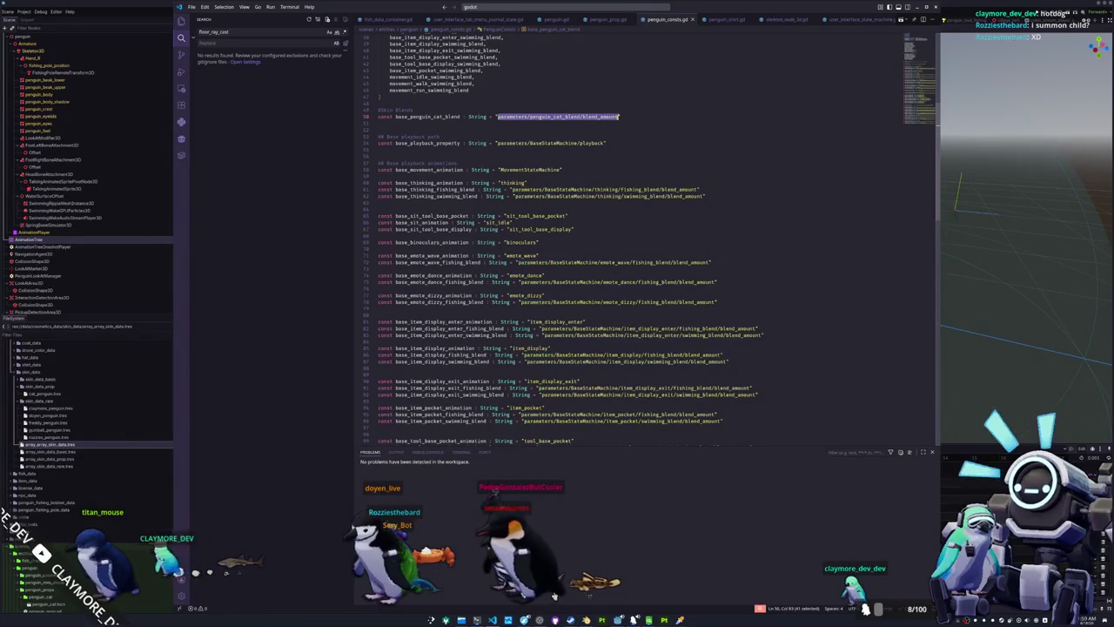
pyautogui.scroll(2, 456, 140)
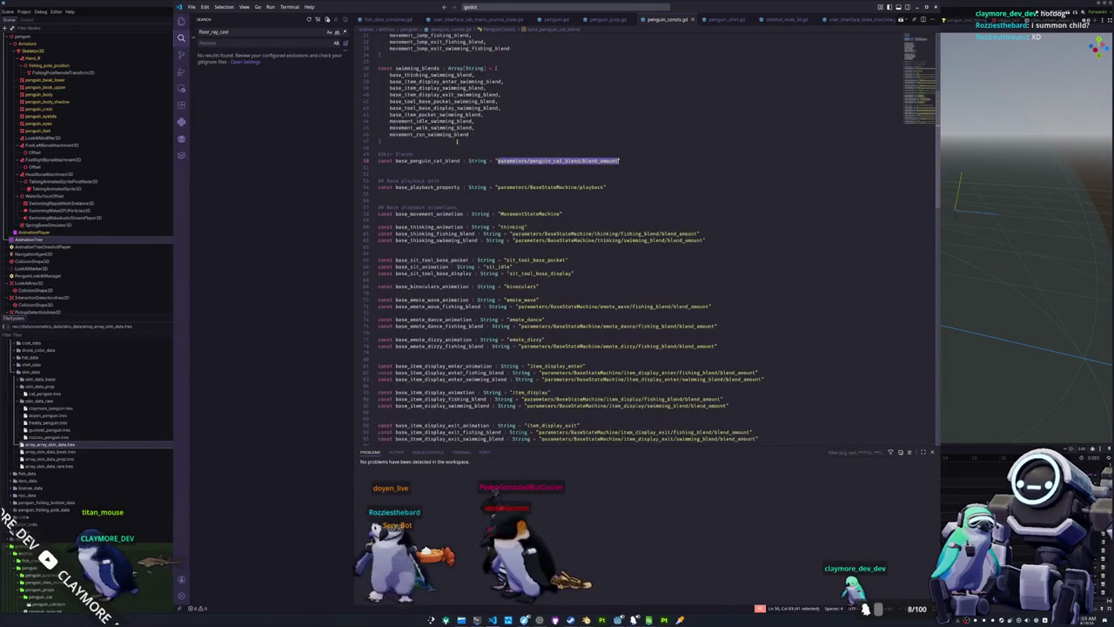
pyautogui.click(419, 154)
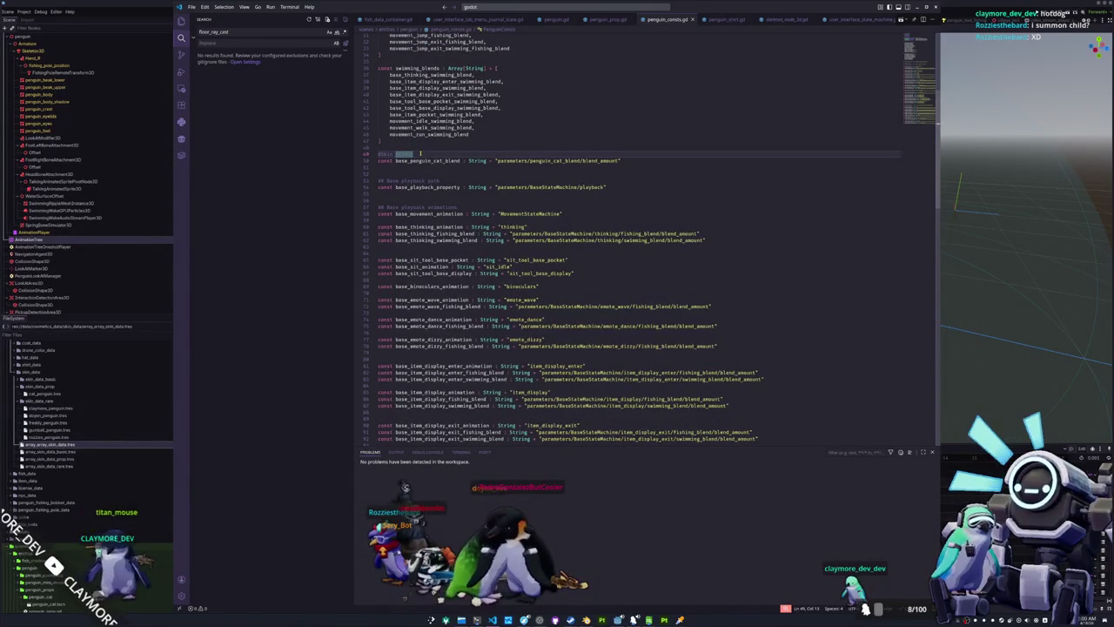
pyautogui.press('Return')
pyautogui.write('const skin_blends')
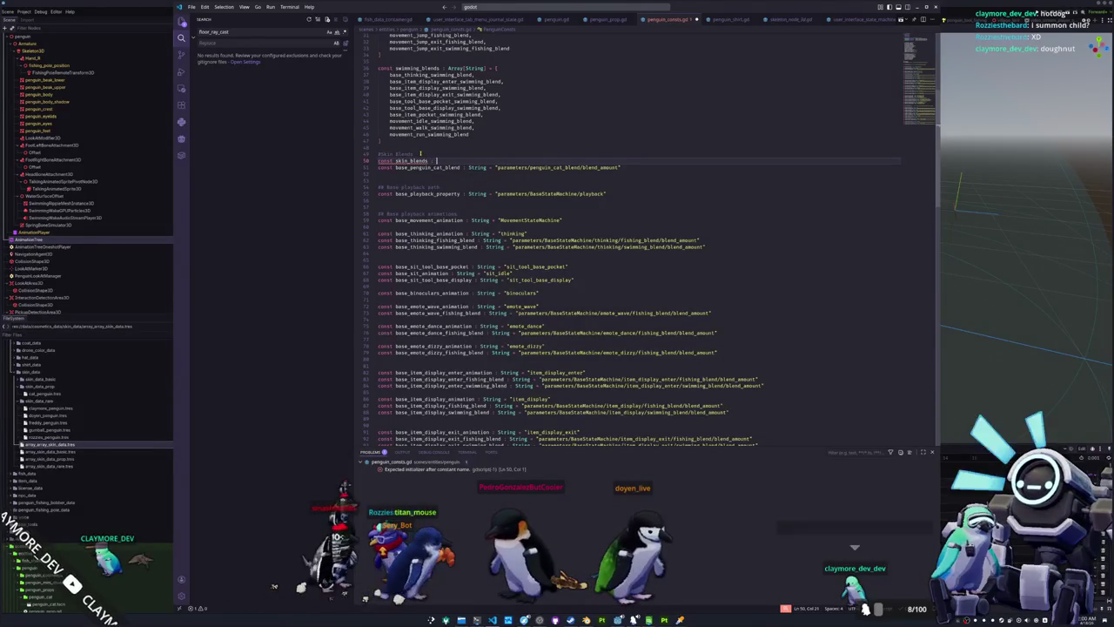
pyautogui.write(' : Array[String')
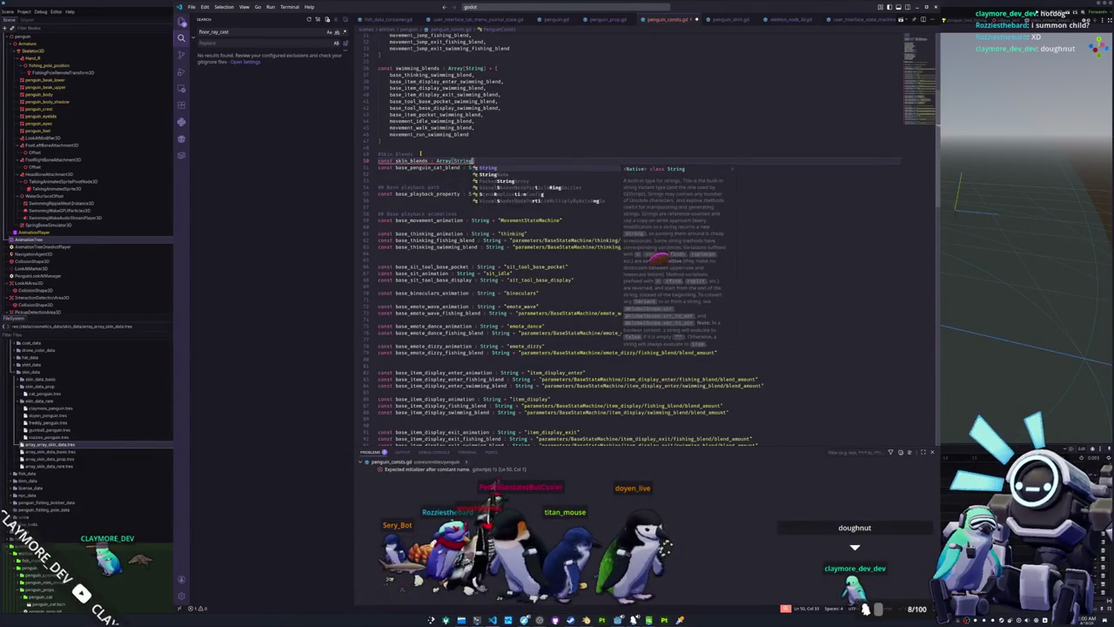
pyautogui.press('Return')
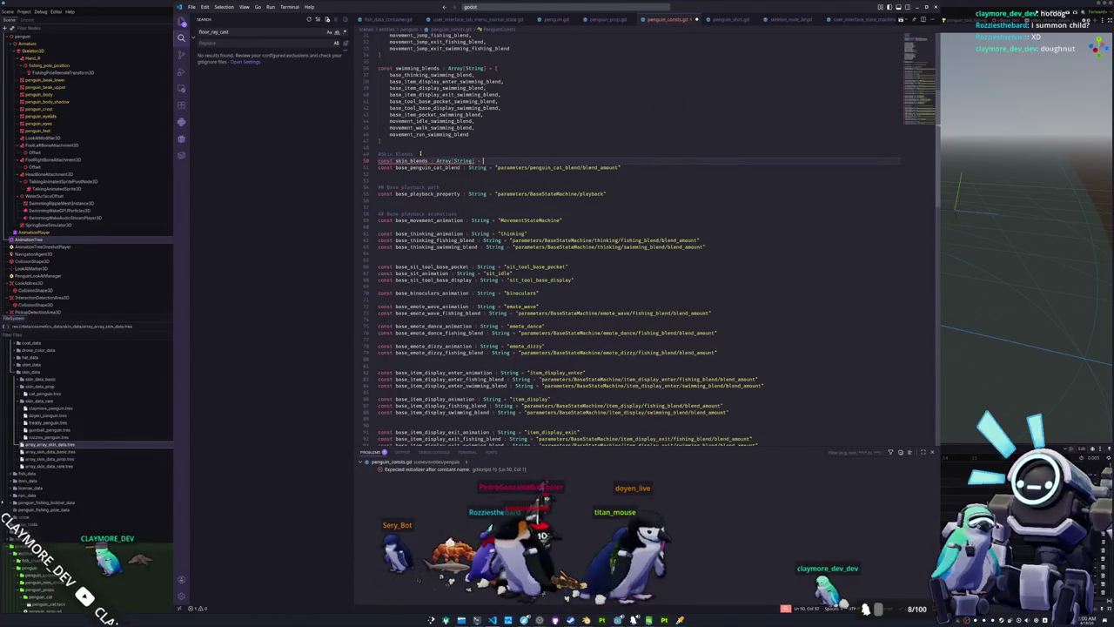
pyautogui.press('Return')
pyautogui.write('base_penguin')
pyautogui.press('Return')
pyautogui.press('Down')
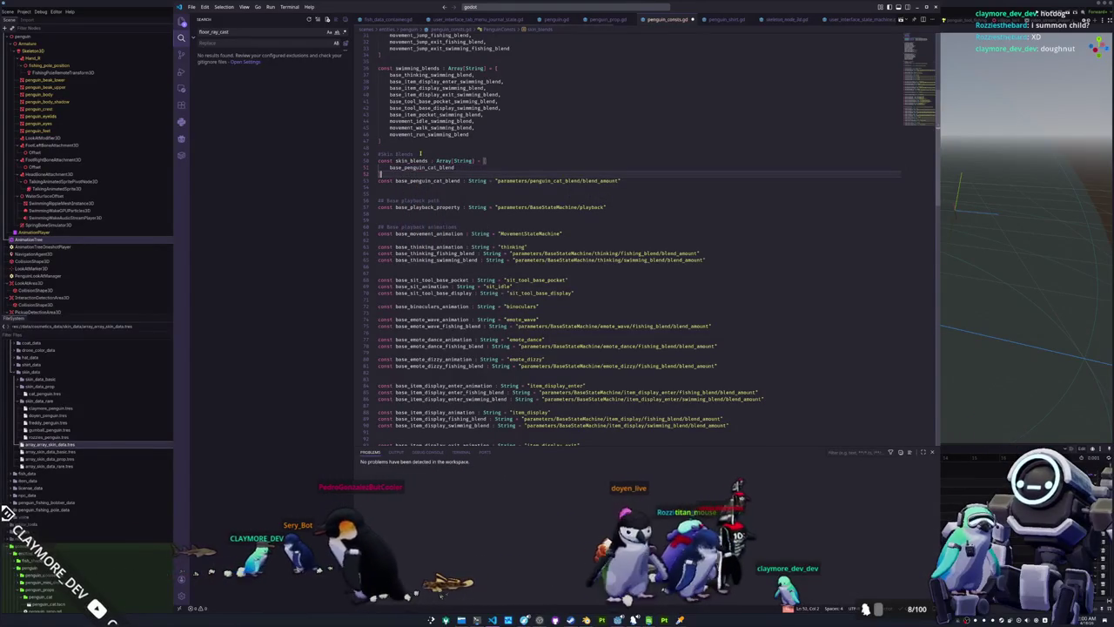
pyautogui.write(']')
# Open skin_data.gd and add blank lines after its exported properties.
pyautogui.hotkey('ctrl', 'p')
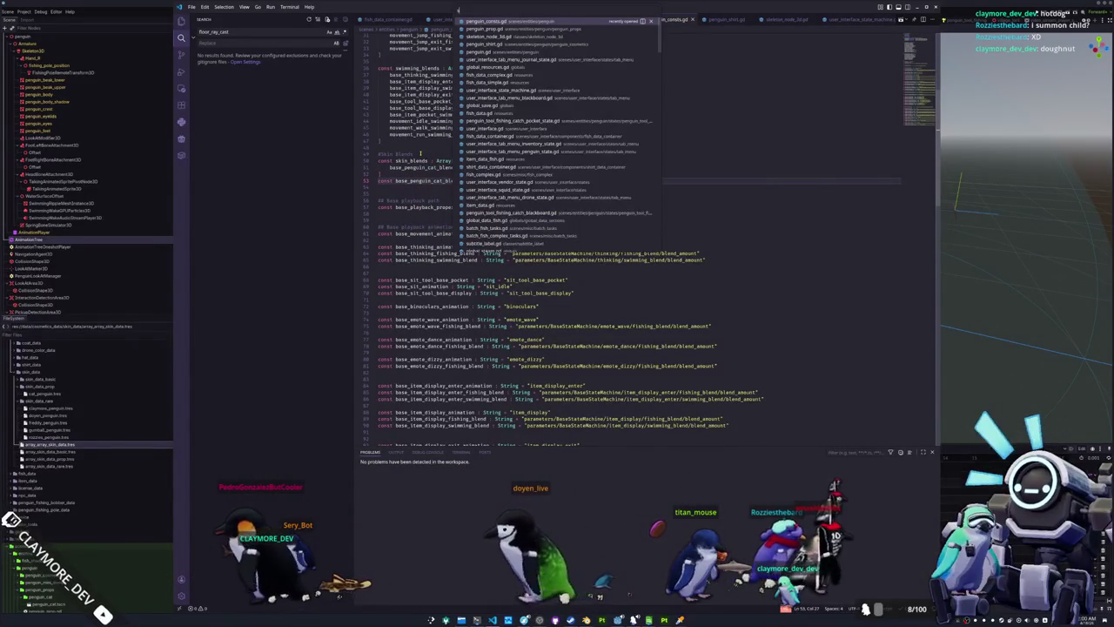
pyautogui.write('skin_data')
pyautogui.press('Return')
pyautogui.press('Down')
pyautogui.press('Down')
pyautogui.press('Down')
pyautogui.press('Down')
pyautogui.press('Down')
pyautogui.press('Down')
pyautogui.press('Down')
pyautogui.press('Down')
pyautogui.press('Down')
pyautogui.press('Return')
pyautogui.press('Return')
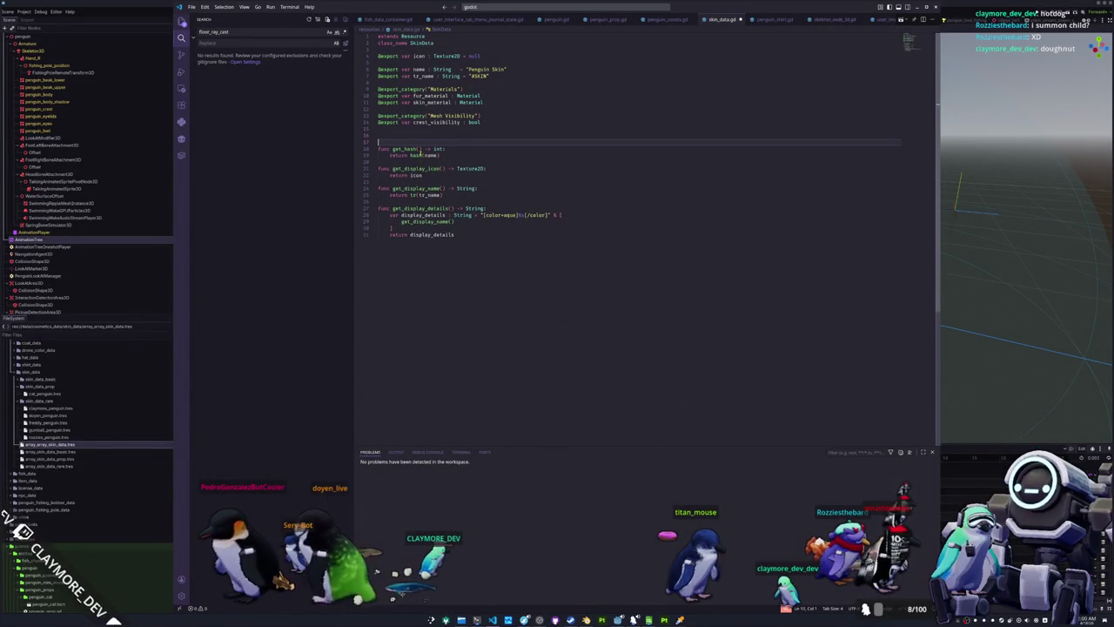
# Add a 'Props' export category with an exported prop_scene : PackedScene variable.
pyautogui.write('@expo')
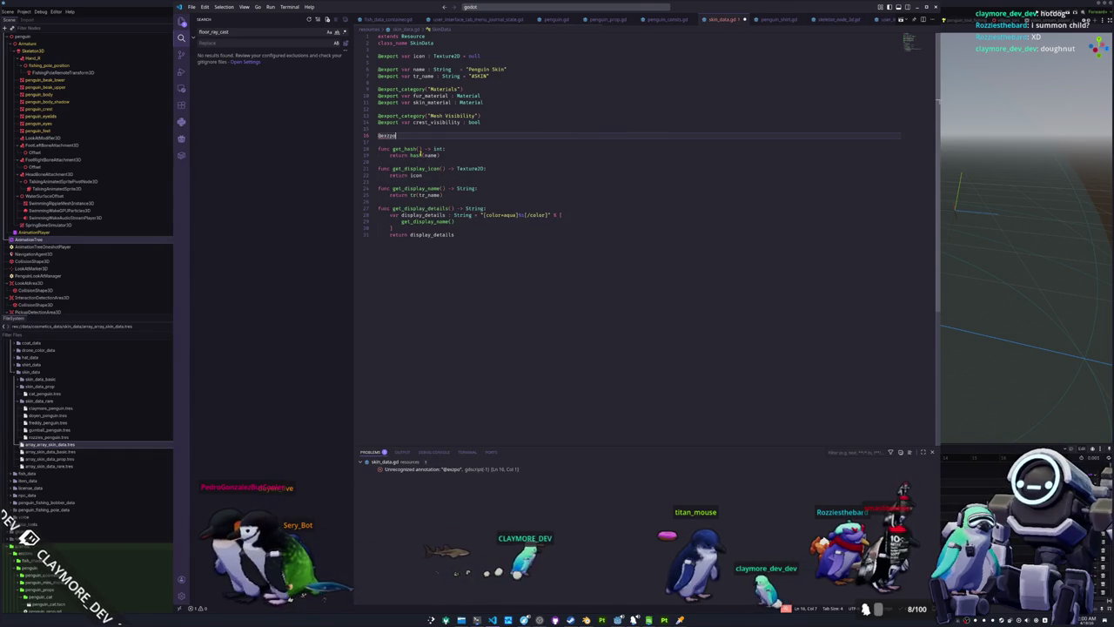
pyautogui.write('ort_ca')
pyautogui.press('Return')
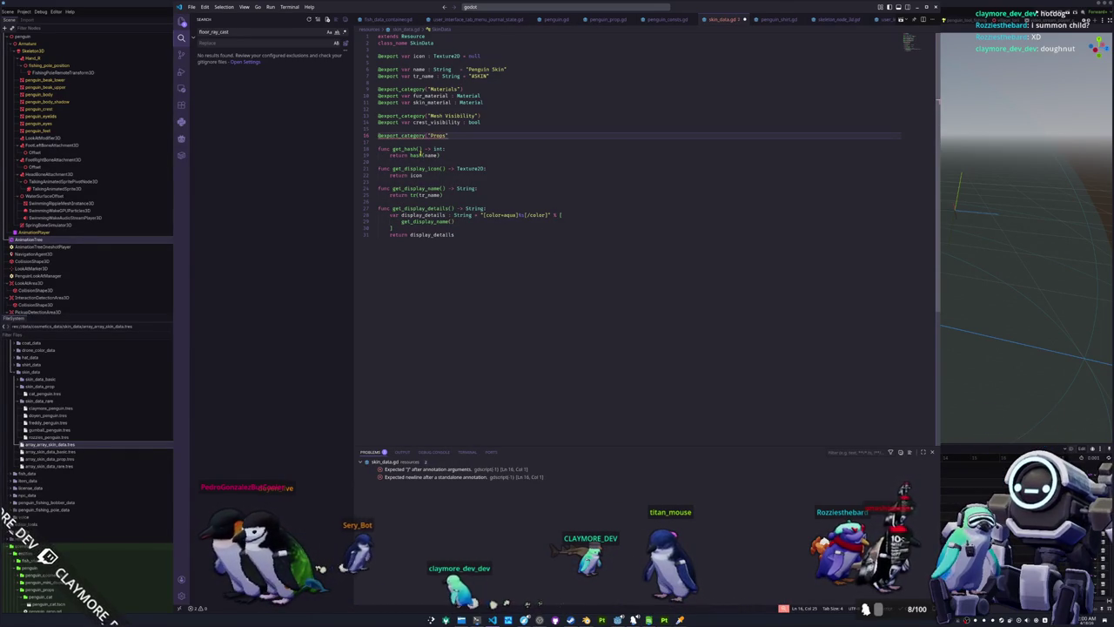
pyautogui.press('Return')
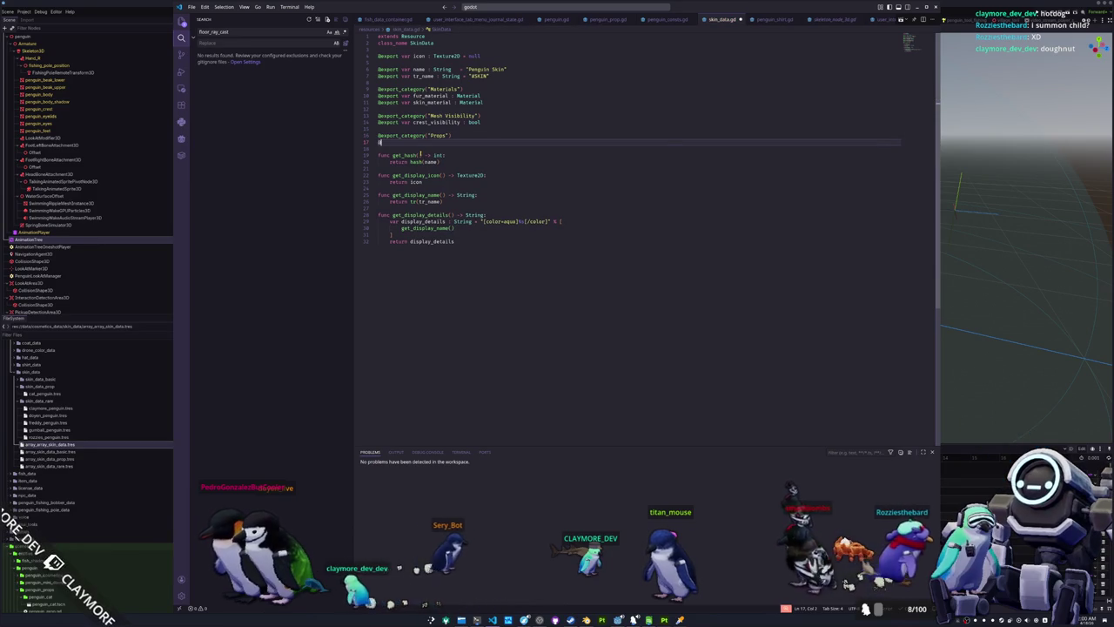
pyautogui.write('@export')
pyautogui.write(' var packed')
pyautogui.press('BackSpace')
pyautogui.press('BackSpace')
pyautogui.press('BackSpace')
pyautogui.write('prop_scene : Packed')
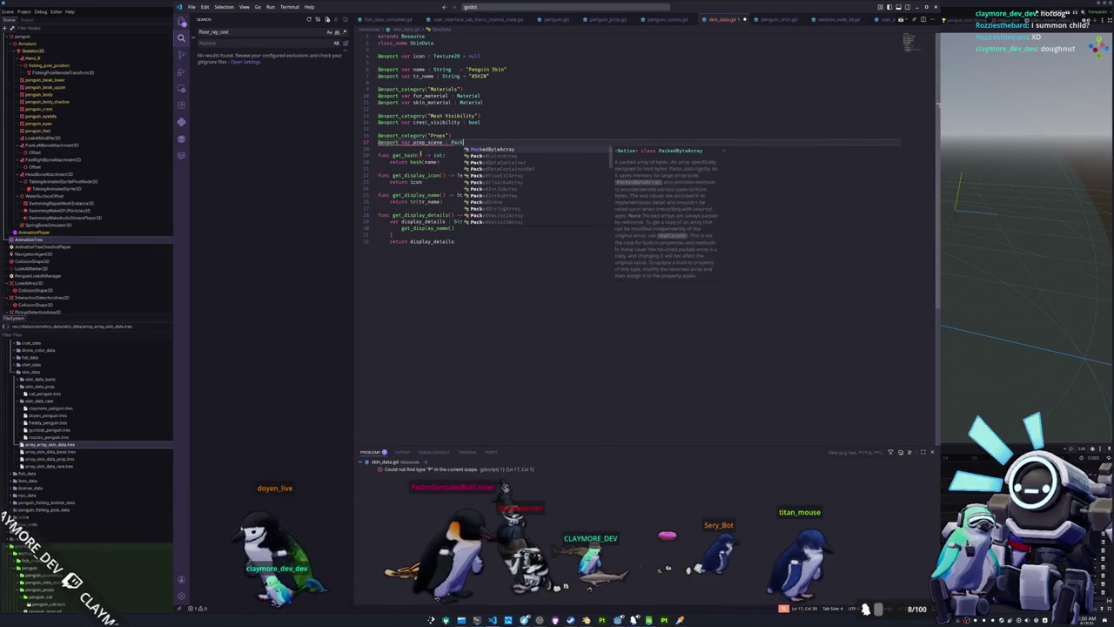
pyautogui.write('Scene')
pyautogui.press('Return')
pyautogui.press('Return')
pyautogui.press('Return')
# Add an 'Animation Blends' category with animation_blends : Array[String], and default prop_scene to null.
pyautogui.write('xport_category("Animation Blends')
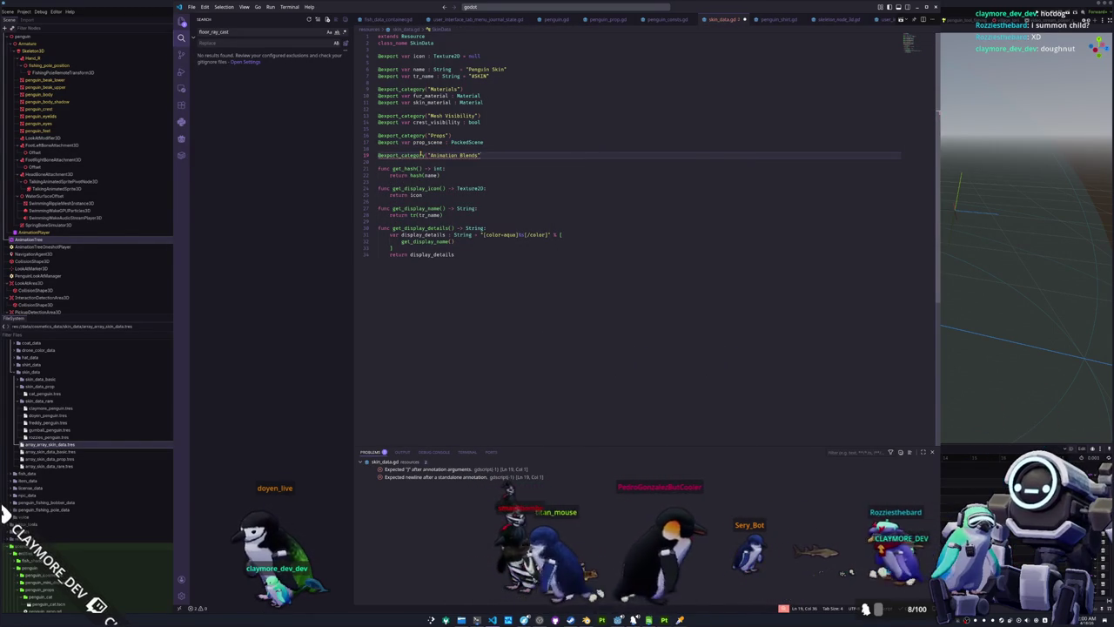
pyautogui.write('")')
pyautogui.press('Return')
pyautogui.write('@export')
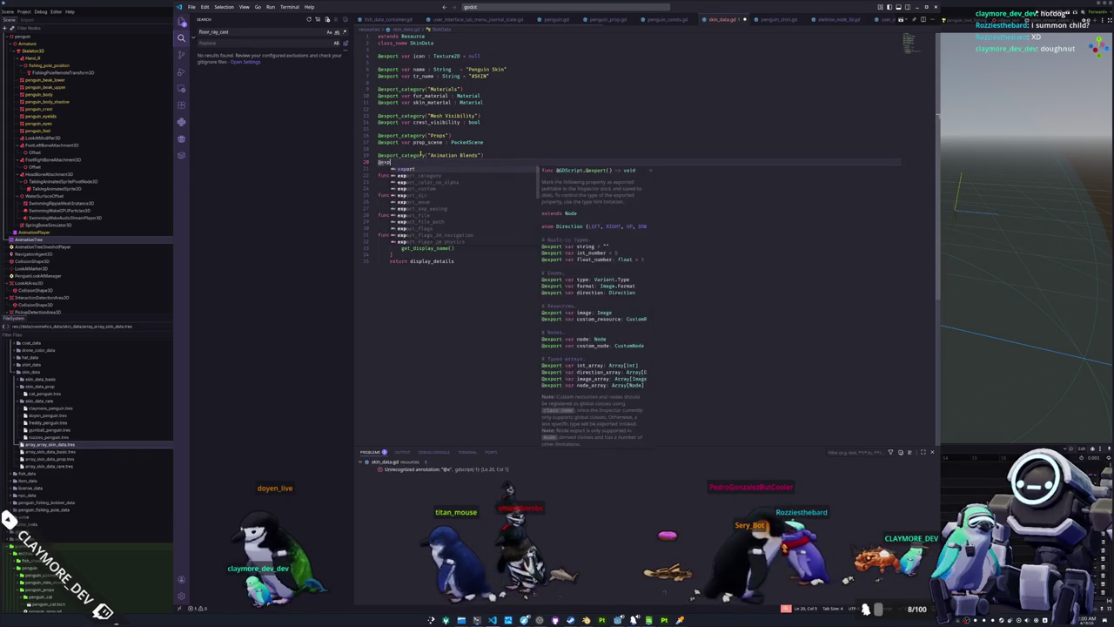
pyautogui.write(' var animation_blends :')
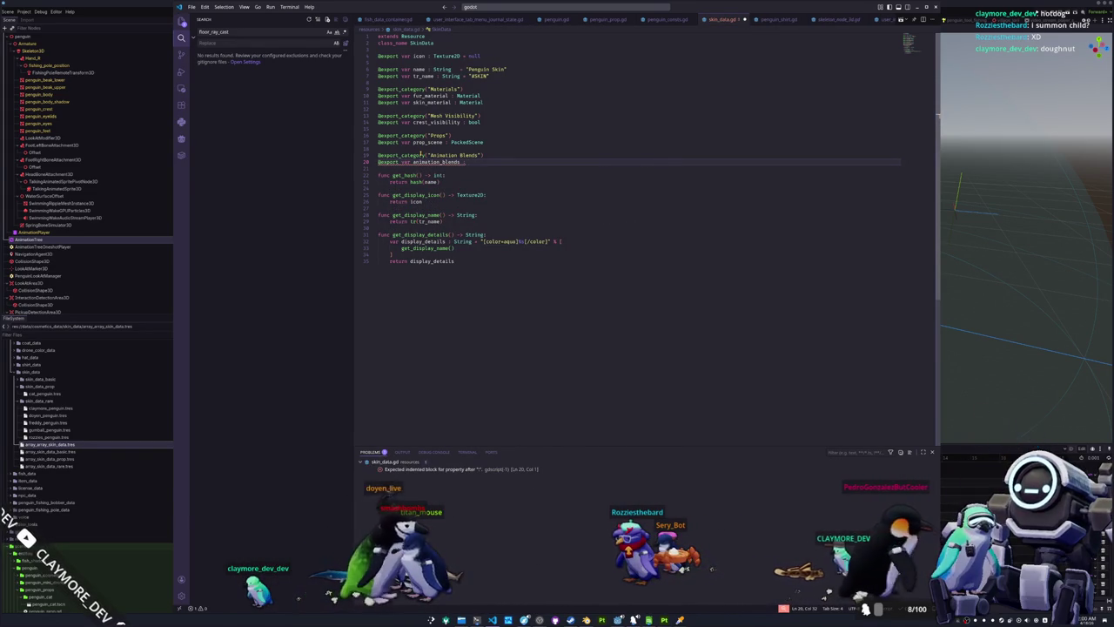
pyautogui.write('Array[String')
pyautogui.press('Return')
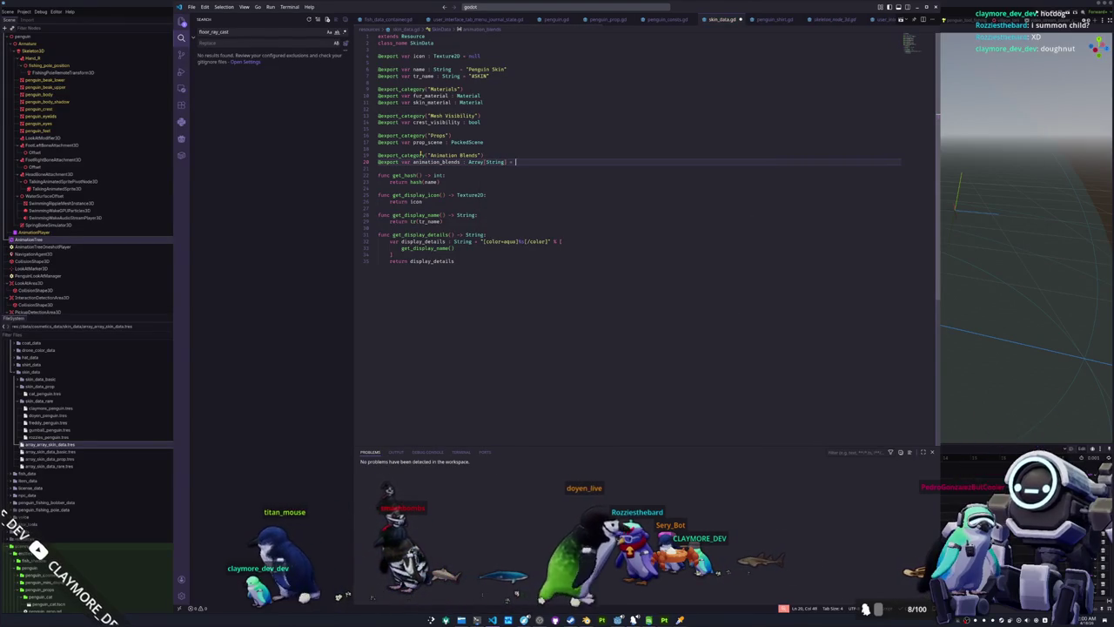
pyautogui.press('Down')
pyautogui.press('Return')
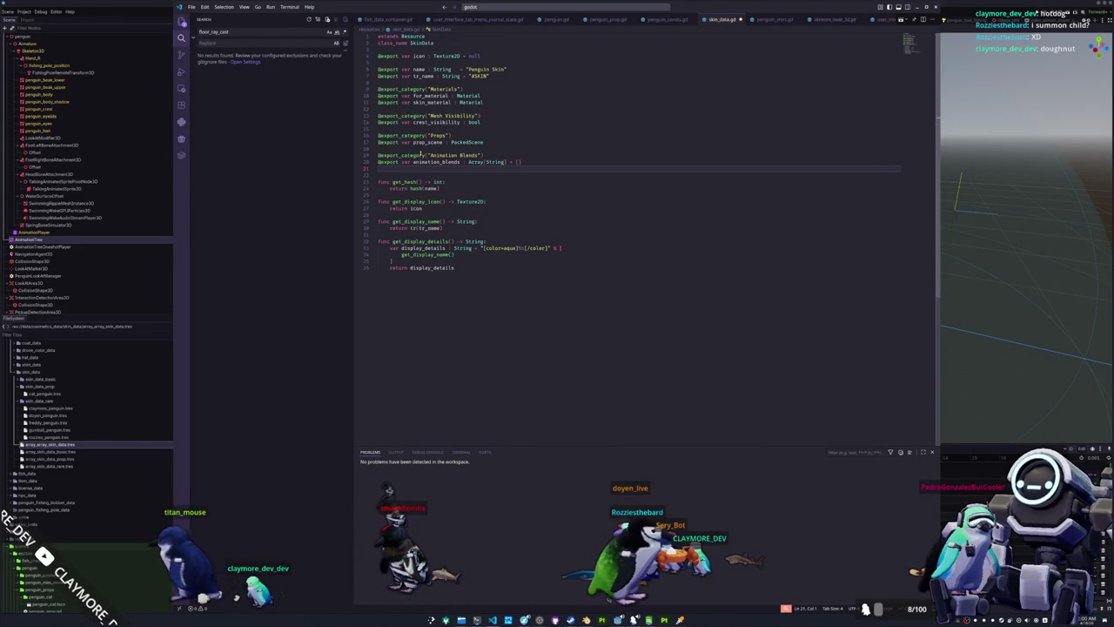
pyautogui.press('Up')
pyautogui.press('Up')
pyautogui.press('Up')
pyautogui.press('End')
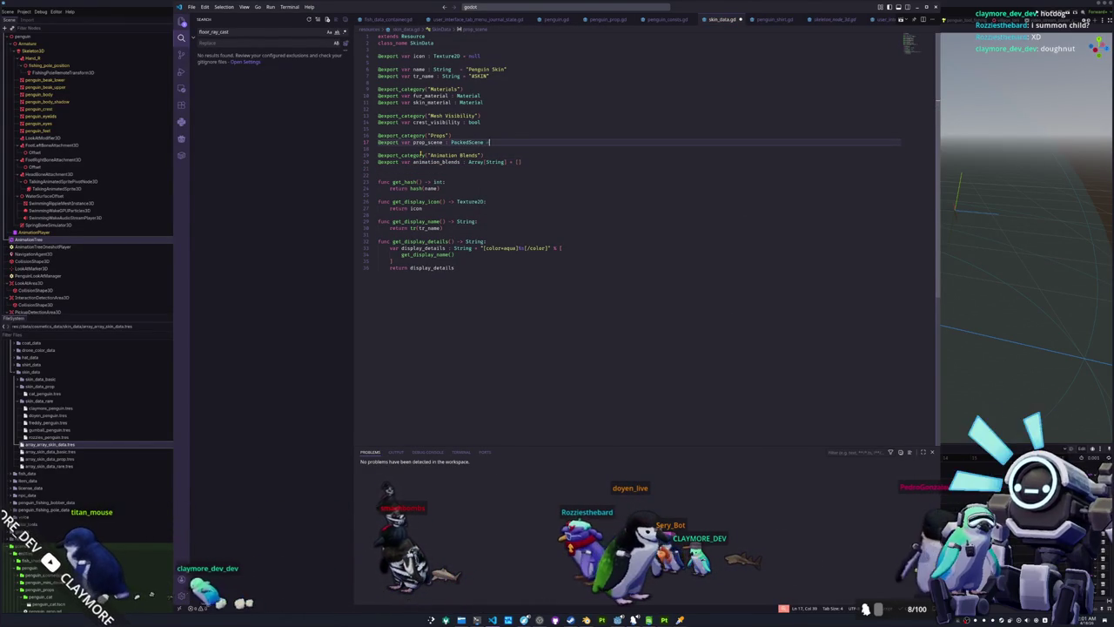
pyautogui.write('null')
pyautogui.press('Down')
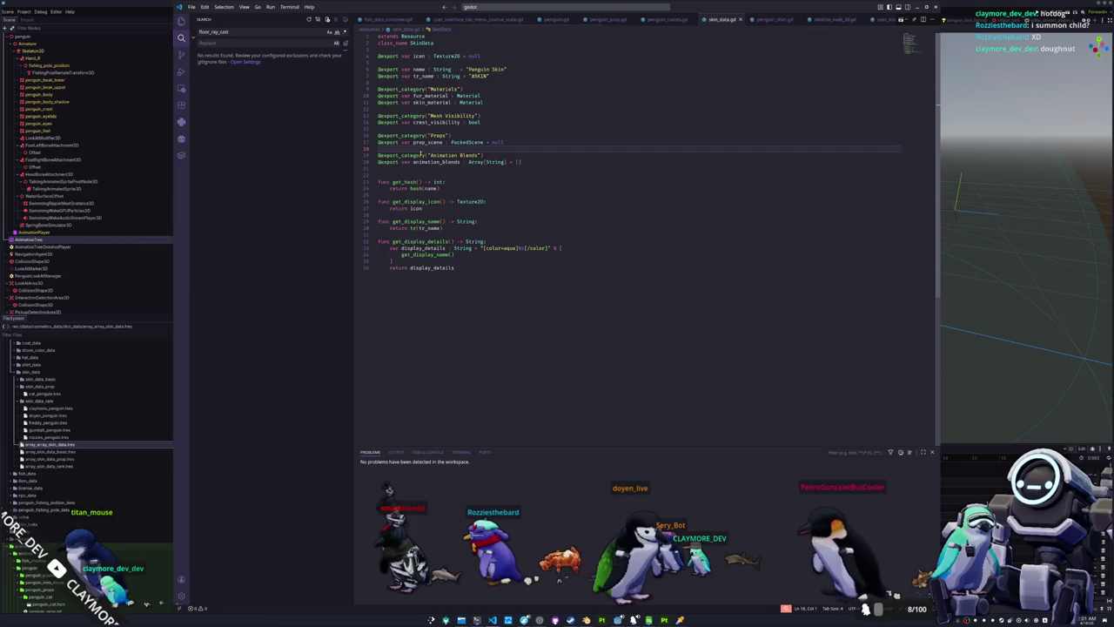
pyautogui.hotkey('alt', 'Tab')
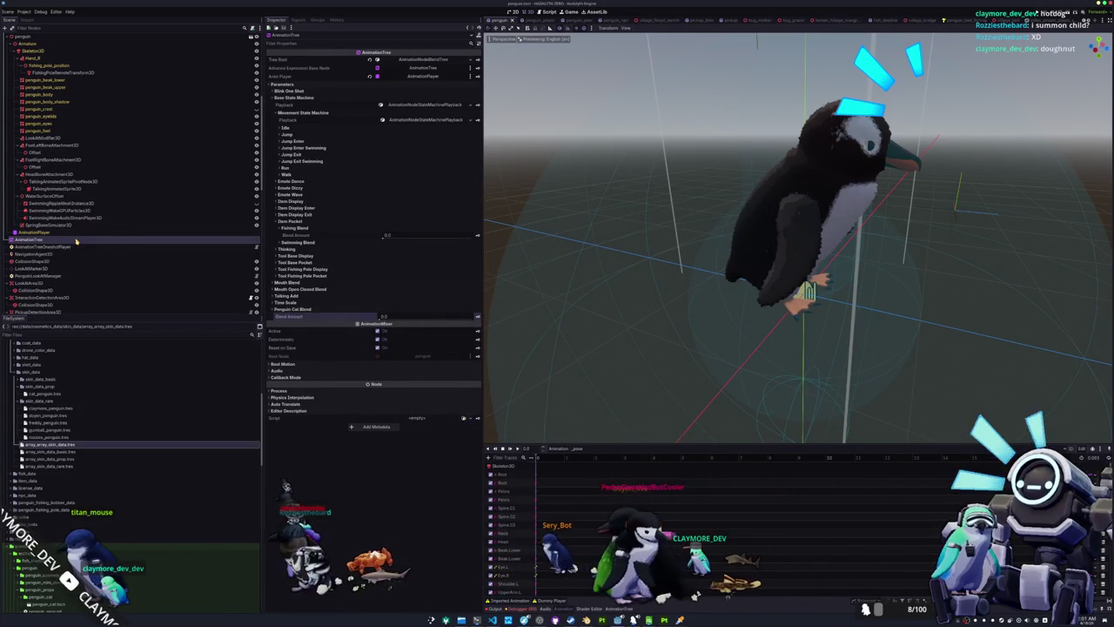
# In cat_penguin.tres, add an Animation Blends entry holding the pasted penguin_cat_blend blend_amount path.
pyautogui.click(61, 395)
pyautogui.doubleClick(61, 394)
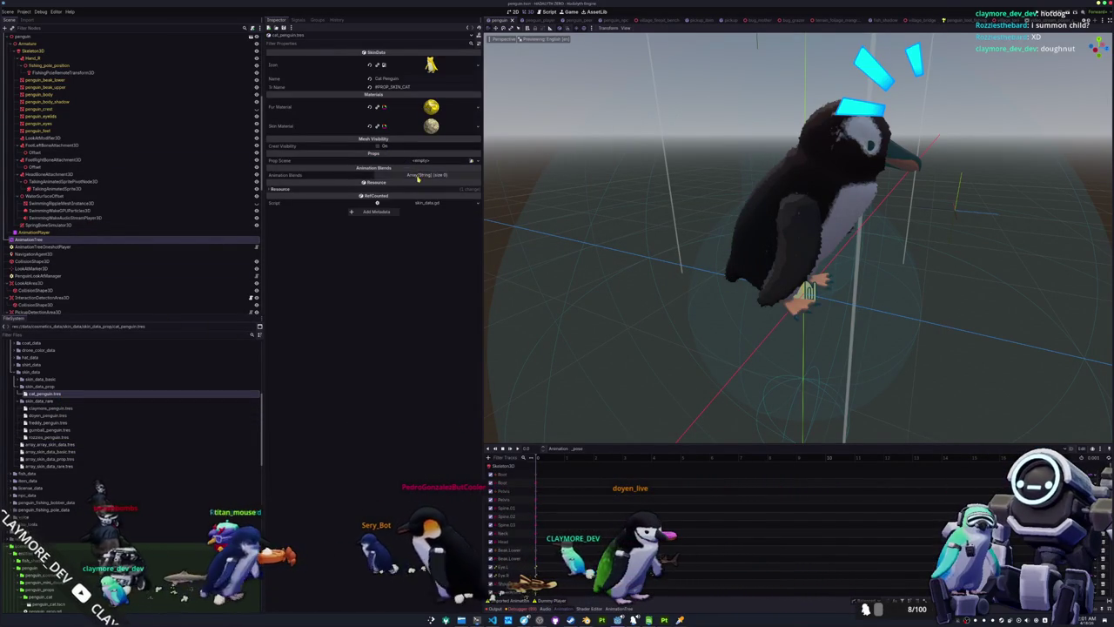
pyautogui.click(383, 192)
pyautogui.click(403, 191)
pyautogui.write('parameters/penguin_cat_blend/blend_amount')
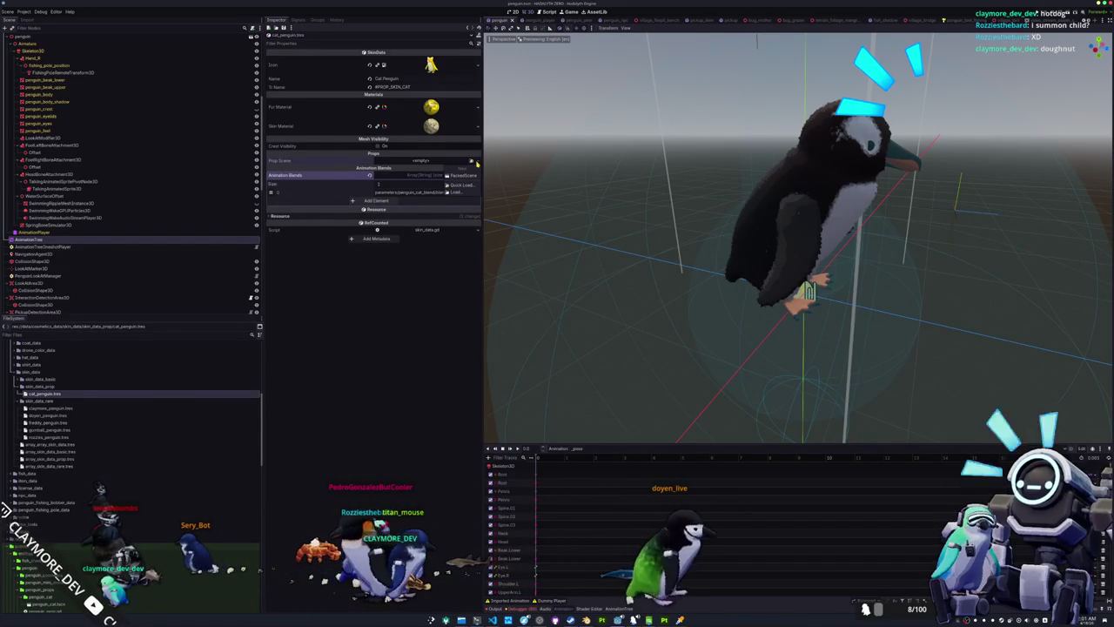
# Set cat_penguin.tres's Prop Scene to the penguin_cat scene, then select the AnimationPlayer node.
pyautogui.click(467, 185)
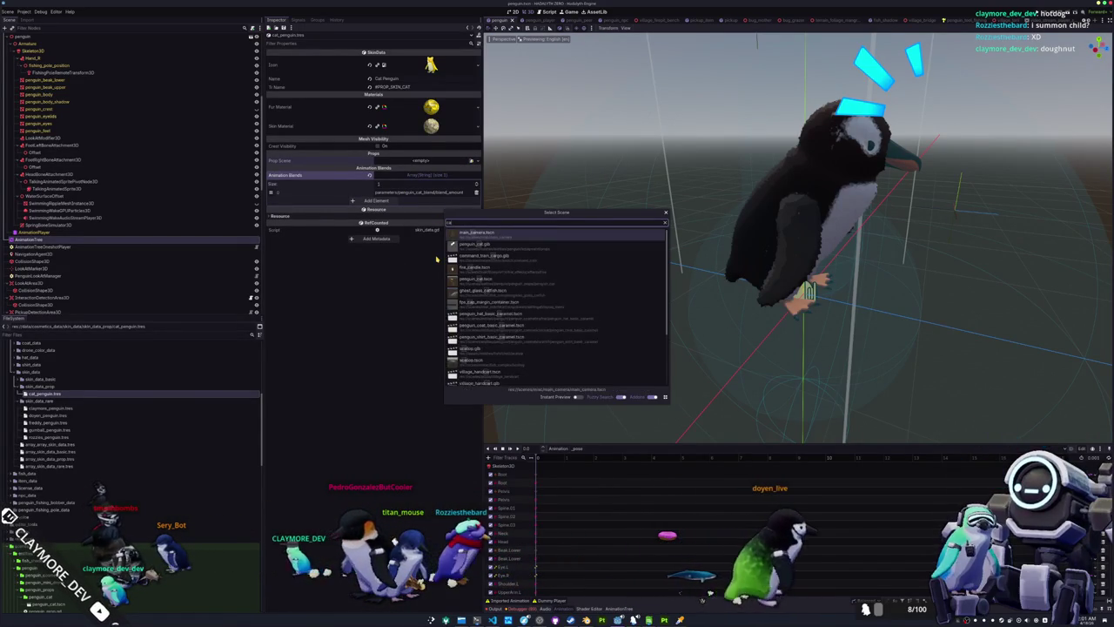
pyautogui.write('cat')
pyautogui.doubleClick(476, 236)
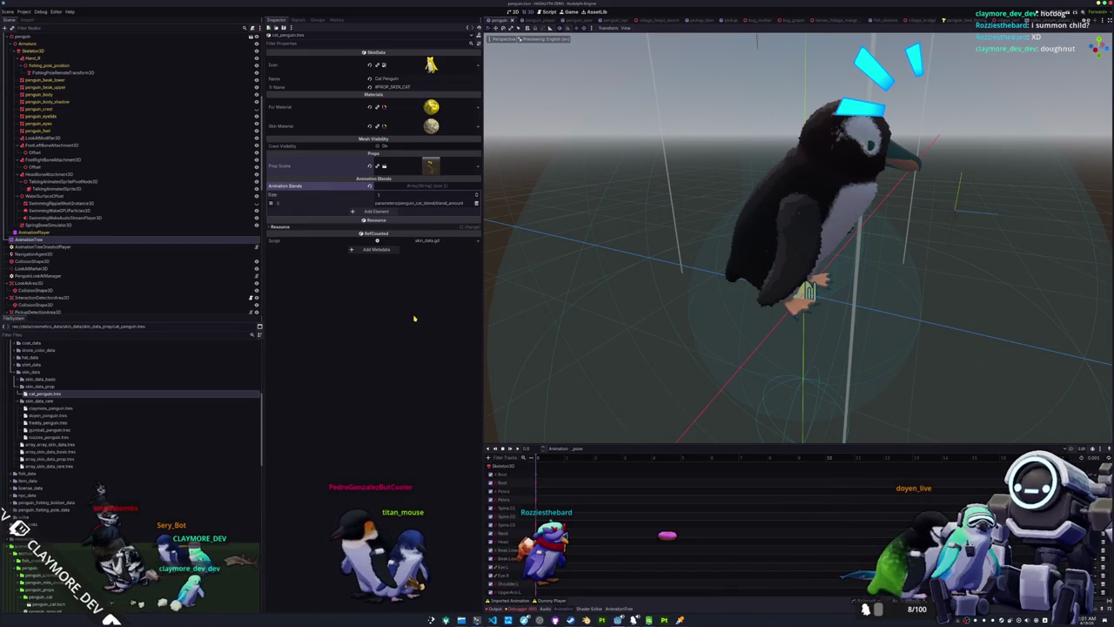
pyautogui.moveTo(463, 203); pyautogui.dragTo(365, 203)
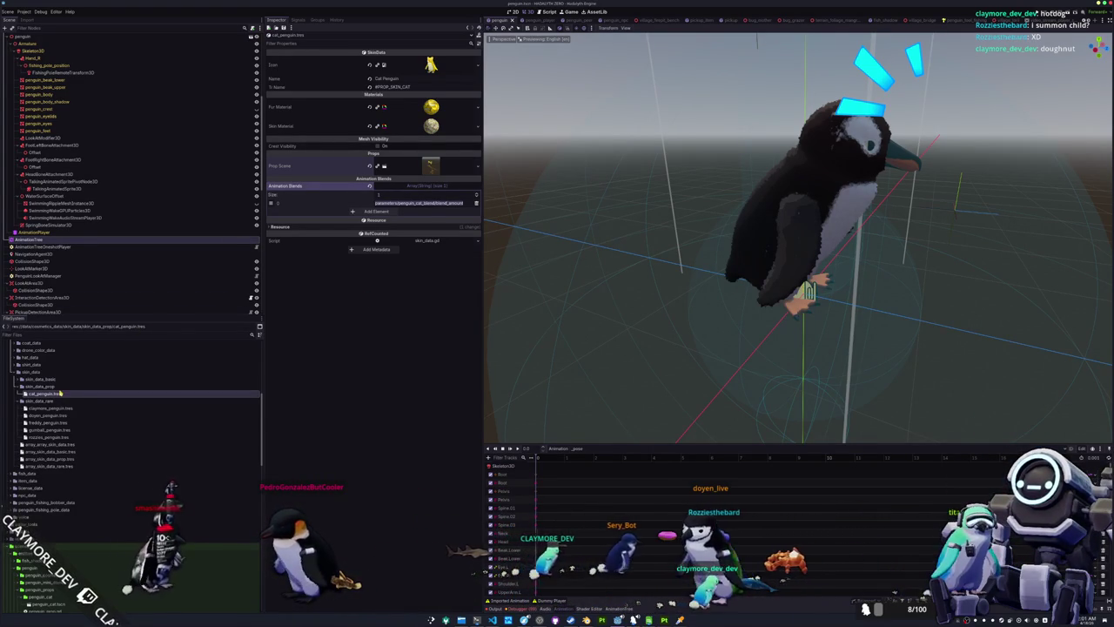
pyautogui.click(47, 233)
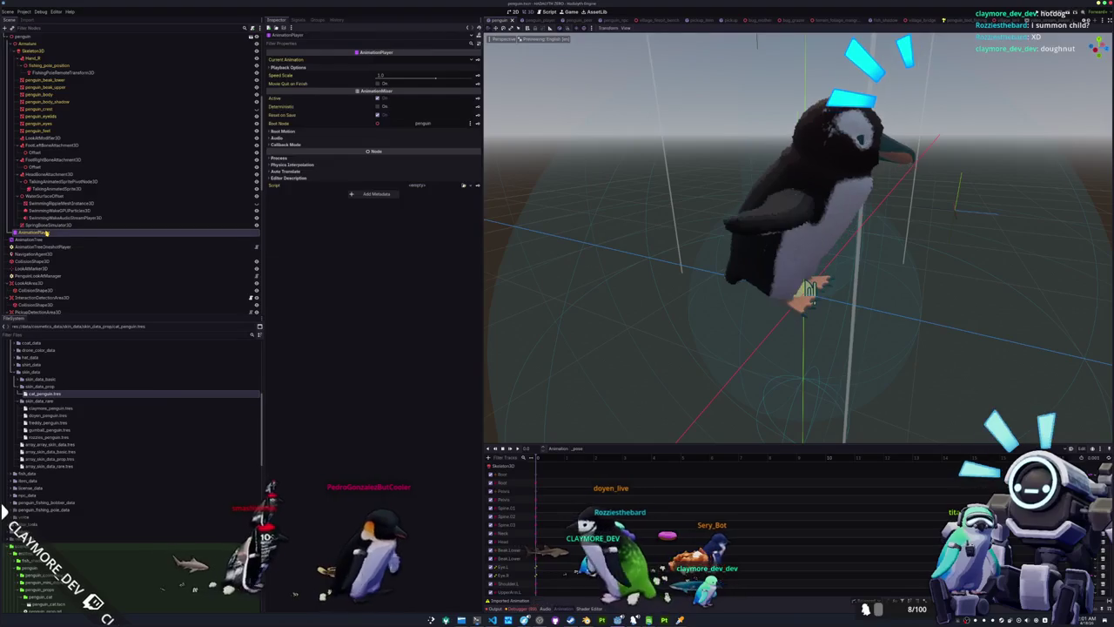
# Inspect the AnimationTree, PenguinStateMachine and Penguin root nodes, then return to penguin.gd.
pyautogui.click(39, 239)
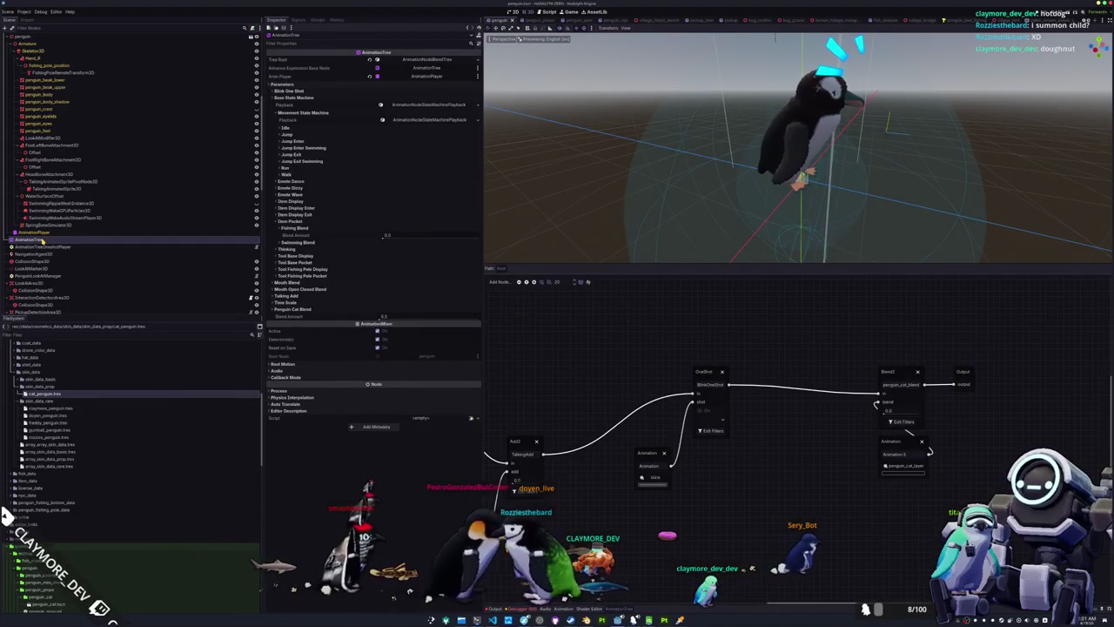
pyautogui.scroll(3, 113, 218)
pyautogui.scroll(3, 113, 199)
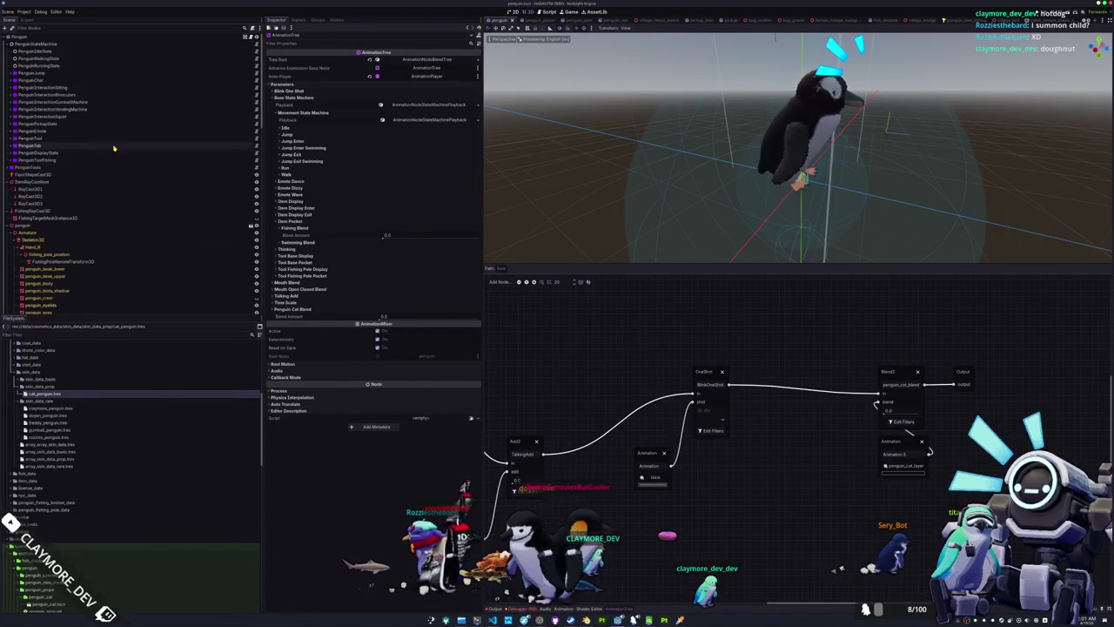
pyautogui.click(172, 41)
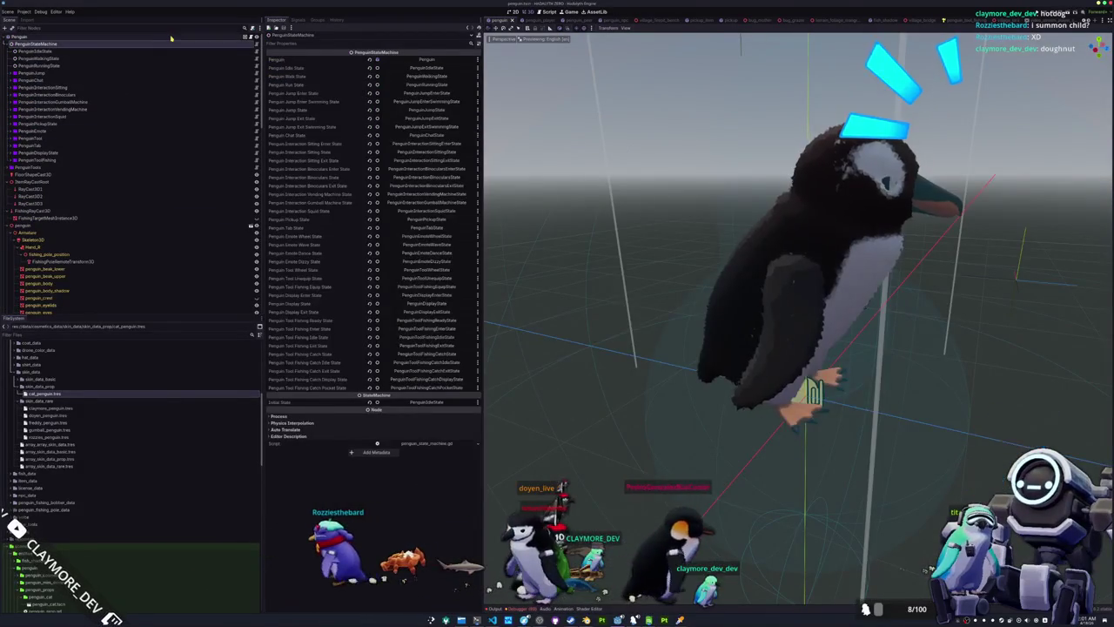
pyautogui.click(172, 37)
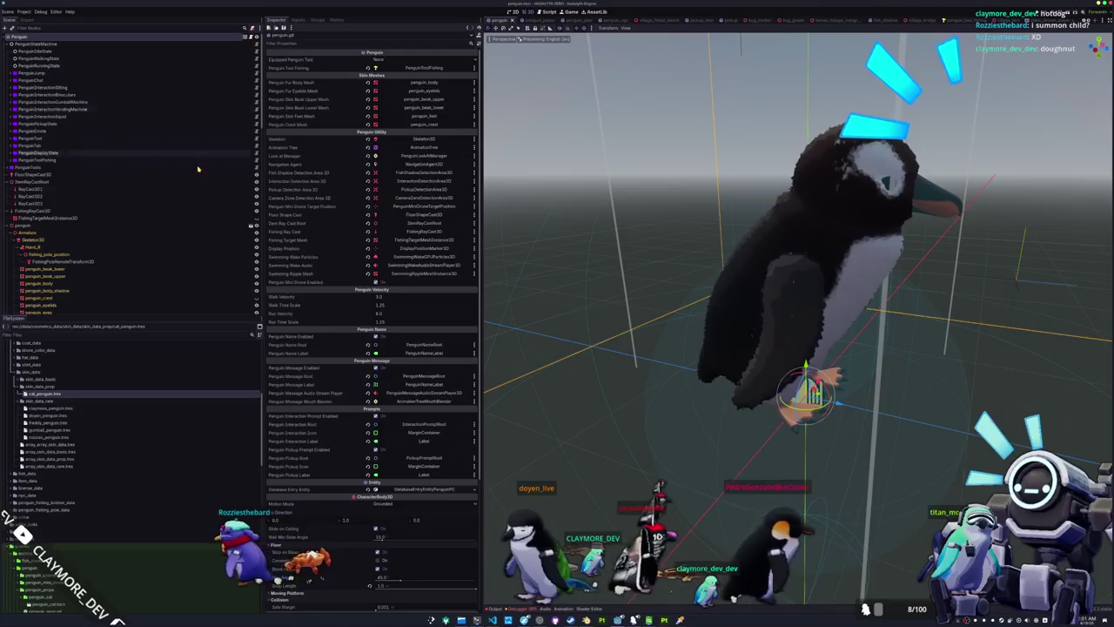
pyautogui.hotkey('alt', 'Tab')
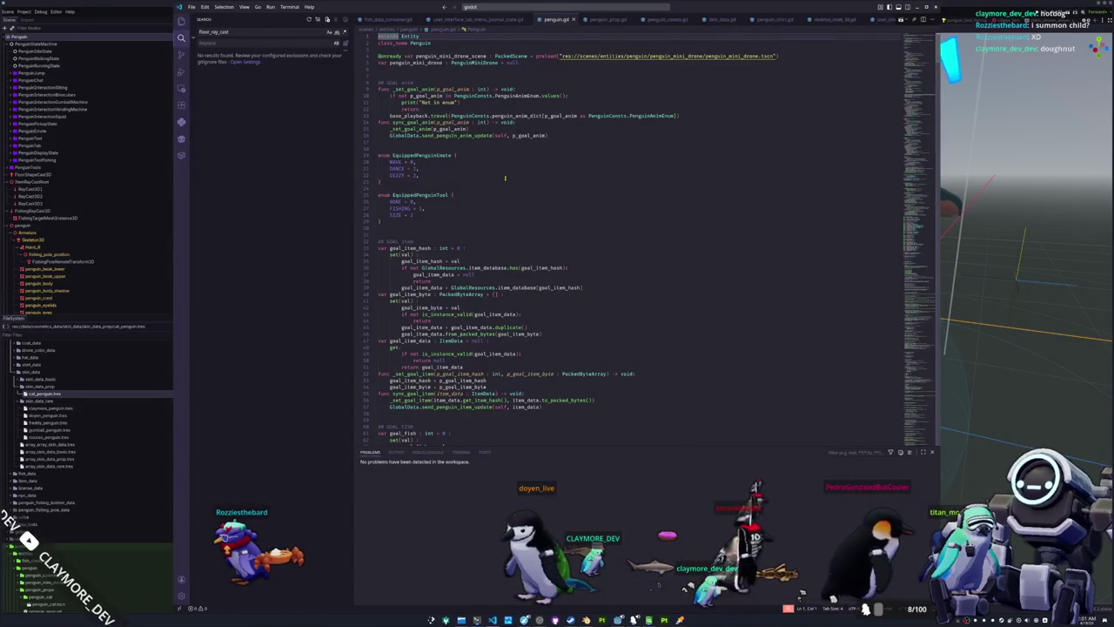
# In penguin.gd's skin setter, add a '# Clear all skin blends' comment line.
pyautogui.scroll(-5, 402, 224)
pyautogui.scroll(-5, 402, 224)
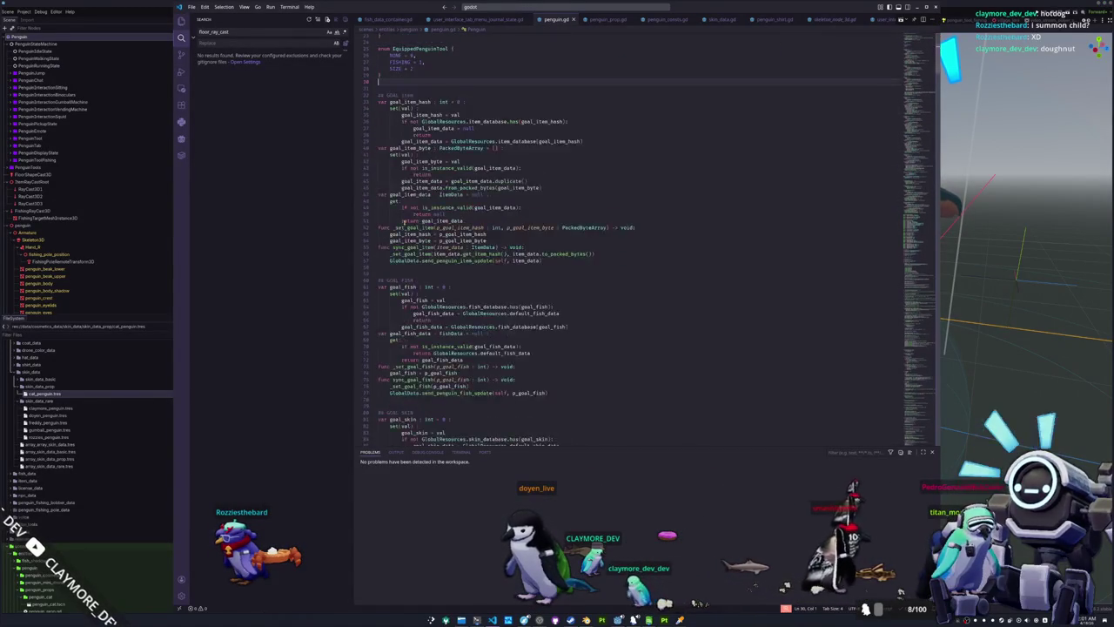
pyautogui.scroll(-5, 402, 224)
pyautogui.scroll(-5, 402, 224)
pyautogui.scroll(-2, 402, 225)
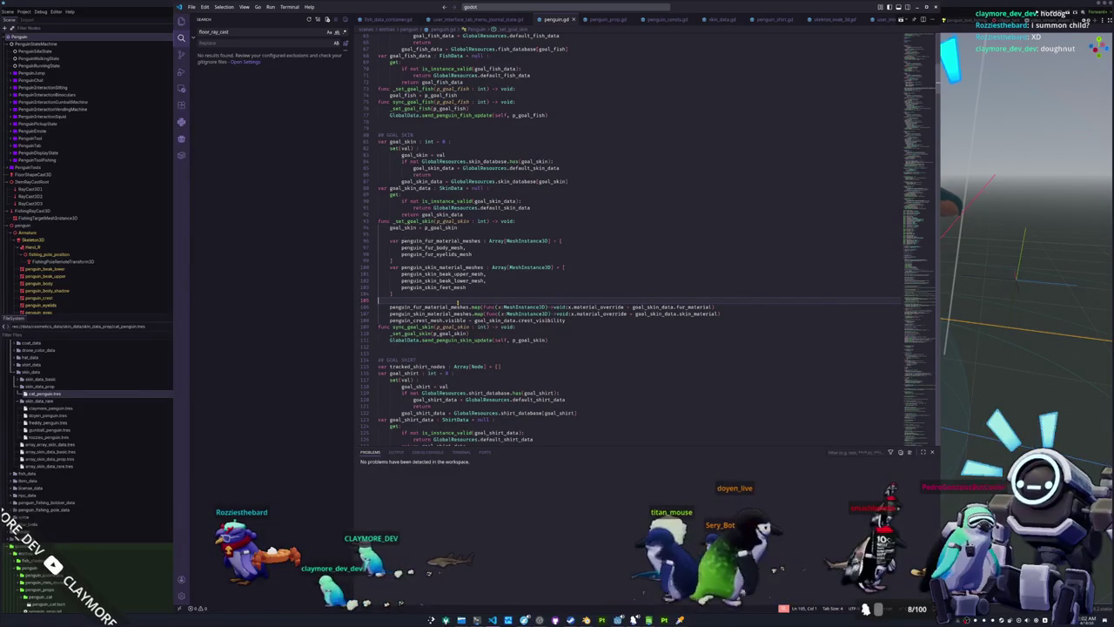
pyautogui.press('Return')
pyautogui.press('Return')
pyautogui.press('Up')
pyautogui.press('Tab')
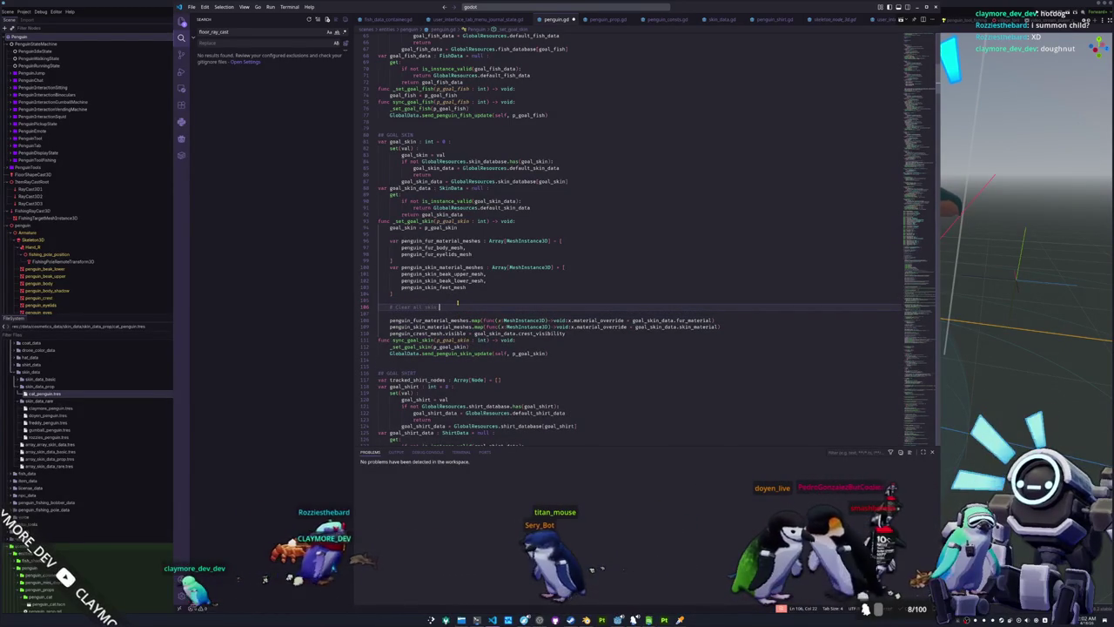
pyautogui.write('s')
pyautogui.press('Return')
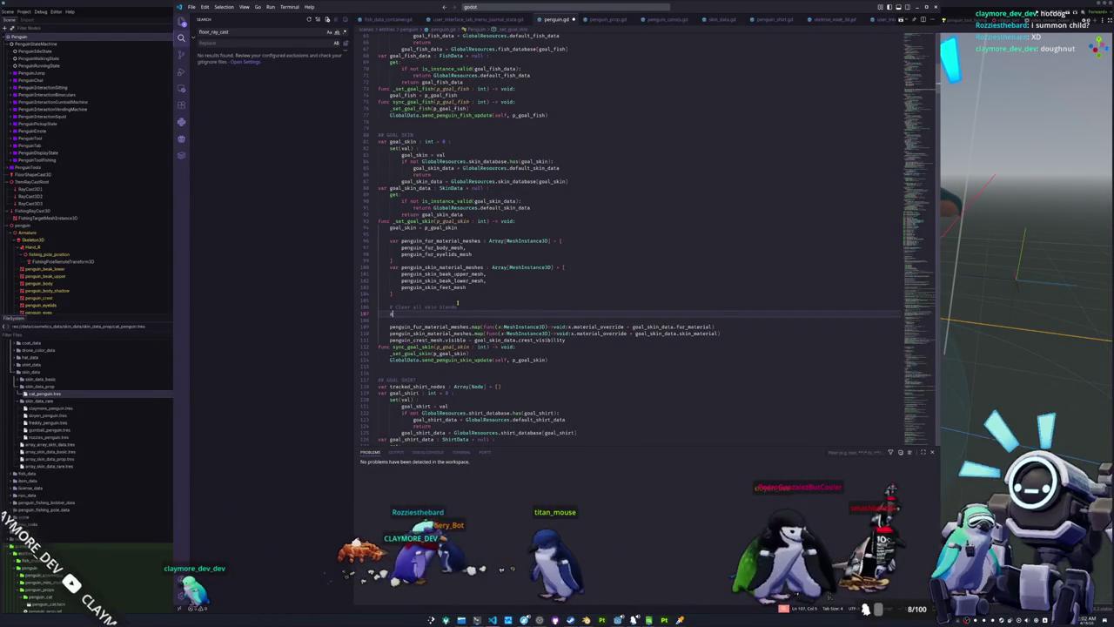
# Loop over PenguinConsts.skin_blends calling animation_tree.set(skin_blend, 0.0) for each.
pyautogui.write('ani')
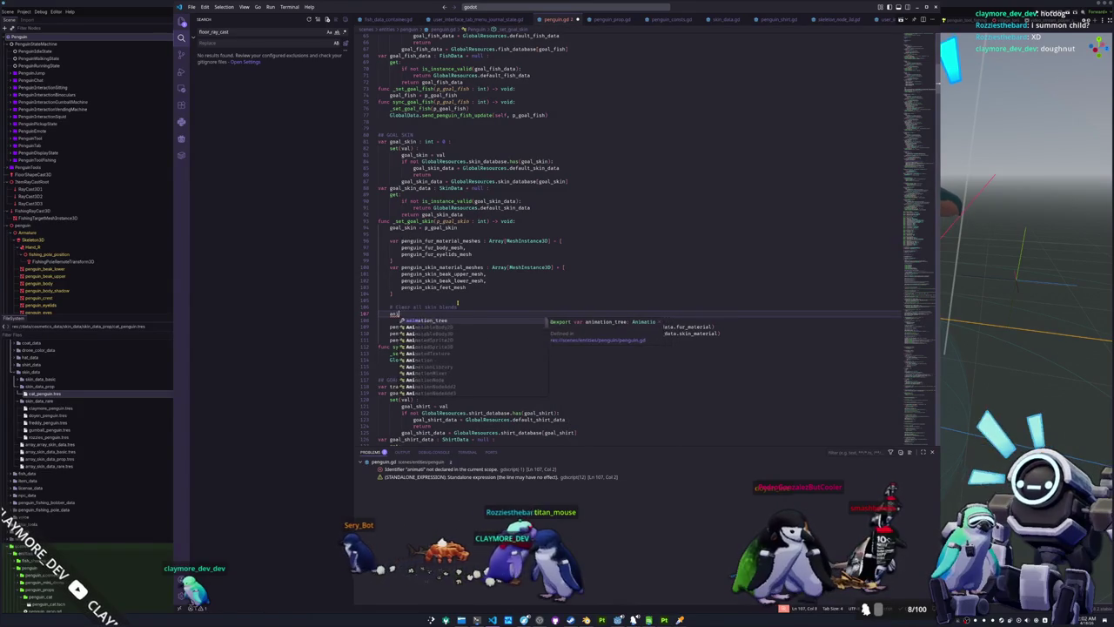
pyautogui.press('BackSpace')
pyautogui.press('BackSpace')
pyautogui.press('BackSpace')
pyautogui.write('for ')
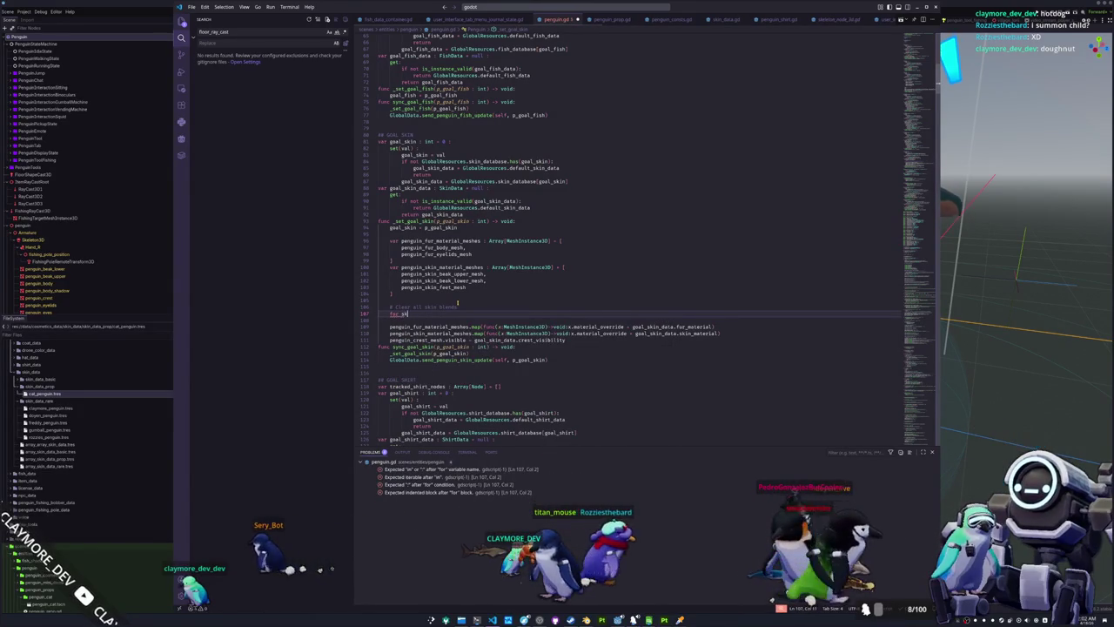
pyautogui.write('in_blend i')
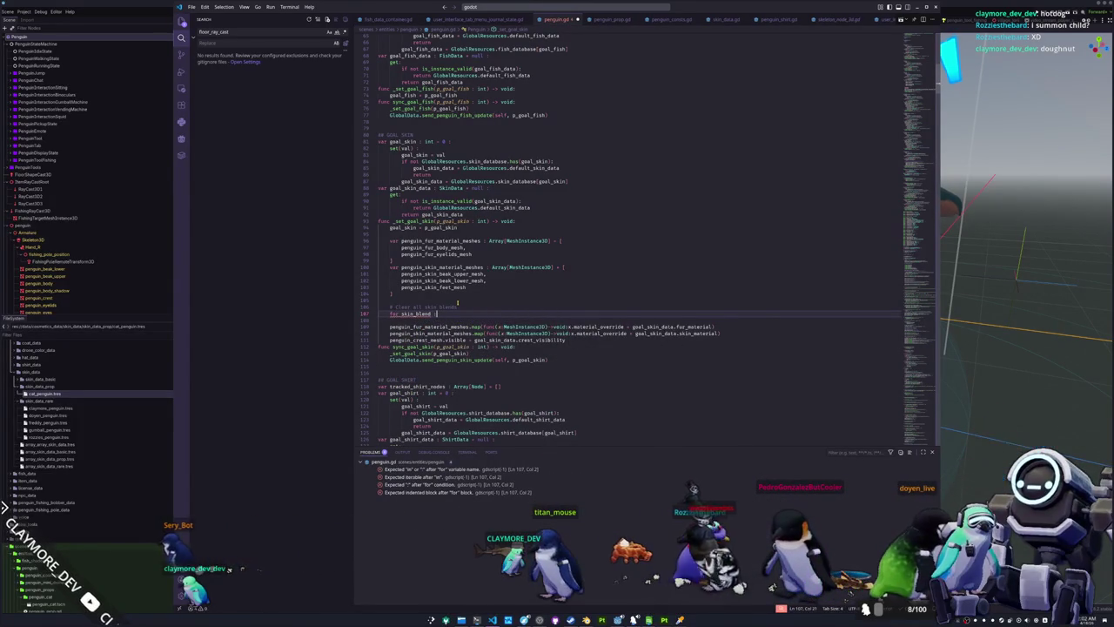
pyautogui.write(' String')
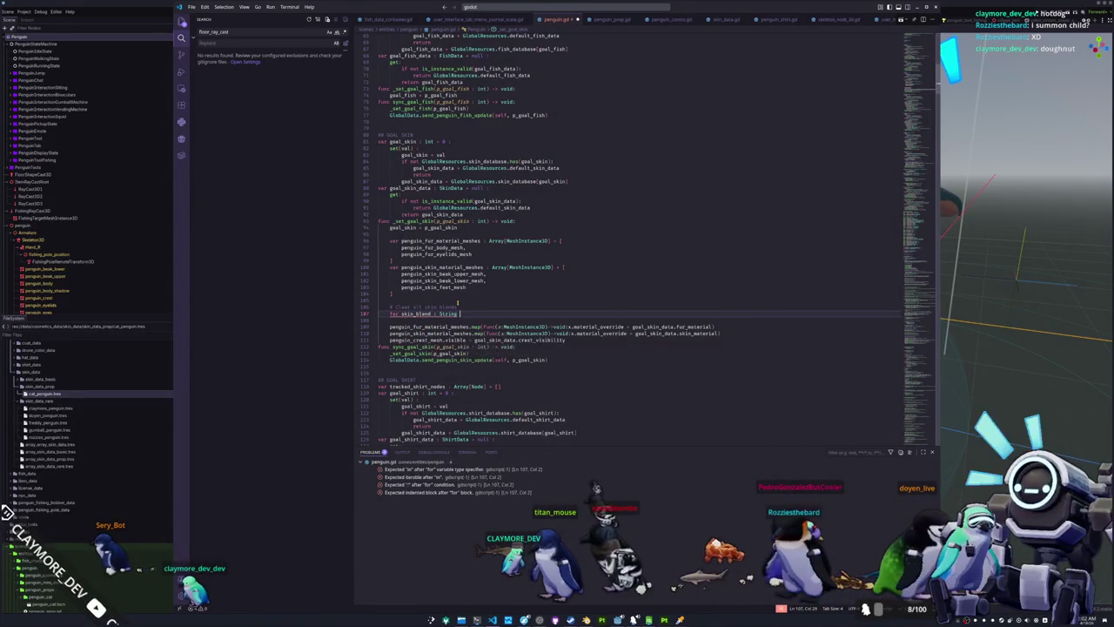
pyautogui.write(' in Penguin')
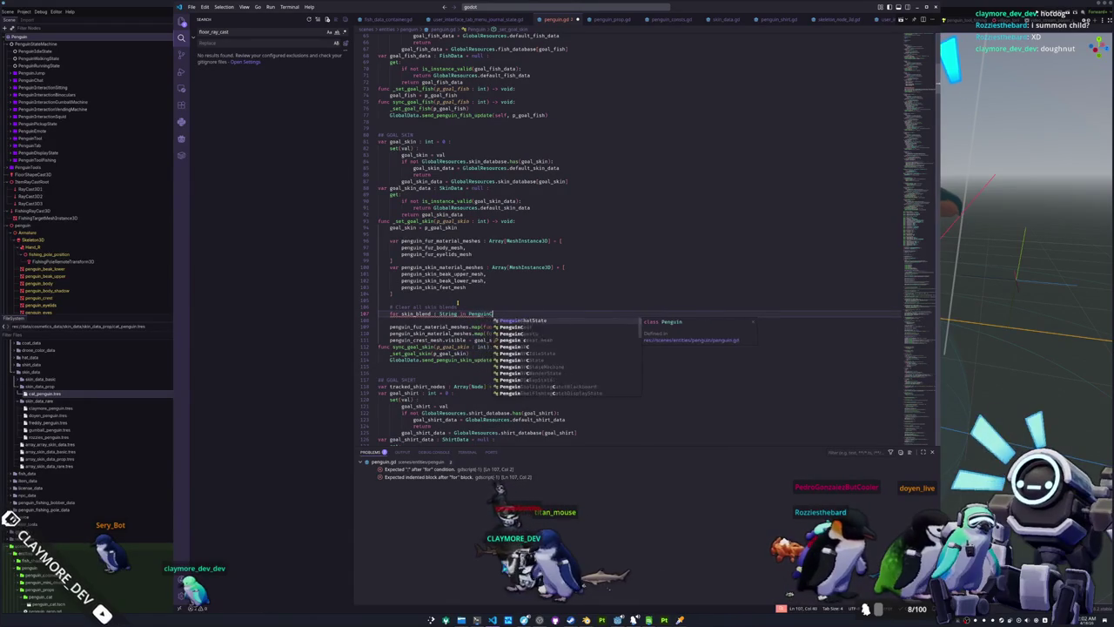
pyautogui.write('Consts.skin')
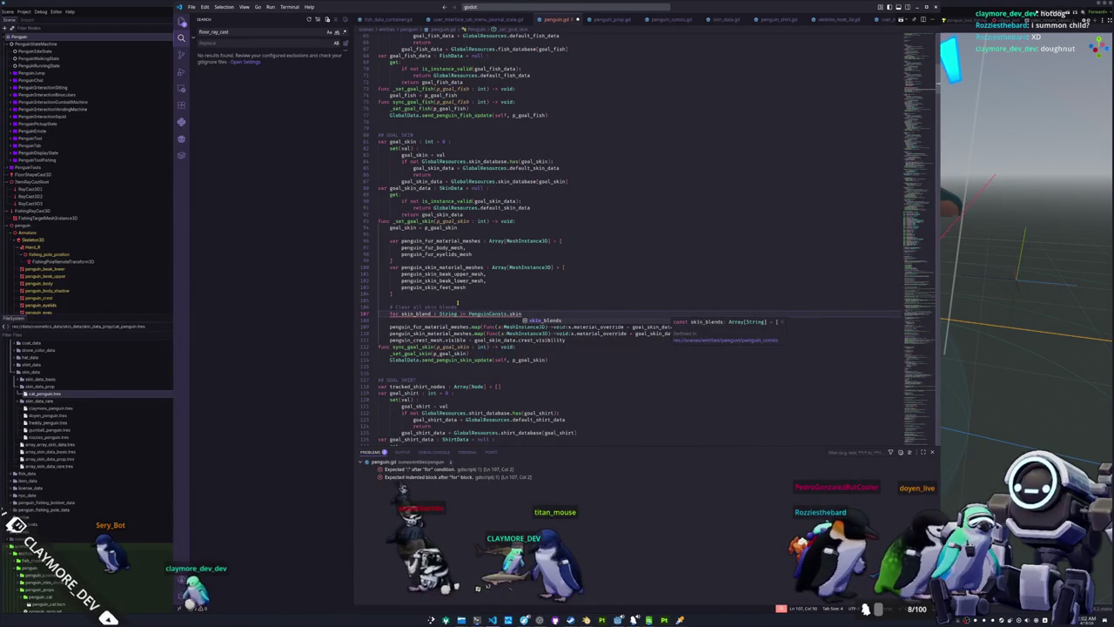
pyautogui.press('Return')
pyautogui.write(':')
pyautogui.press('Return')
pyautogui.write('anim')
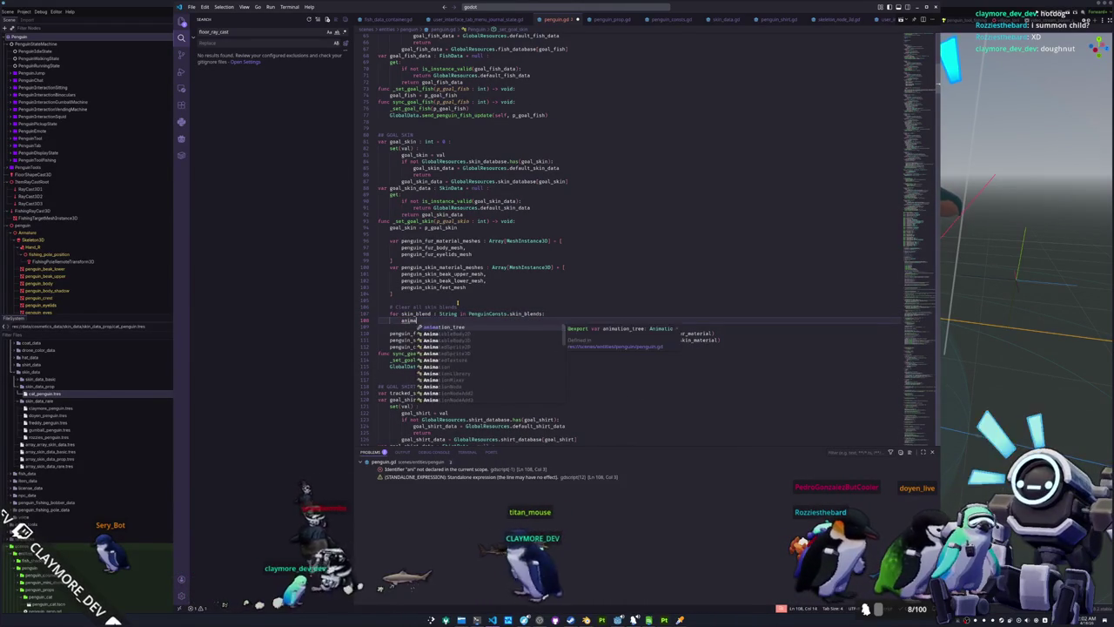
pyautogui.write('ation_tree.set')
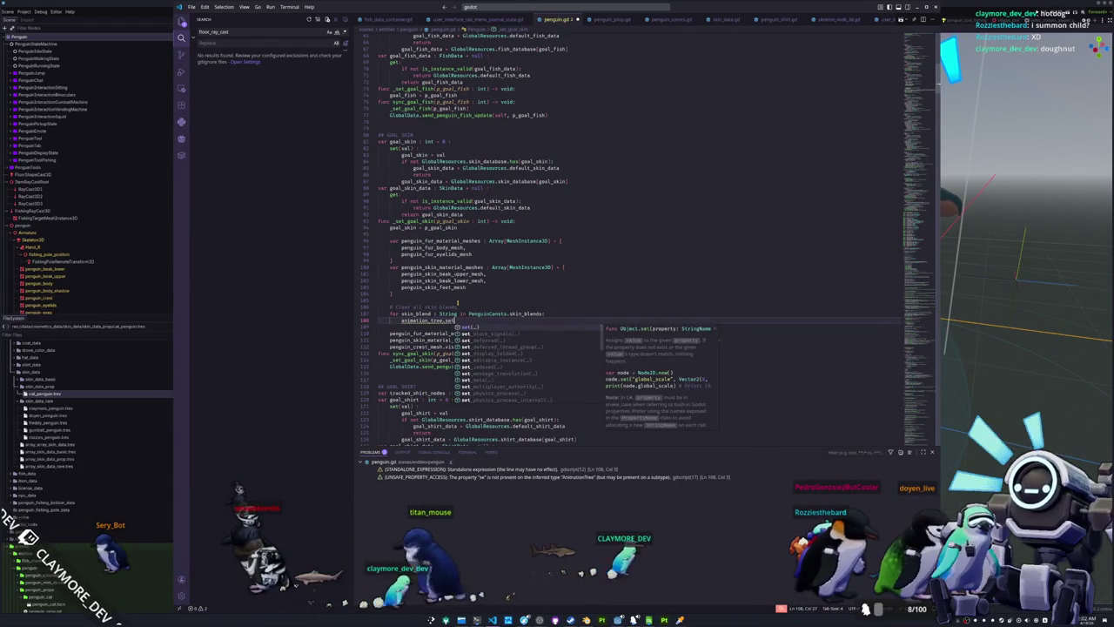
pyautogui.write('(skin')
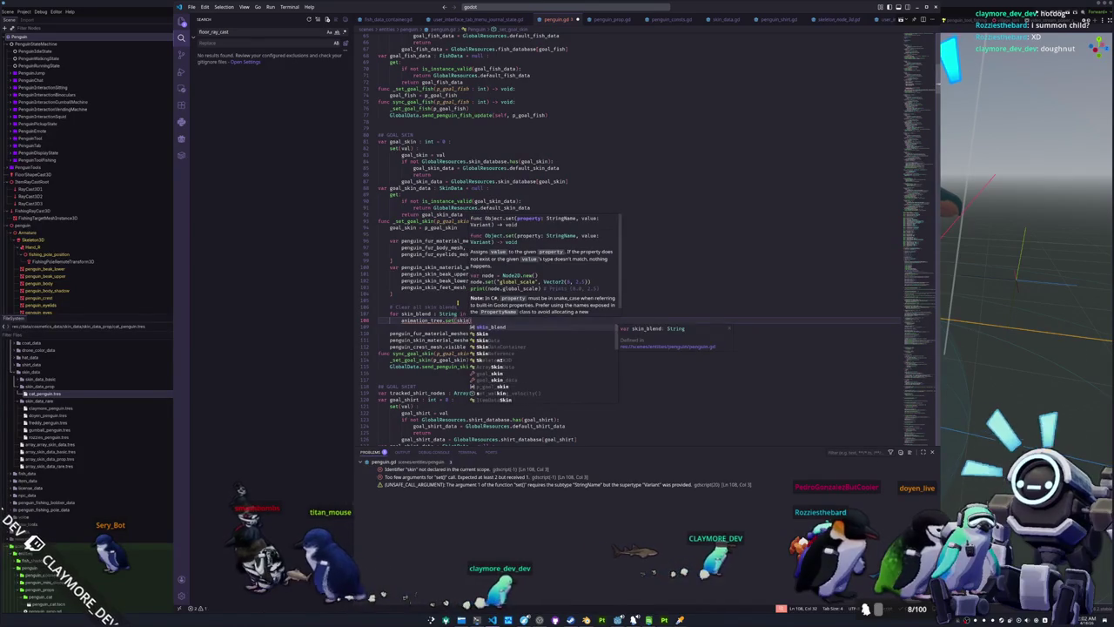
pyautogui.press('Return')
pyautogui.write(', 0.0')
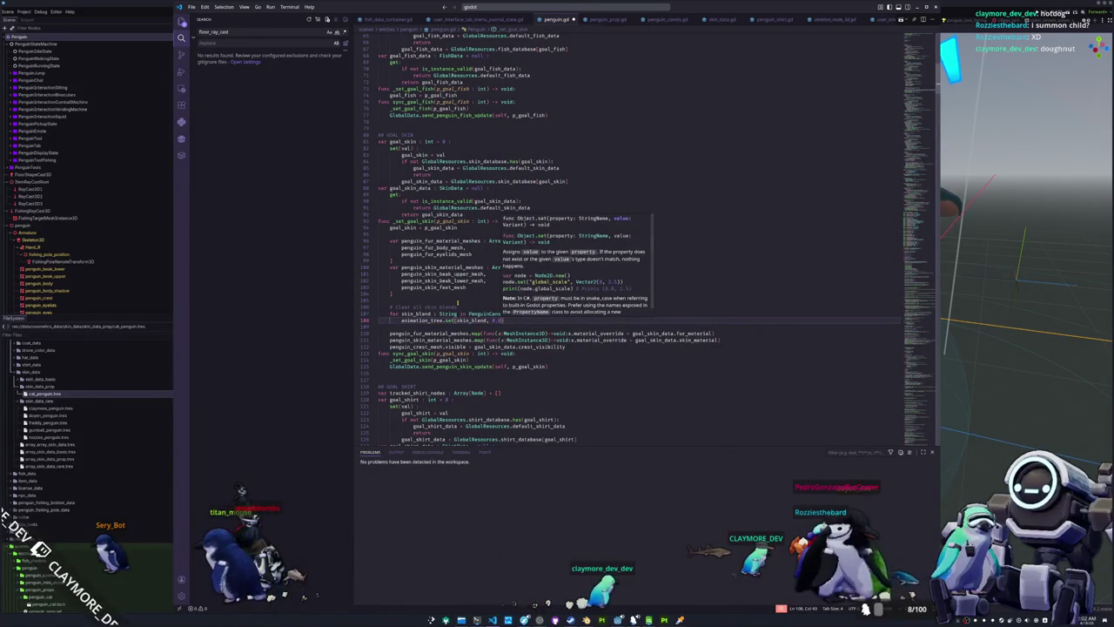
pyautogui.press('Return')
pyautogui.press('Return')
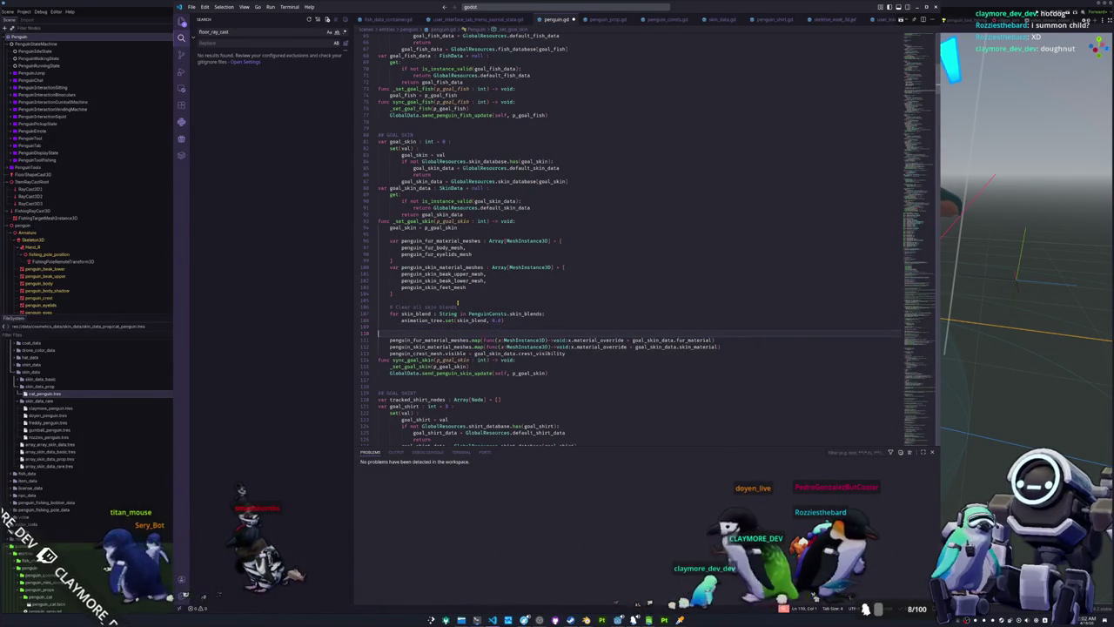
# Add a '# Set skin' comment and start a loop over goal_skin_data.skin_blends.
pyautogui.write('# Set skin')
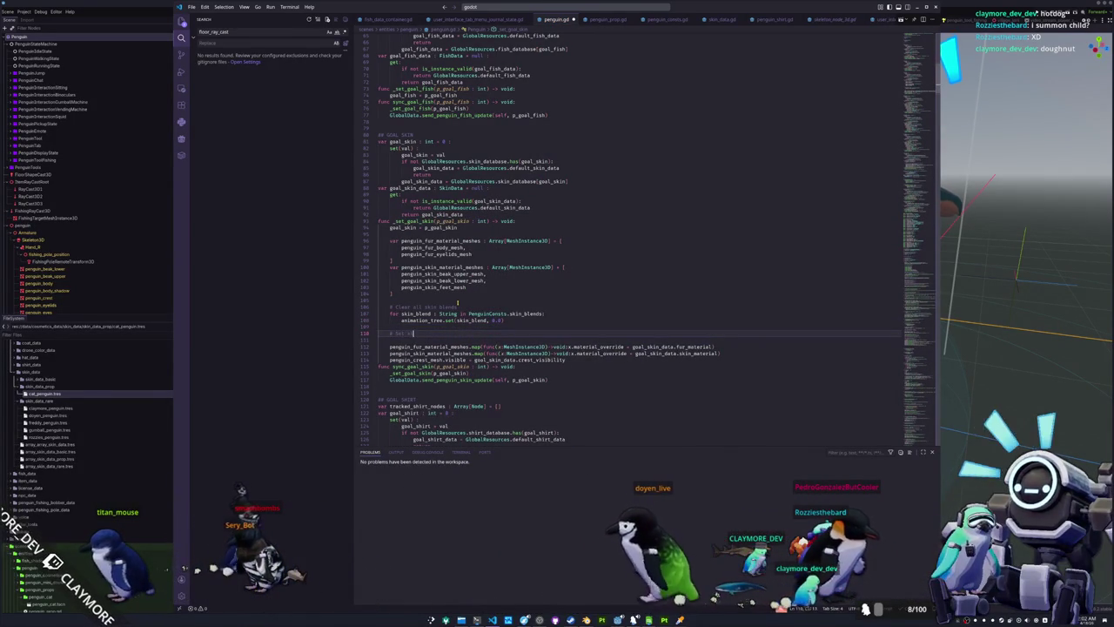
pyautogui.write('skin blends from val')
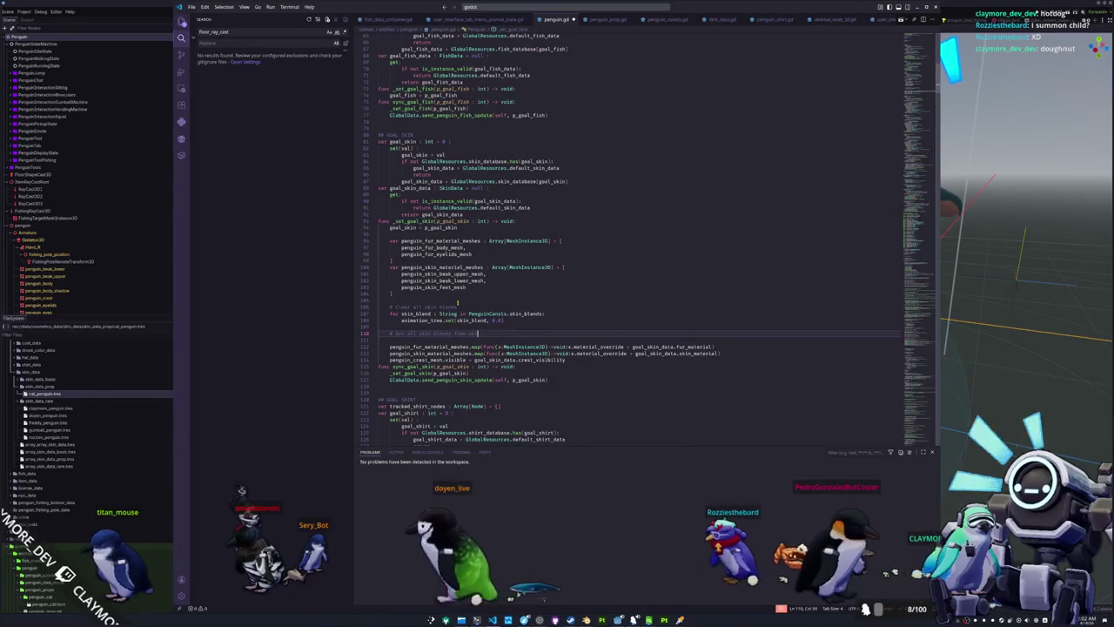
pyautogui.write(' skin')
pyautogui.press('Return')
pyautogui.write('for')
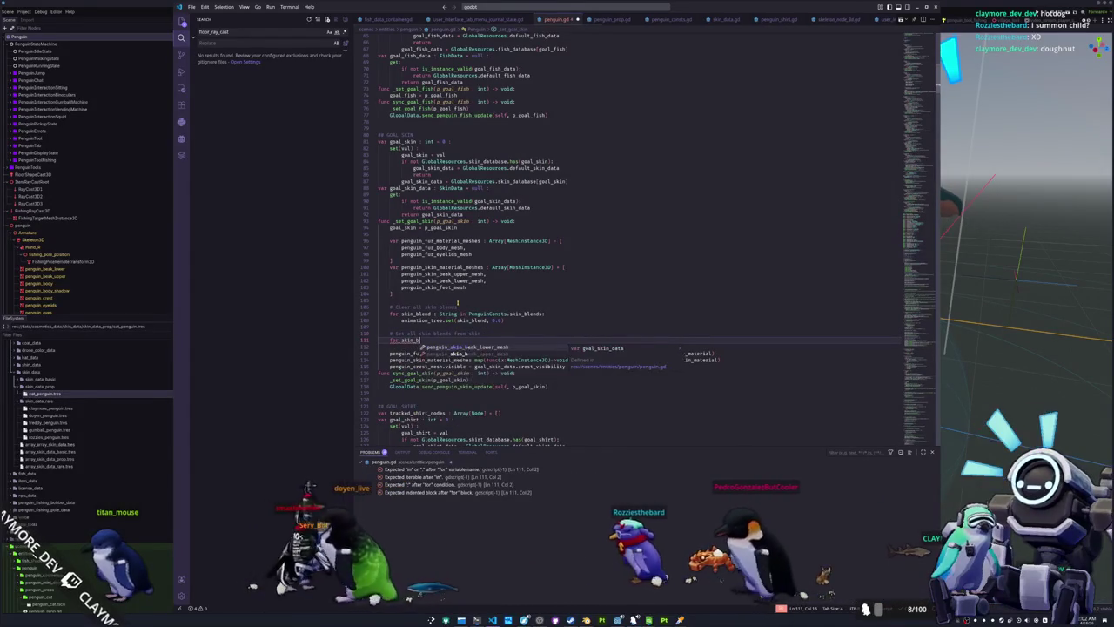
pyautogui.write(' skin_blend')
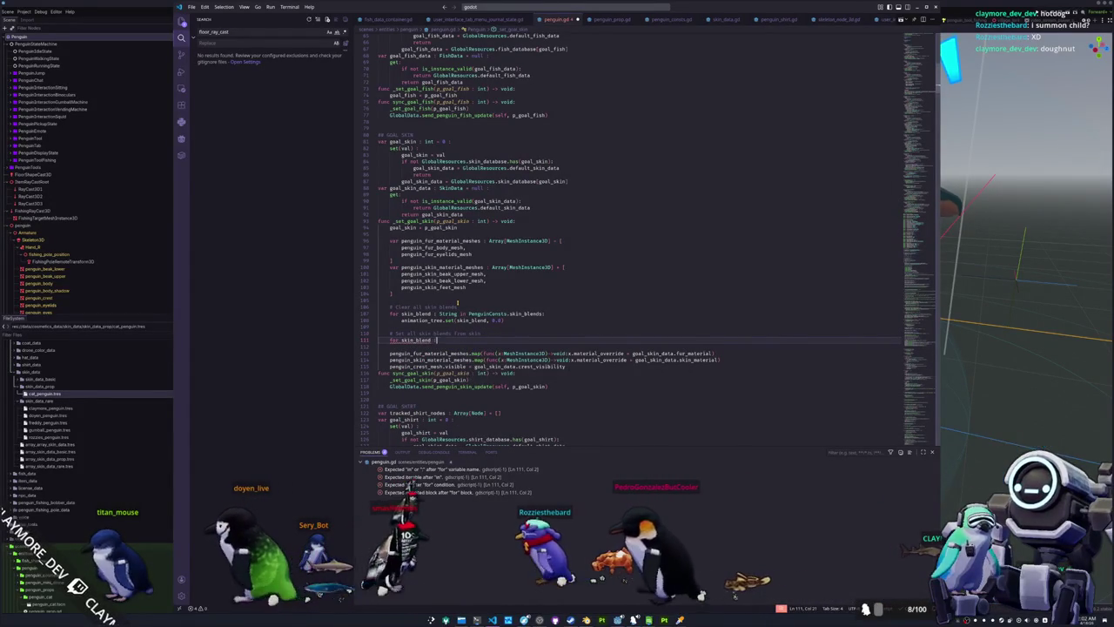
pyautogui.write(' : String in ')
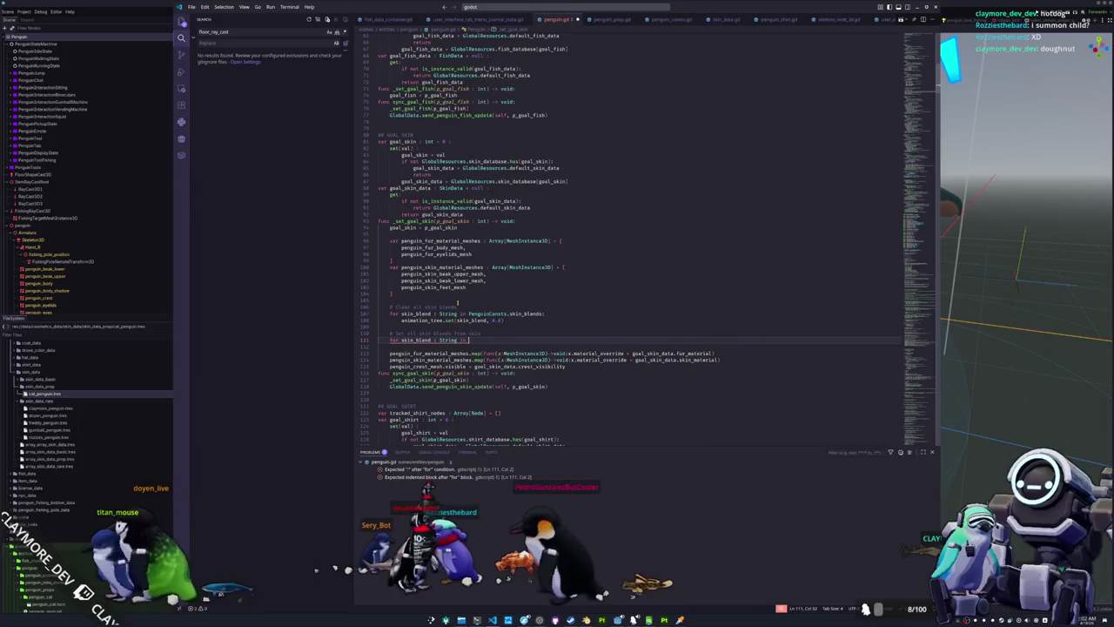
pyautogui.write('PenguinConsts')
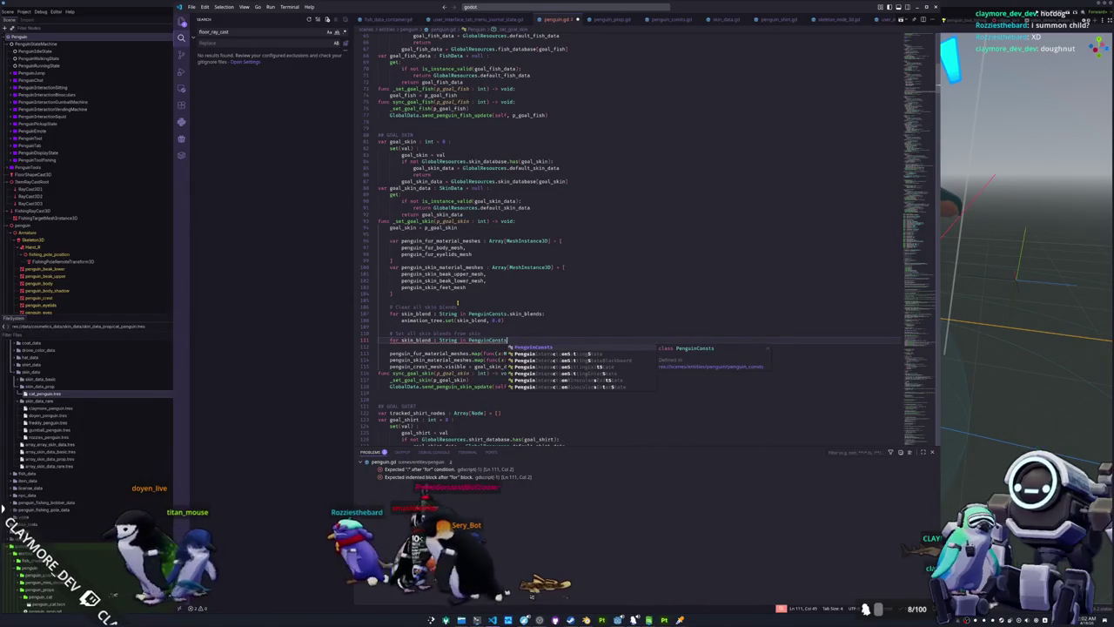
pyautogui.write('.sk')
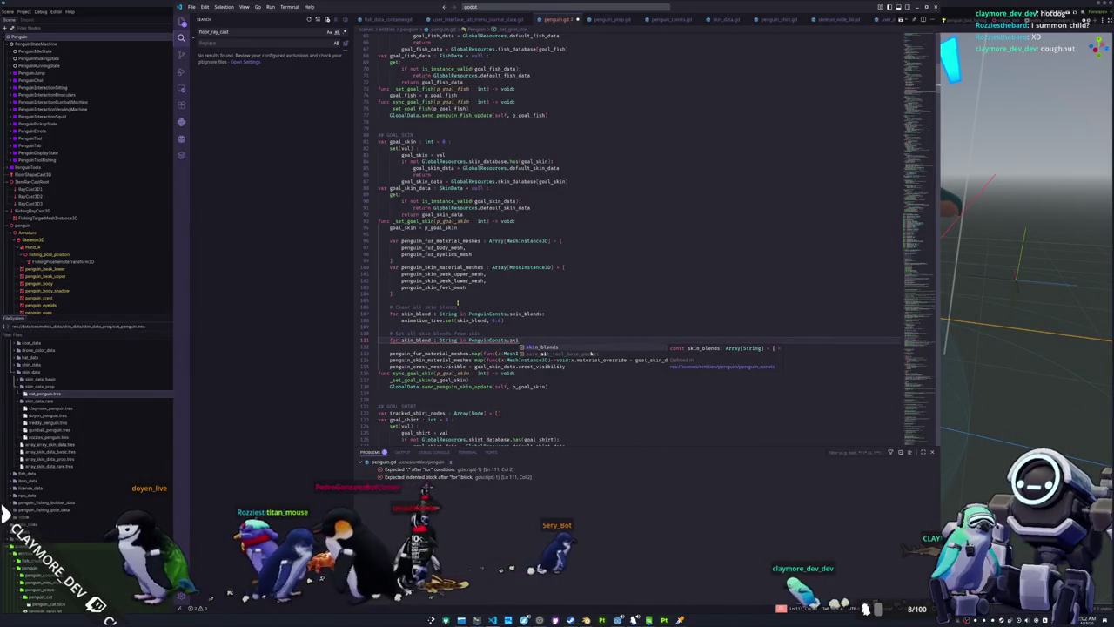
pyautogui.hotkey('ctrl', 'BackSpace')
pyautogui.hotkey('ctrl', 'BackSpace')
pyautogui.hotkey('ctrl', 'BackSpace')
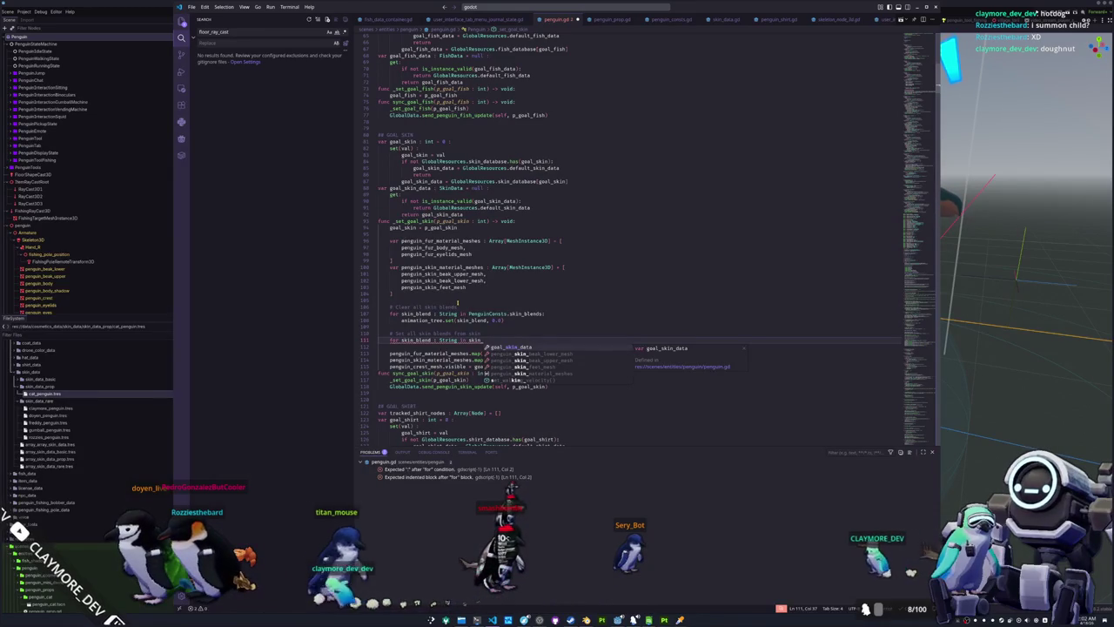
pyautogui.press('Return')
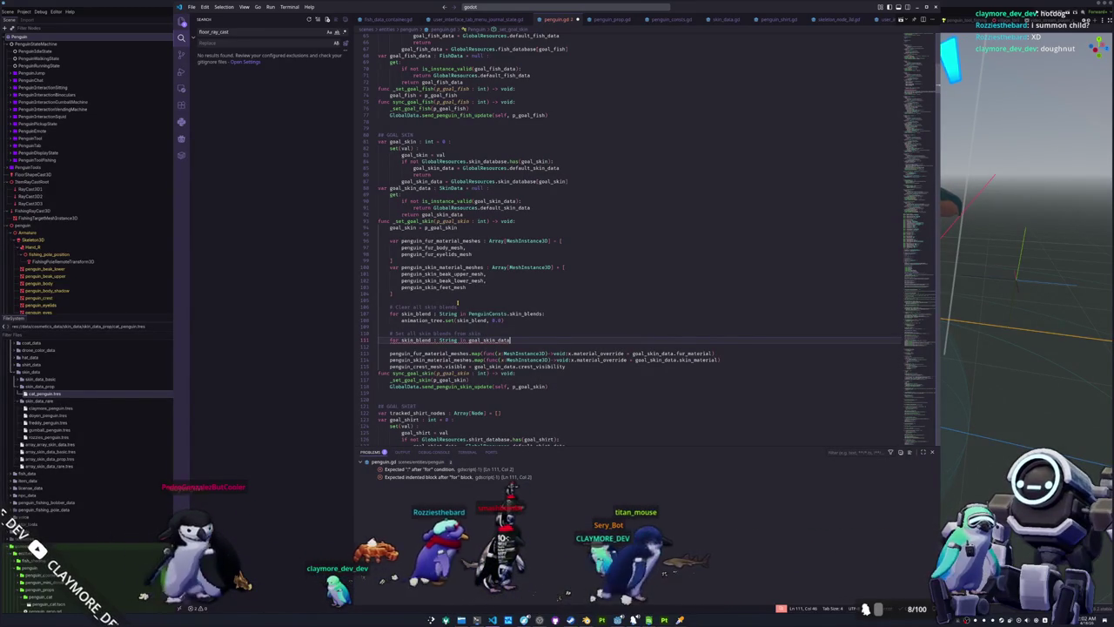
pyautogui.write('.skin')
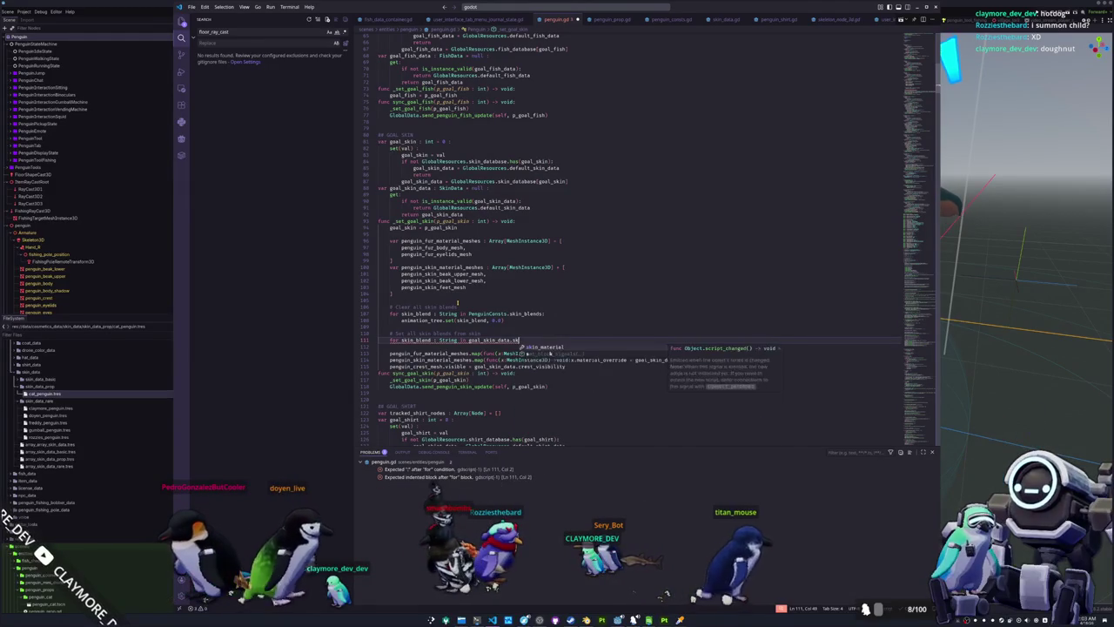
pyautogui.press('BackSpace')
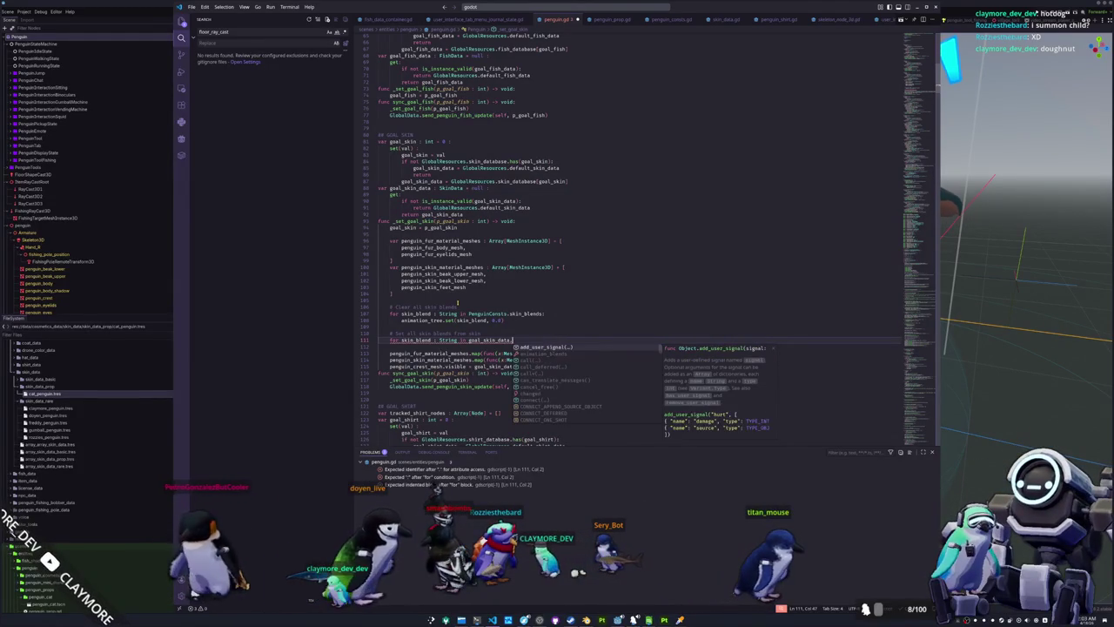
pyautogui.write('blends')
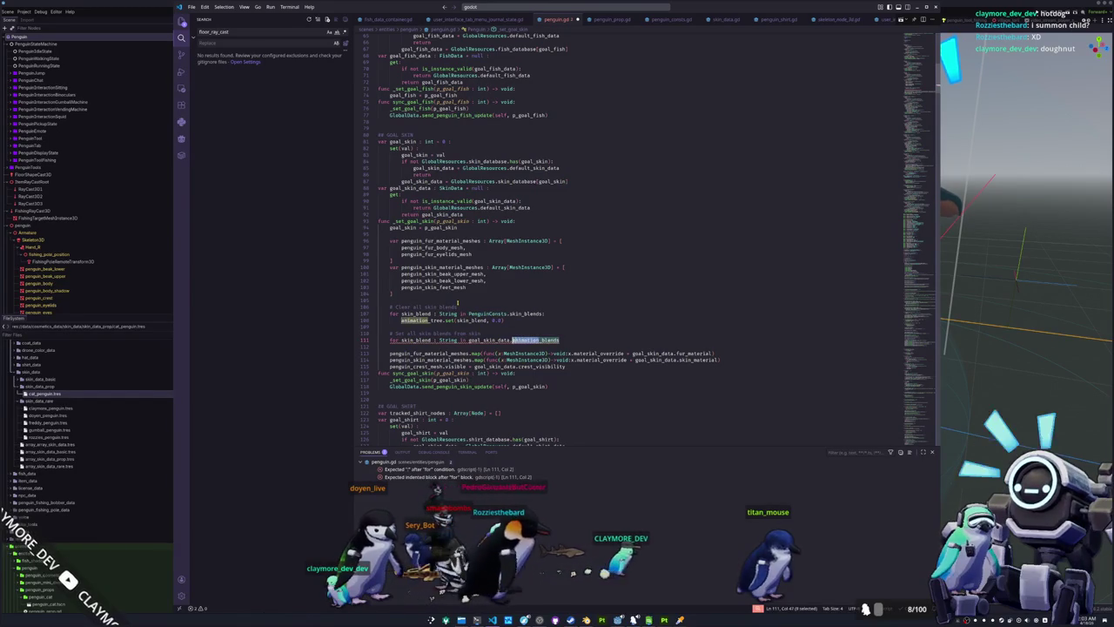
pyautogui.write('k')
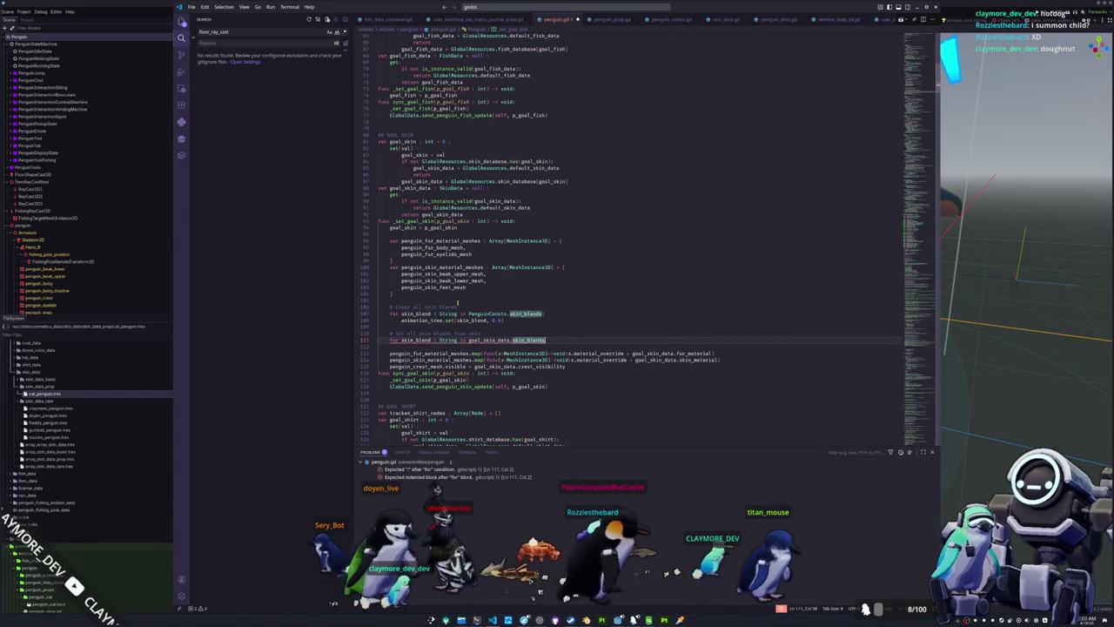
pyautogui.write('_')
# Finish the loop header and set each skin_blend to 1.0 with animation_tree.set(skin_blend, 1.0).
pyautogui.press('End')
pyautogui.write(':')
pyautogui.press('Return')
pyautogui.write('animation_tree')
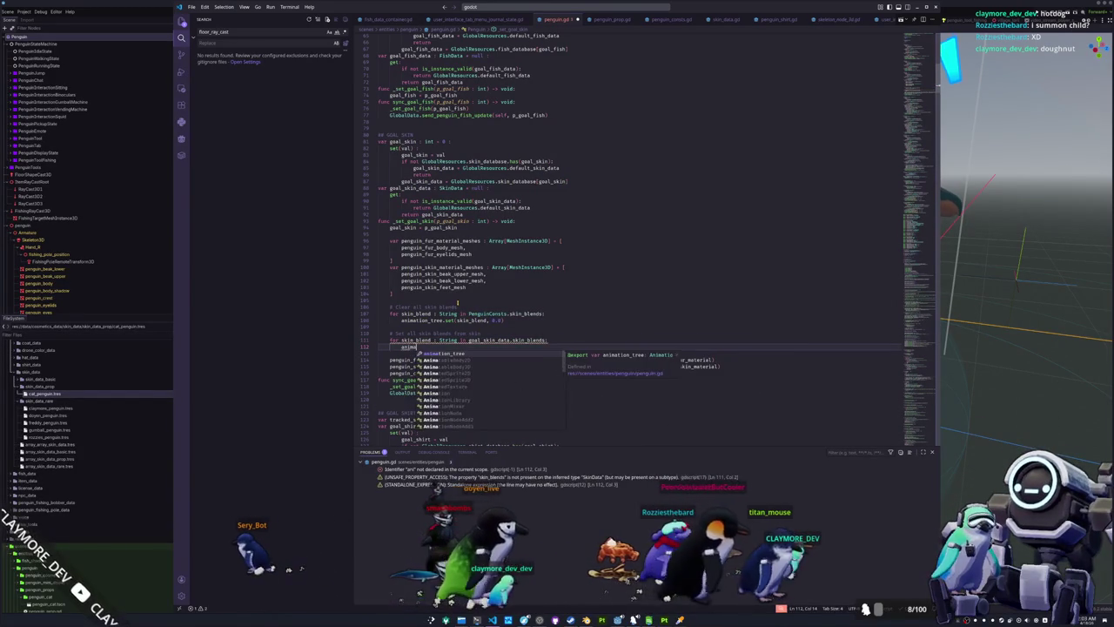
pyautogui.write('.s')
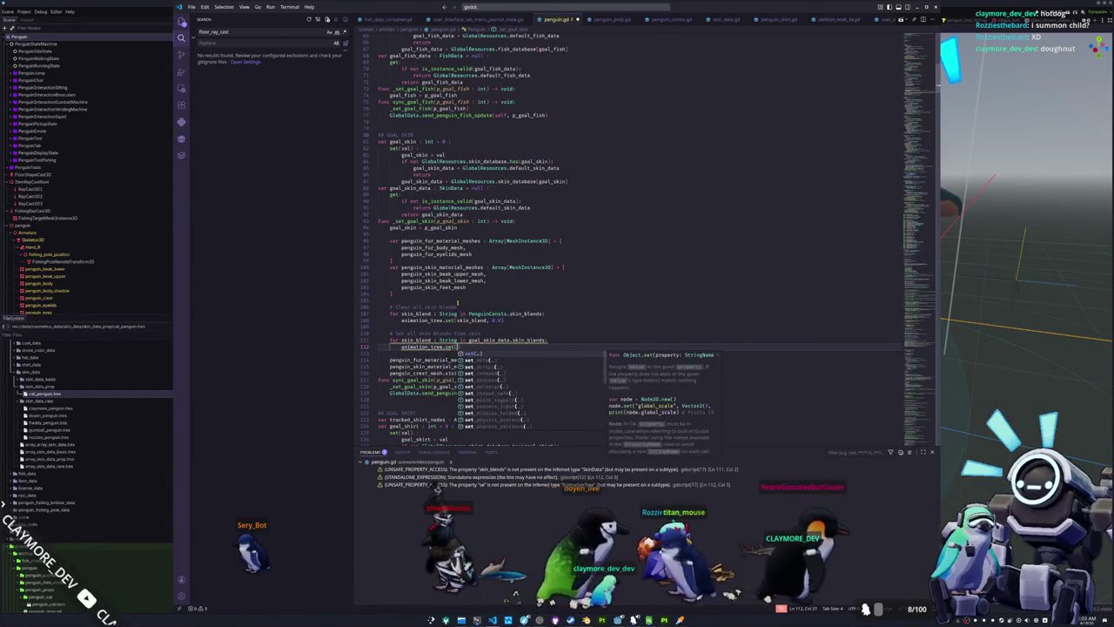
pyautogui.write('et(skin_blend')
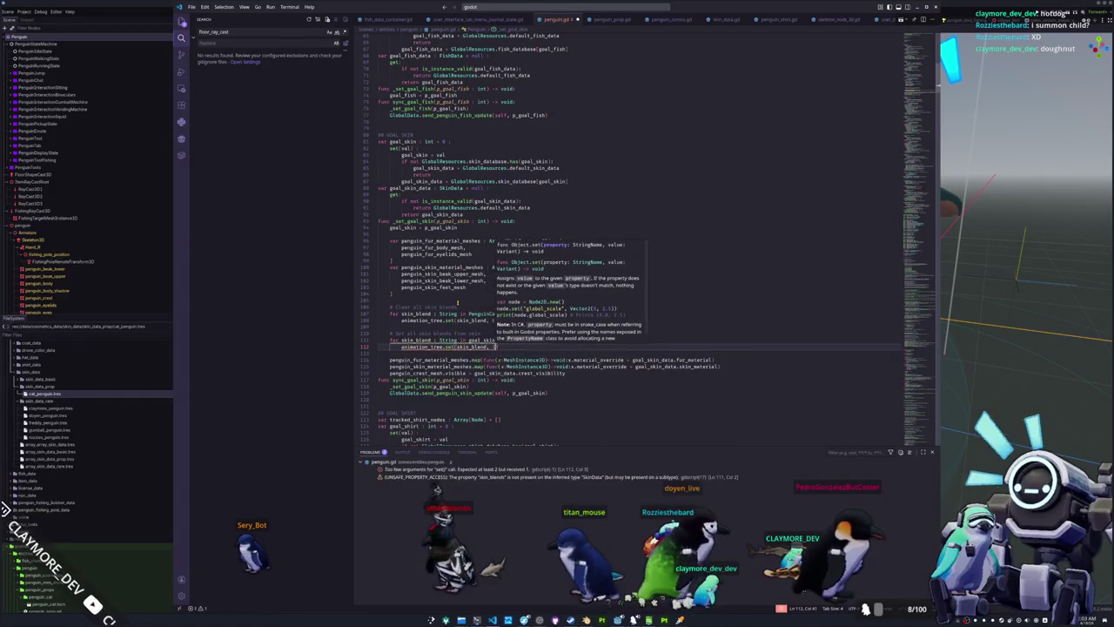
pyautogui.write(', 1.0')
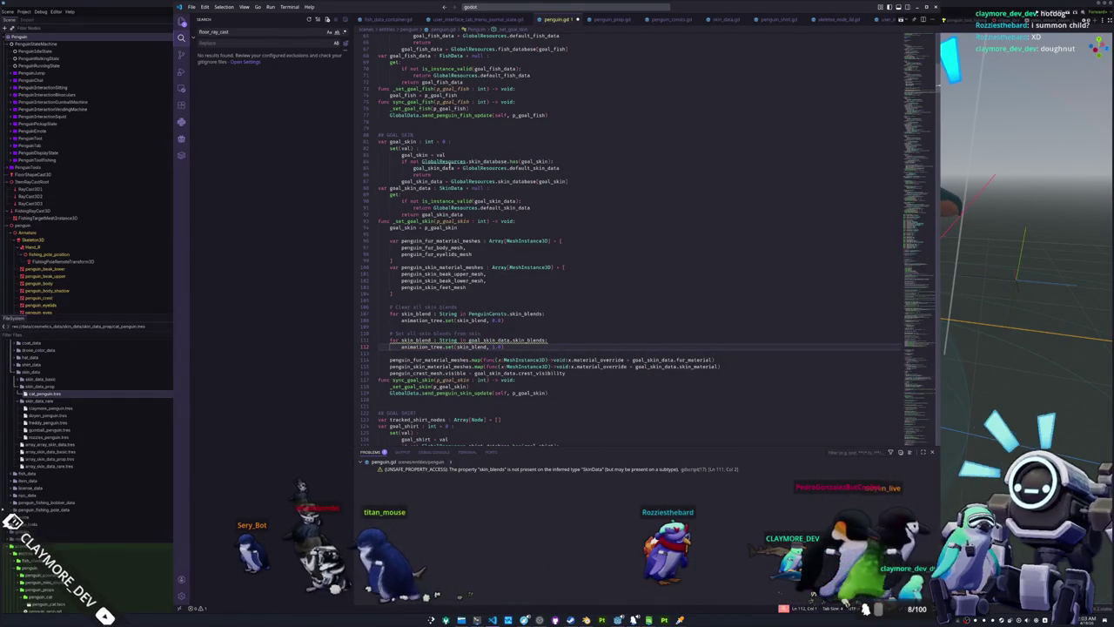
pyautogui.keyDown('ctrl'); pyautogui.click(451, 188); pyautogui.keyUp('ctrl')
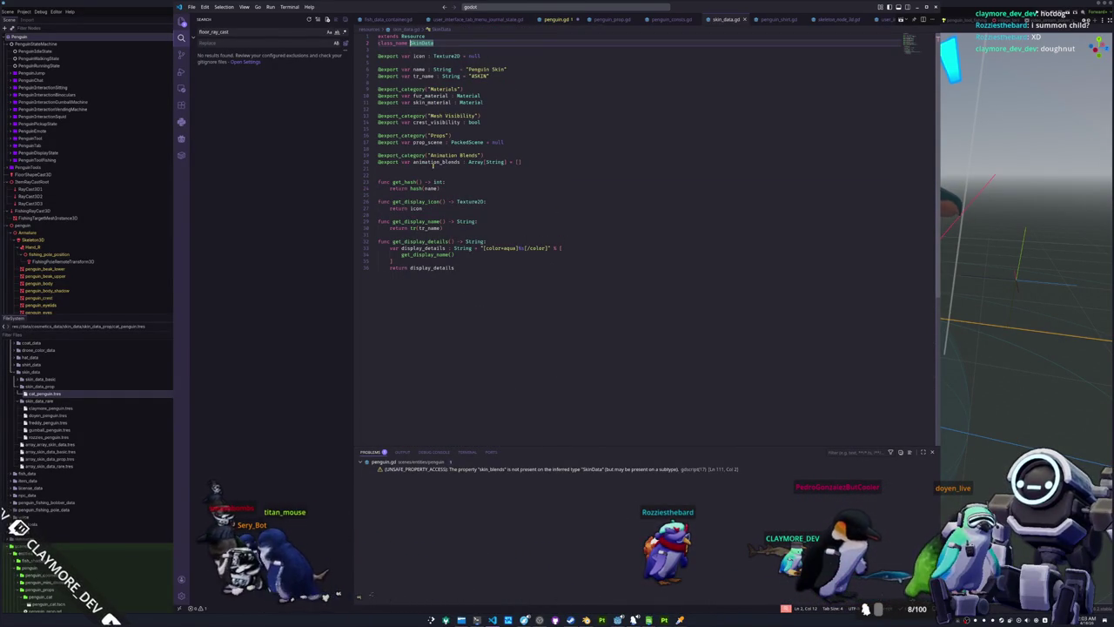
# In skin_data.gd, rename animation_blends to skin_blends and update its export category label.
pyautogui.write('n_')
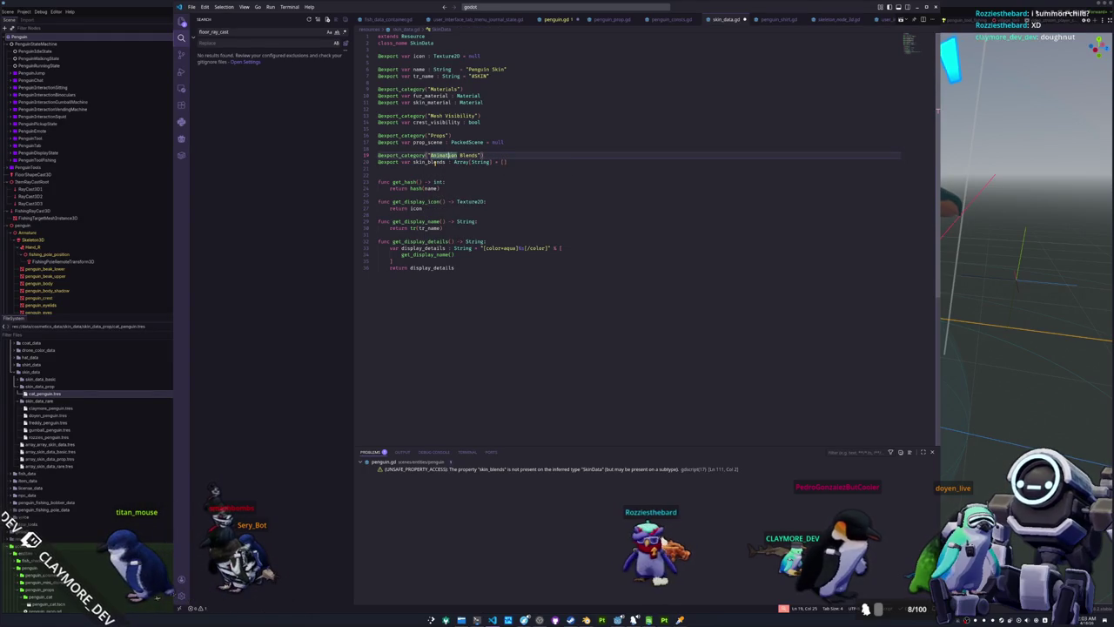
pyautogui.write('Skin')
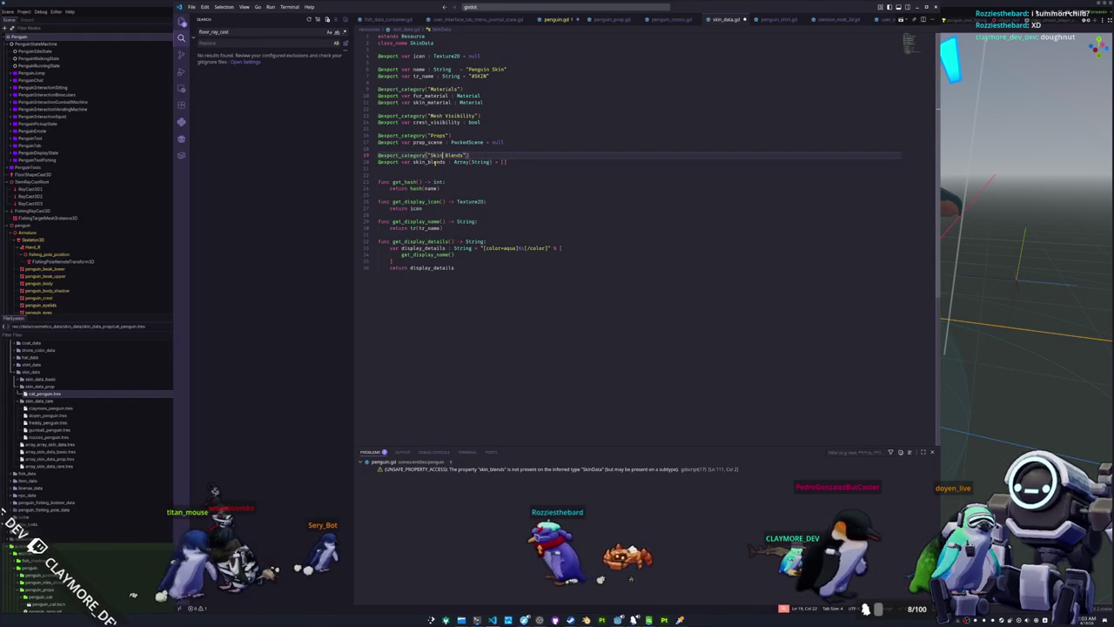
pyautogui.write(' Anim')
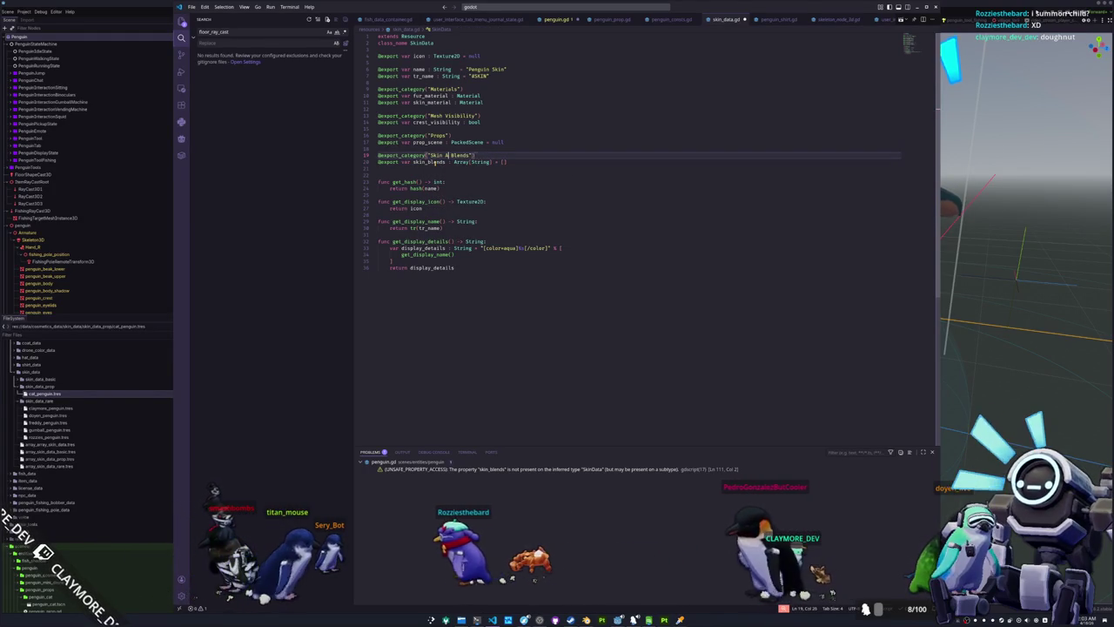
pyautogui.write('ation')
pyautogui.hotkey('alt', 'Tab')
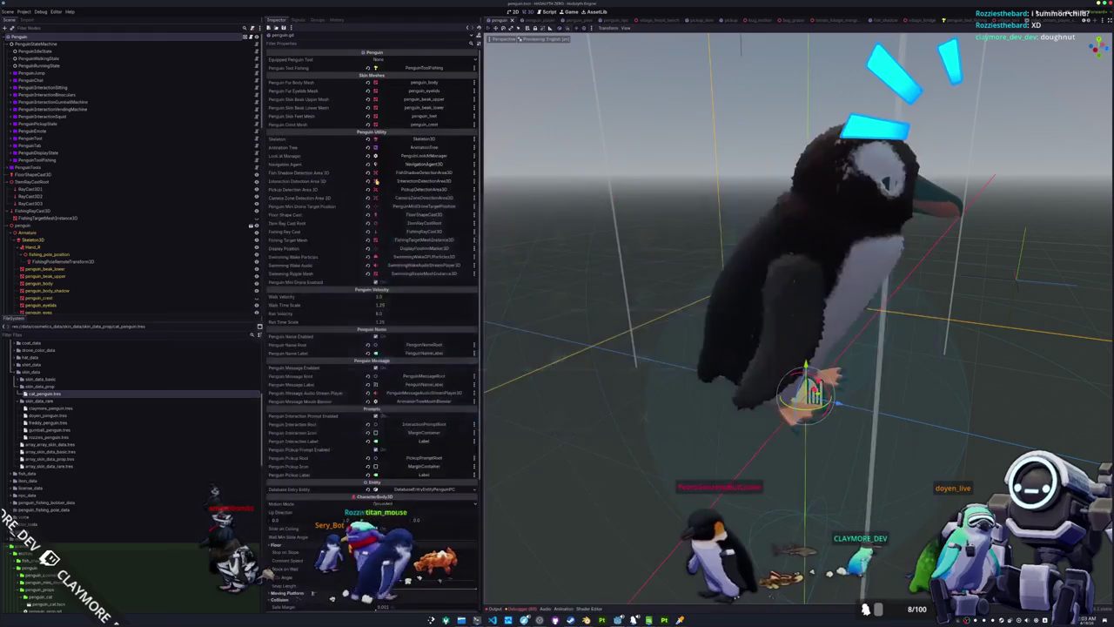
# Give cat_penguin.tres one Skin Blends entry: parameters/penguin_cat_blend/blend_amount.
pyautogui.hotkey('alt', 'Tab')
pyautogui.click(557, 19)
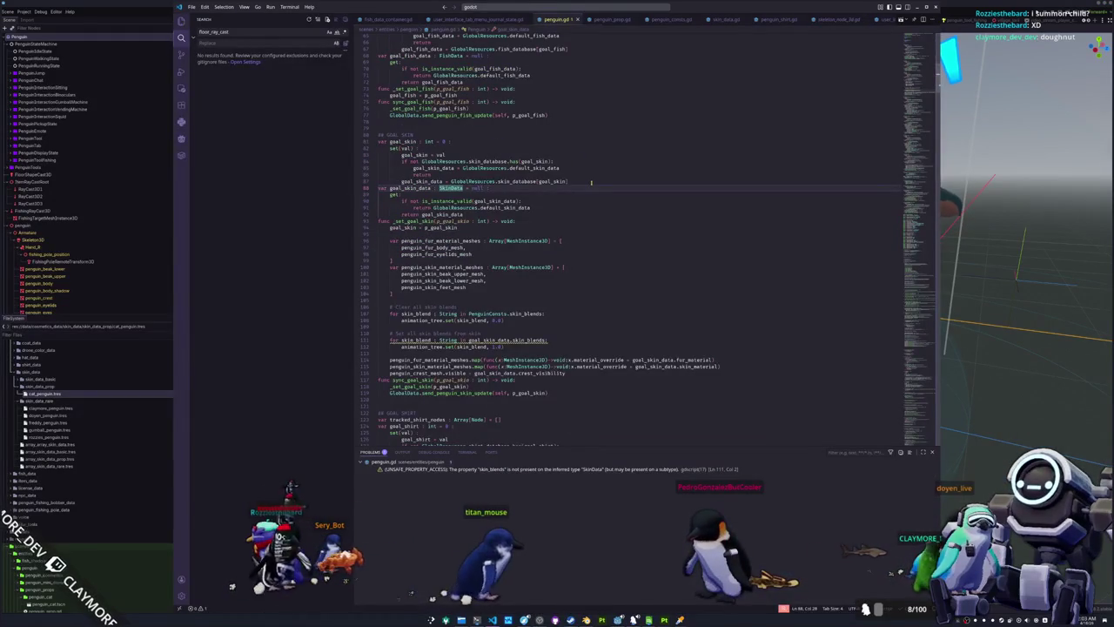
pyautogui.hotkey('alt', 'Tab')
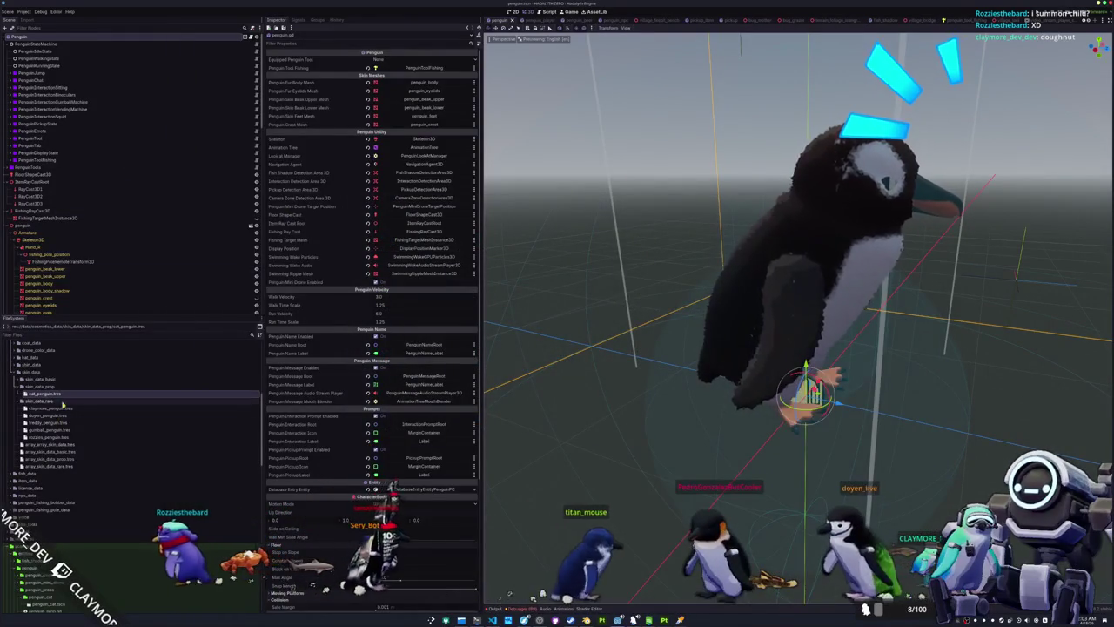
pyautogui.click(48, 393)
pyautogui.click(427, 185)
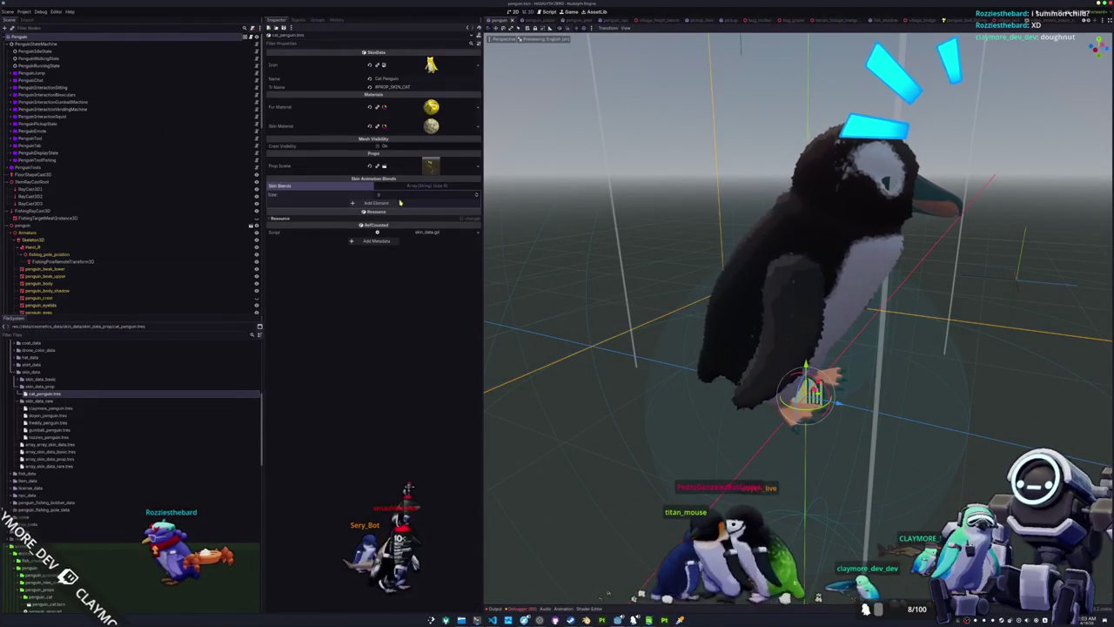
pyautogui.click(400, 202)
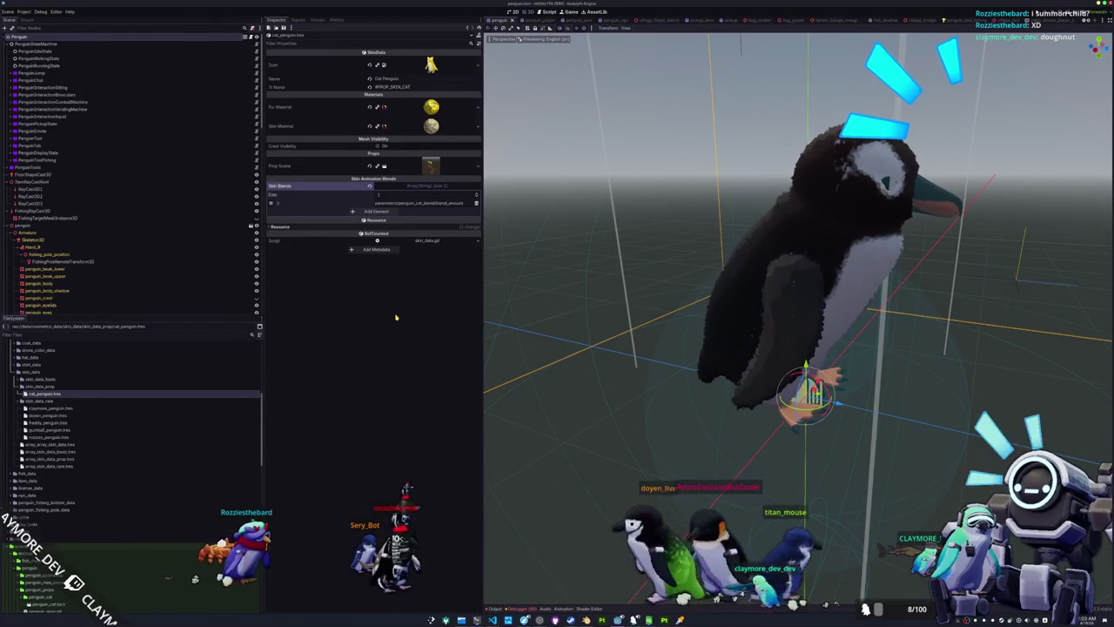
pyautogui.hotkey('alt', 'Tab')
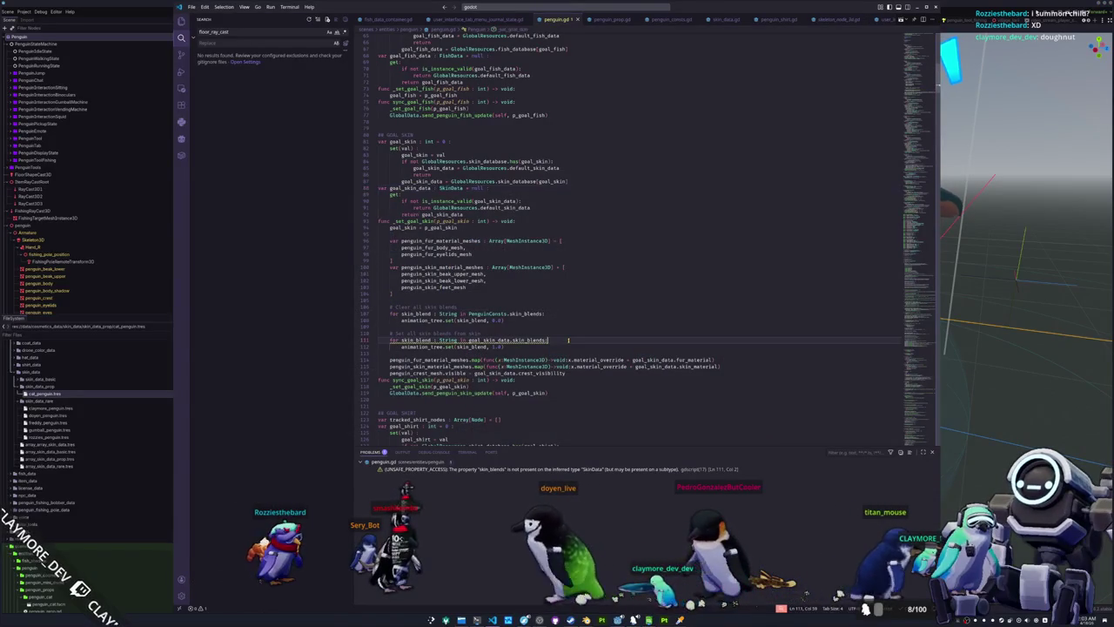
# Add two blank lines below the blend loops in penguin.gd and begin a '#' comment.
pyautogui.scroll(-2, 568, 339)
pyautogui.press('Down')
pyautogui.press('Down')
pyautogui.press('Return')
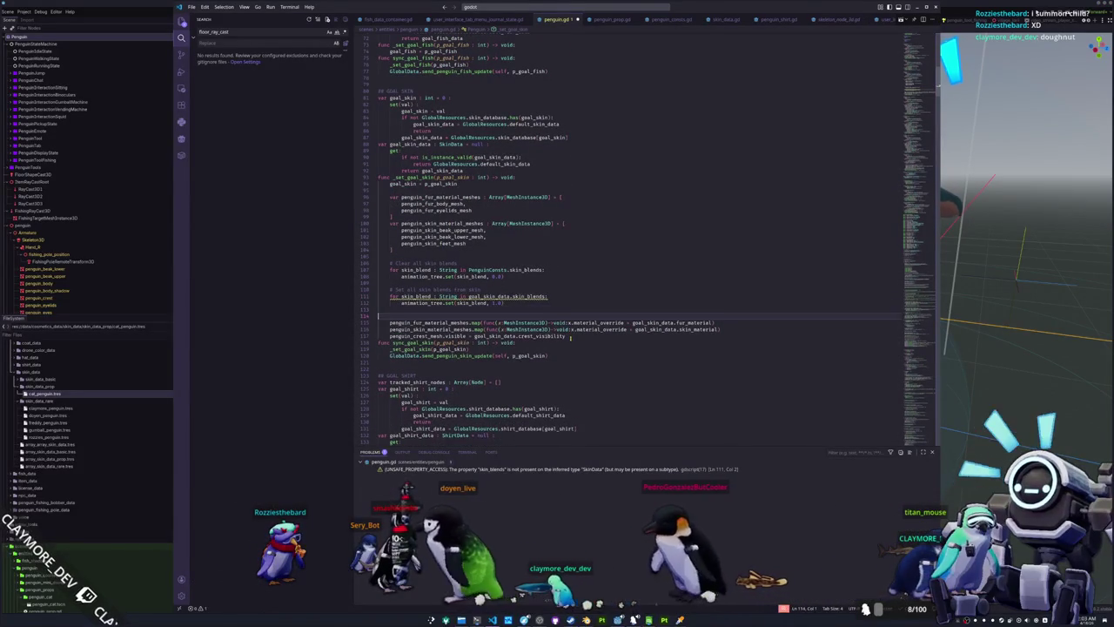
pyautogui.press('Return')
pyautogui.write('#')
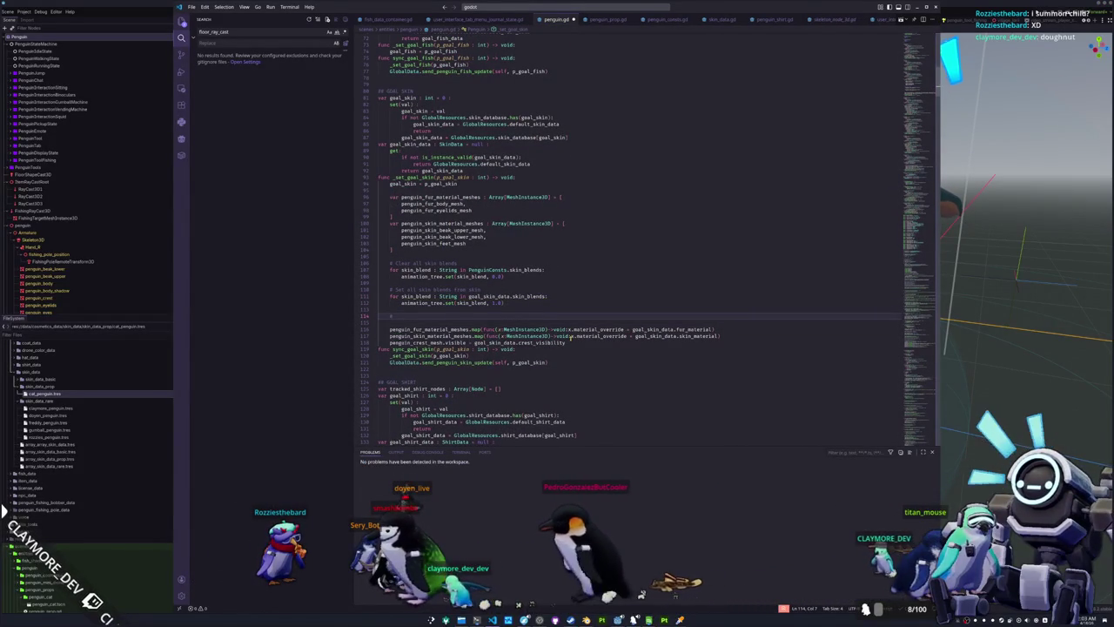
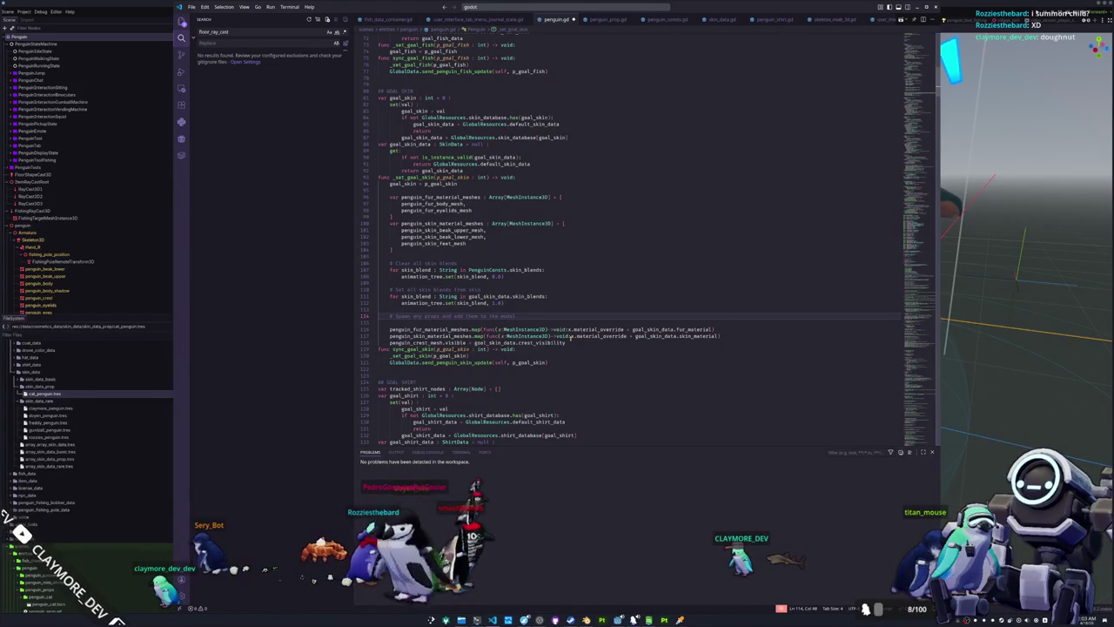
# Declare 'var tracked_skin_prop_nodes : Array[Node] = []' on a new line above goal_skin.
pyautogui.press('Up')
pyautogui.press('Up')
pyautogui.press('Up')
pyautogui.press('Up')
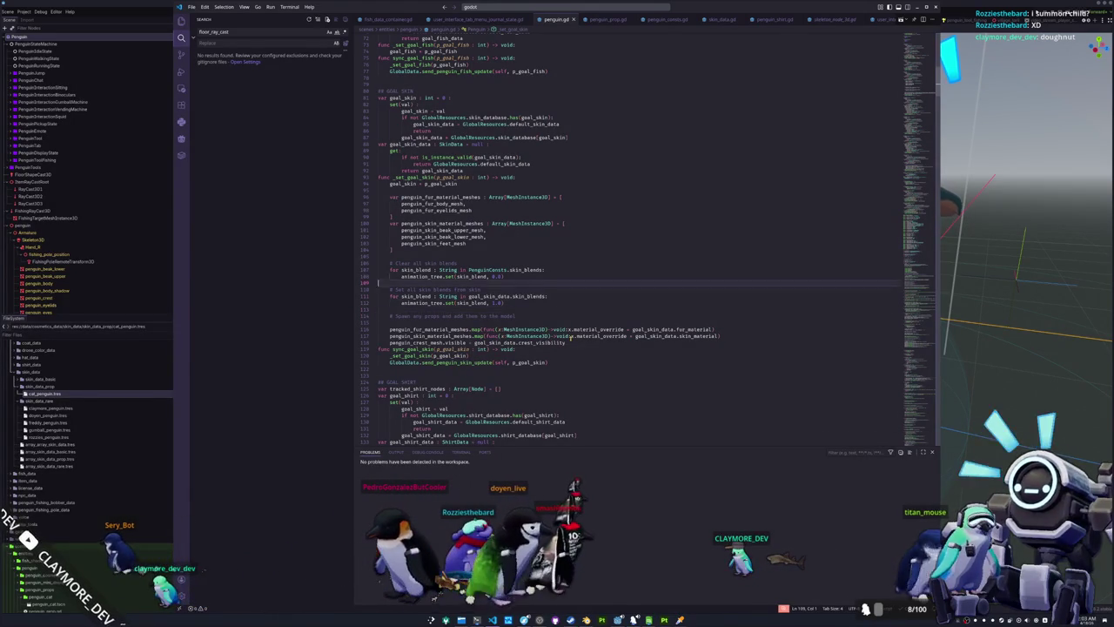
pyautogui.press('Up')
pyautogui.press('Up')
pyautogui.press('Up')
pyautogui.press('Up')
pyautogui.press('Up')
pyautogui.press('Up')
pyautogui.press('End')
pyautogui.press('Return')
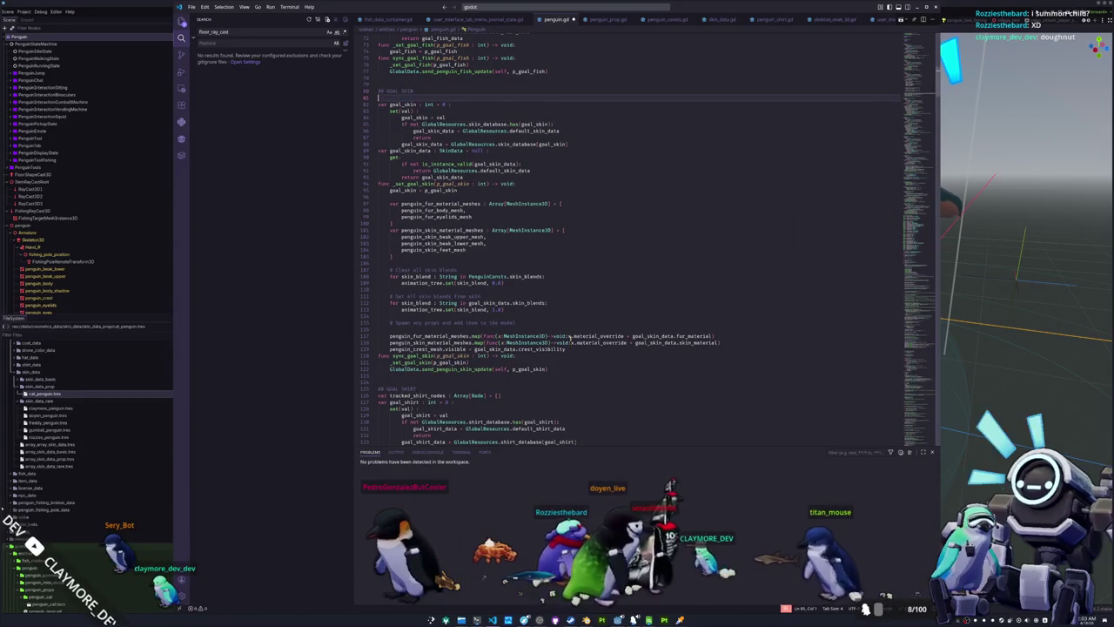
pyautogui.write('var tracked_skin_pr')
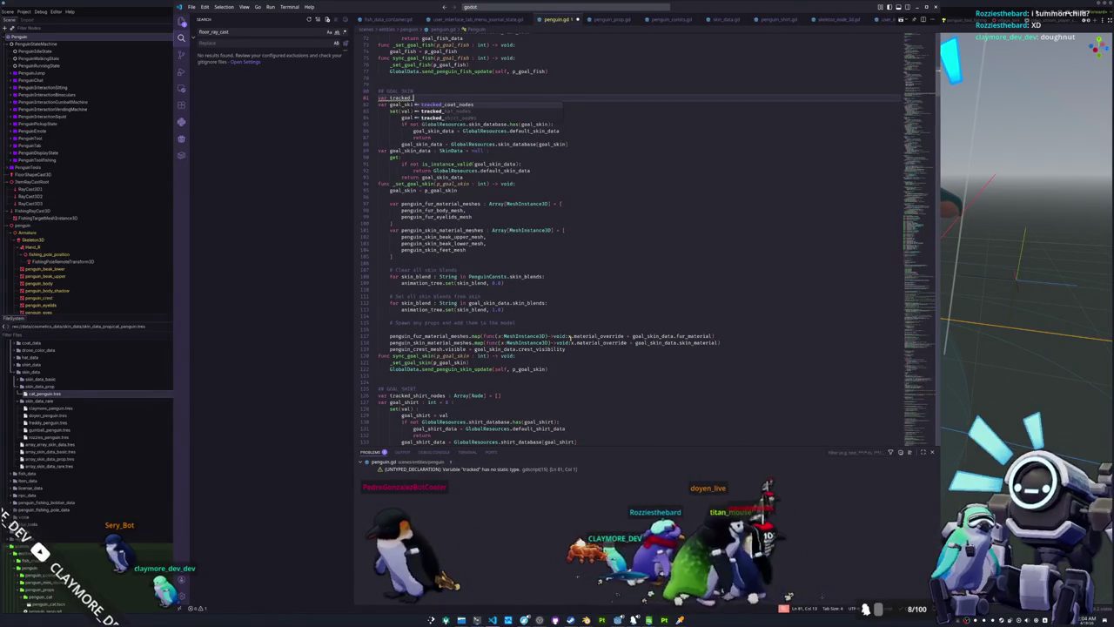
pyautogui.write('op_nodes : ')
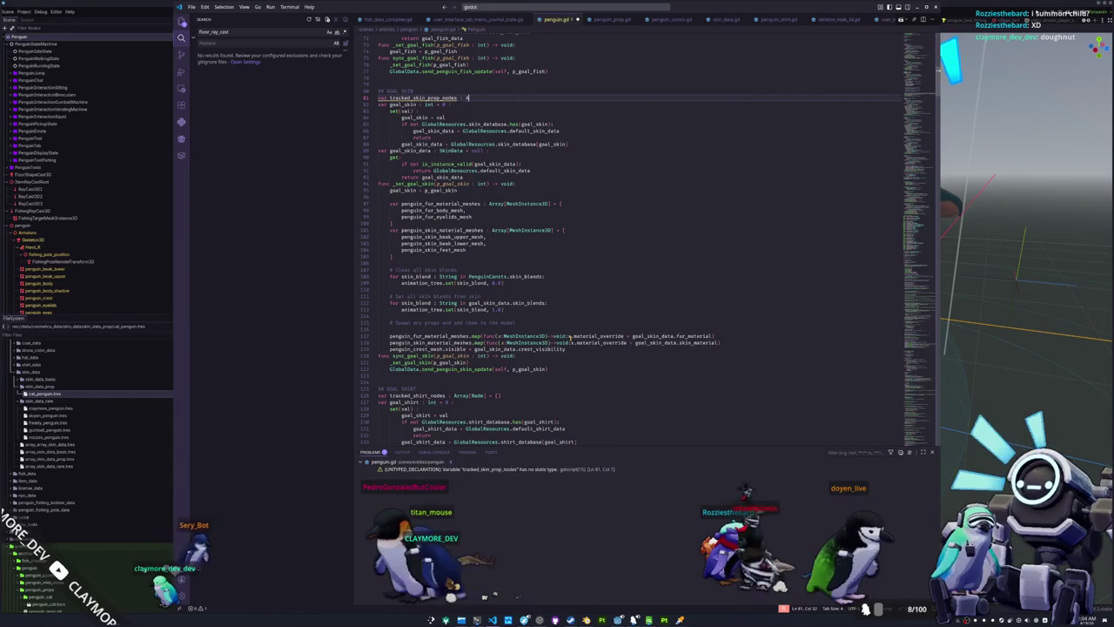
pyautogui.write('Array[Node] = [')
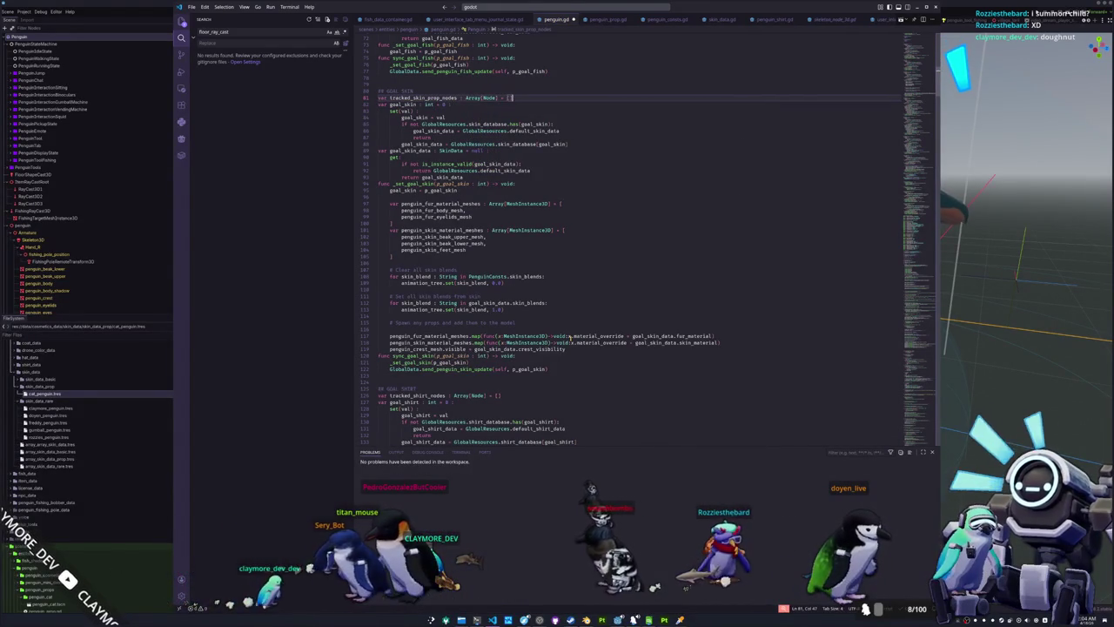
# Replace the '# Spawn any props' comment in the skin setter with '# Clear old skin props'.
pyautogui.press('Down')
pyautogui.press('Down')
pyautogui.press('Down')
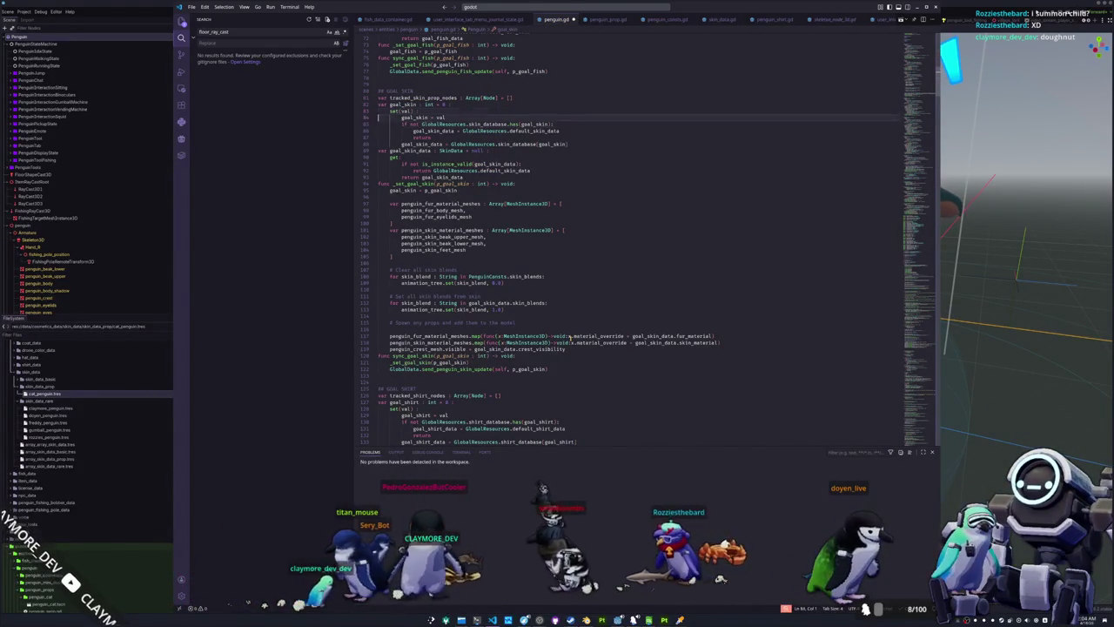
pyautogui.press('Down')
pyautogui.press('Down')
pyautogui.press('Down')
pyautogui.press('Down')
pyautogui.press('Down')
pyautogui.press('Down')
pyautogui.press('Down')
pyautogui.press('Down')
pyautogui.press('Down')
pyautogui.press('Down')
pyautogui.press('Down')
pyautogui.hotkey('ctrl', 'shift', 'k')
pyautogui.hotkey('ctrl', 'shift', 'Return')
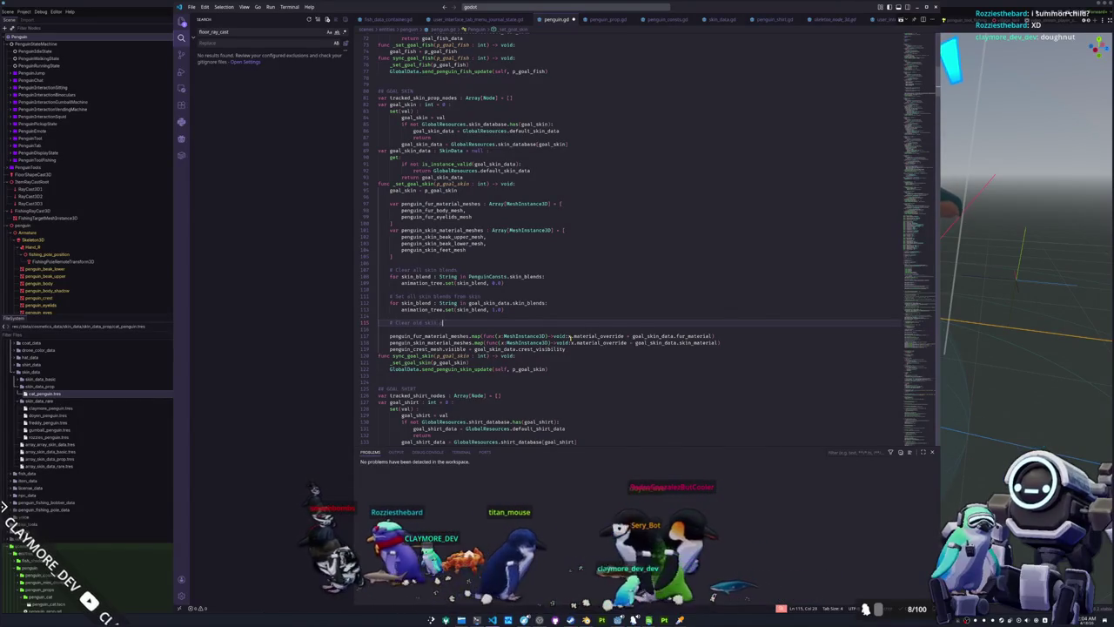
pyautogui.press('Return')
# Add 'tracked_skin_prop_nodes.map(func(x:Node)->void:x.queue_free())' under the clear-props comment.
pyautogui.scroll(-2, 570, 339)
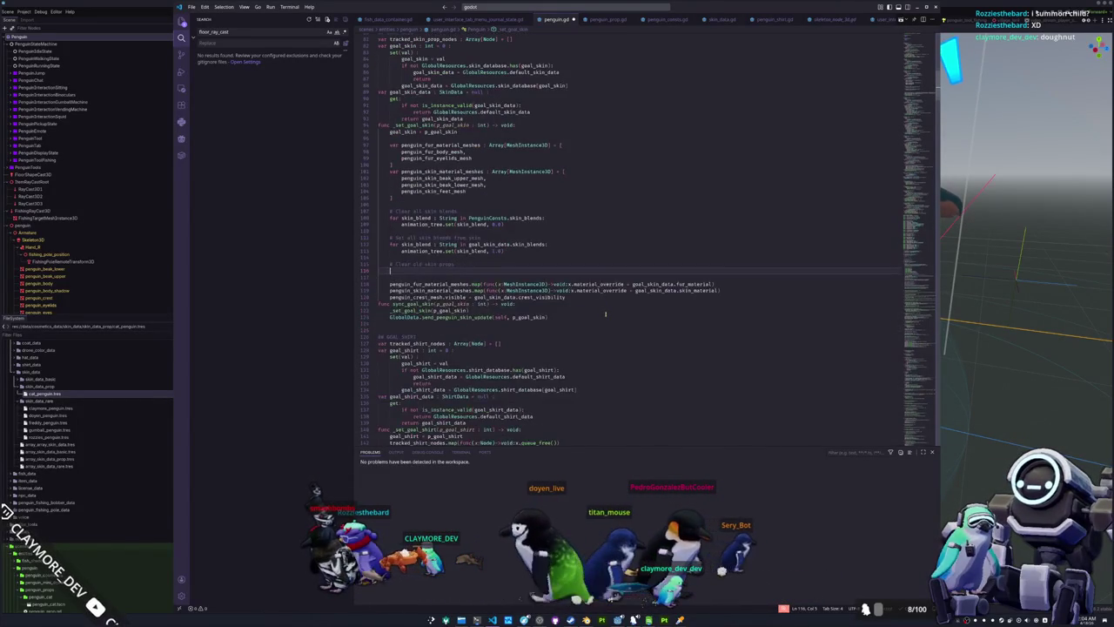
pyautogui.scroll(-2, 609, 330)
pyautogui.scroll(-2, 652, 318)
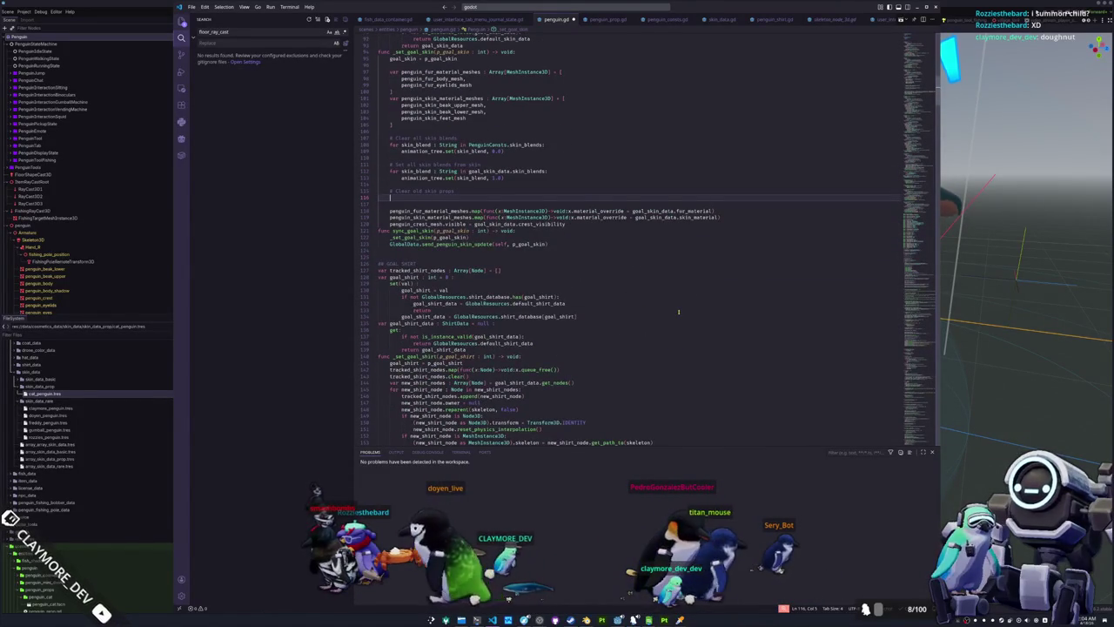
pyautogui.write('tracke')
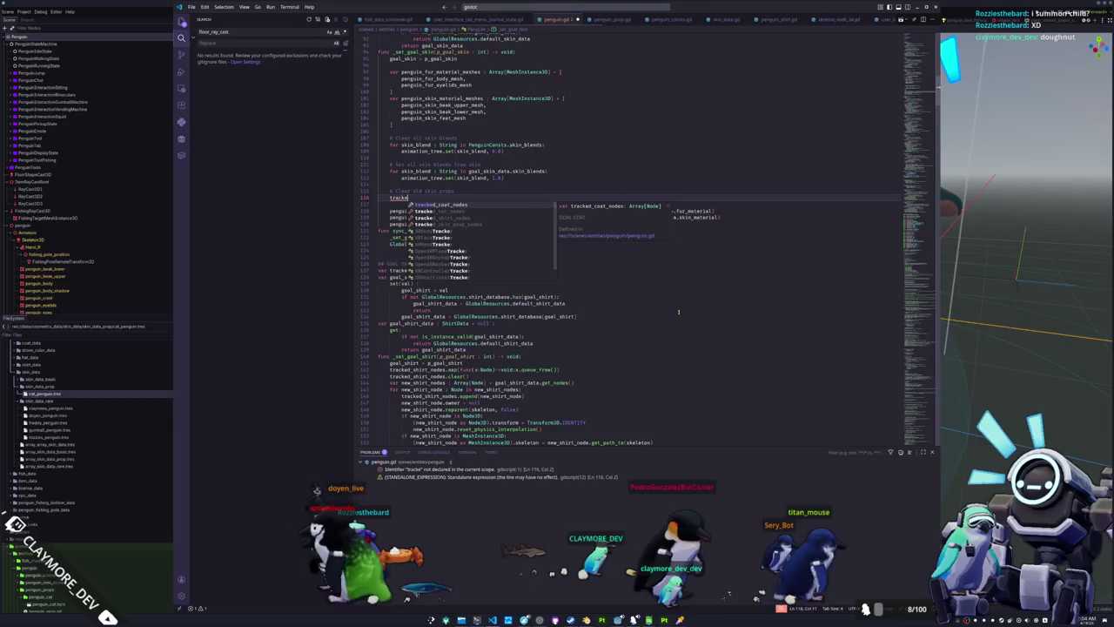
pyautogui.write('d_skin')
pyautogui.press('Return')
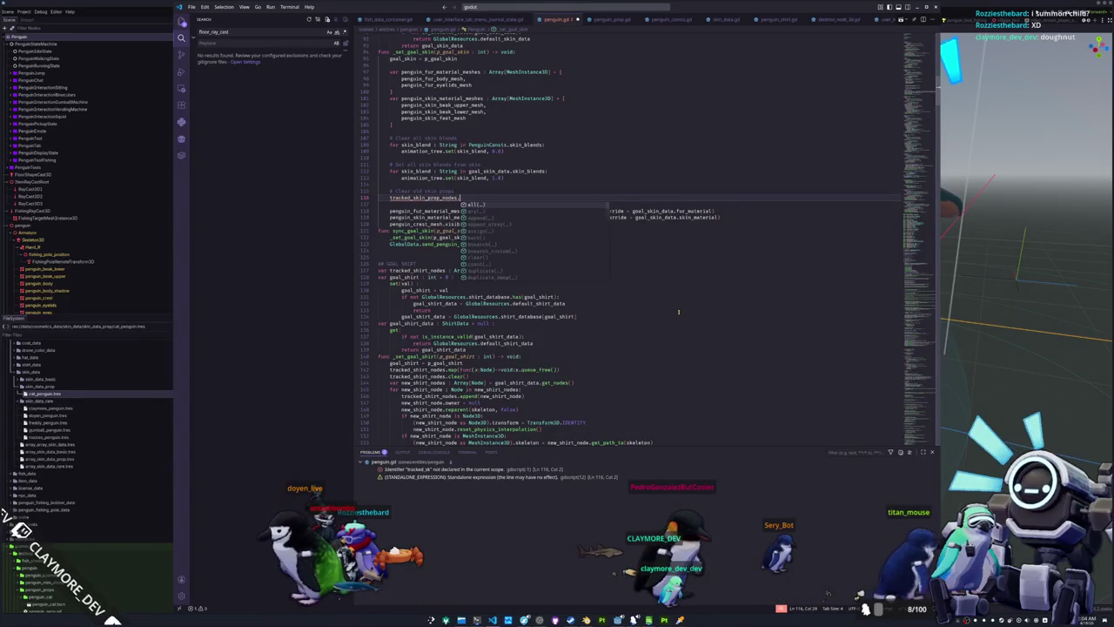
pyautogui.write('.map(')
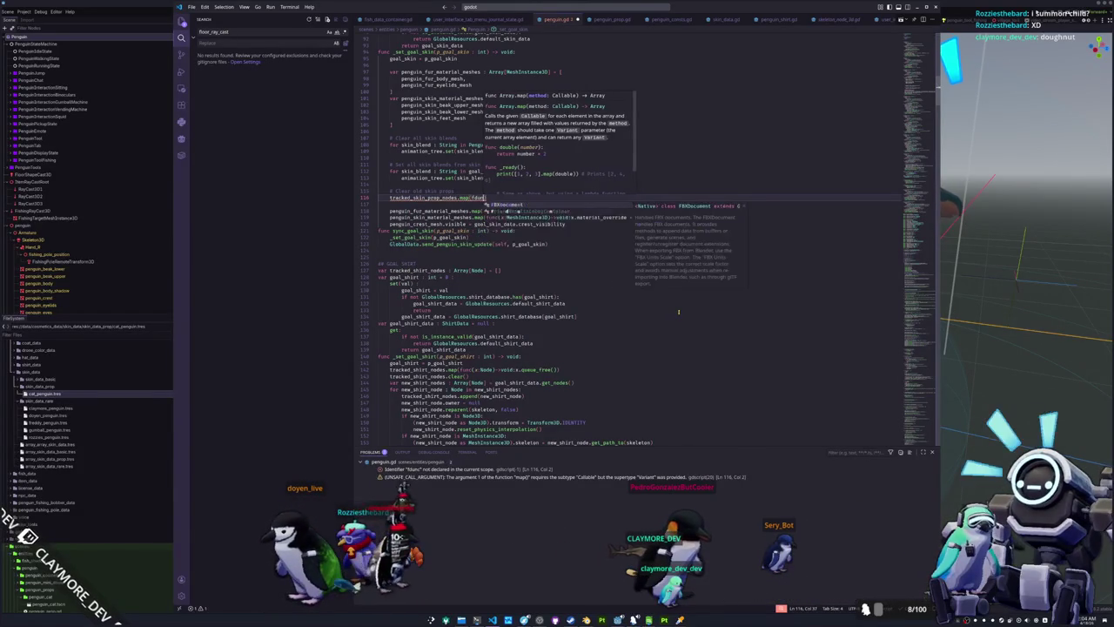
pyautogui.write('func(x')
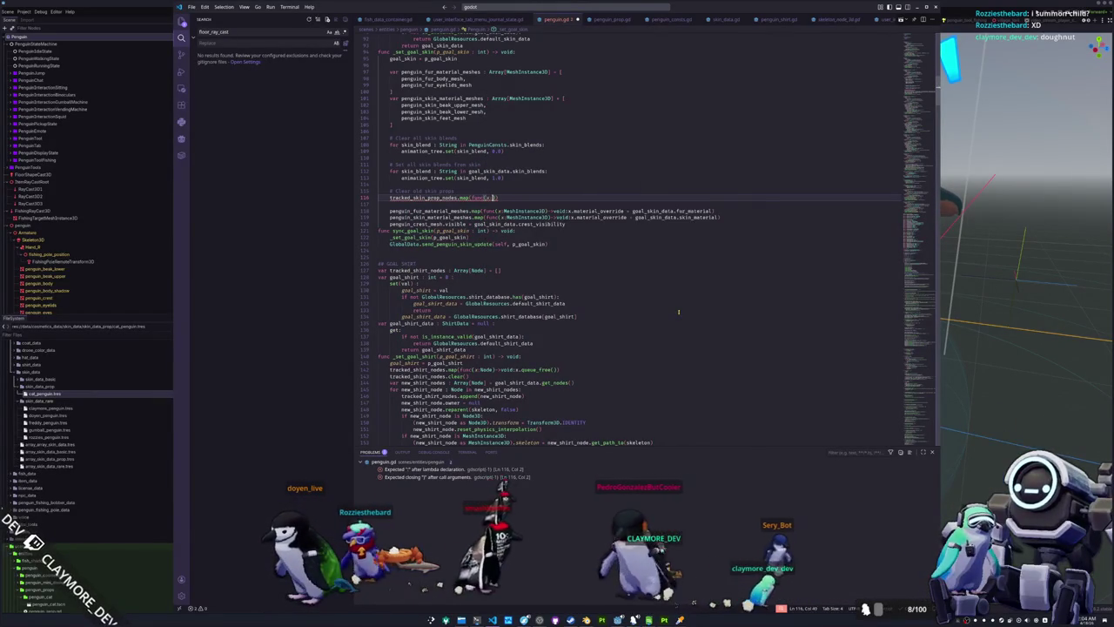
pyautogui.write(':Node')
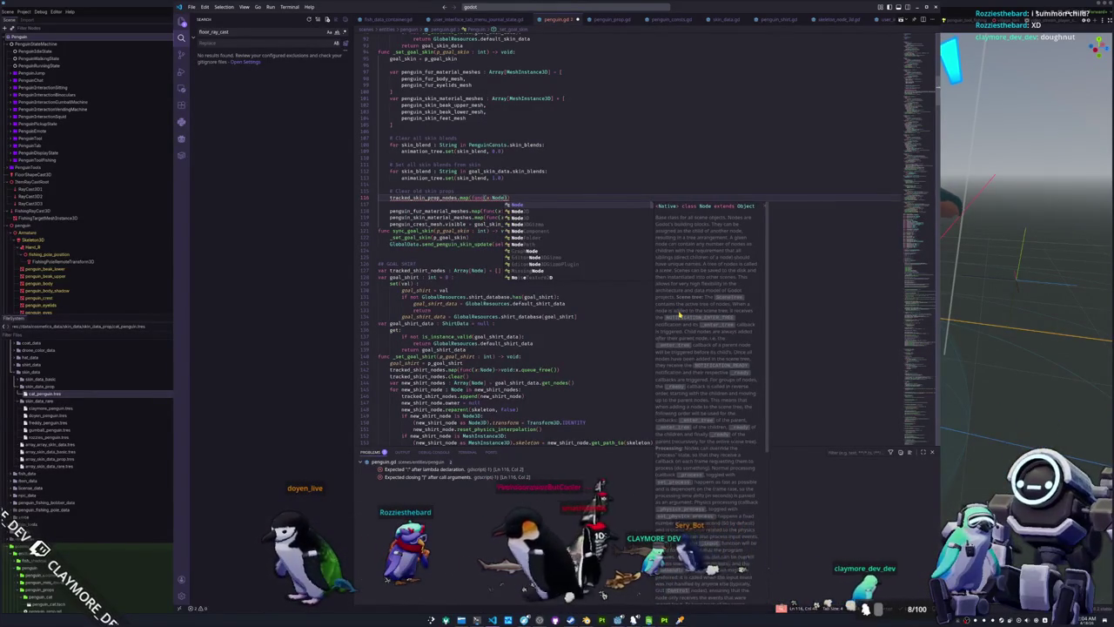
pyautogui.write(')->void')
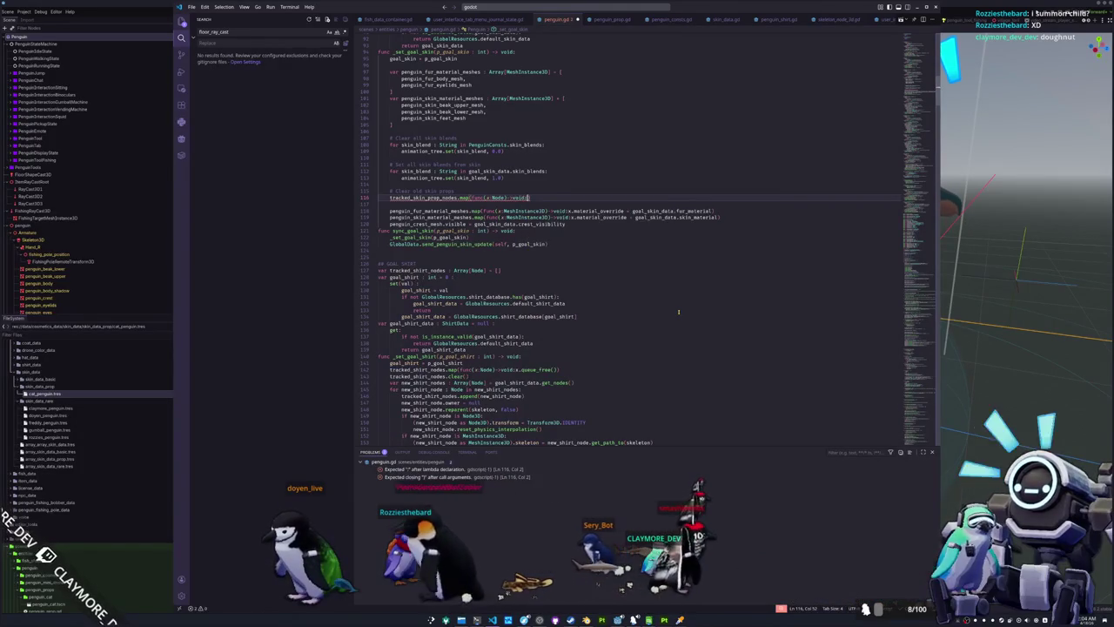
pyautogui.write(':')
pyautogui.write('x.queue_free(')
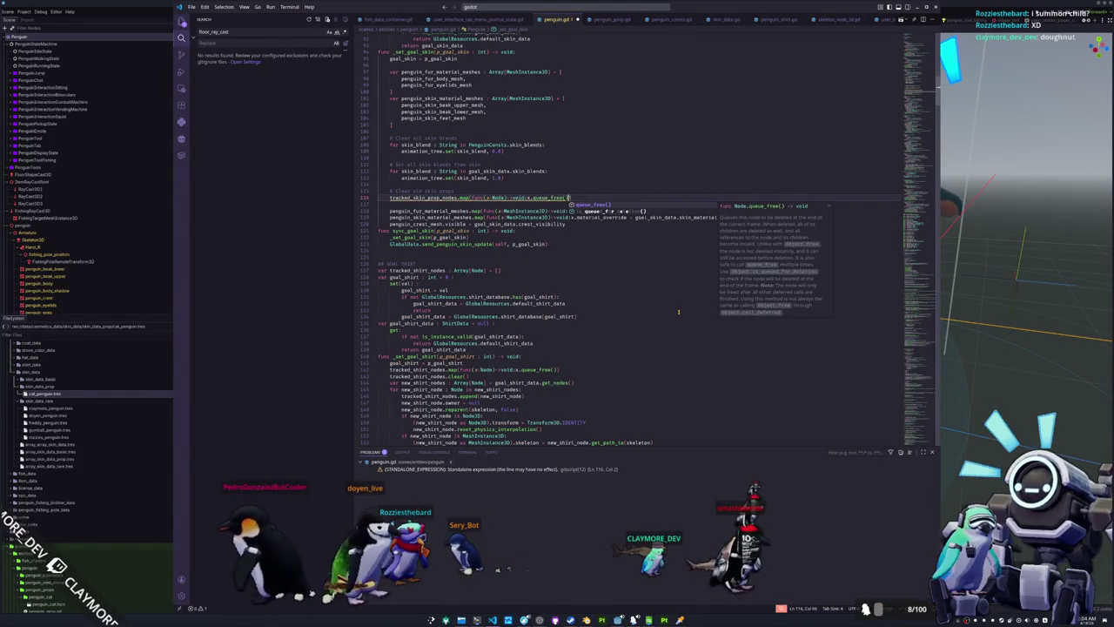
pyautogui.press('Return')
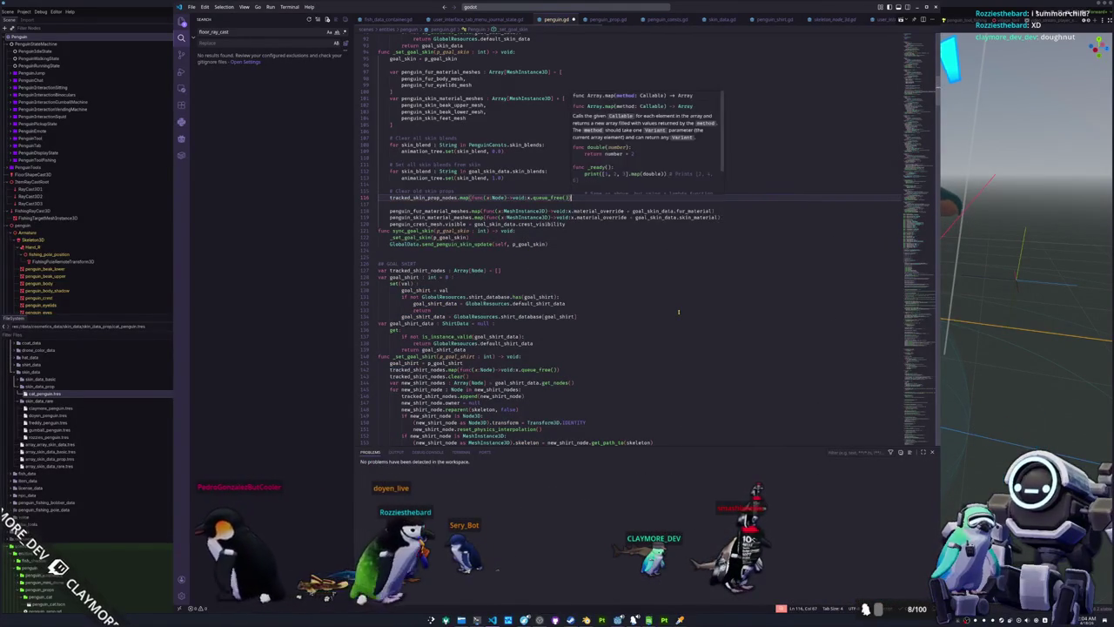
pyautogui.write(')')
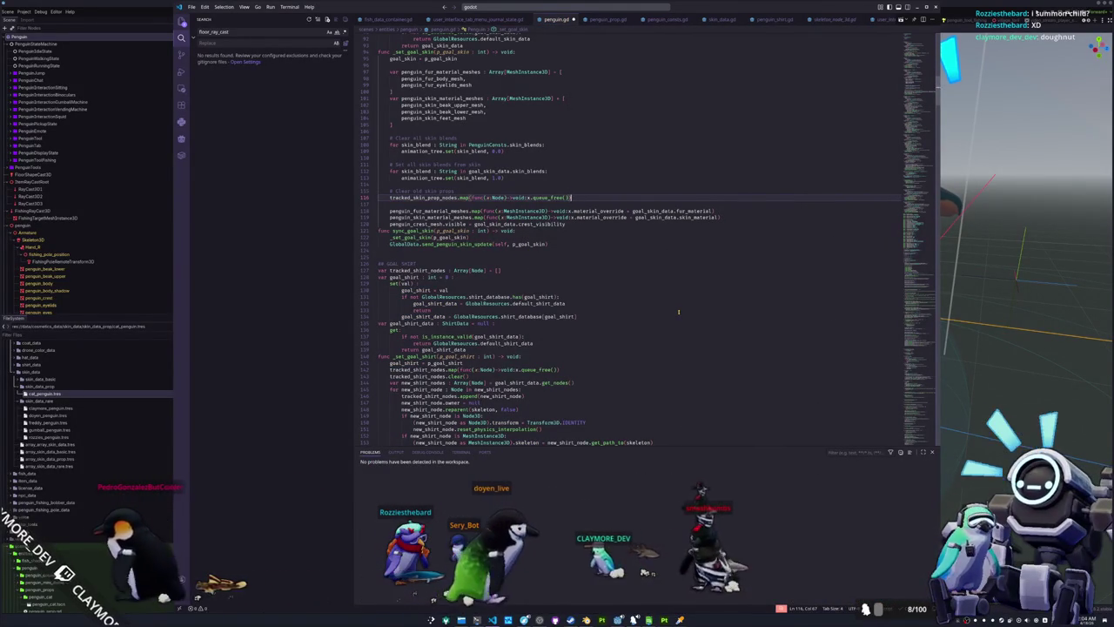
# Add 'tracked_skin_prop_nodes.clear()' on the next line.
pyautogui.press('Return')
pyautogui.write('tracked_s')
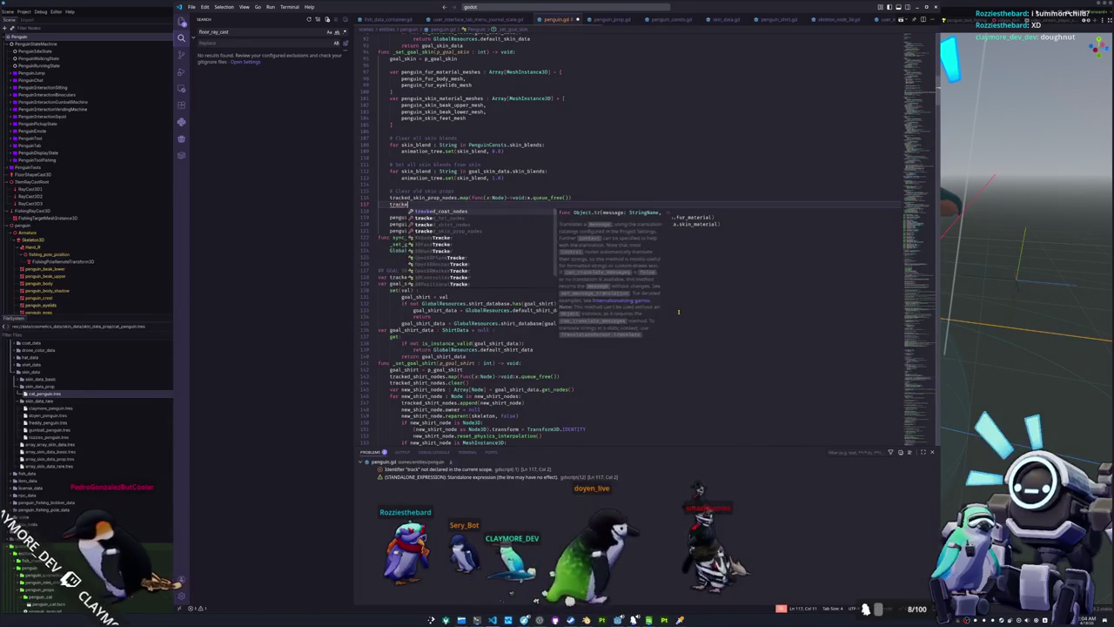
pyautogui.write('kin_')
pyautogui.press('Return')
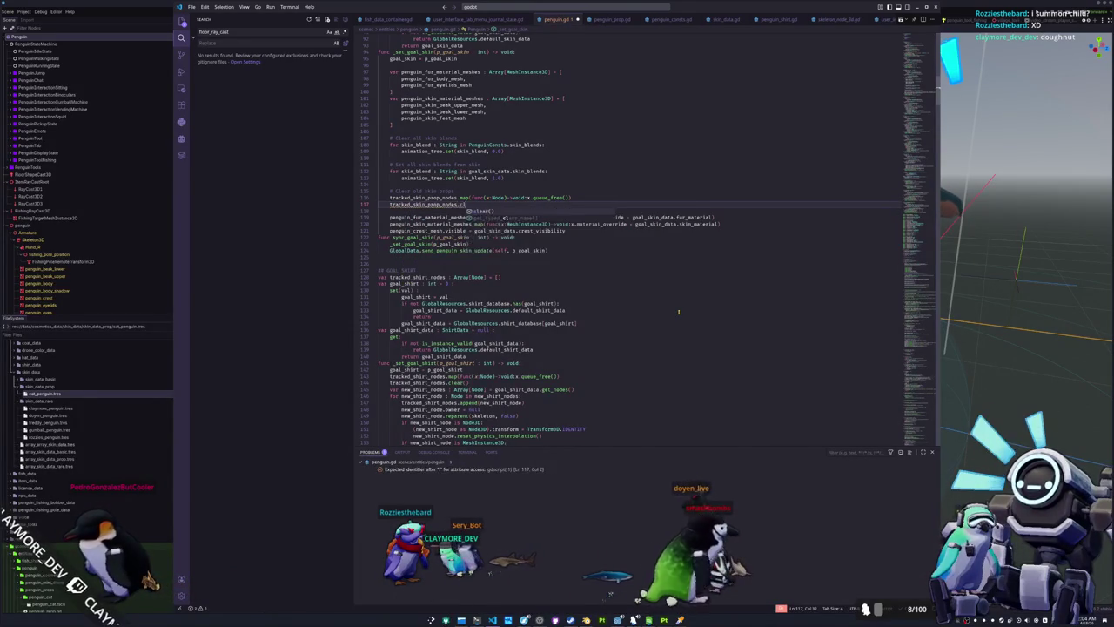
pyautogui.press('Return')
pyautogui.press('Return')
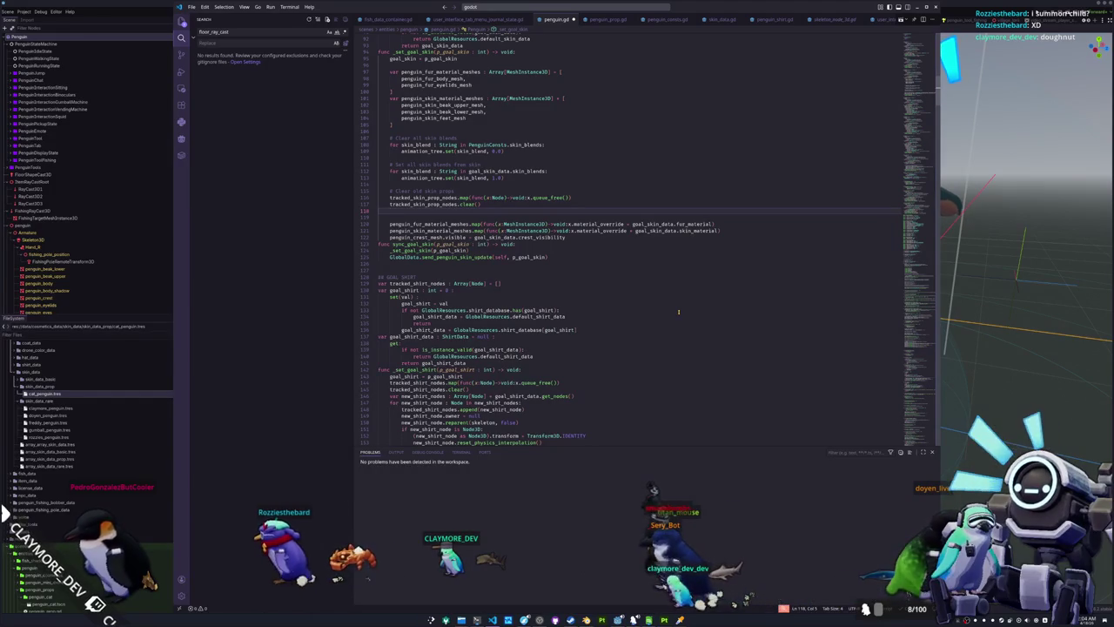
pyautogui.scroll(-3, 678, 312)
# Copy the coat-node spawning block into the skin setter below the clear call and fix its indent.
pyautogui.scroll(-3, 644, 326)
pyautogui.scroll(-4, 609, 341)
pyautogui.scroll(-3, 543, 369)
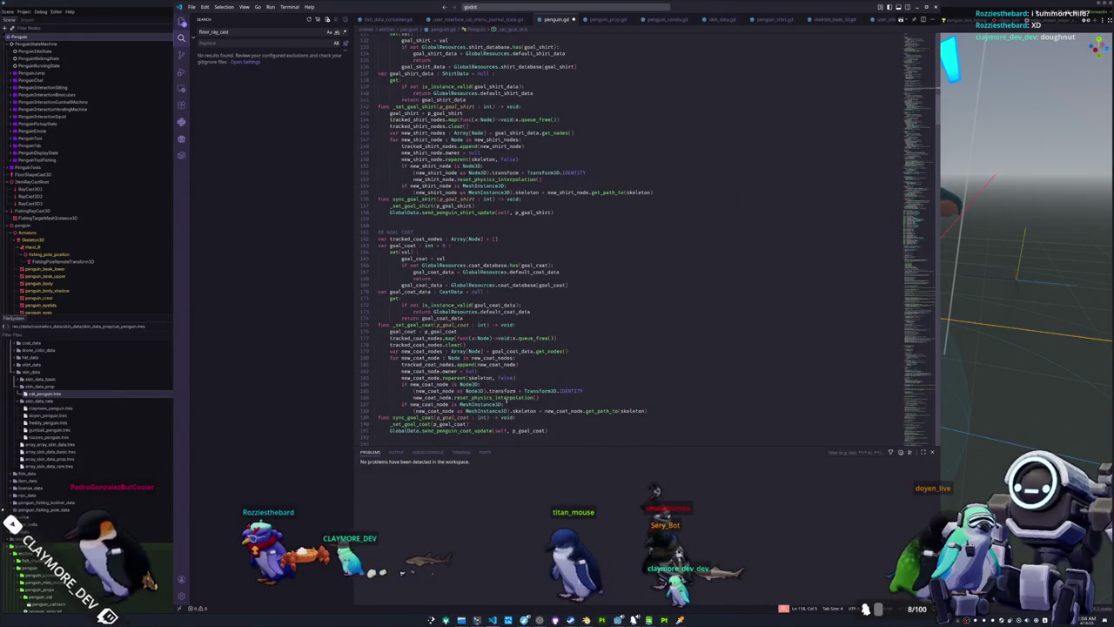
pyautogui.moveTo(646, 410)
pyautogui.mouseDown()
pyautogui.moveTo(376, 390)
pyautogui.moveTo(375, 363)
pyautogui.mouseUp()
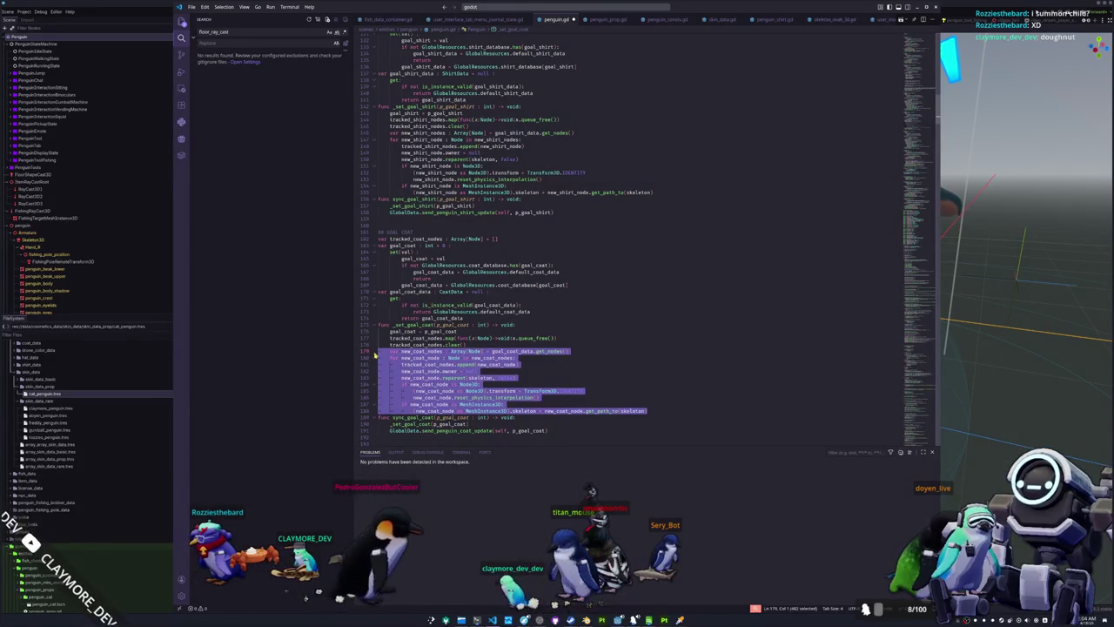
pyautogui.scroll(2, 377, 353)
pyautogui.scroll(1, 382, 331)
pyautogui.scroll(2, 387, 300)
pyautogui.scroll(3, 394, 274)
pyautogui.scroll(7, 393, 266)
pyautogui.click(398, 239)
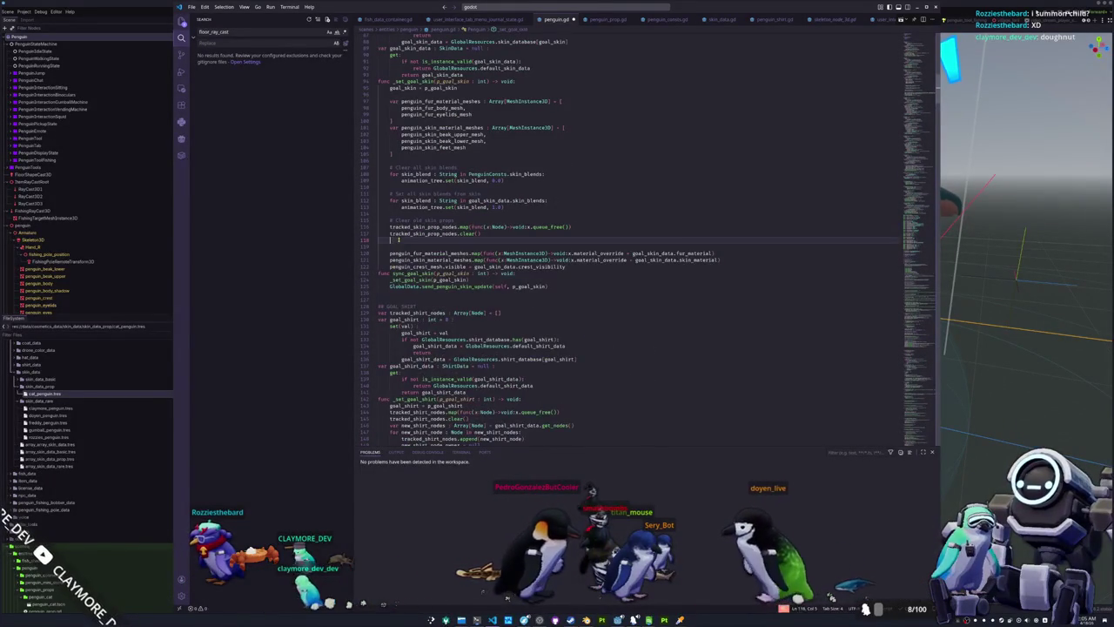
pyautogui.hotkey('ctrl', 'v')
pyautogui.click(398, 239)
pyautogui.press('BackSpace')
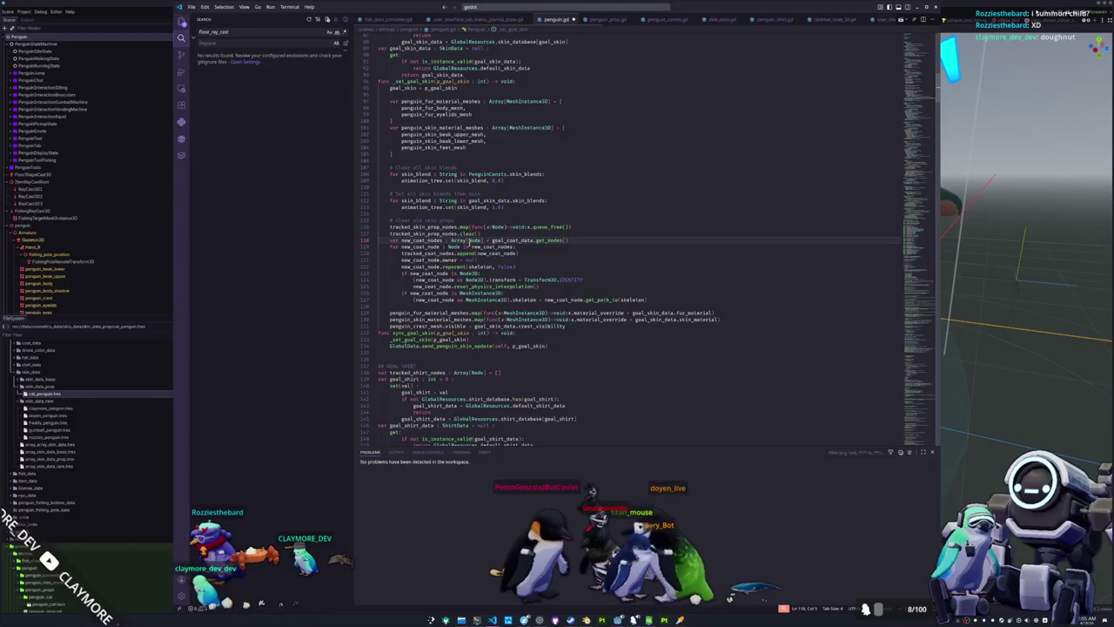
# Rename every coat in the pasted block to skin_prop and source nodes from goal_skin_data.
pyautogui.hotkey('shift', 'Right')
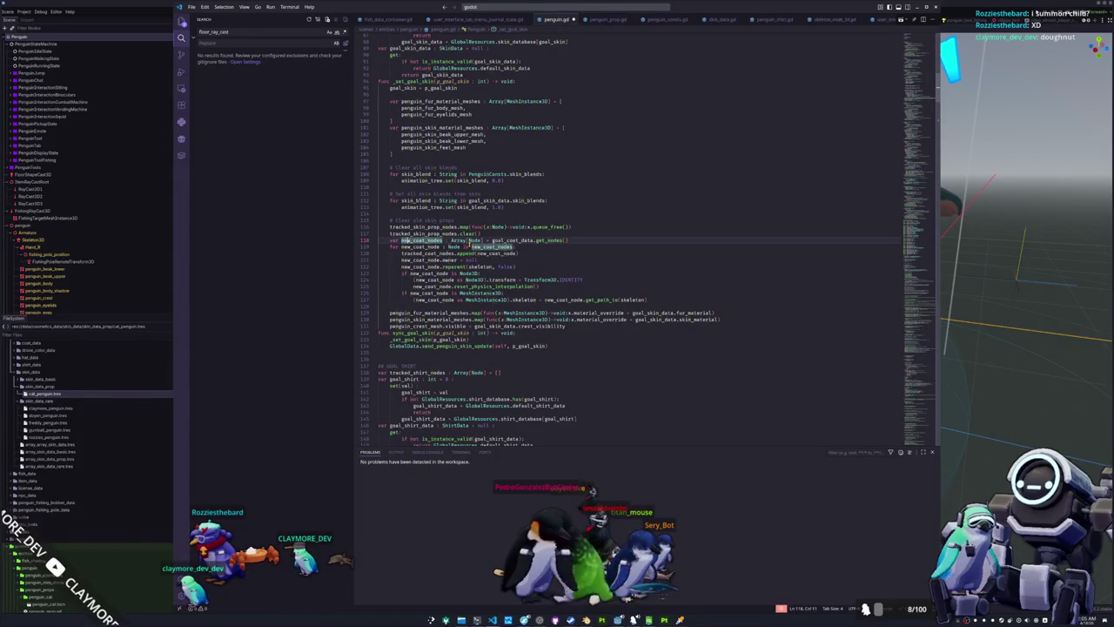
pyautogui.hotkey('shift', 'Right')
pyautogui.hotkey('shift', 'Right')
pyautogui.hotkey('shift', 'Right')
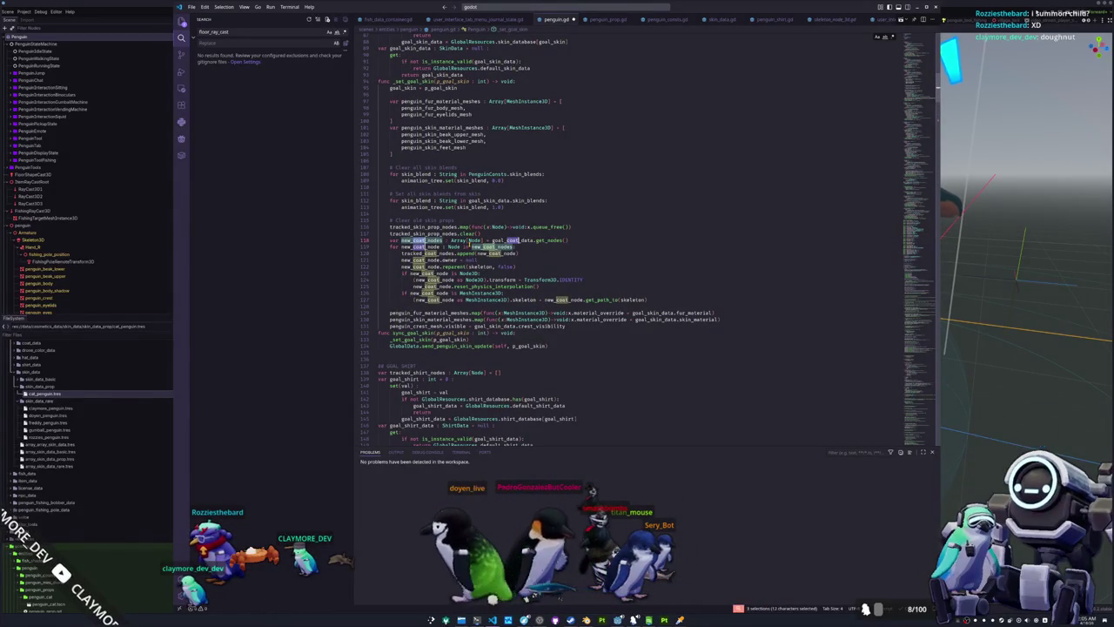
pyautogui.hotkey('ctrl', 'd')
pyautogui.hotkey('ctrl', 'd')
pyautogui.hotkey('ctrl', 'd')
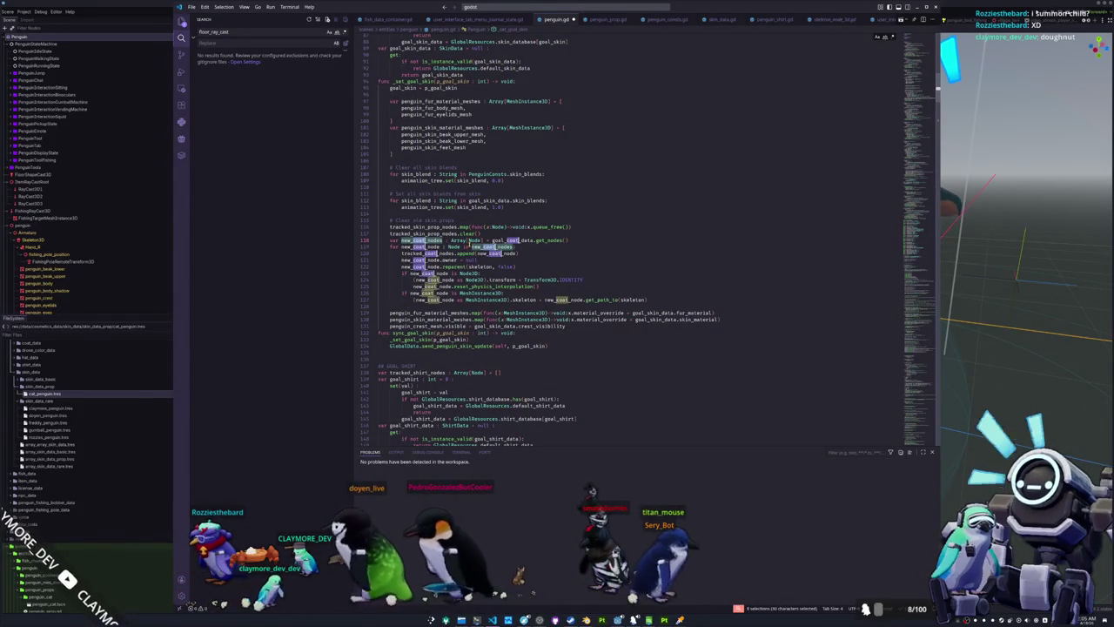
pyautogui.hotkey('ctrl', 'd')
pyautogui.write('skin')
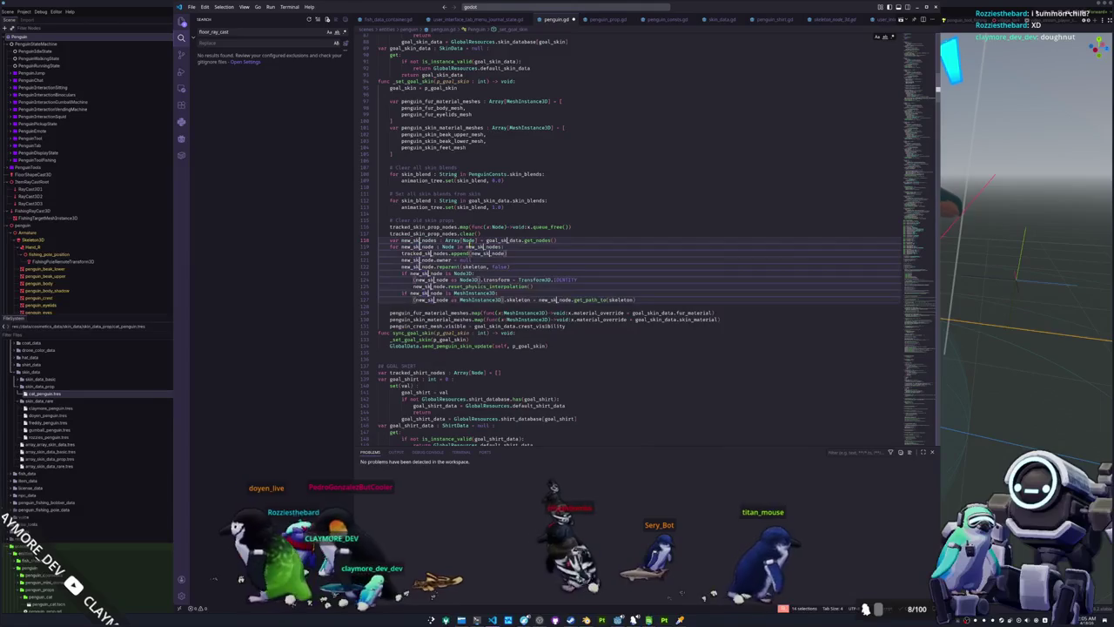
pyautogui.write('_prop')
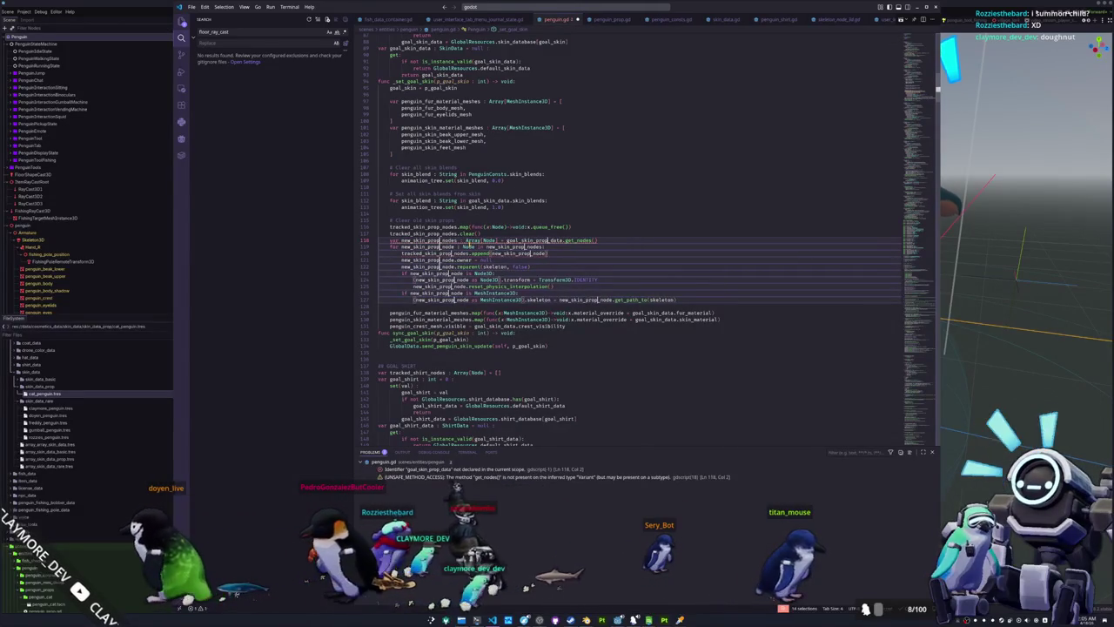
pyautogui.press('Escape')
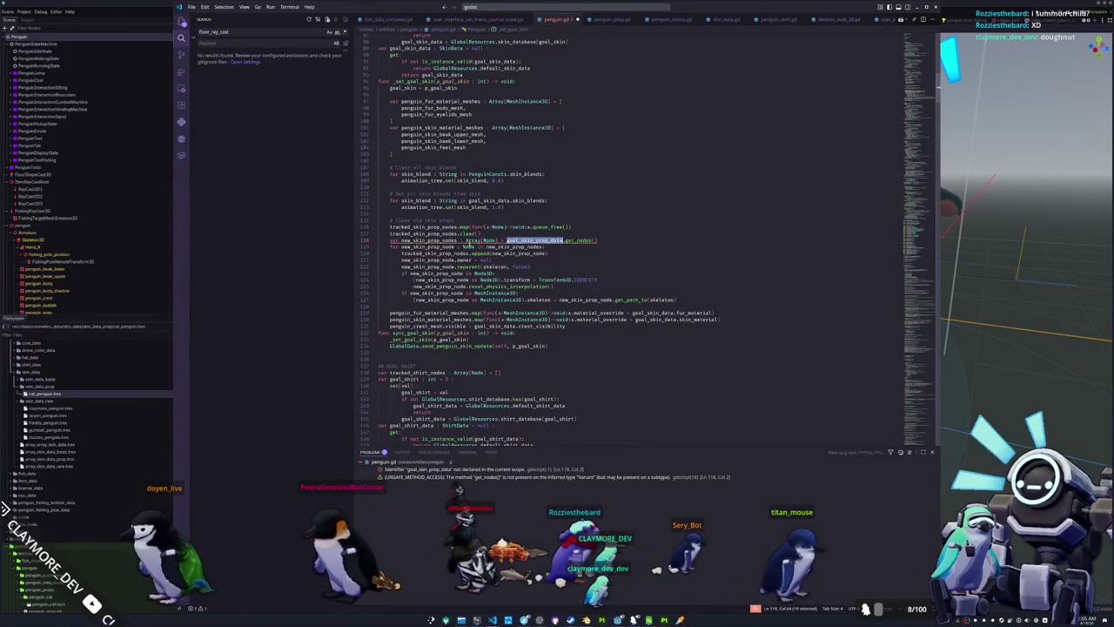
pyautogui.write('goal_sk')
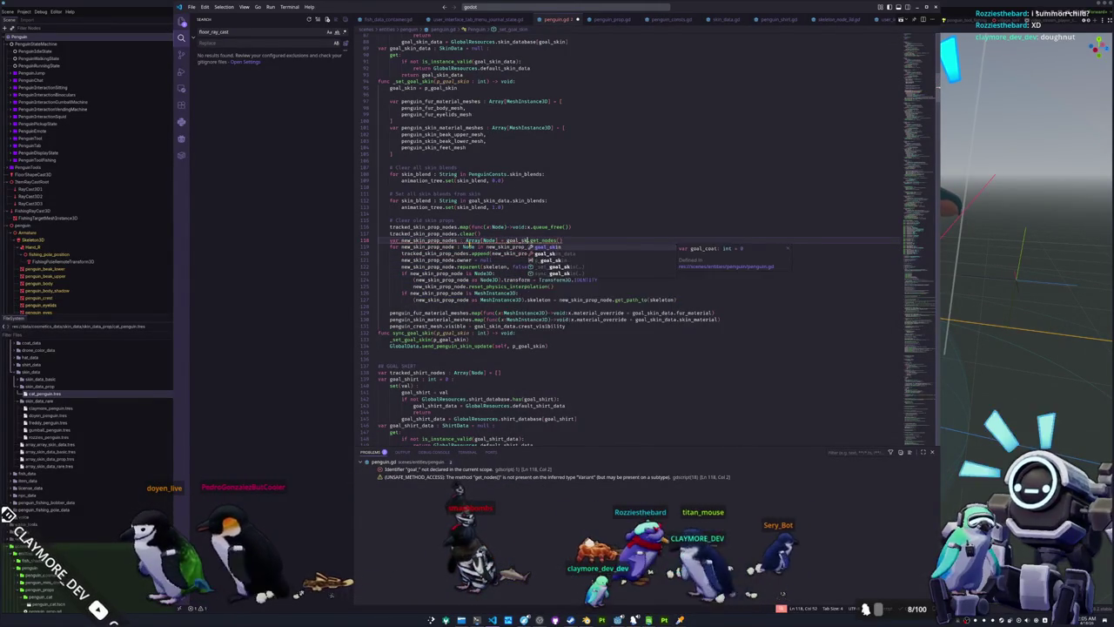
pyautogui.write('in_data')
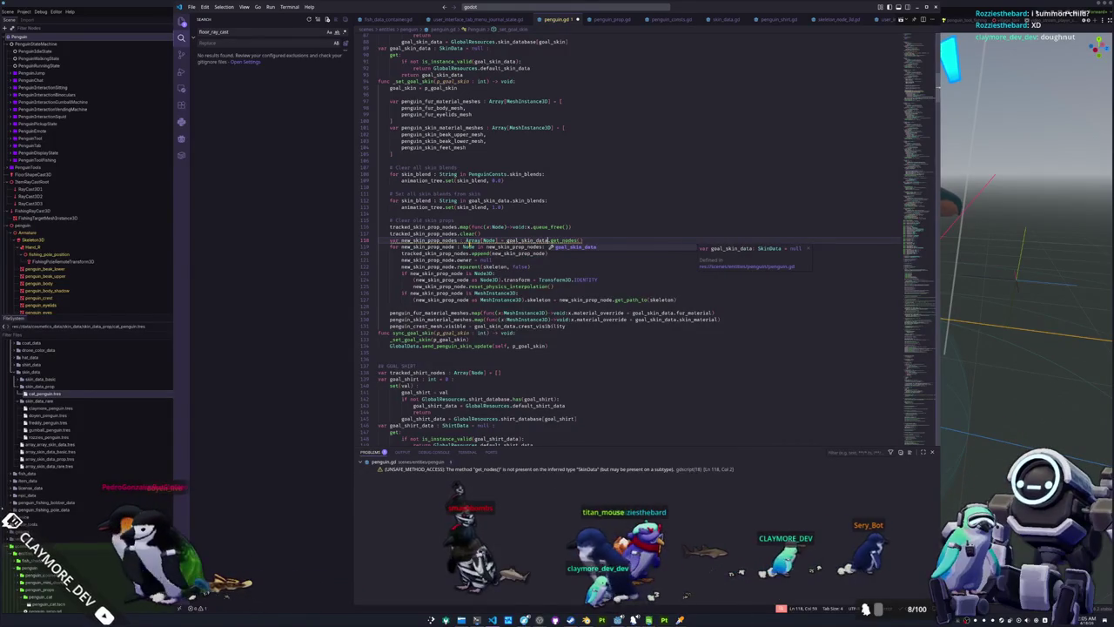
pyautogui.scroll(-4, 467, 246)
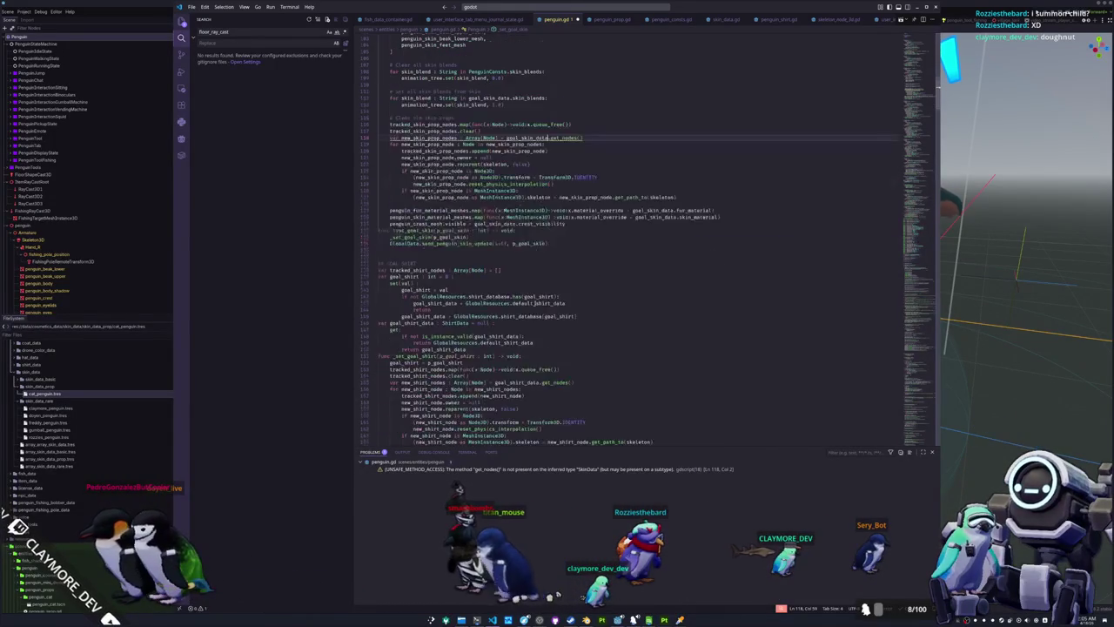
# Insert 'if is_instance_valid(goal_skin_data.prop_scene):' above the skin prop nodes line.
pyautogui.scroll(-4, 531, 330)
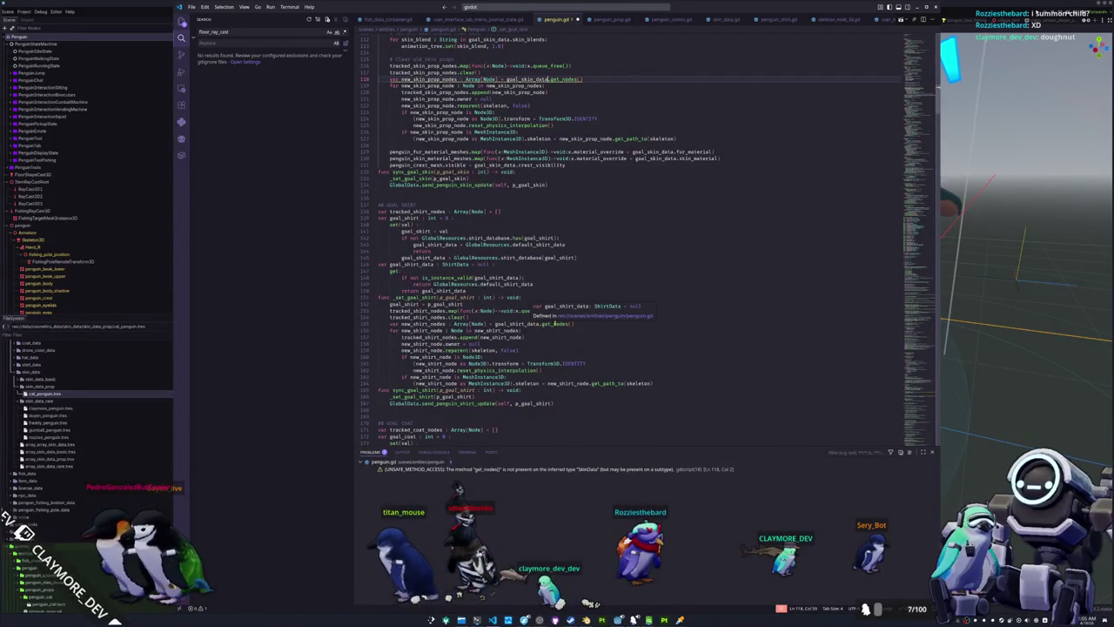
pyautogui.click(555, 322)
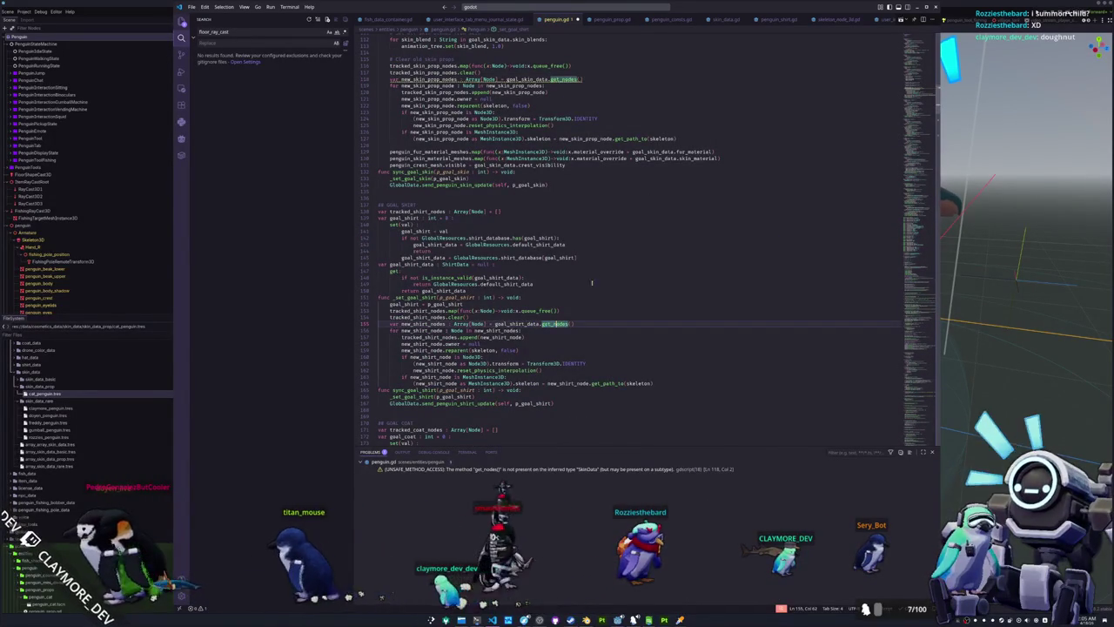
pyautogui.scroll(4, 592, 282)
pyautogui.click(599, 166)
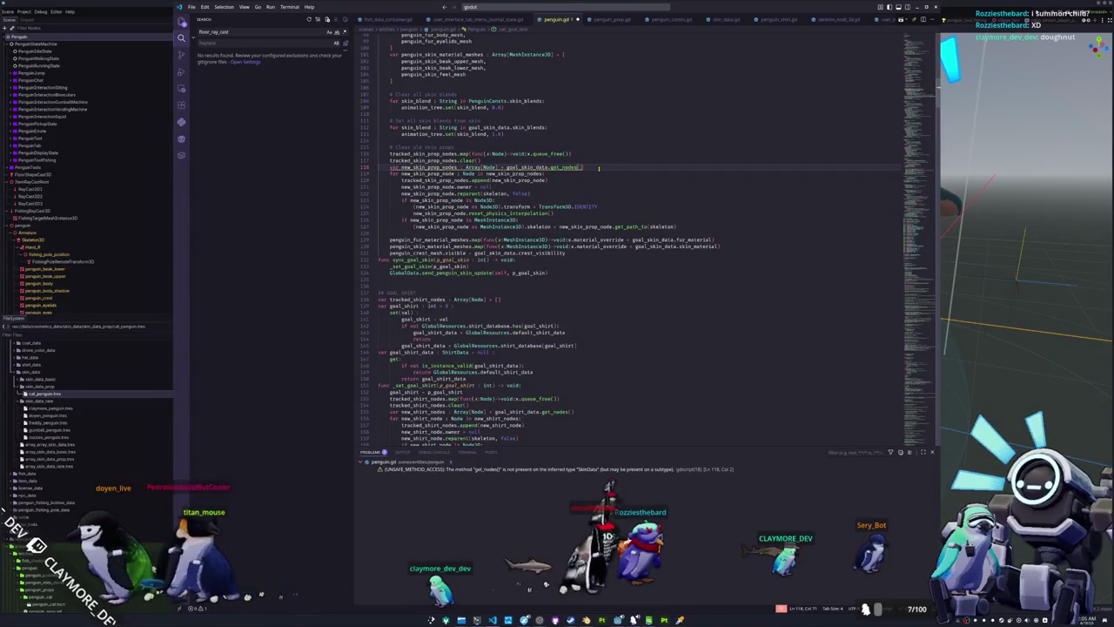
pyautogui.hotkey('ctrl', 'shift', 'Return')
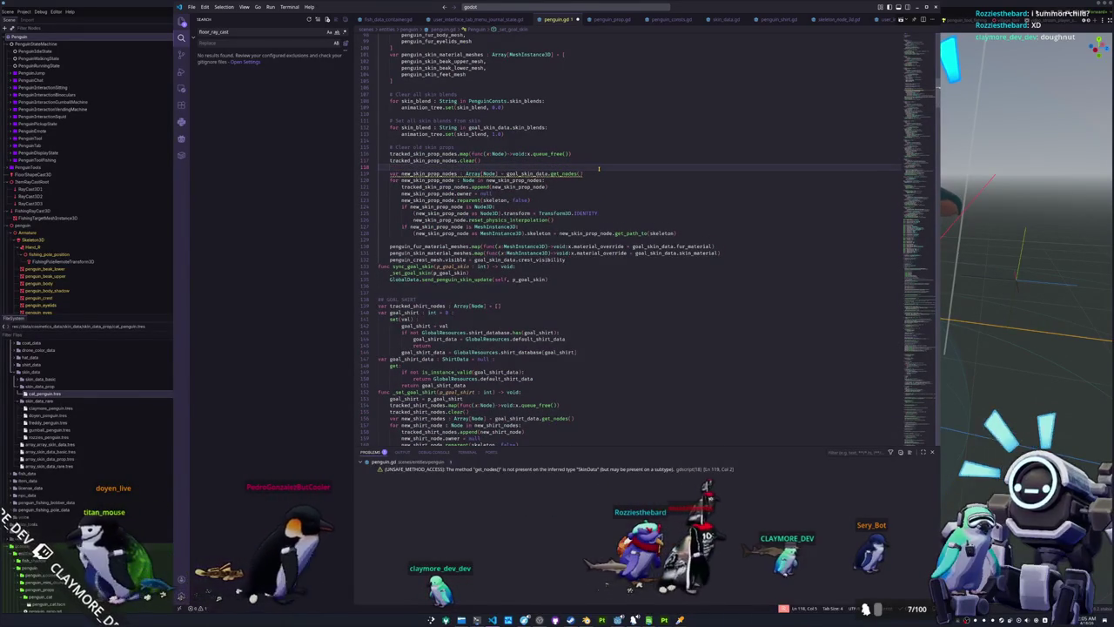
pyautogui.write('if is_instance')
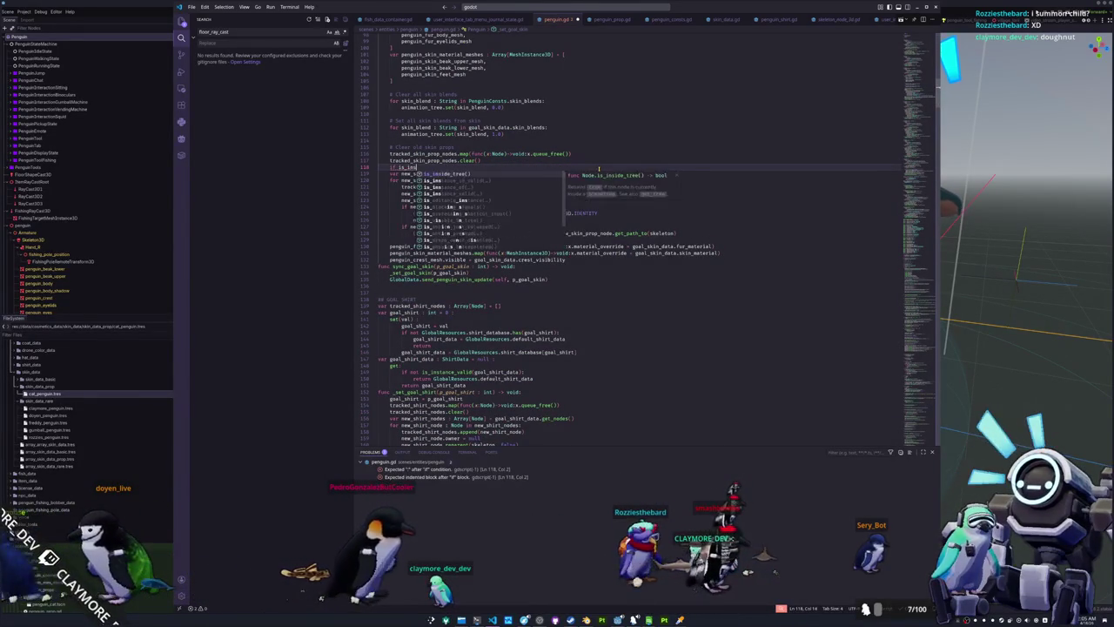
pyautogui.write('_valid(')
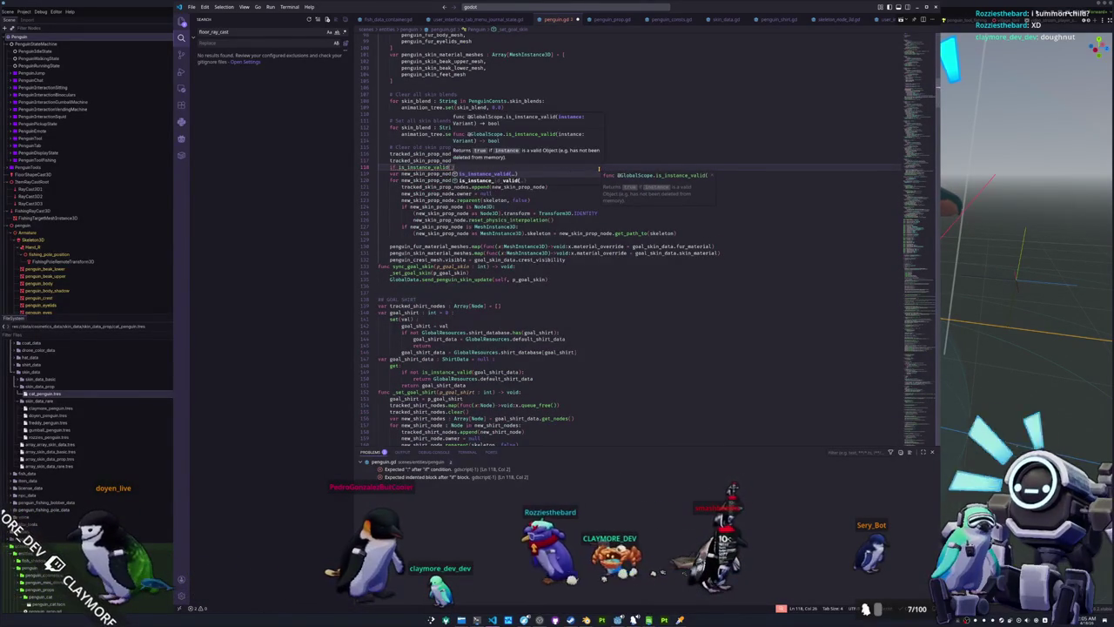
pyautogui.write('goal_skin_data.')
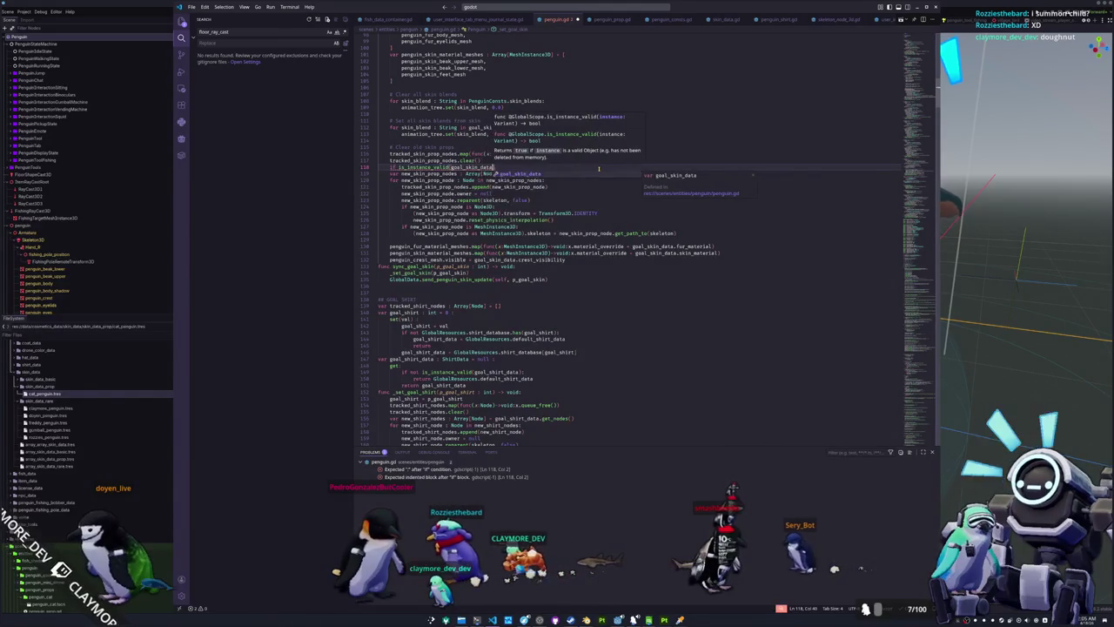
pyautogui.write('prop_scene)')
# Indent lines 119–127 of the prop loop under the check and add a blank line after it.
pyautogui.hotkey('shift', 'Down')
pyautogui.hotkey('shift', 'Down')
pyautogui.hotkey('shift', 'Down')
pyautogui.hotkey('shift', 'Down')
pyautogui.hotkey('shift', 'Down')
pyautogui.hotkey('shift', 'Down')
pyautogui.hotkey('shift', 'Down')
pyautogui.hotkey('shift', 'Down')
pyautogui.hotkey('shift', 'Down')
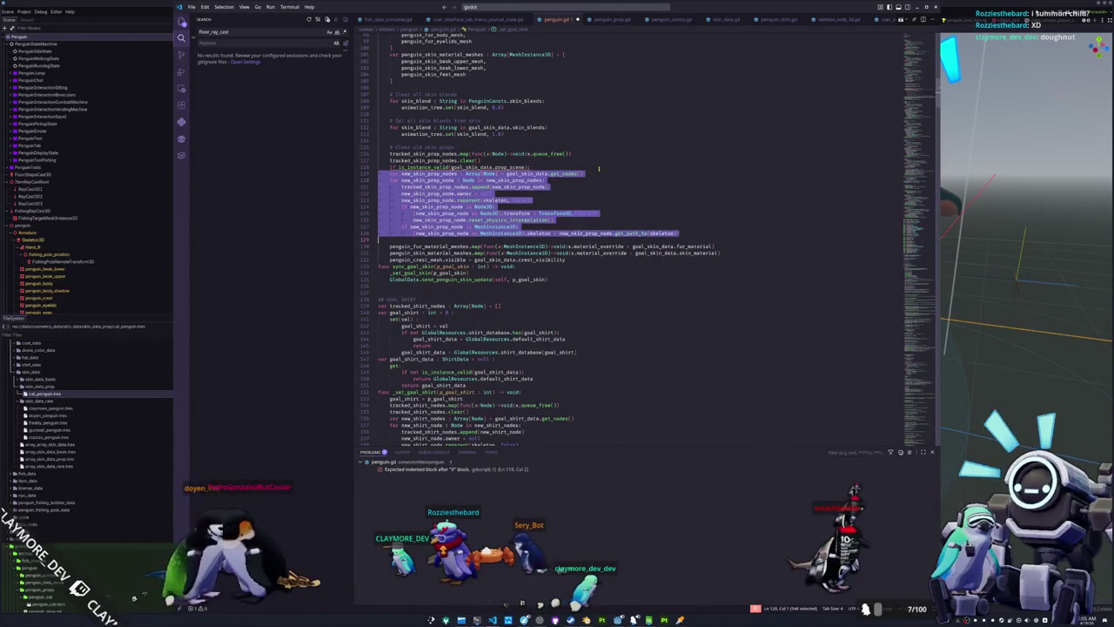
pyautogui.press('Tab')
pyautogui.click(599, 171)
pyautogui.click(599, 168)
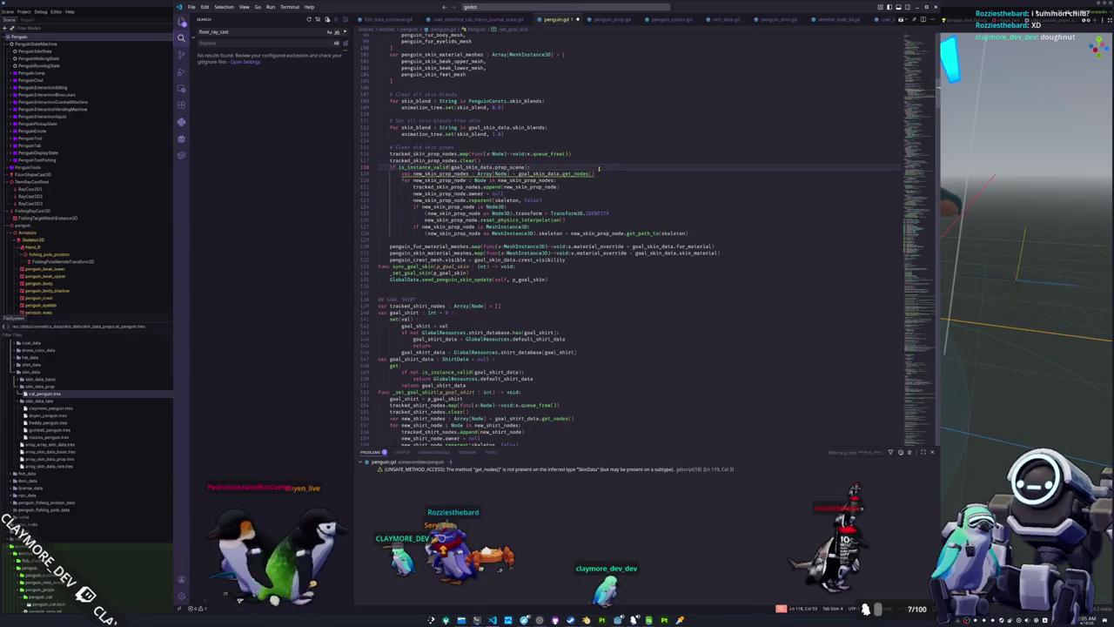
pyautogui.press('Return')
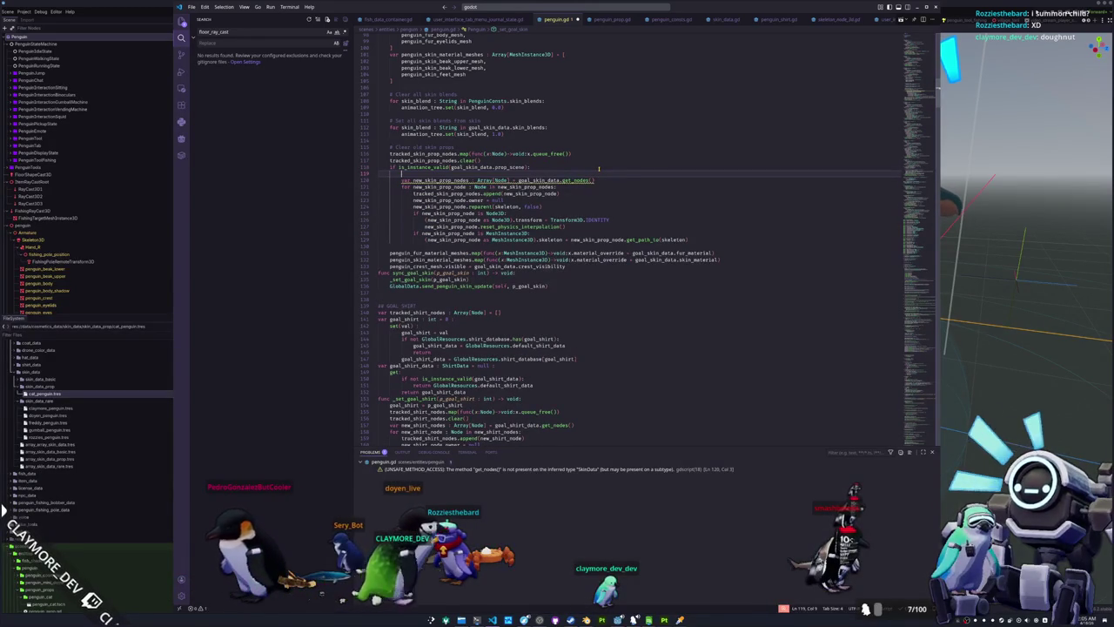
pyautogui.moveTo(576, 180)
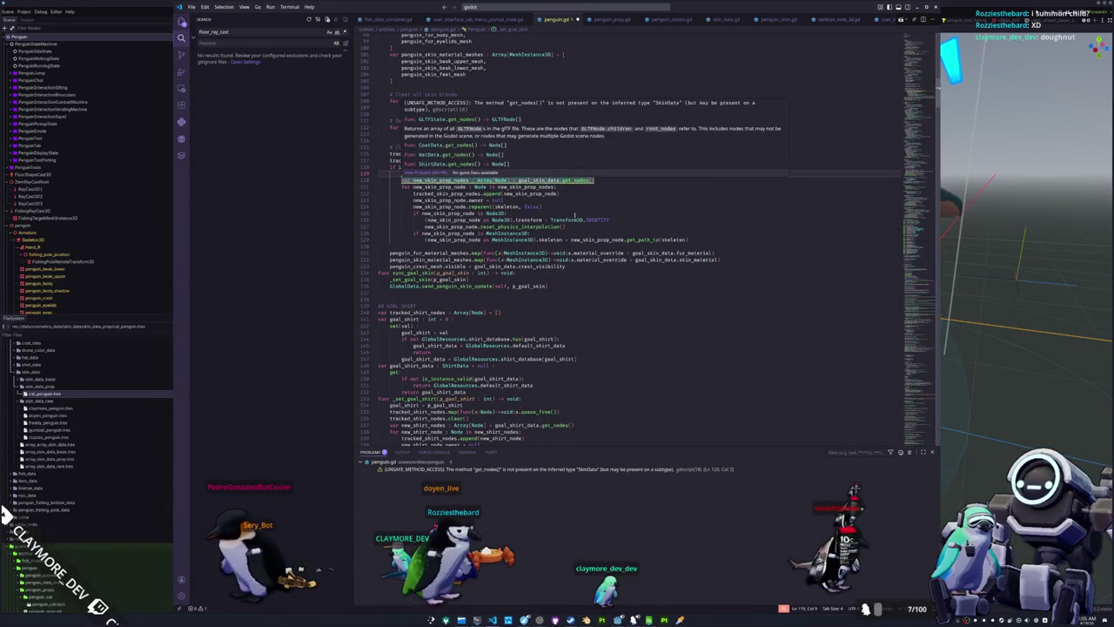
pyautogui.scroll(-3, 548, 314)
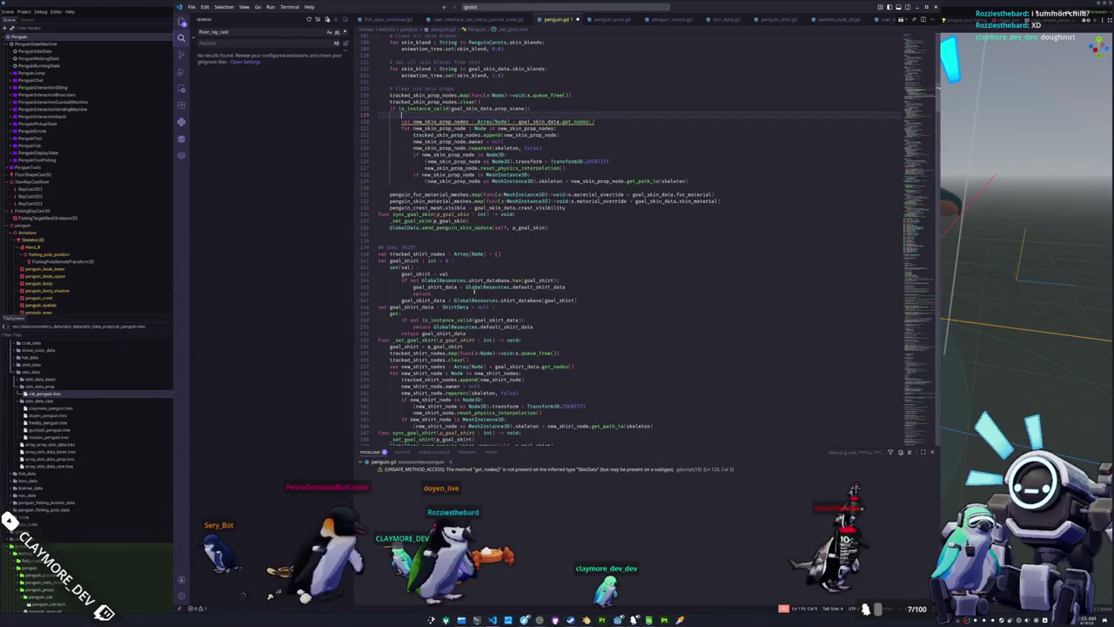
# Copy ShirtData's get_nodes function into skin_data.gd, making it check prop_scene.
pyautogui.keyDown('ctrl'); pyautogui.click(462, 306); pyautogui.keyUp('ctrl')
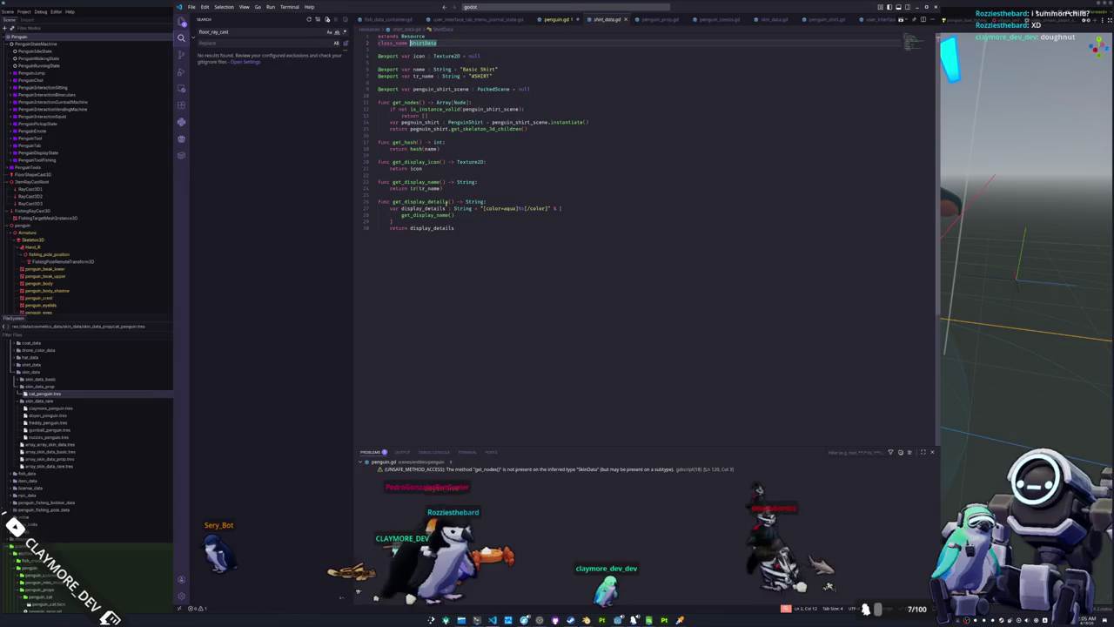
pyautogui.moveTo(540, 129); pyautogui.dragTo(379, 102)
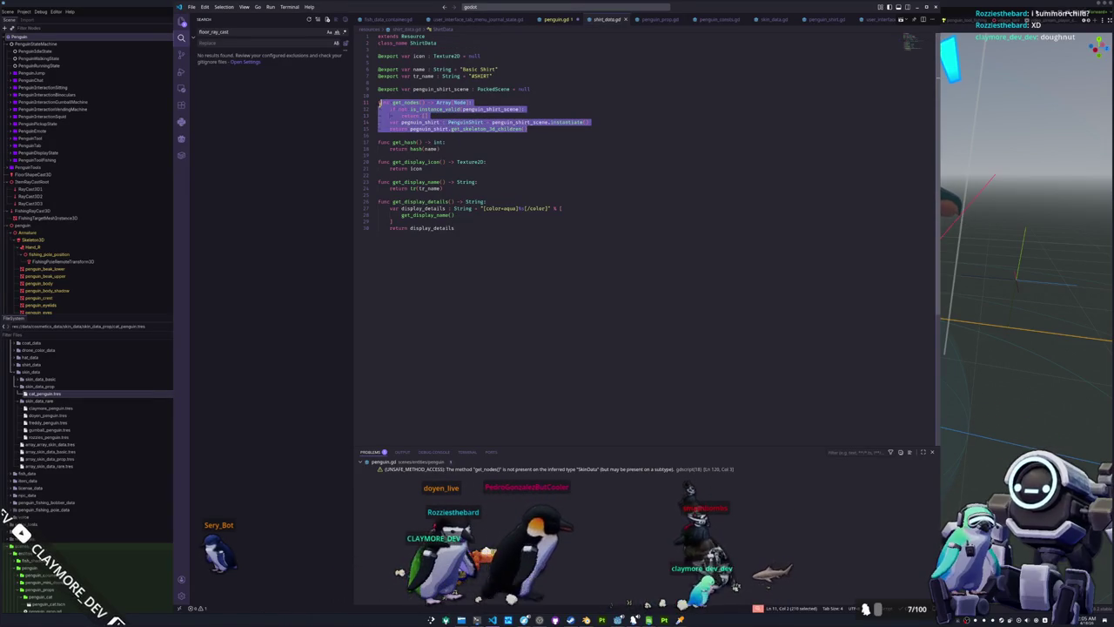
pyautogui.click(182, 20)
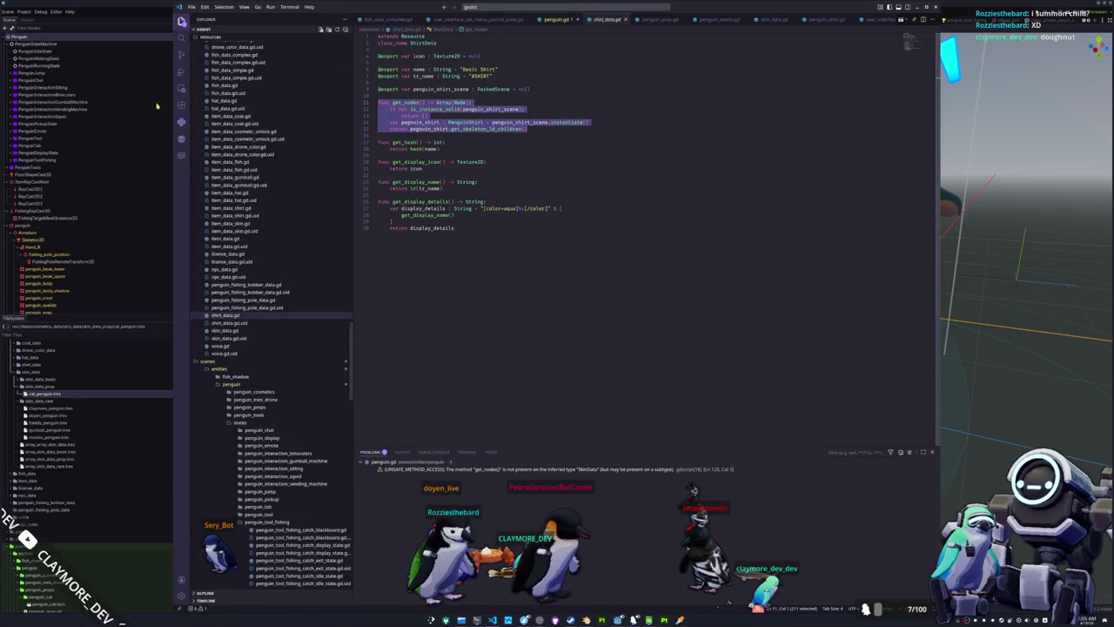
pyautogui.click(250, 332)
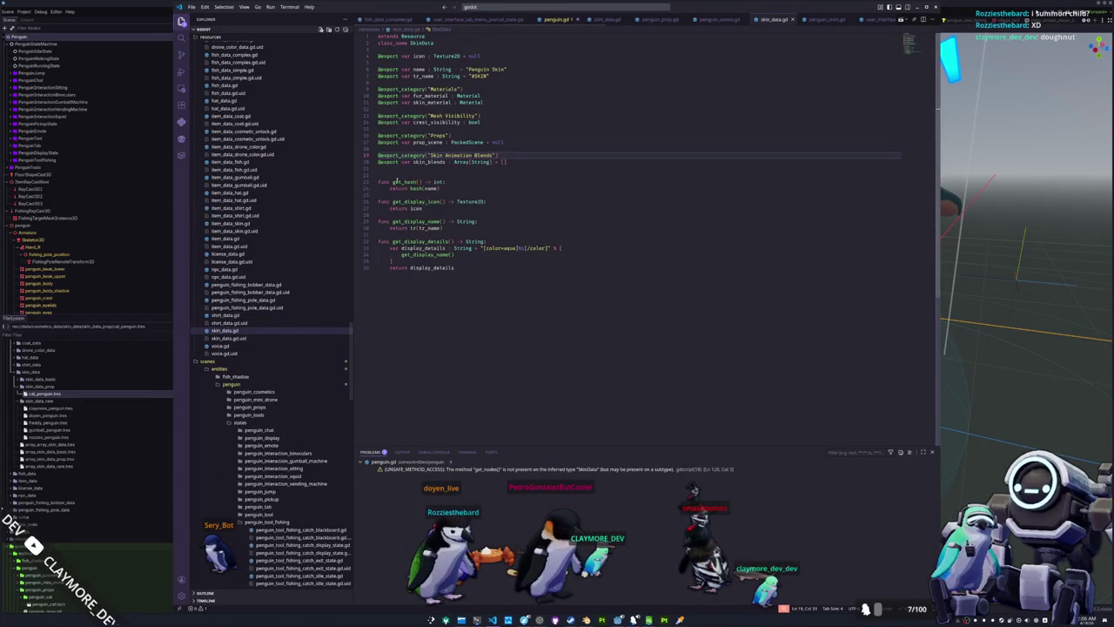
pyautogui.hotkey('ctrl', 'v')
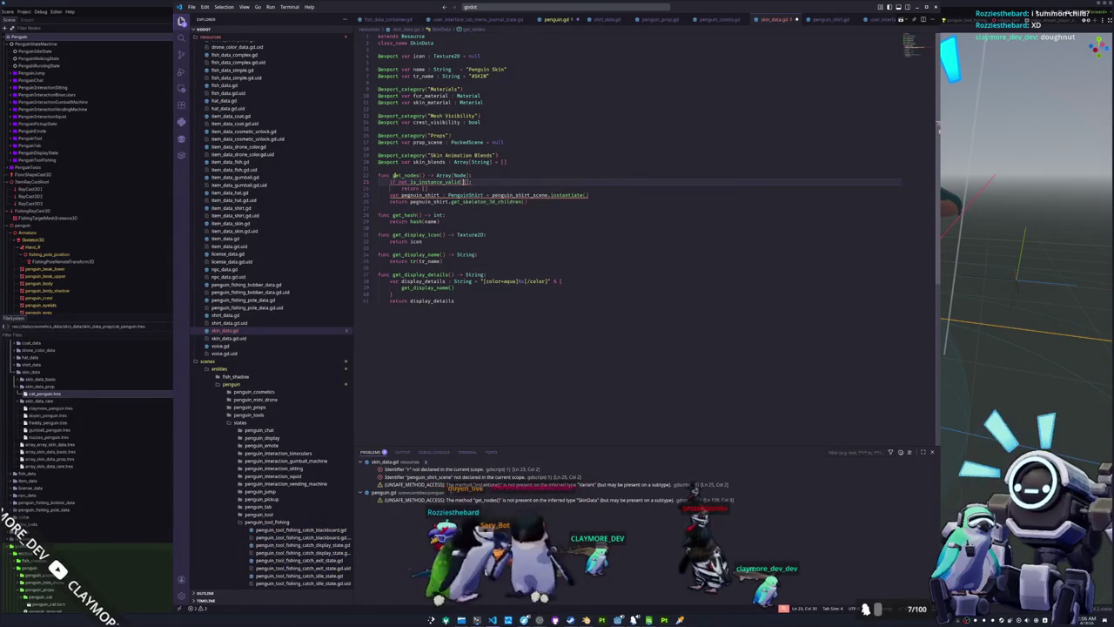
pyautogui.write('prop_scene')
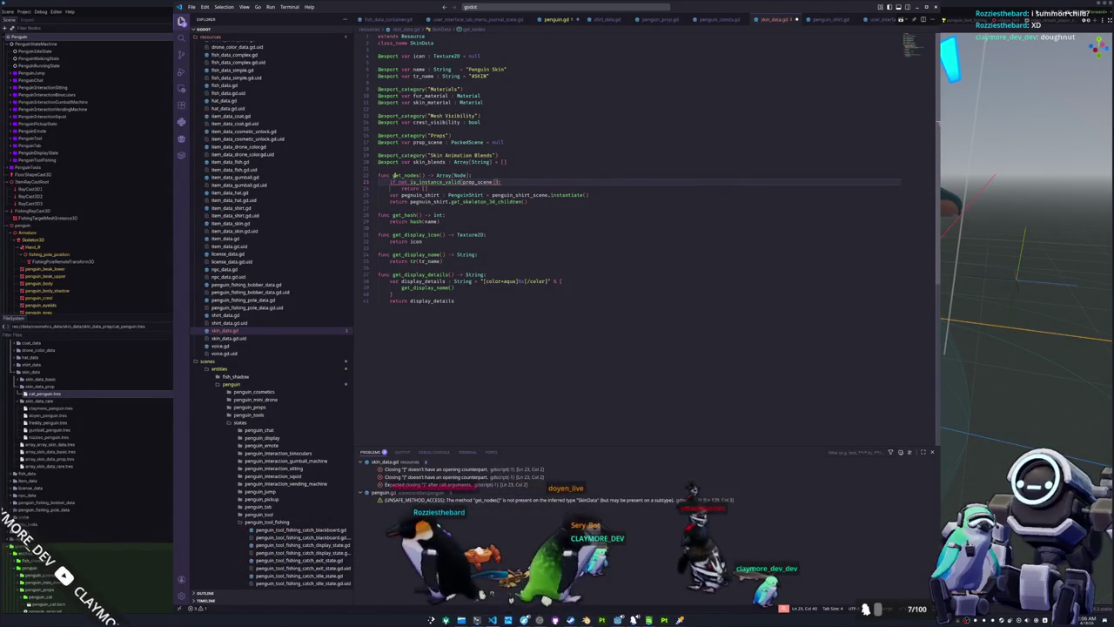
# Rename PenguinShirt to PenguinProp, penguin_shirt to penguin_prop and shirt_scene to prop_scene.
pyautogui.press('Down')
pyautogui.press('Down')
pyautogui.press('Home')
pyautogui.press('Home')
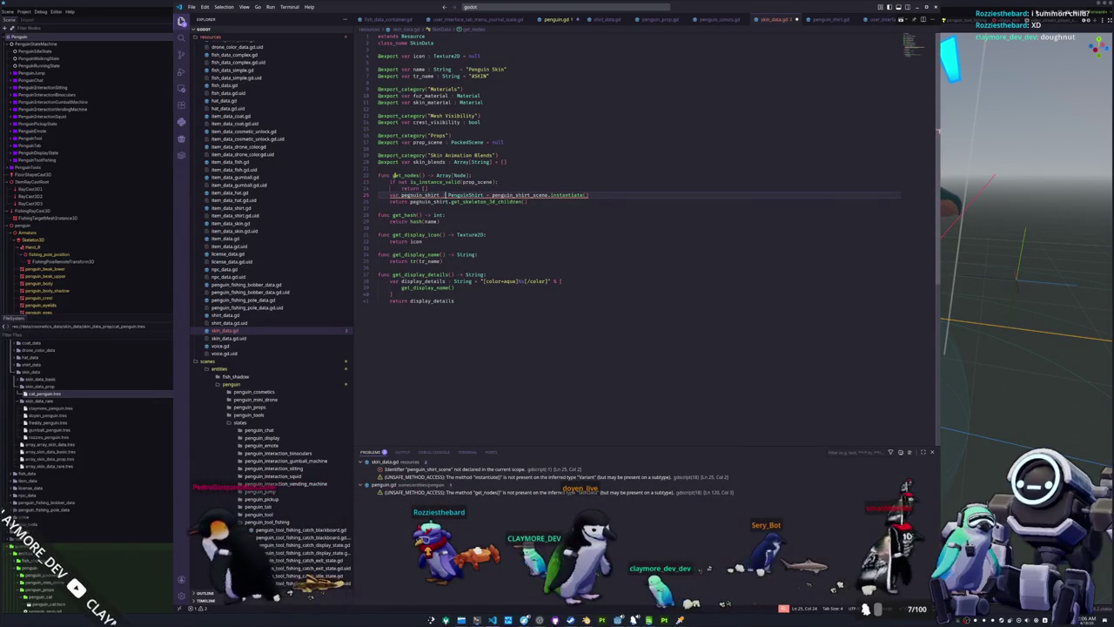
pyautogui.moveTo(484, 195); pyautogui.dragTo(448, 195)
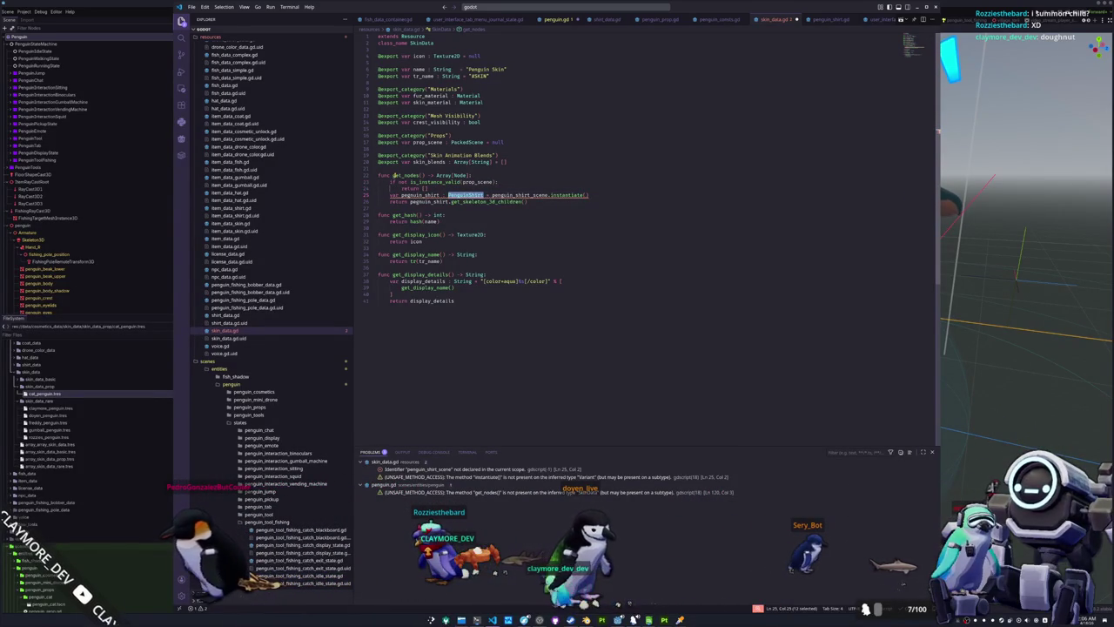
pyautogui.write('PenguinProp')
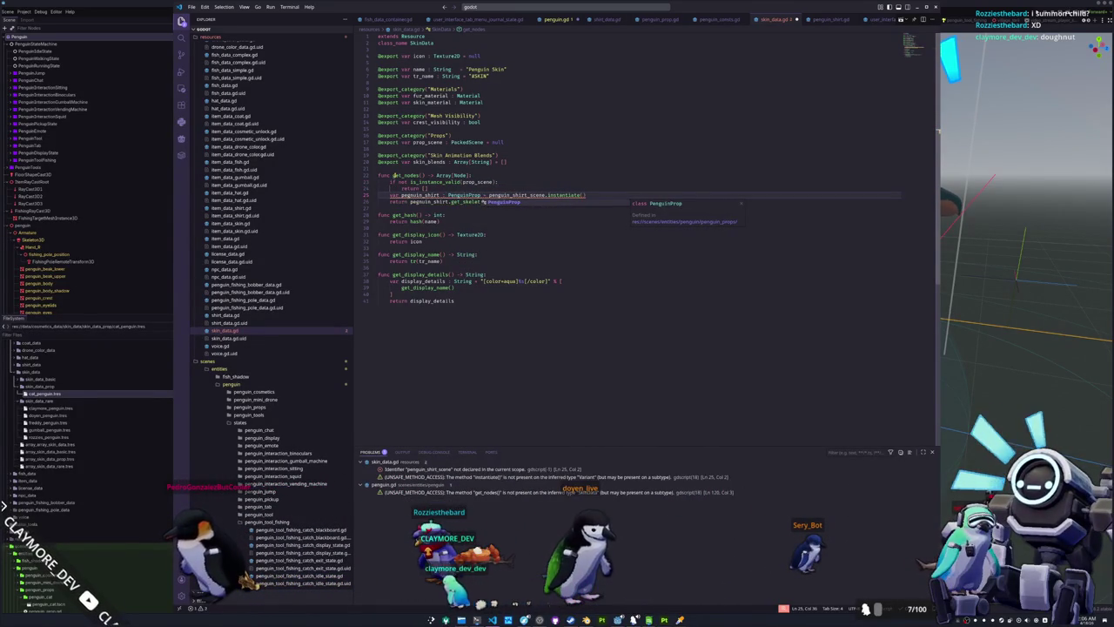
pyautogui.moveTo(424, 195); pyautogui.dragTo(439, 195)
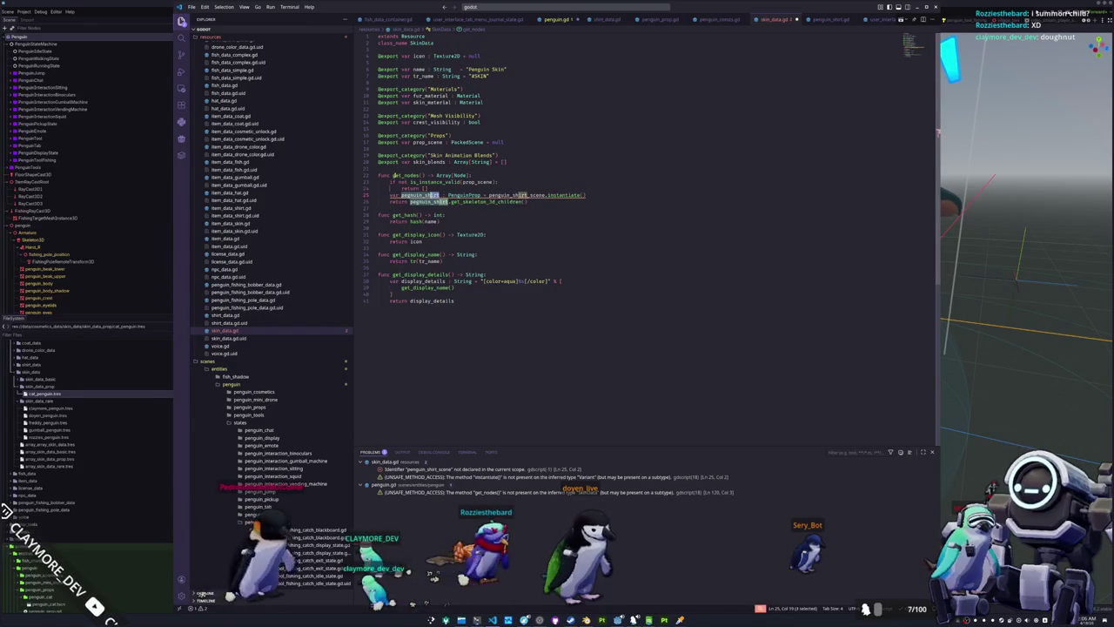
pyautogui.write('prop')
pyautogui.doubleClick(441, 201)
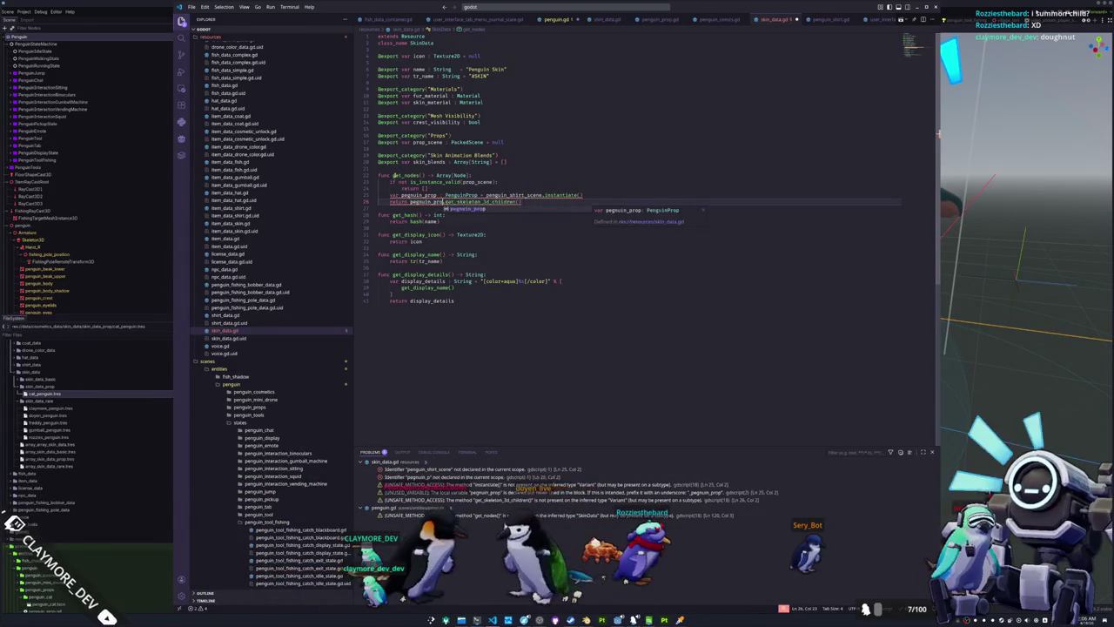
pyautogui.write('p')
pyautogui.doubleClick(461, 195)
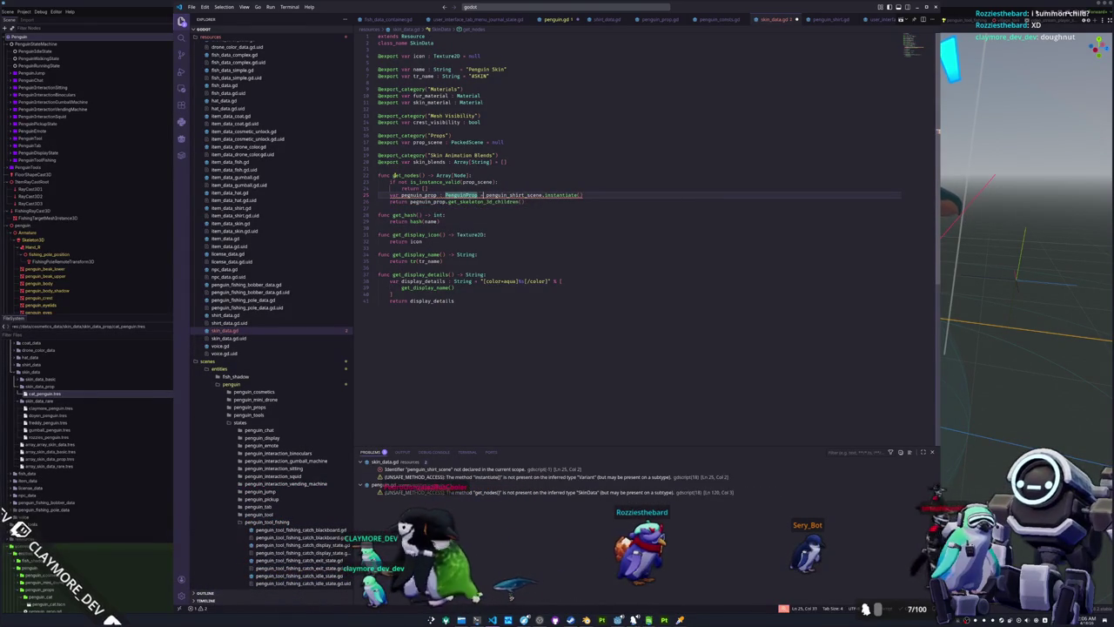
pyautogui.hotkey('shift', 'Left')
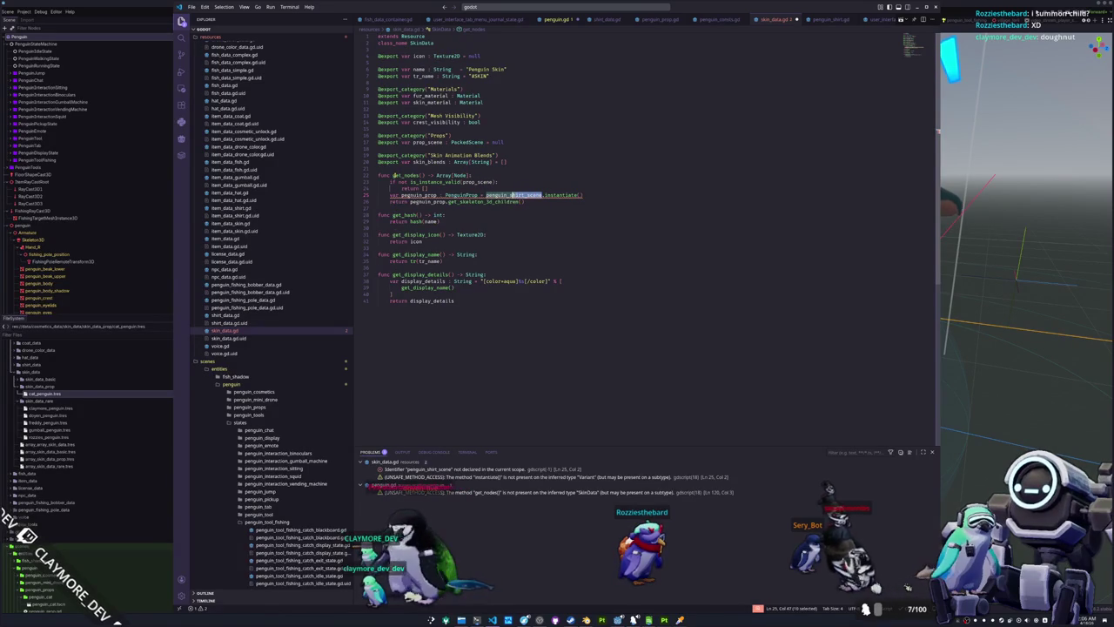
pyautogui.write('prop_scene')
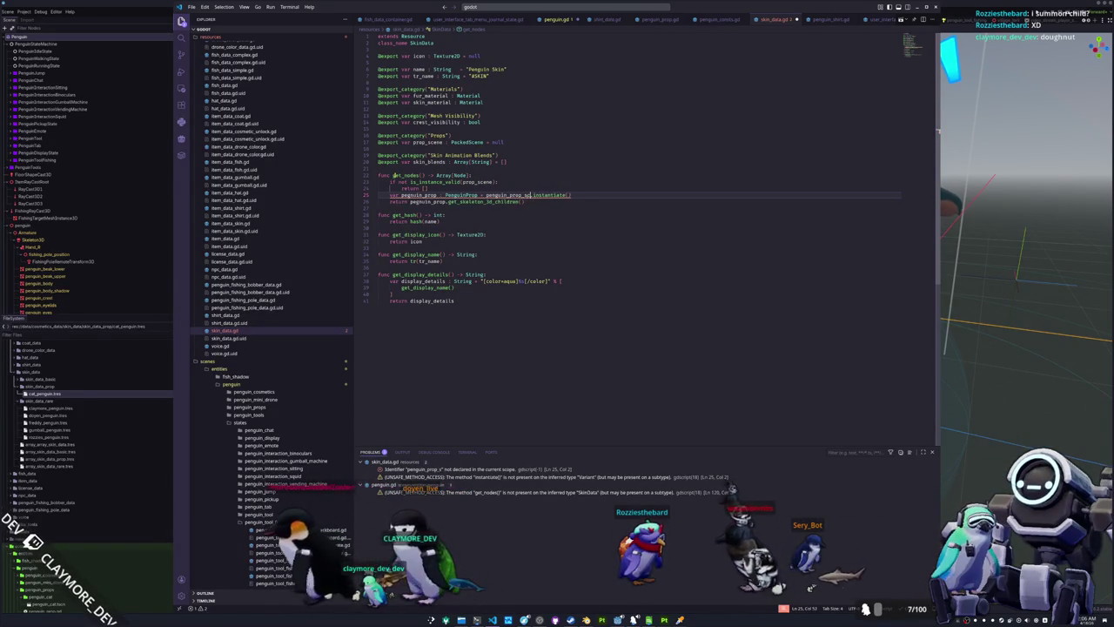
# Rename prop_scene to penguin_prop_scene in the export declaration and validity check, then return to penguin.gd.
pyautogui.hotkey('ctrl', 'shift', 'Left')
pyautogui.press('Up')
pyautogui.press('Up')
pyautogui.press('Up')
pyautogui.press('Up')
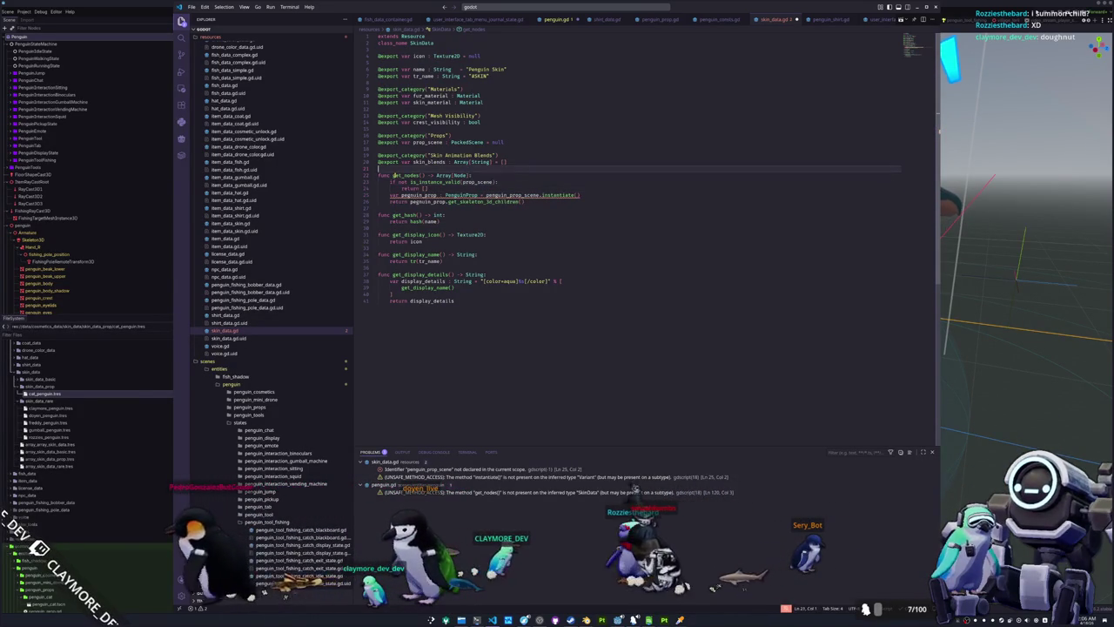
pyautogui.press('Up')
pyautogui.press('Up')
pyautogui.press('Up')
pyautogui.press('Up')
pyautogui.hotkey('ctrl', 'Left')
pyautogui.hotkey('ctrl', 'Left')
pyautogui.write('penguin_')
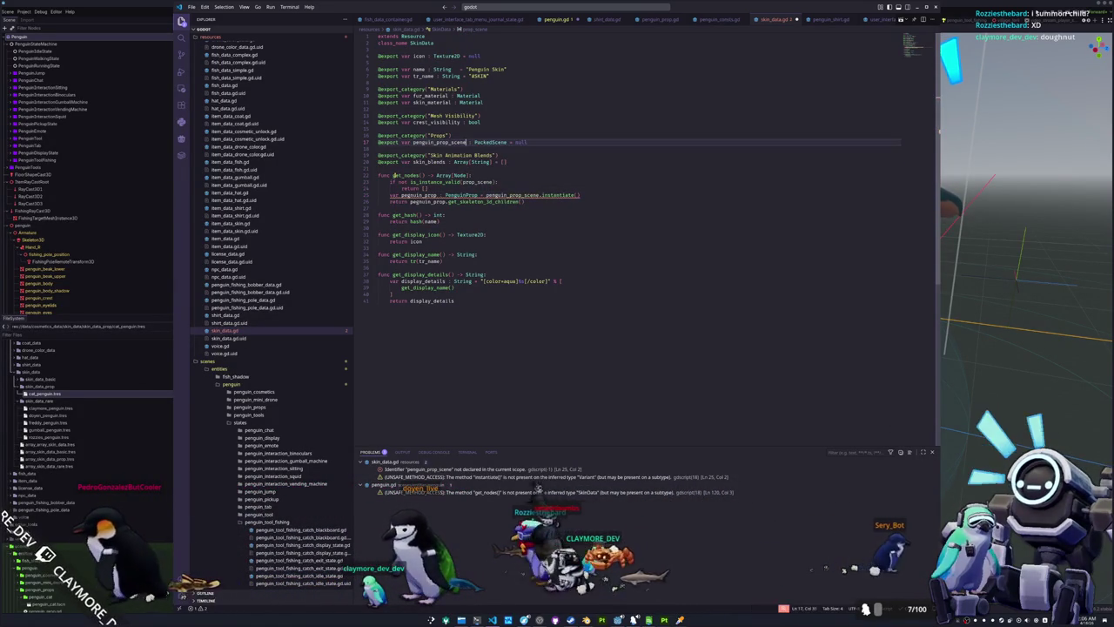
pyautogui.press('Down')
pyautogui.press('Down')
pyautogui.press('Down')
pyautogui.press('Down')
pyautogui.press('Down')
pyautogui.hotkey('ctrl', 'Left')
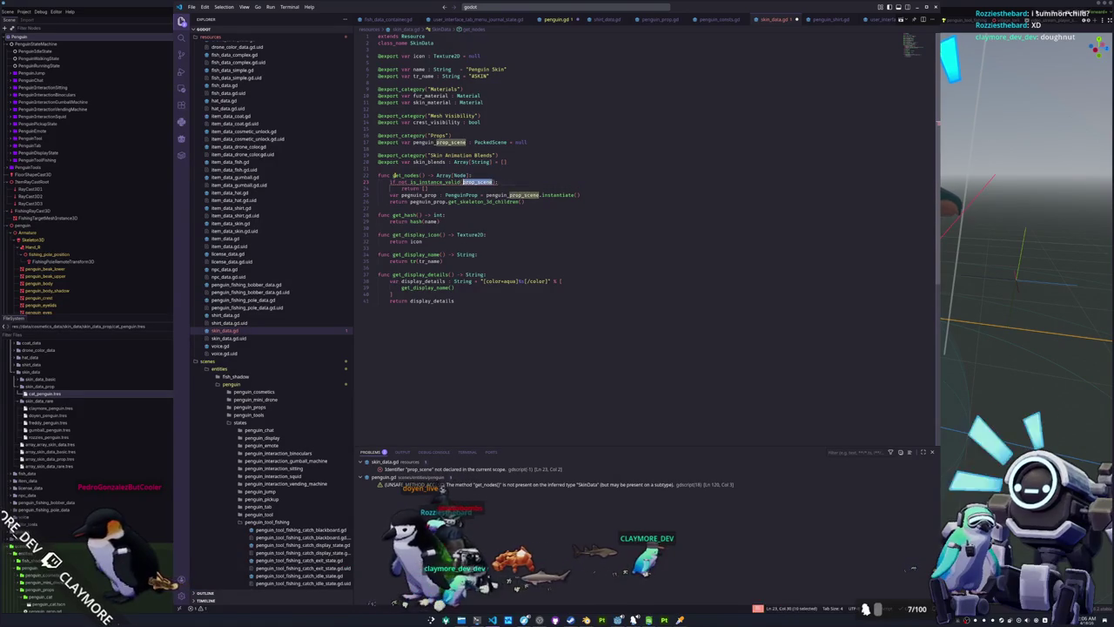
pyautogui.write('penguin_')
pyautogui.press('Down')
pyautogui.press('Down')
pyautogui.press('End')
pyautogui.press('Return')
pyautogui.press('Up')
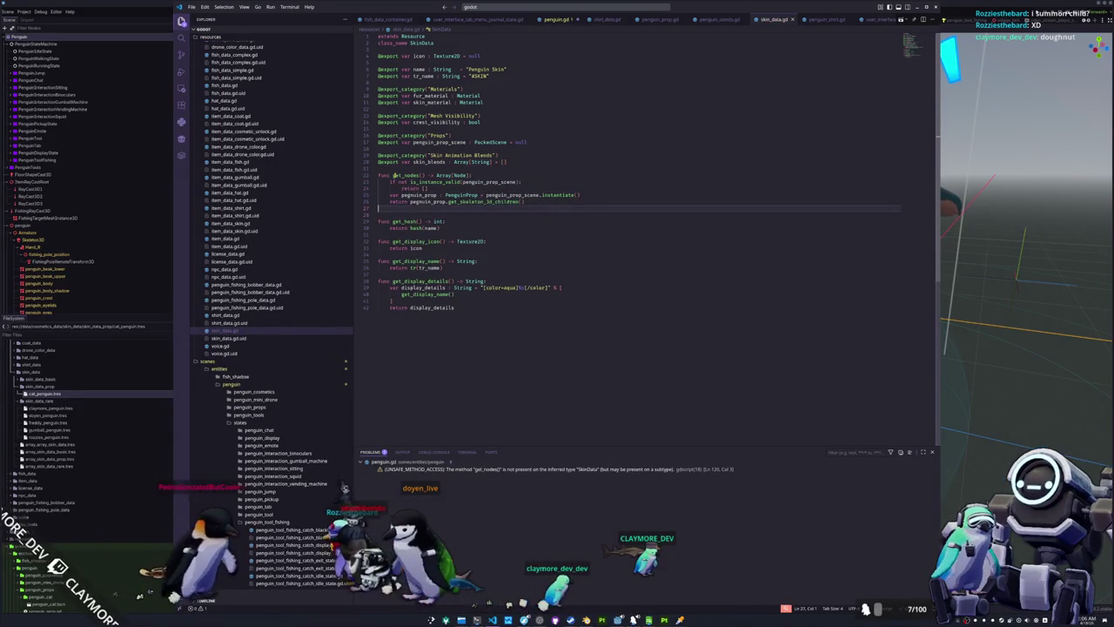
pyautogui.hotkey('ctrl', 'Tab')
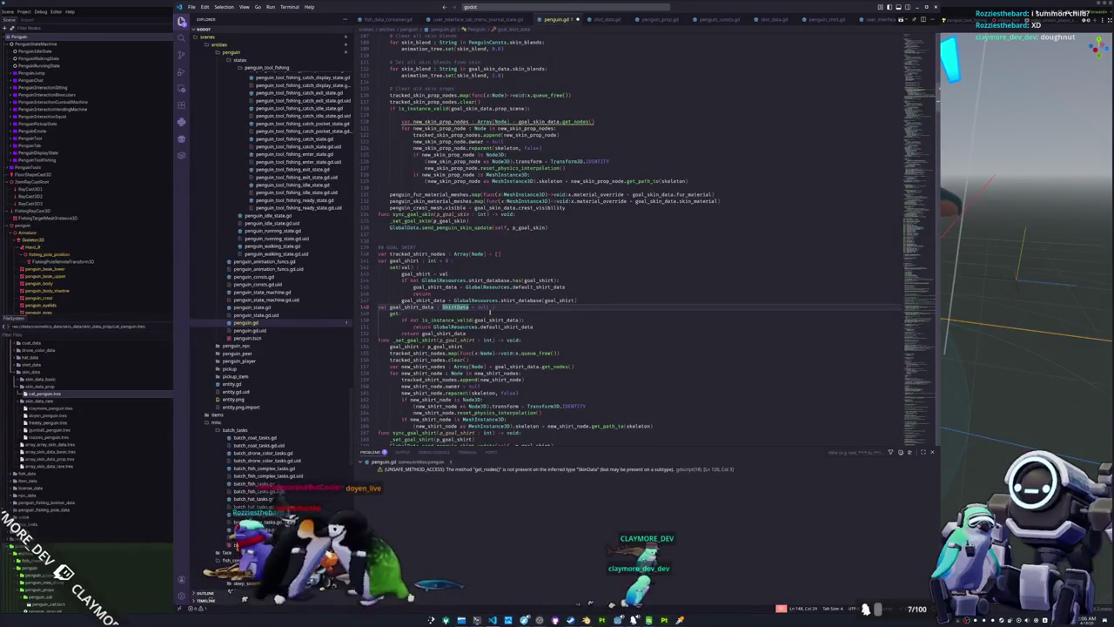
# Delete the empty line under the is_instance_valid prop_scene check on line 119, then go to Godot.
pyautogui.scroll(4, 490, 313)
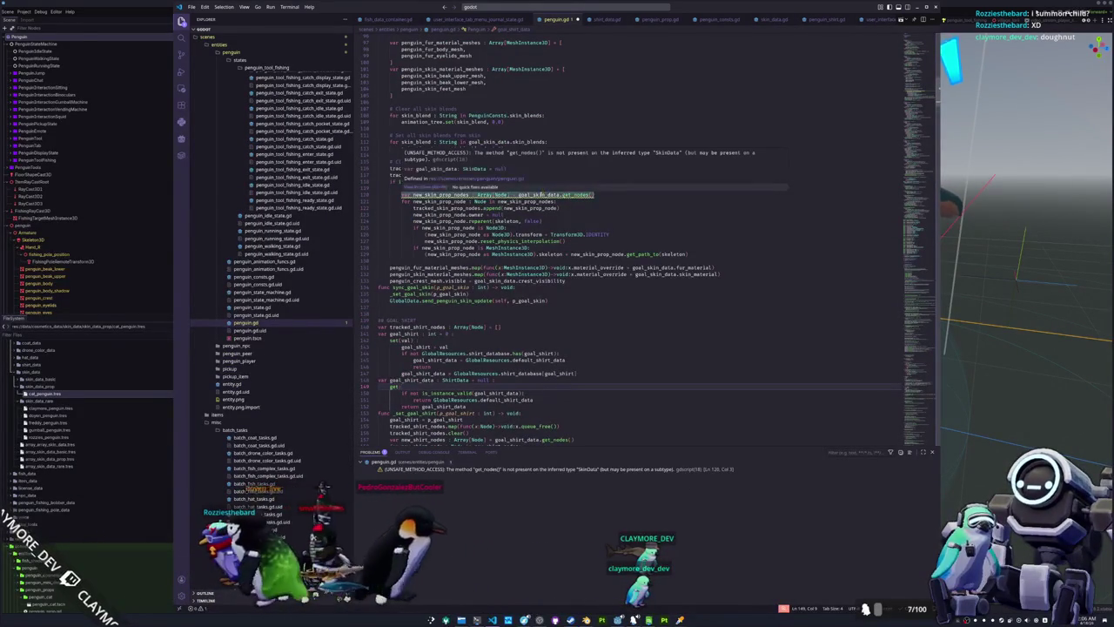
pyautogui.moveTo(575, 194)
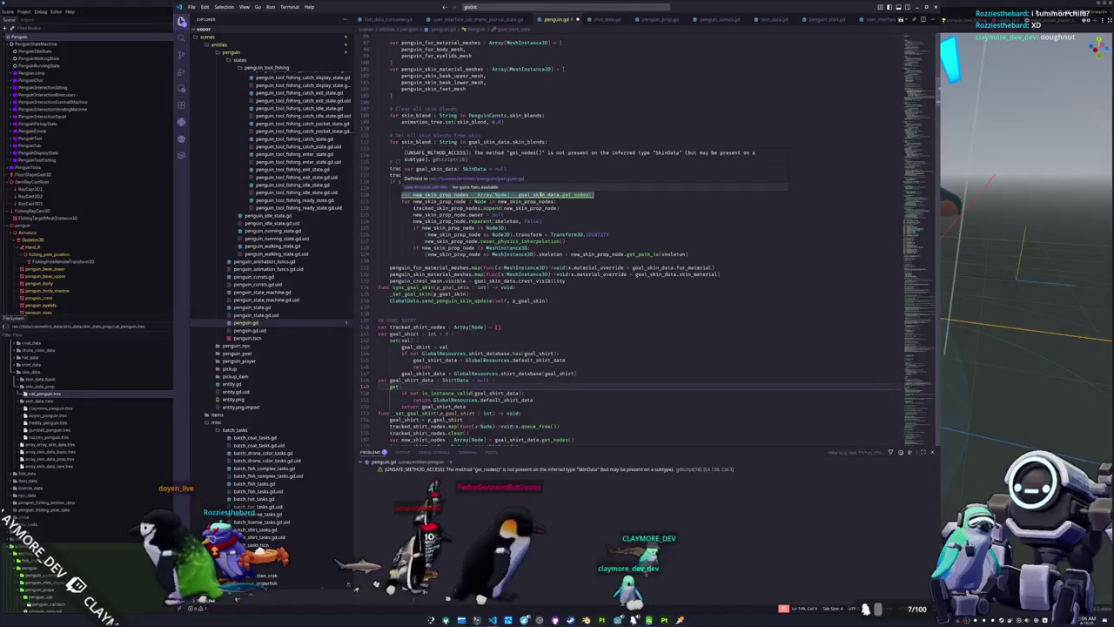
pyautogui.click(540, 195)
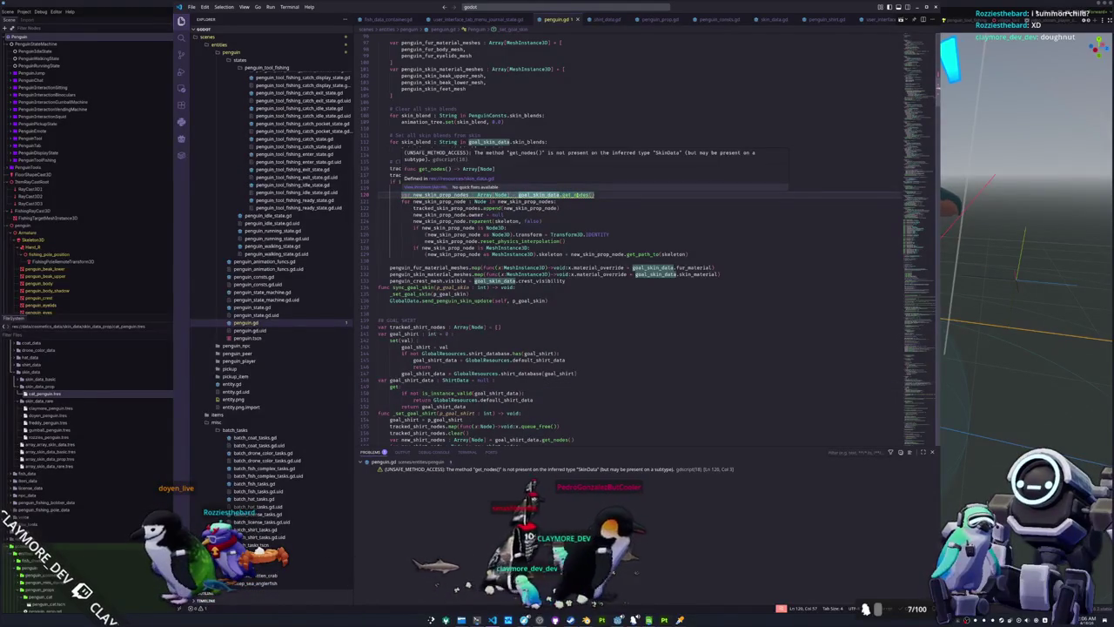
pyautogui.scroll(1, 541, 195)
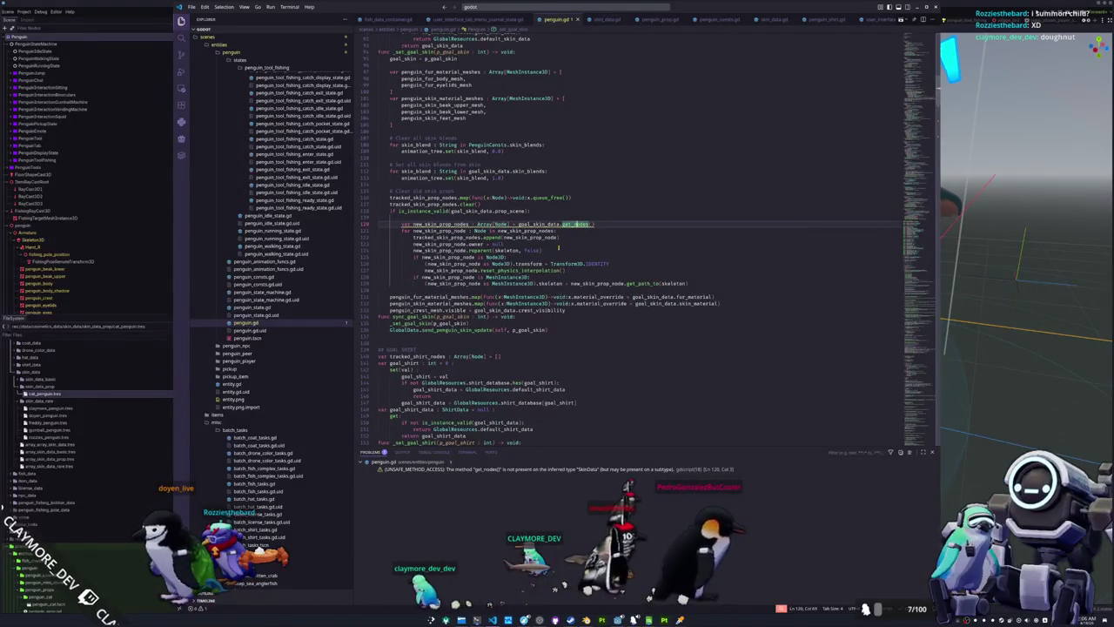
pyautogui.click(542, 249)
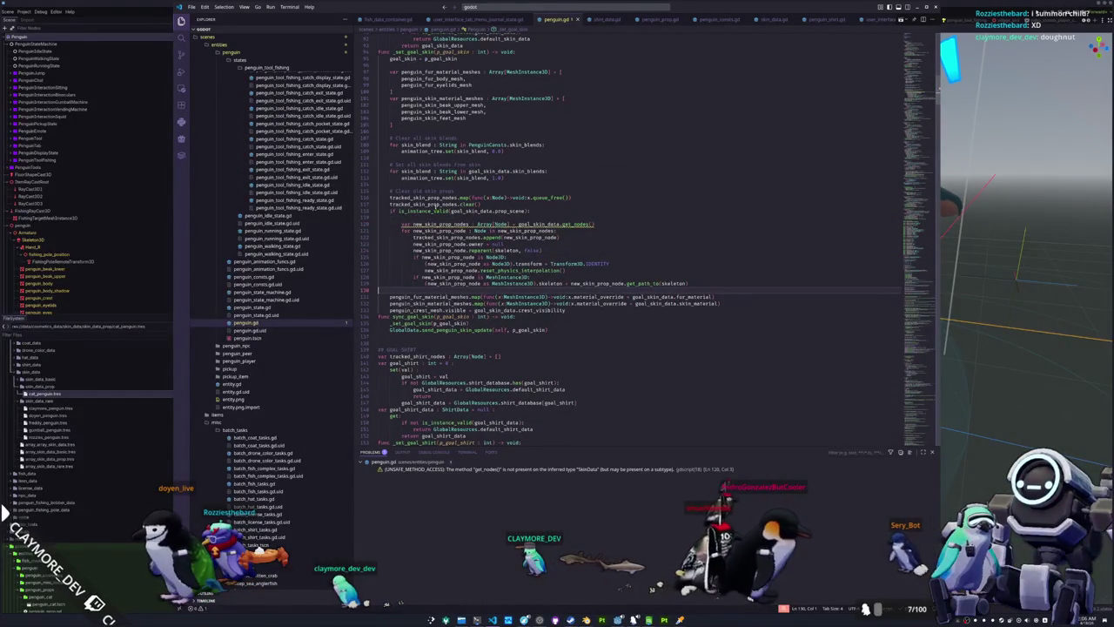
pyautogui.click(401, 214)
pyautogui.press('BackSpace')
pyautogui.press('BackSpace')
pyautogui.press('BackSpace')
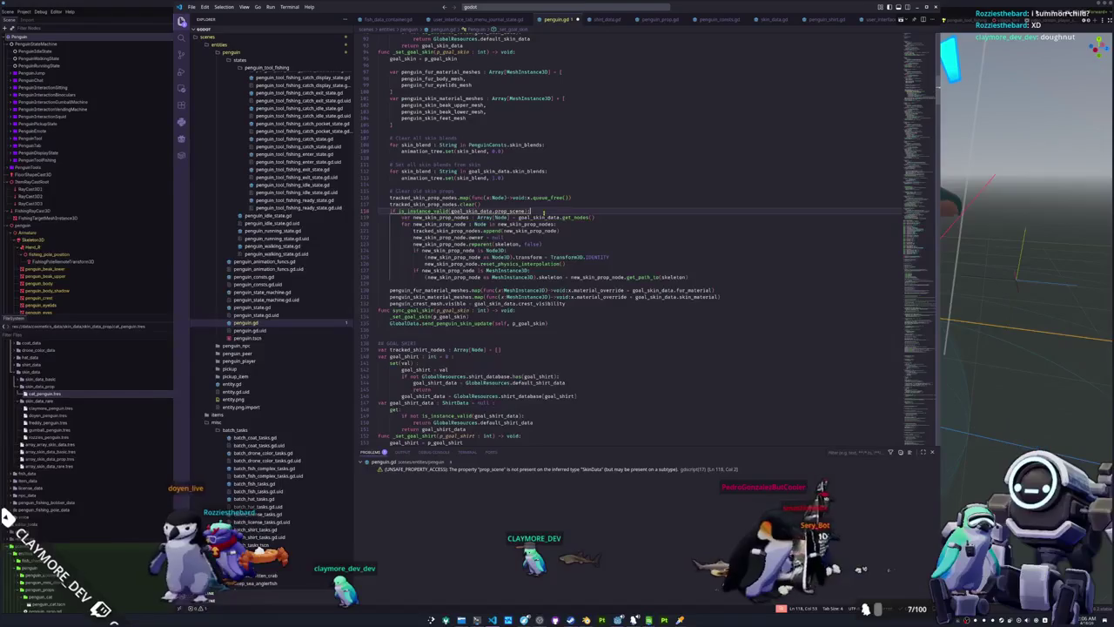
pyautogui.click(39, 393)
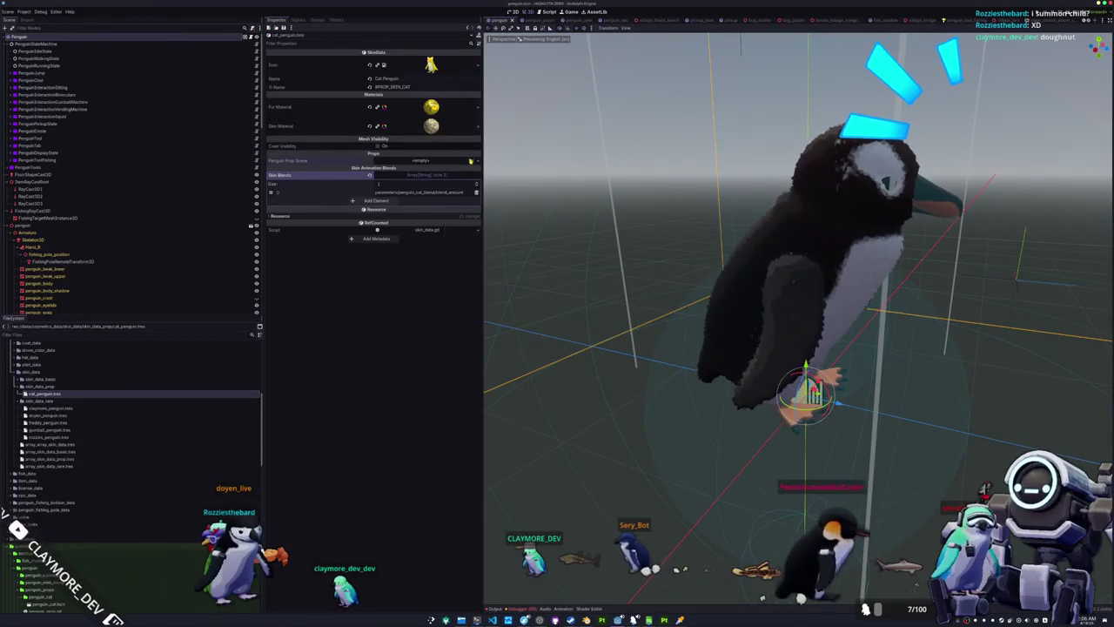
# Quick-load the cat scene into Penguin Prop Scene and run the project with F5.
pyautogui.click(470, 161)
pyautogui.write('cat')
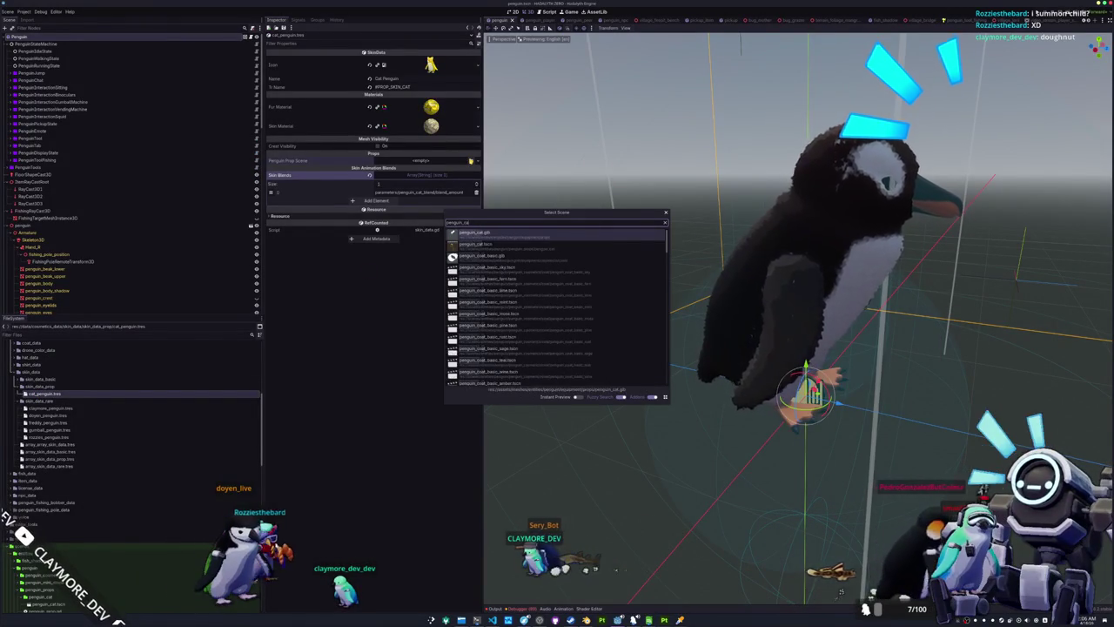
pyautogui.press('Return')
pyautogui.press('F5')
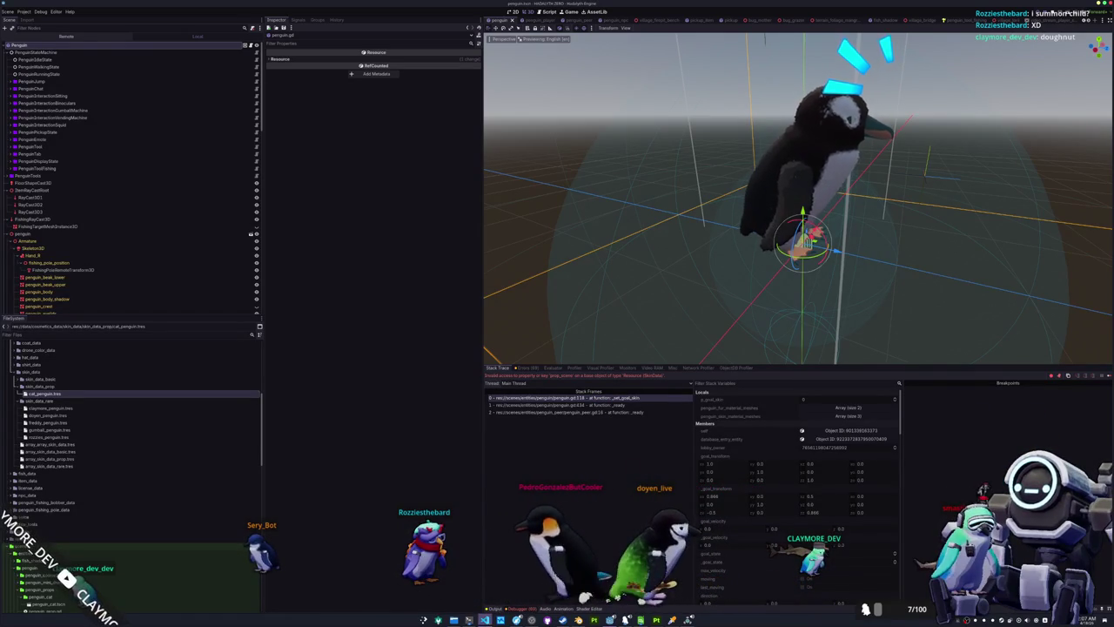
# Change line 118's prop_scene to penguin_prop_scene, then stop and relaunch the game in Godot.
pyautogui.click(540, 398)
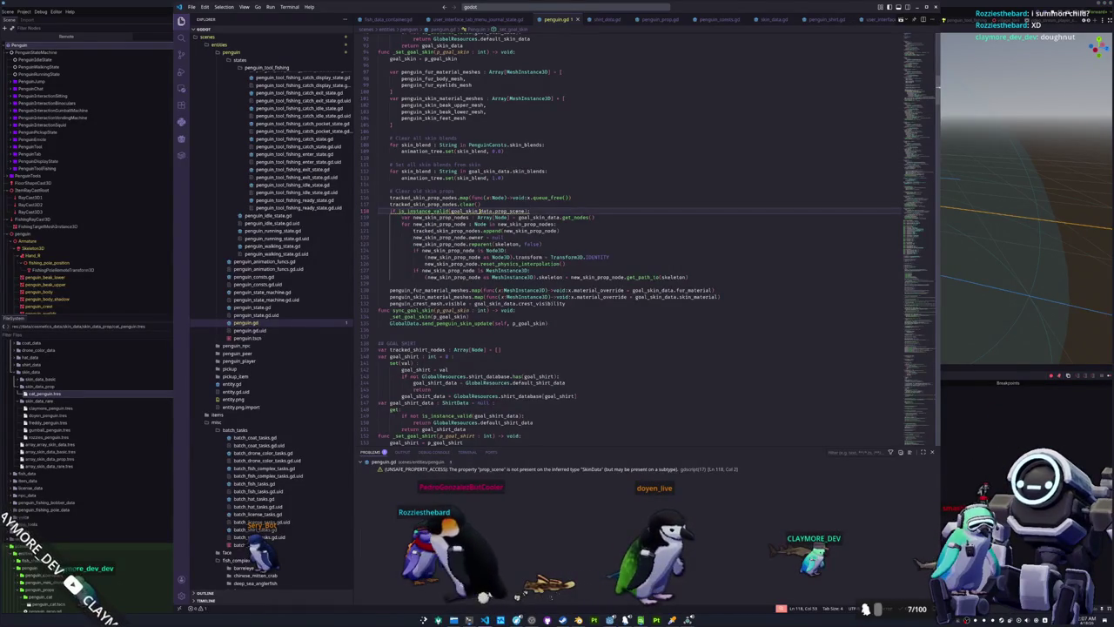
pyautogui.doubleClick(512, 211)
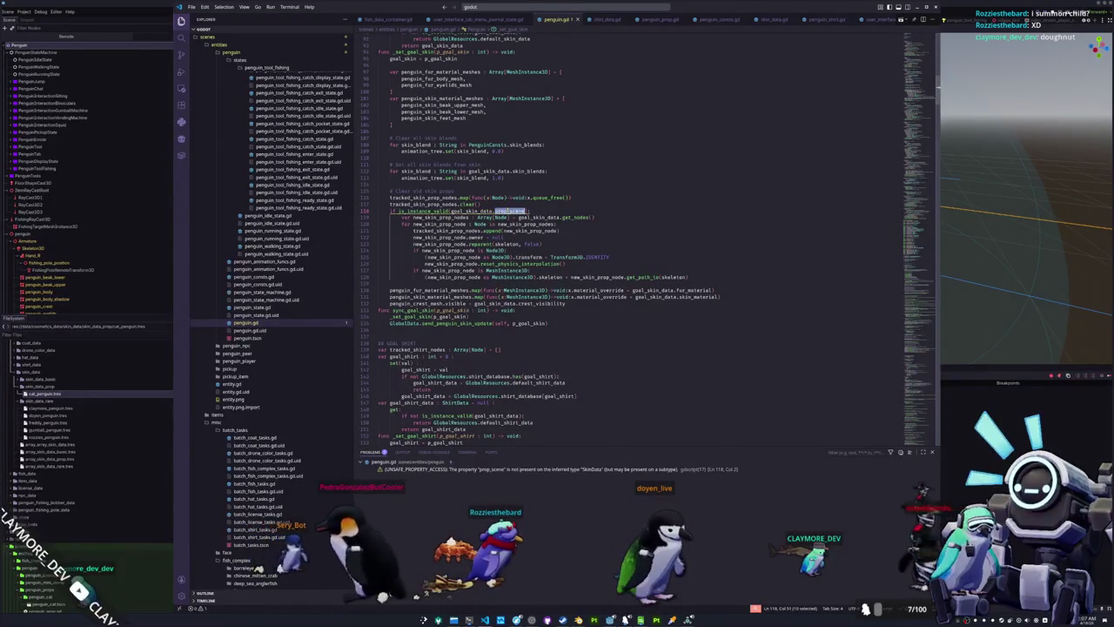
pyautogui.write('penguin_prop_scene')
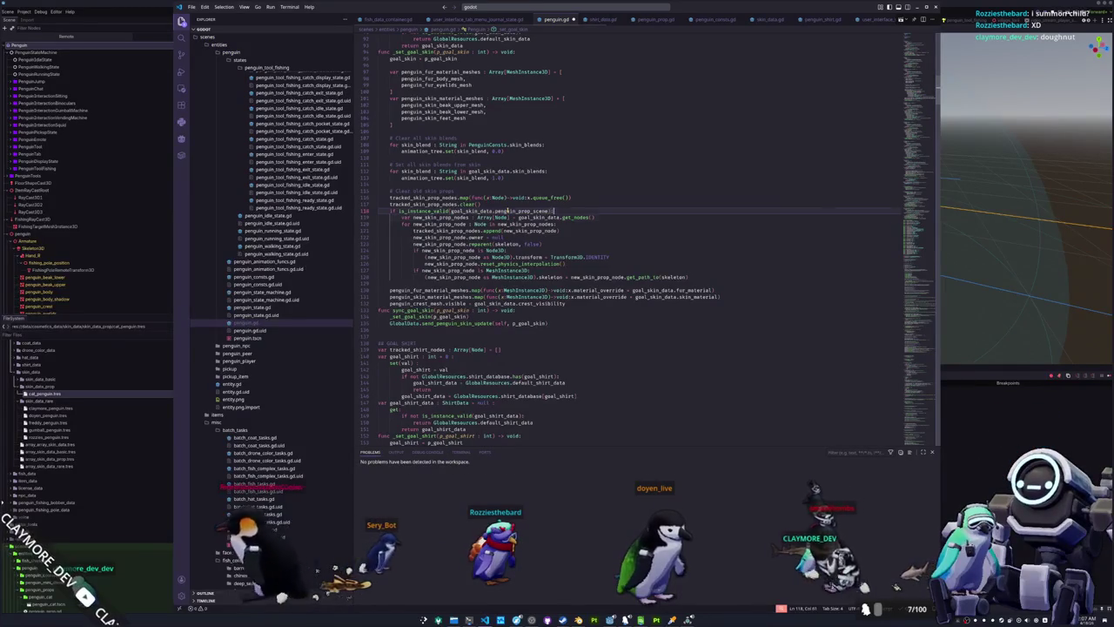
pyautogui.hotkey('alt', 'Tab')
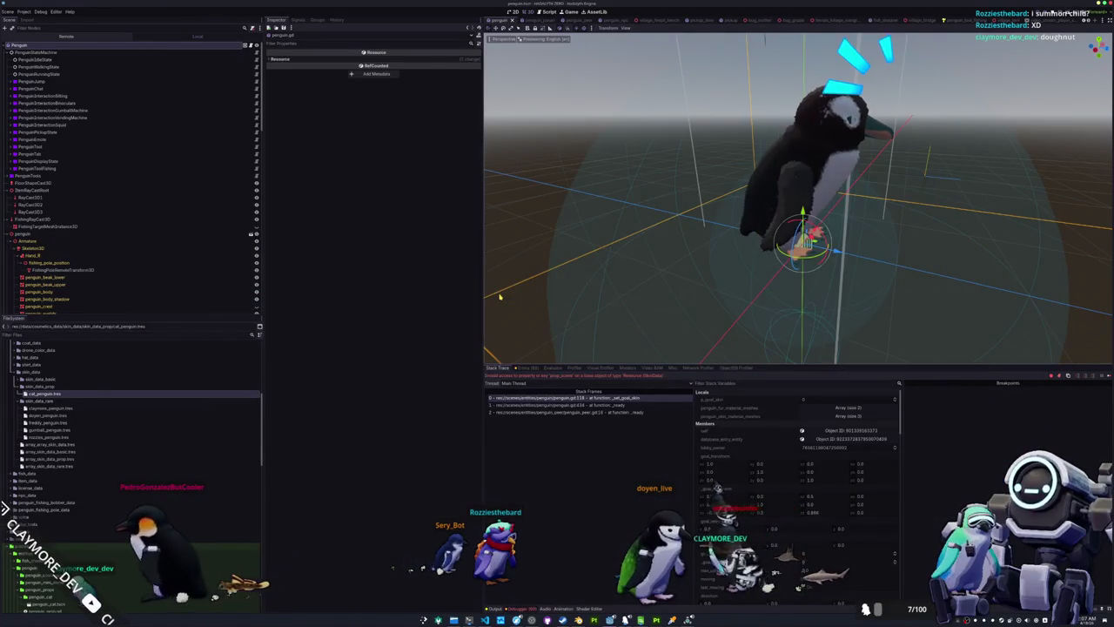
pyautogui.press('F8')
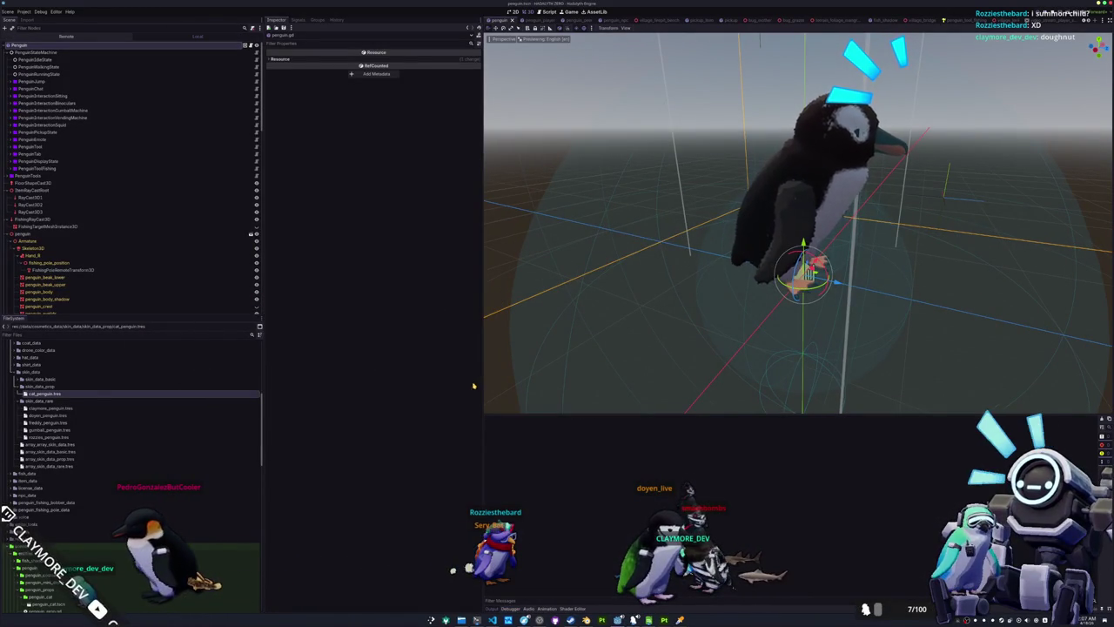
pyautogui.press('F5')
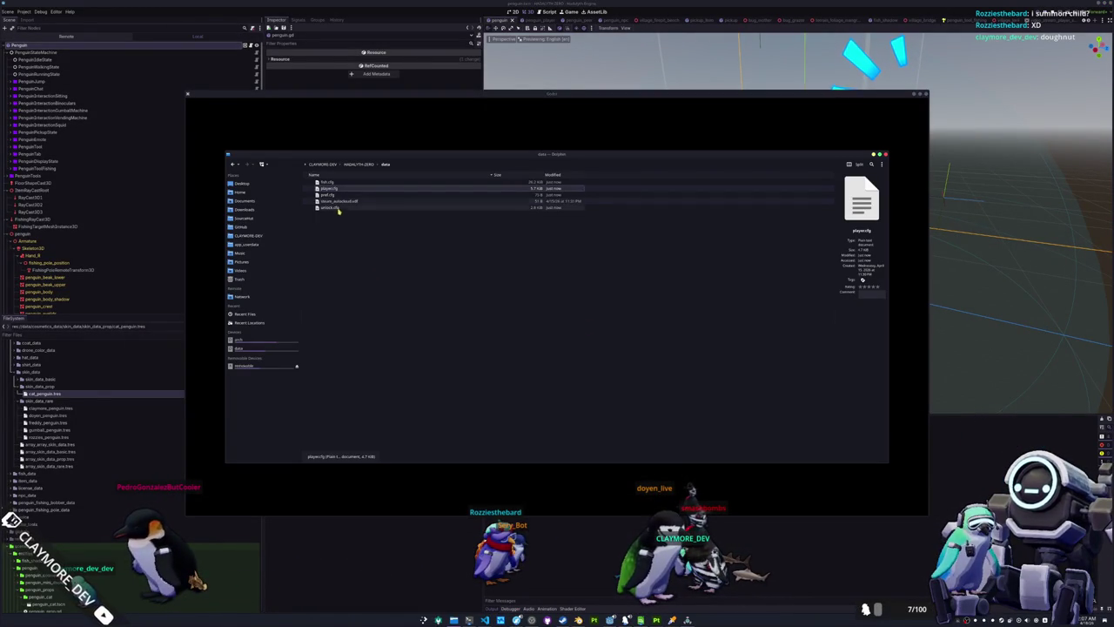
# Open unlock.cfg in Kate, add a new line at line 22, and close the editor.
pyautogui.doubleClick(333, 208)
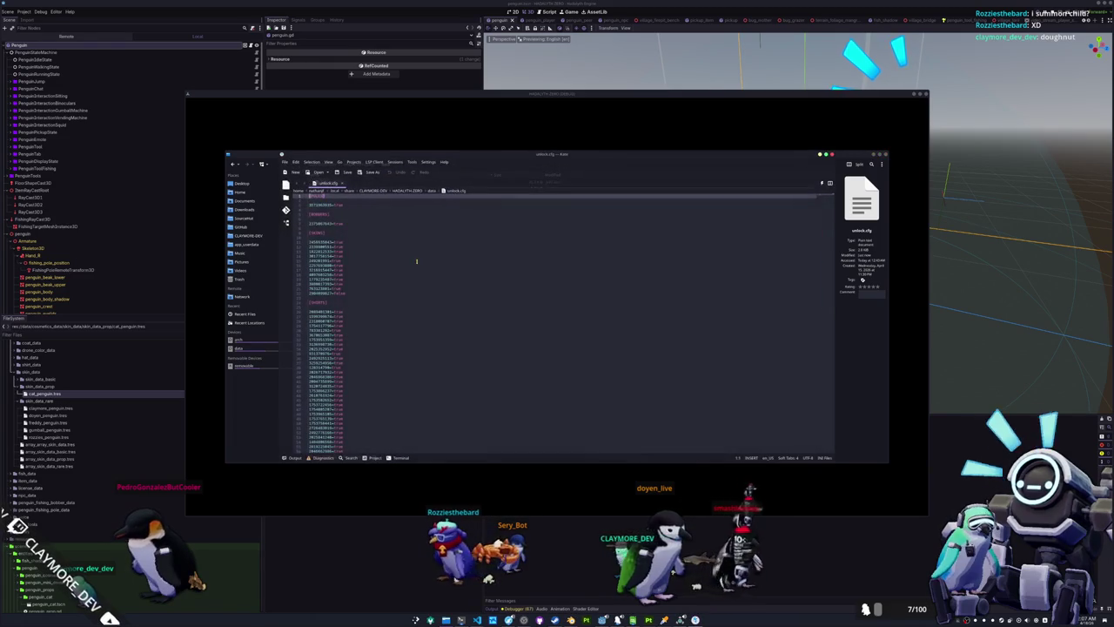
pyautogui.click(339, 294)
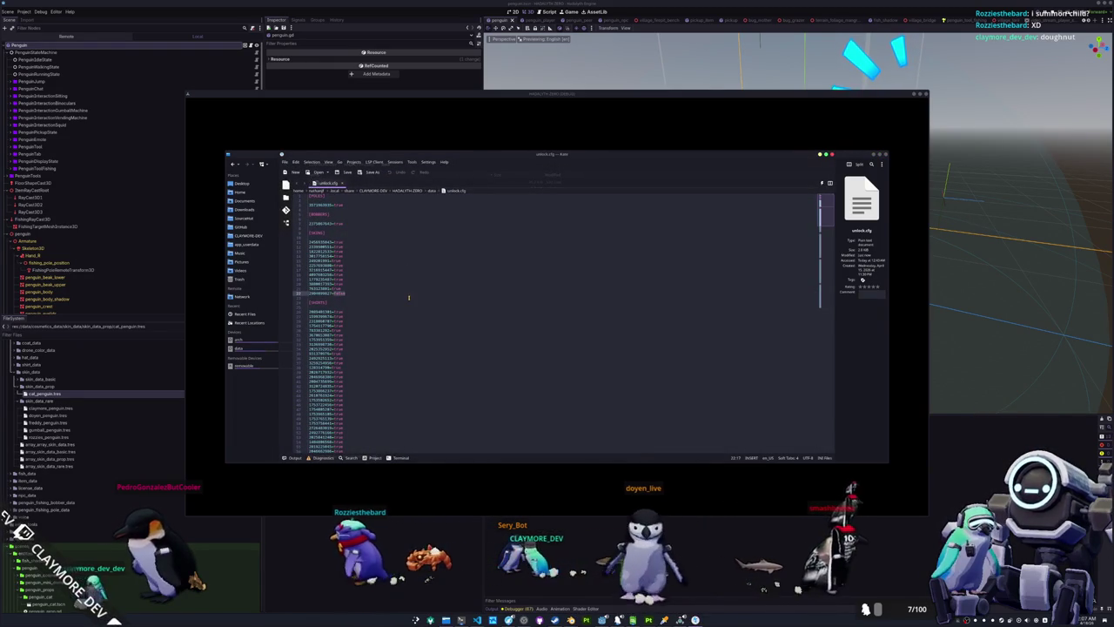
pyautogui.press('Return')
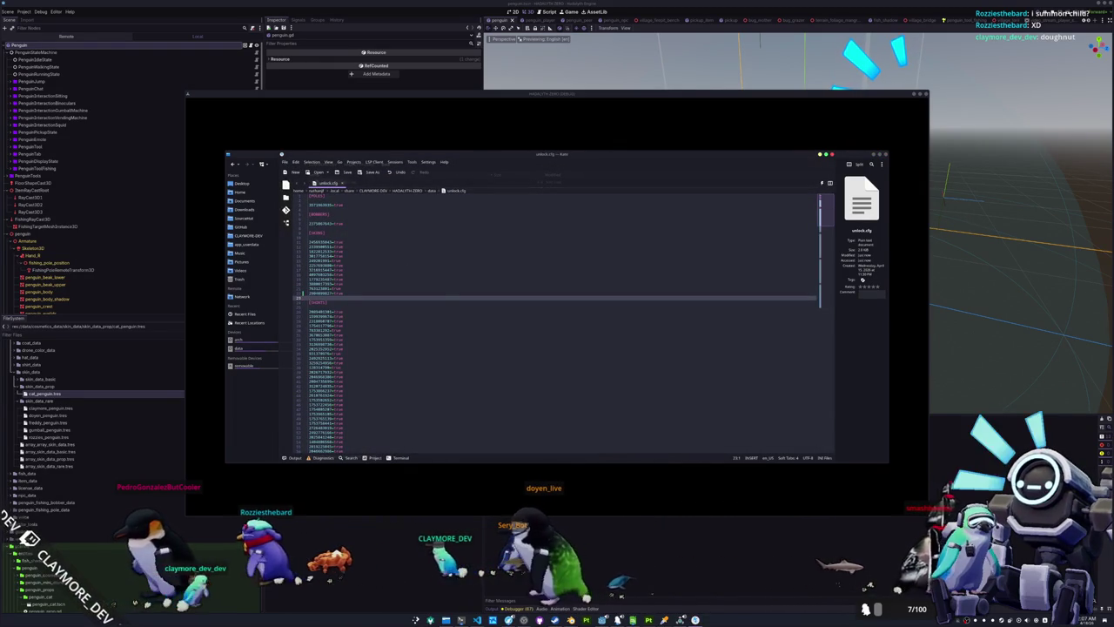
pyautogui.click(514, 492)
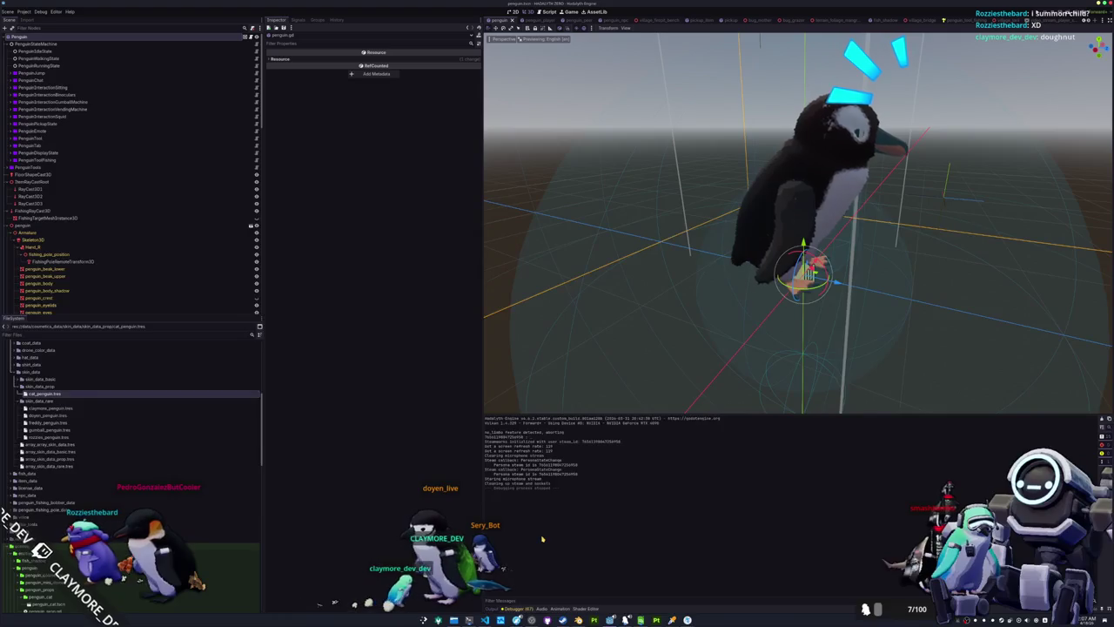
# Relaunch the game, start from the title screen, and walk toward the houses.
pyautogui.press('F5')
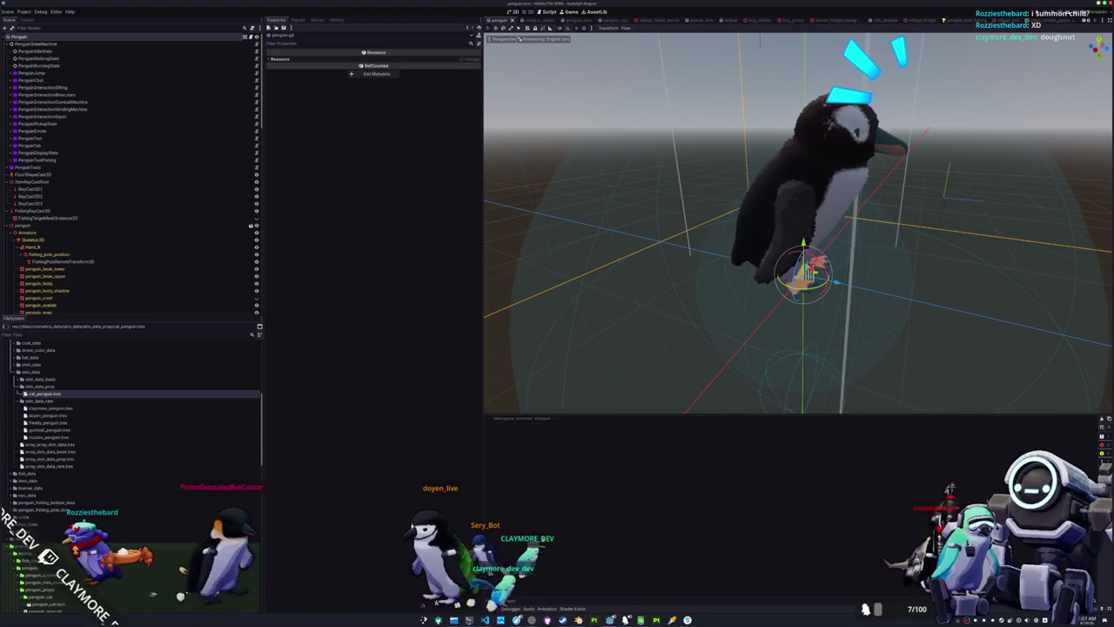
pyautogui.press('F5')
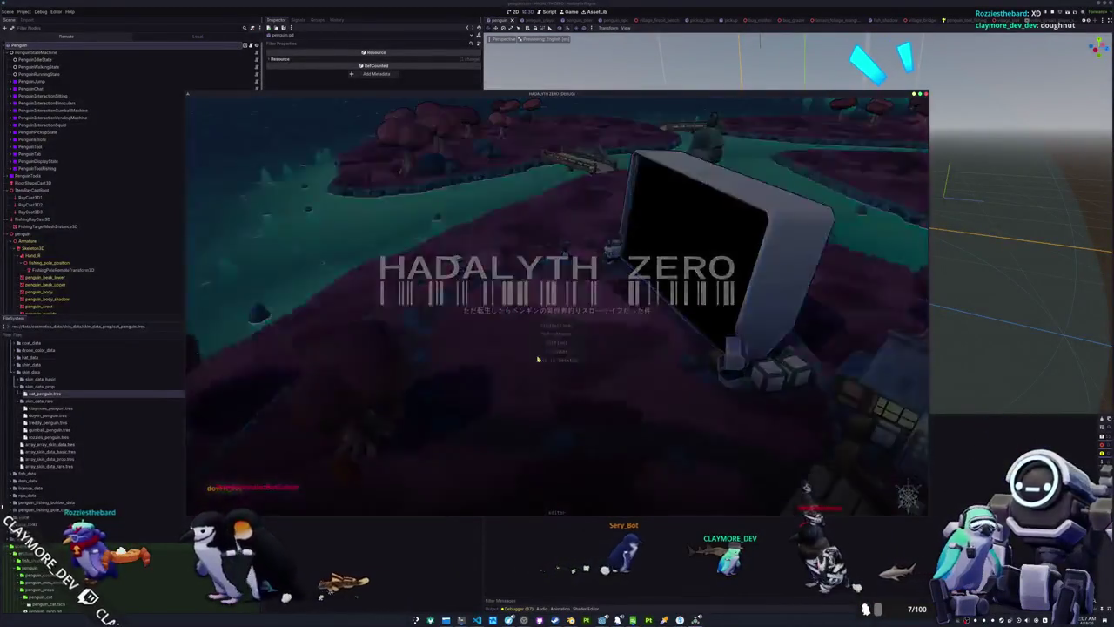
pyautogui.click(538, 359)
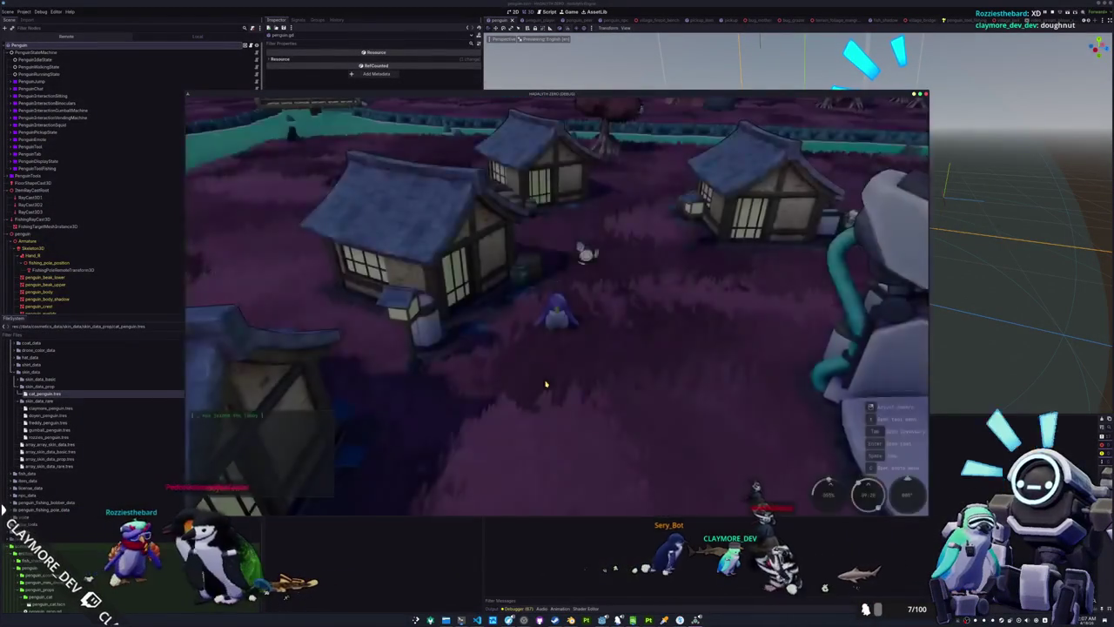
pyautogui.press('Tab')
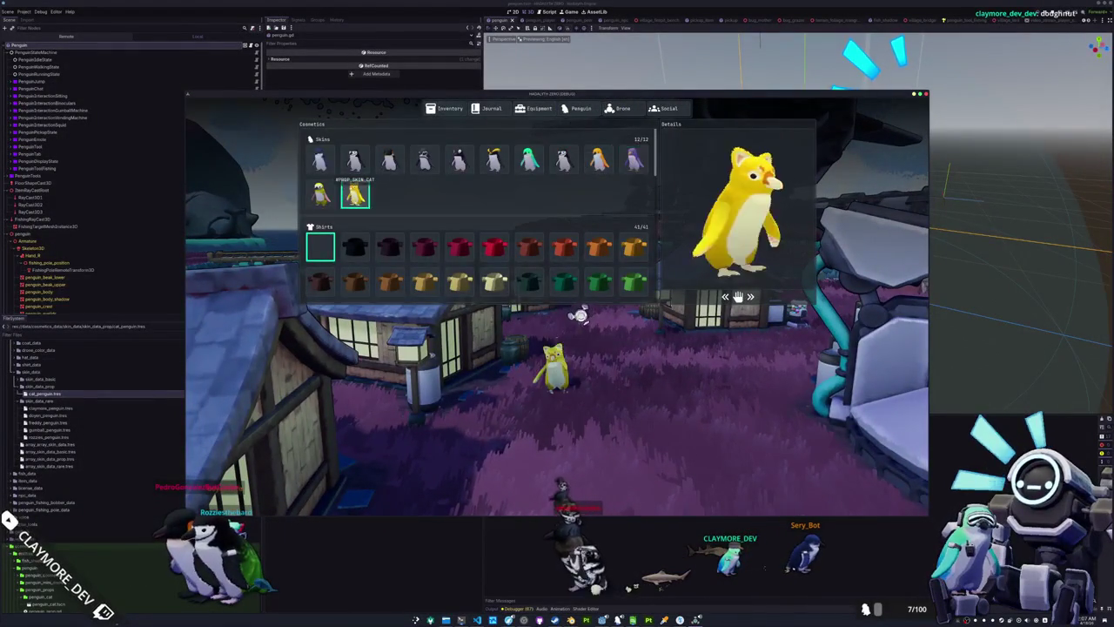
pyautogui.press('Tab')
pyautogui.press('w')
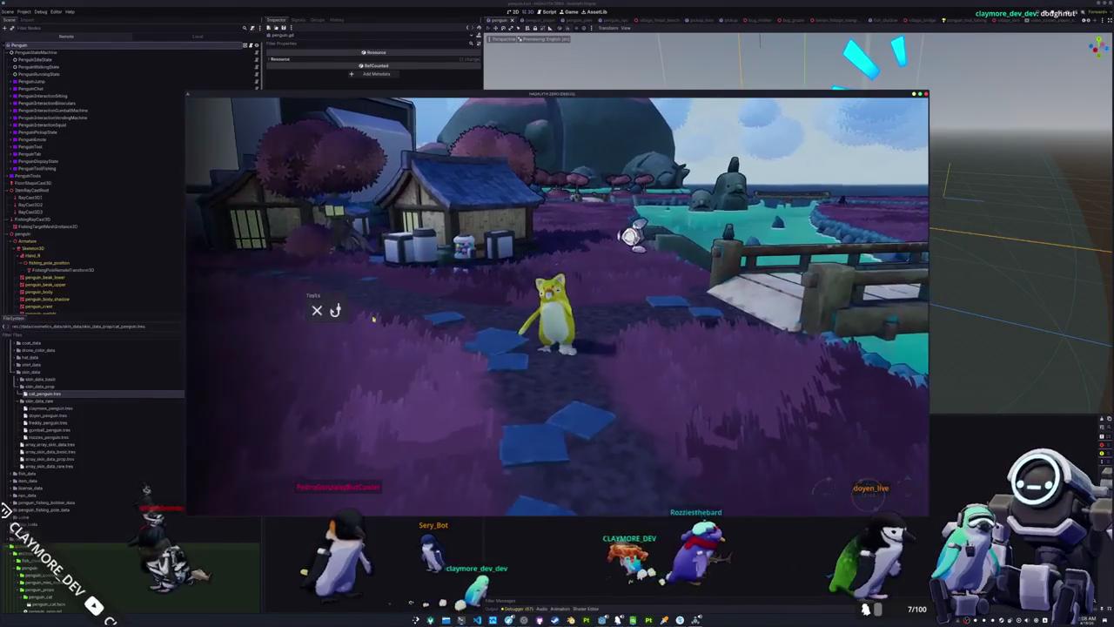
# Equip the fishing rod and rotate the cat preview to view its back and side.
pyautogui.click(335, 310)
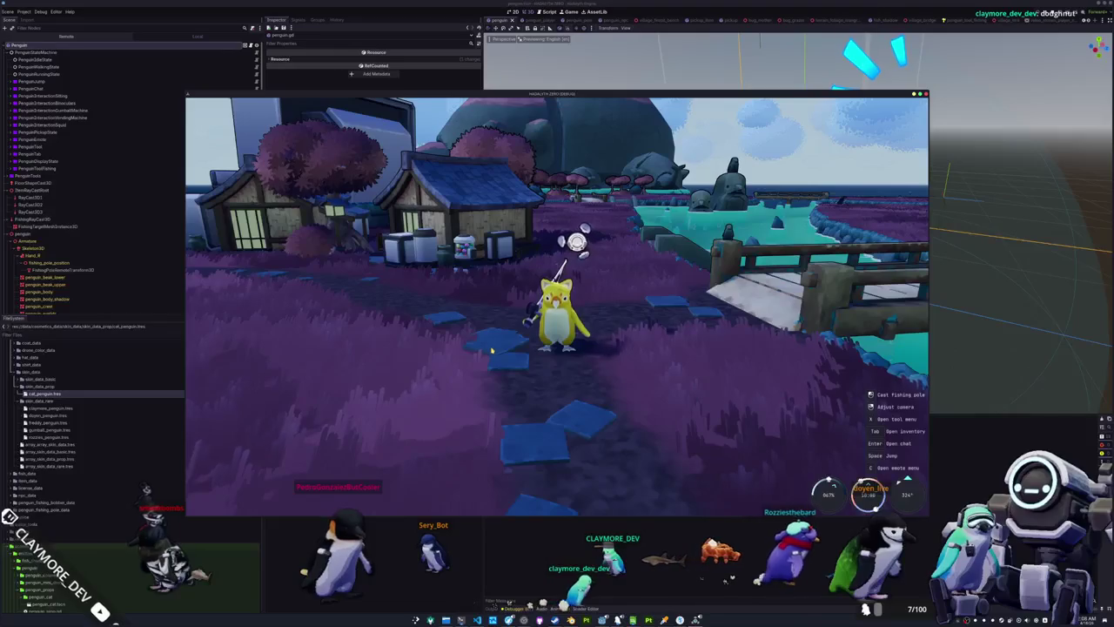
pyautogui.moveTo(491, 349); pyautogui.dragTo(557, 348, button='right')
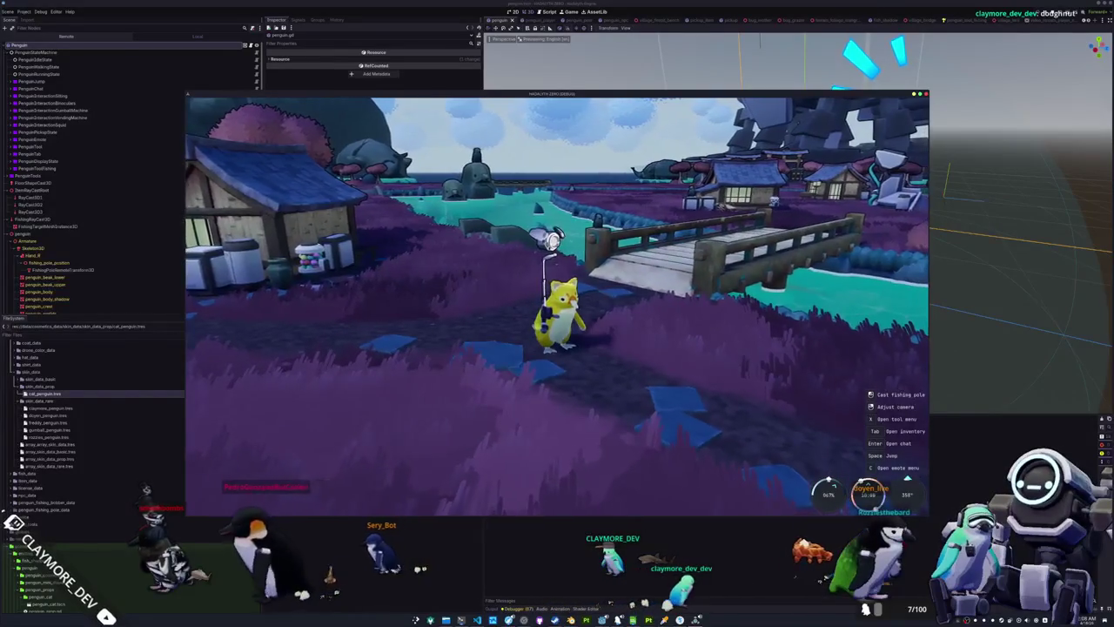
pyautogui.press('Tab')
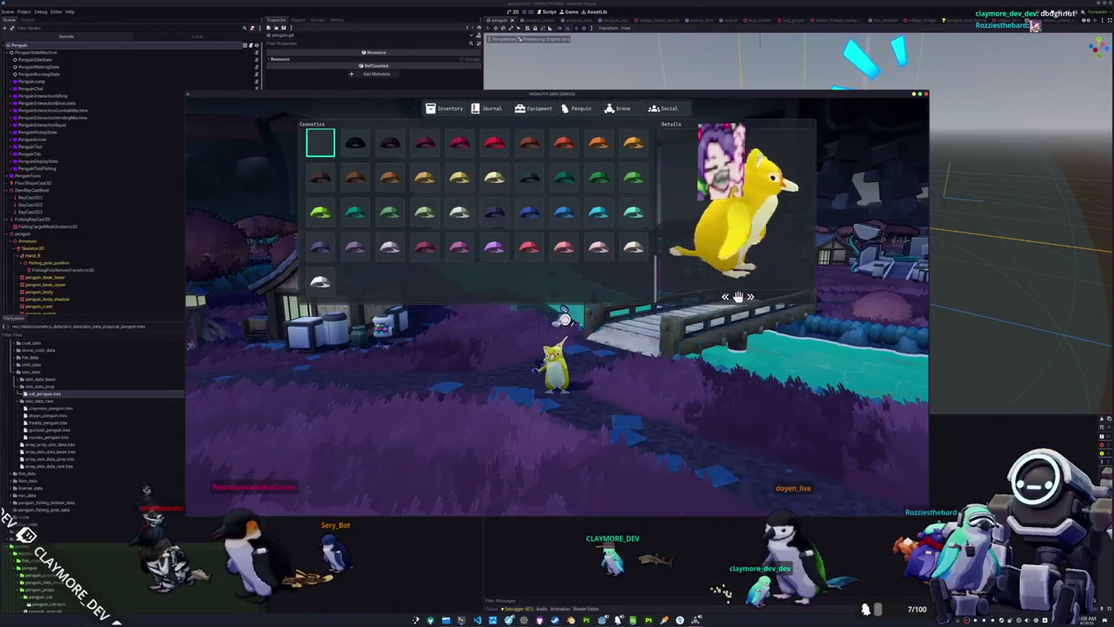
pyautogui.moveTo(740, 253); pyautogui.dragTo(782, 253)
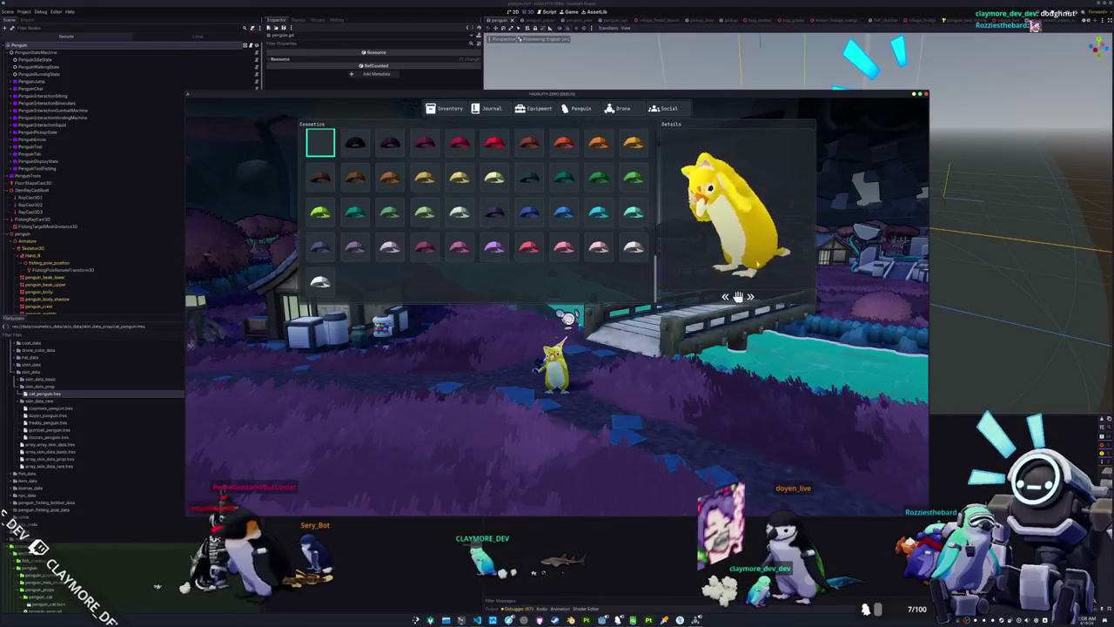
pyautogui.moveTo(698, 275); pyautogui.dragTo(675, 278)
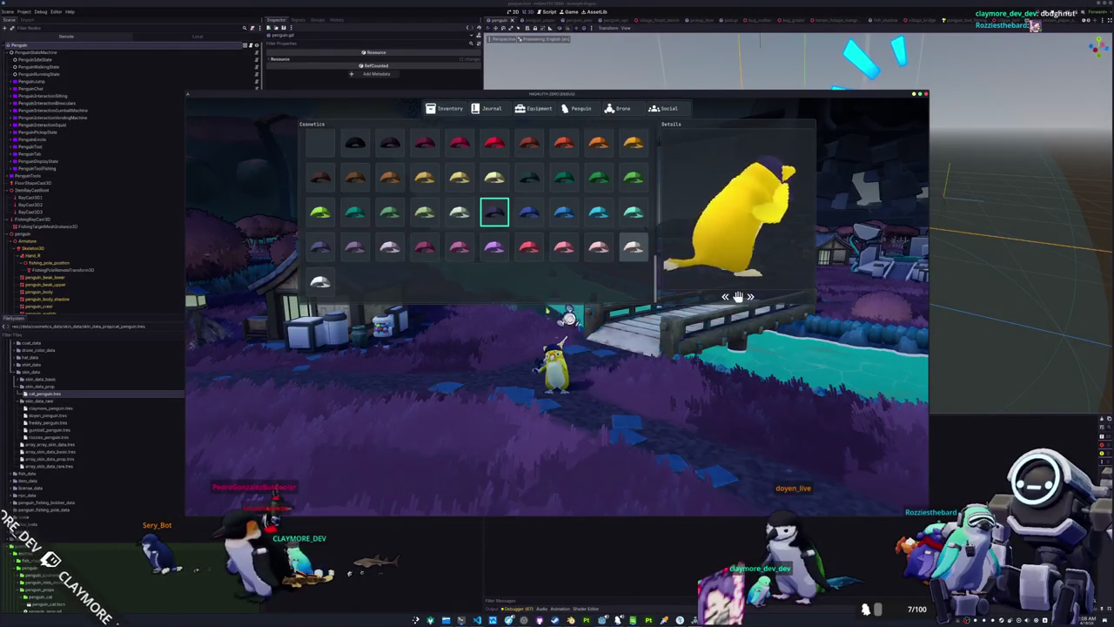
pyautogui.press('Tab')
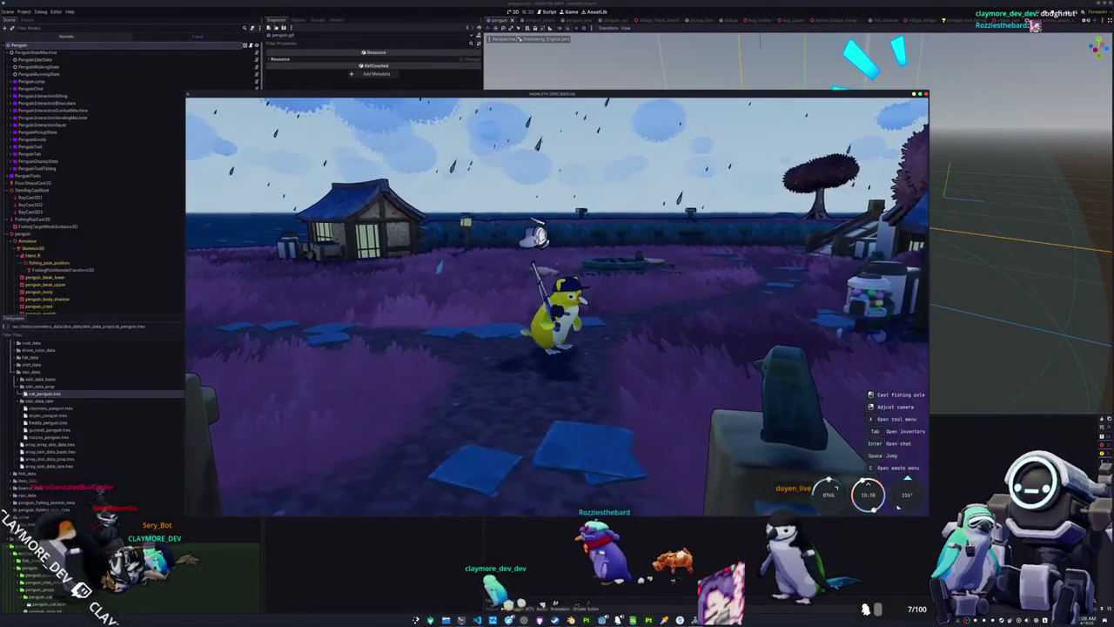
# Try the Basic Coat Obsidian on the cat, then remove it by choosing None.
pyautogui.press('Tab')
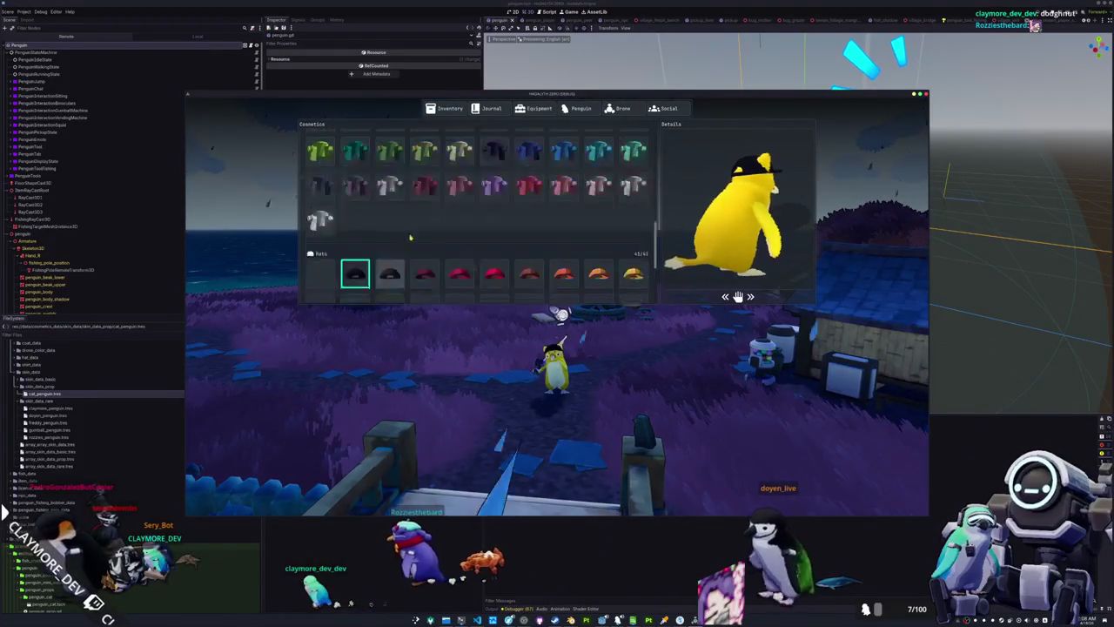
pyautogui.scroll(3, 410, 236)
pyautogui.click(355, 192)
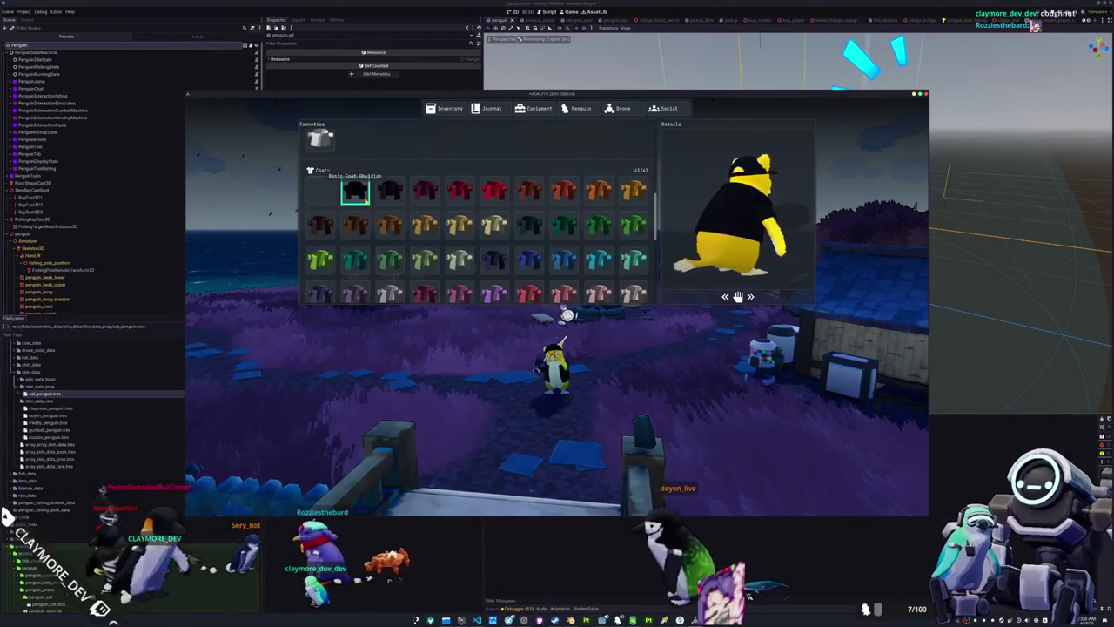
pyautogui.click(327, 199)
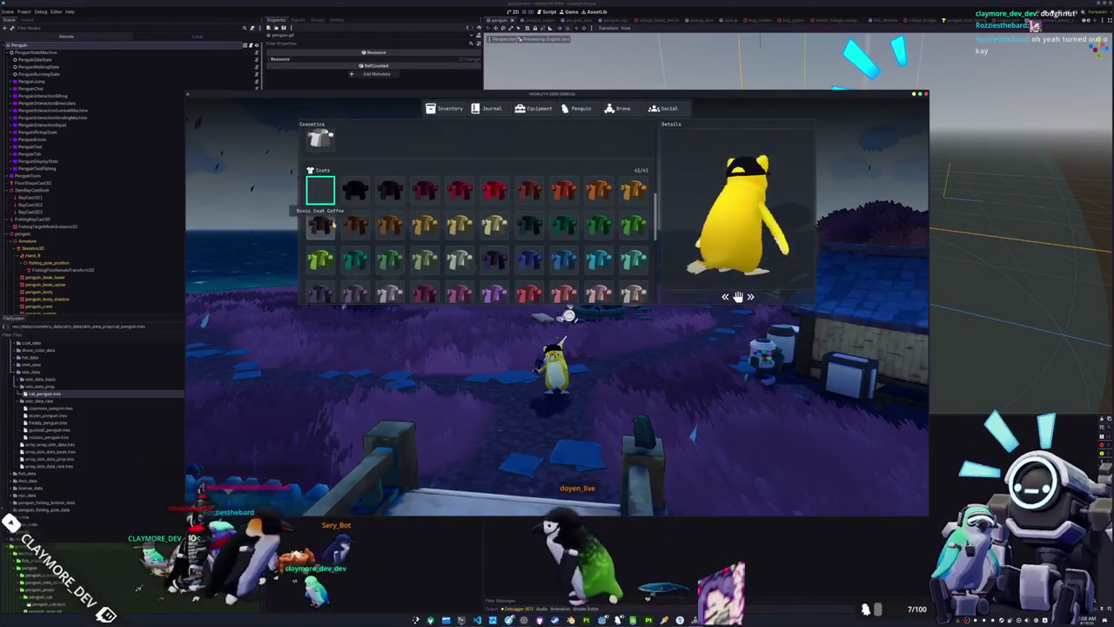
pyautogui.scroll(-3, 340, 227)
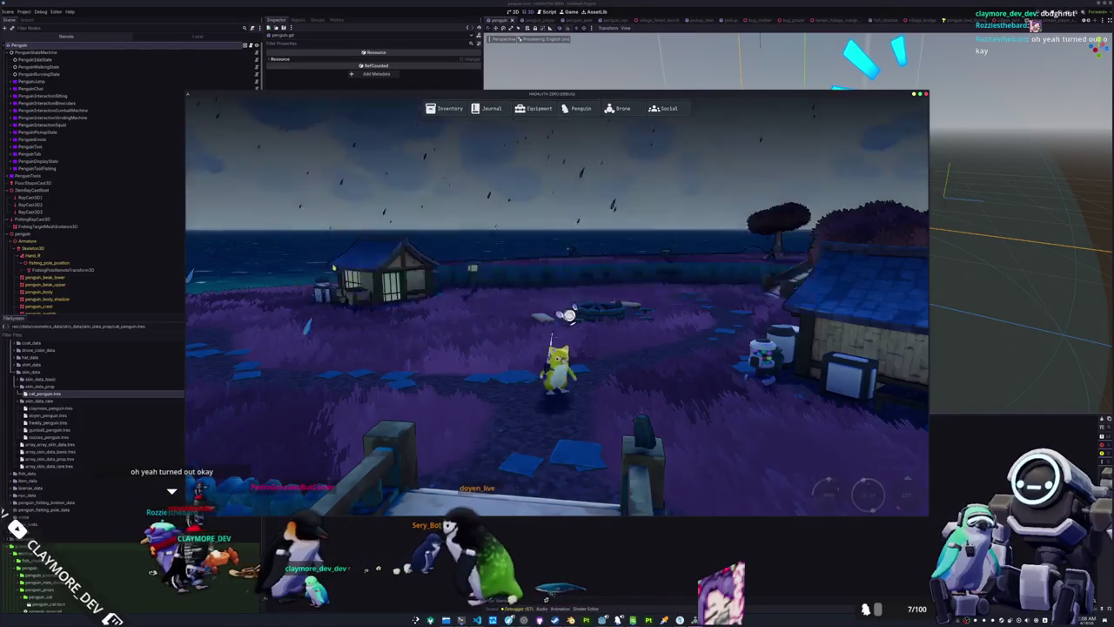
# Walk the yellow cat past the village houses and swim across the river toward the wooden bridge.
pyautogui.press('w')
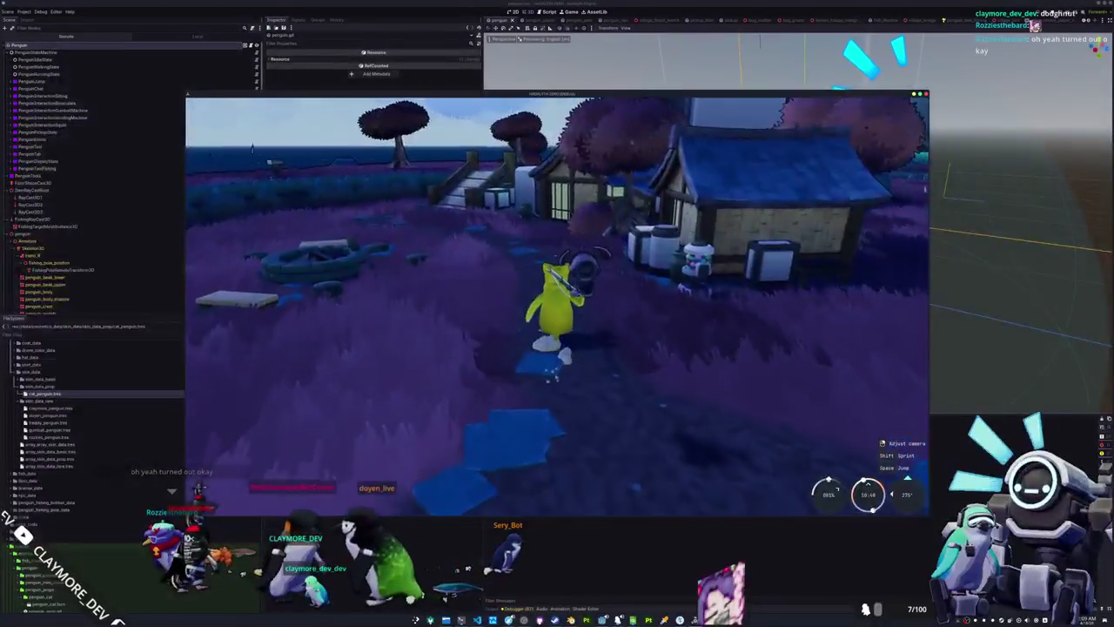
pyautogui.press('w')
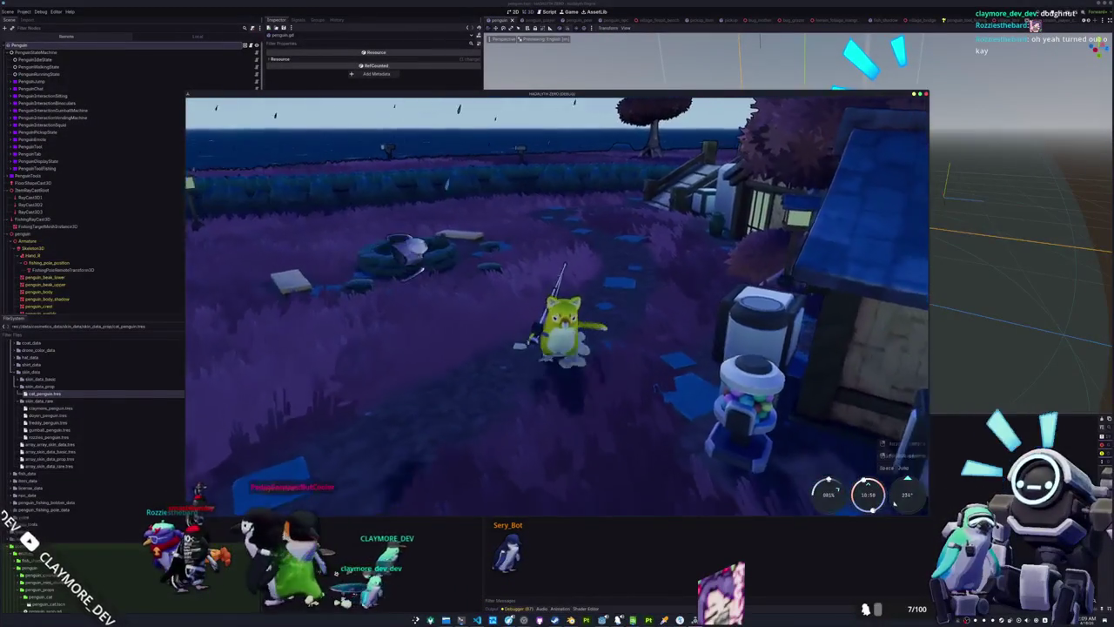
pyautogui.press('w')
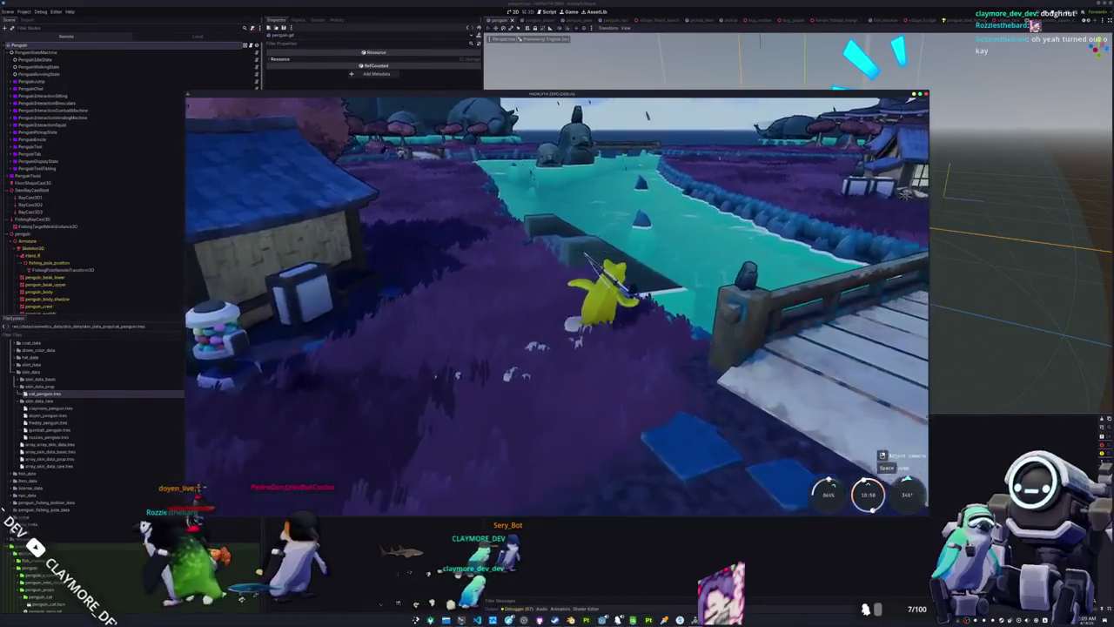
pyautogui.press('w')
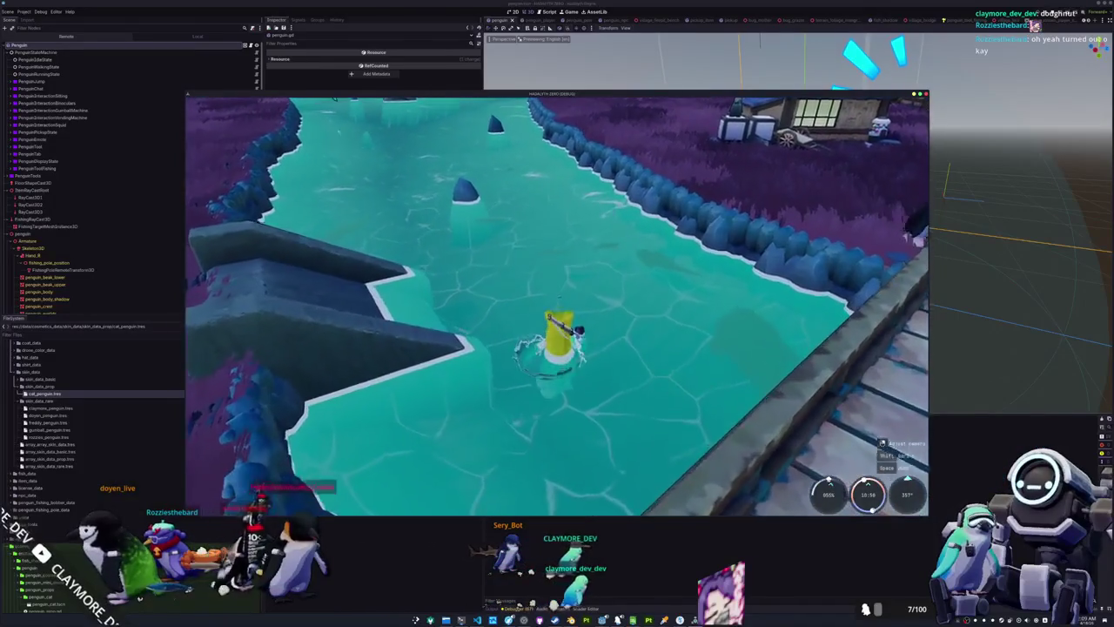
pyautogui.press('w')
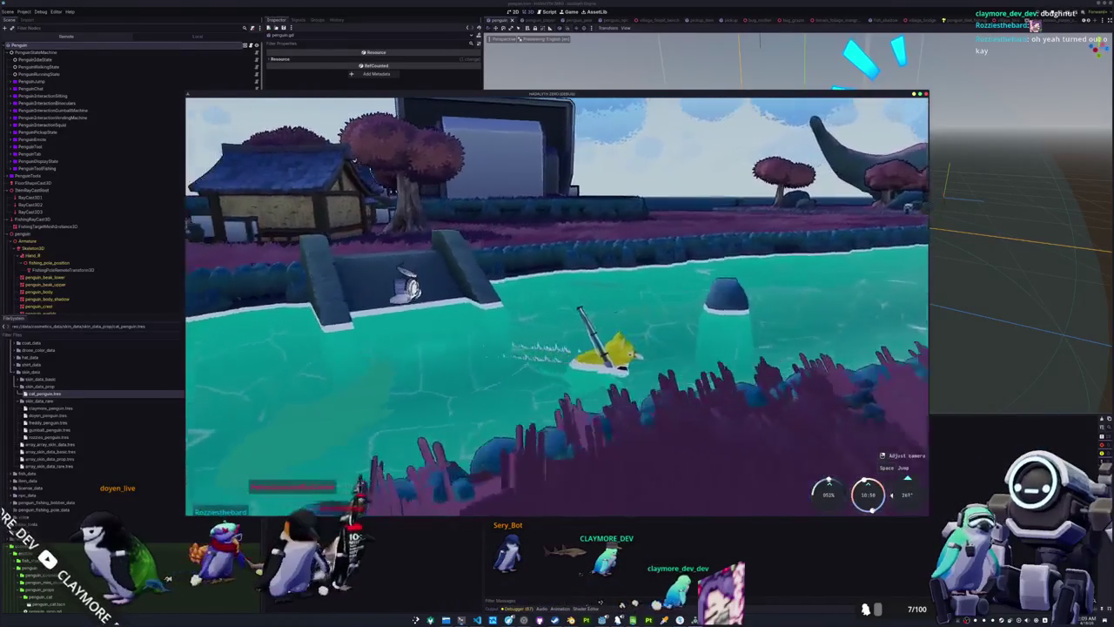
pyautogui.press('w')
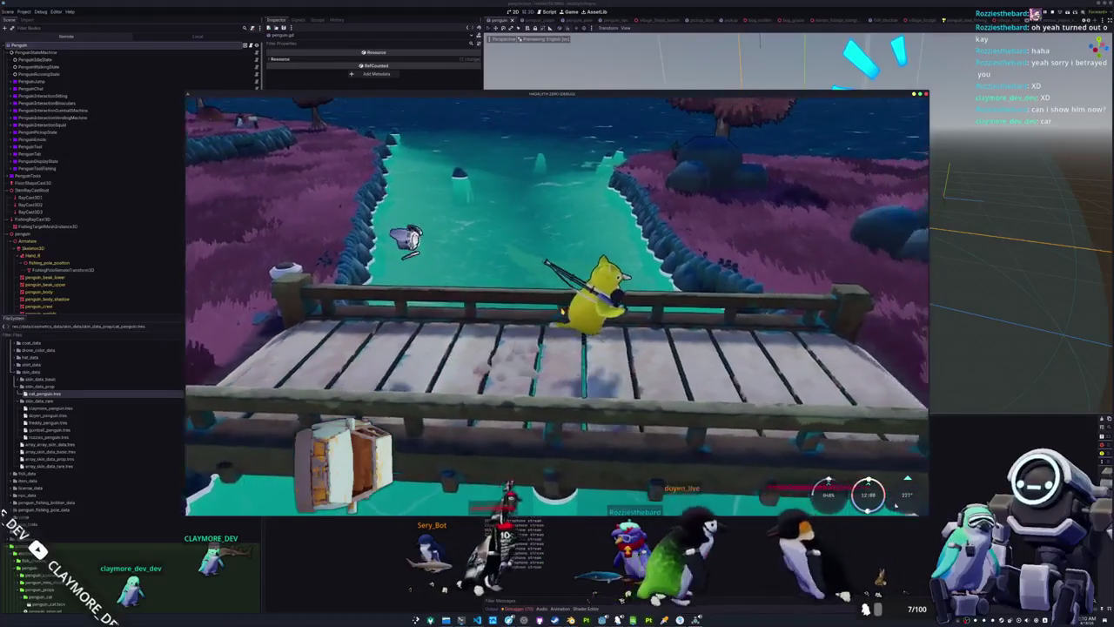
# Check the penguin cosmetics page in the in-game inventory, then close it.
pyautogui.press('Tab')
pyautogui.click(577, 108)
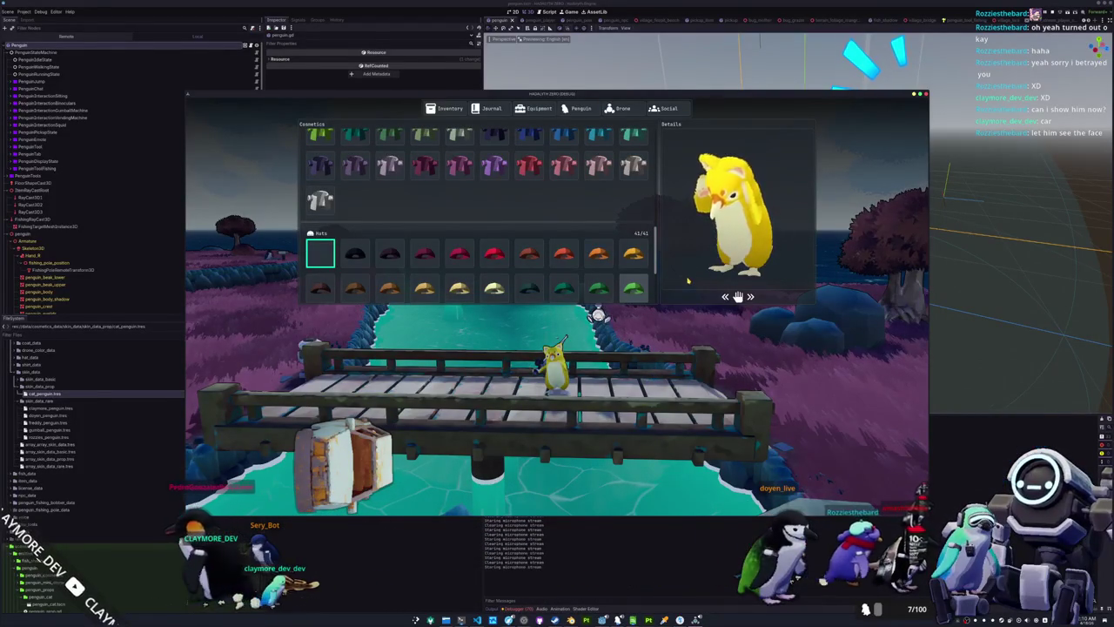
pyautogui.press('Escape')
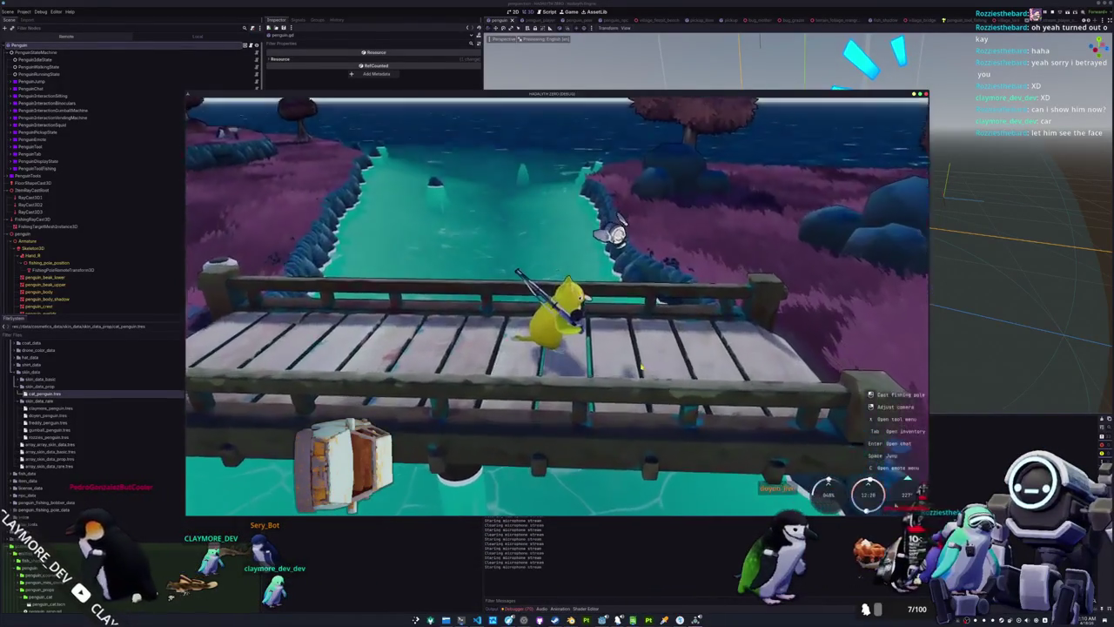
# Walk the yellow cat penguin across the wooden bridge and back onto it.
pyautogui.press('a')
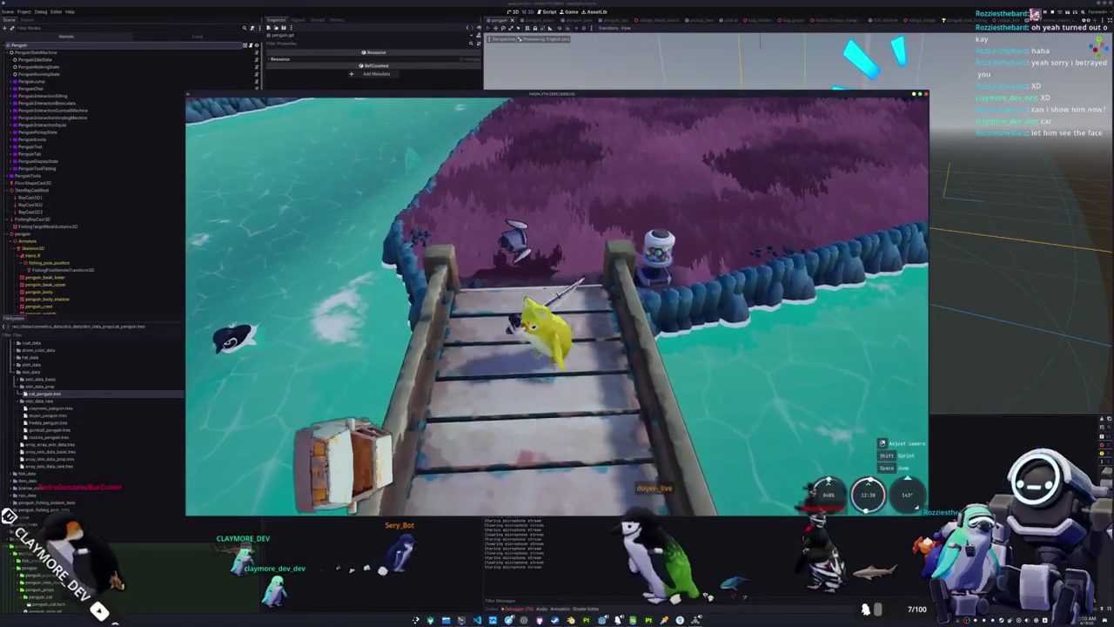
pyautogui.press('w')
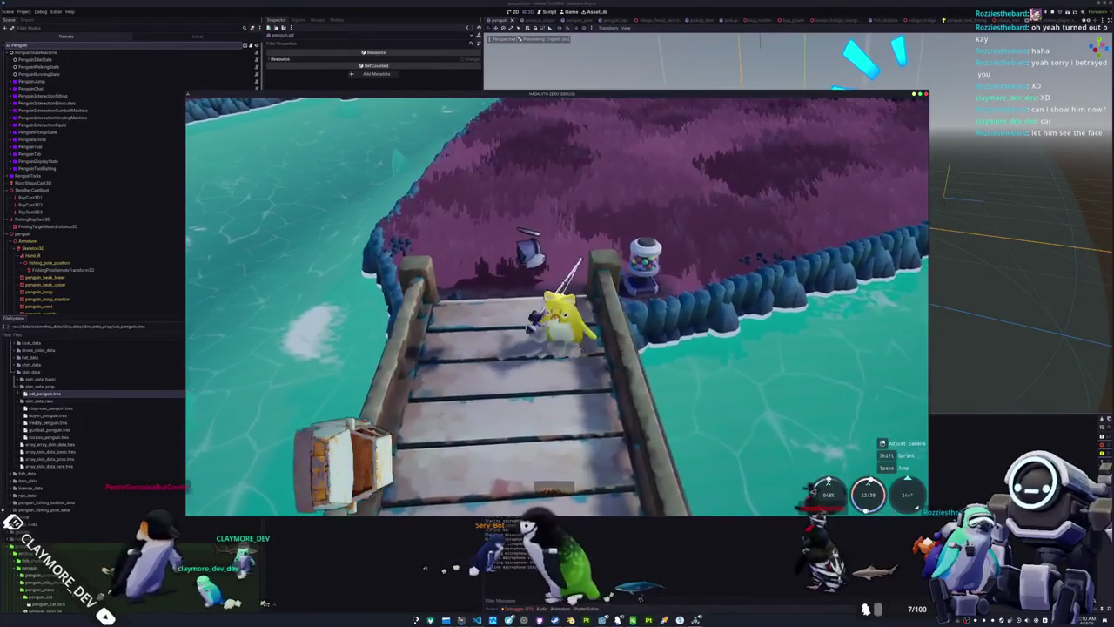
pyautogui.press('d')
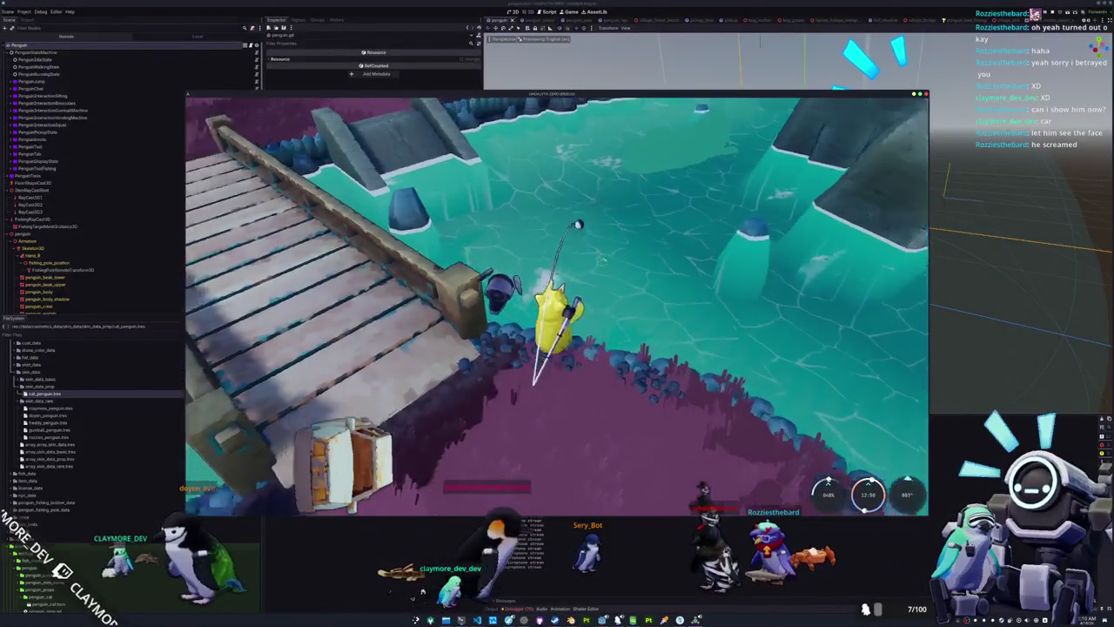
pyautogui.press('w')
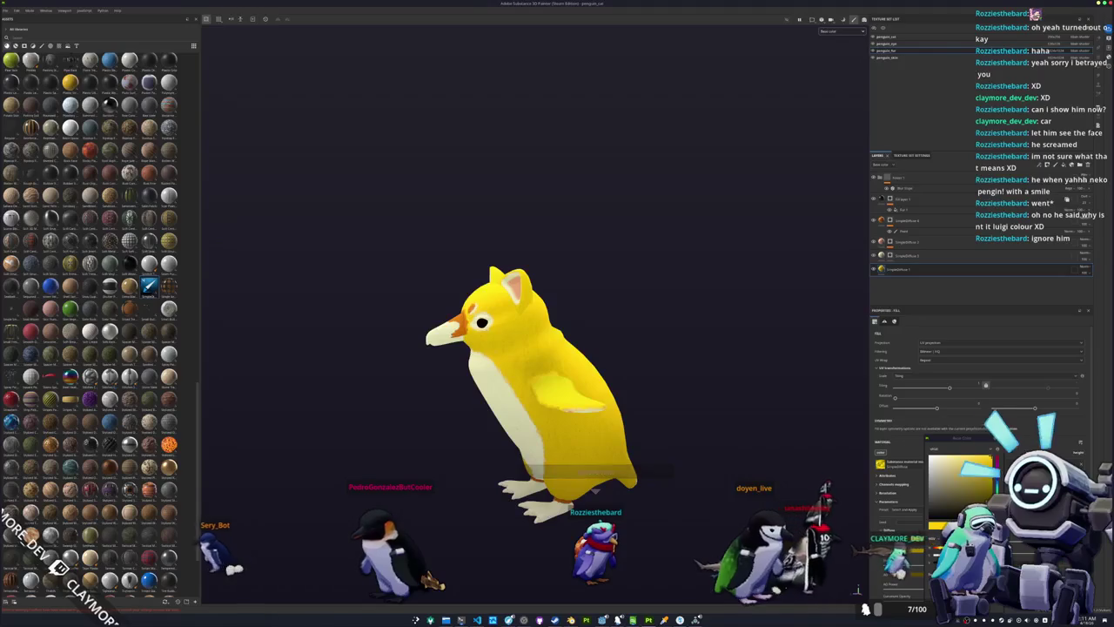
# Turn the penguin's body from yellow to bright green and preview a Cat Mario image result.
pyautogui.click(996, 475)
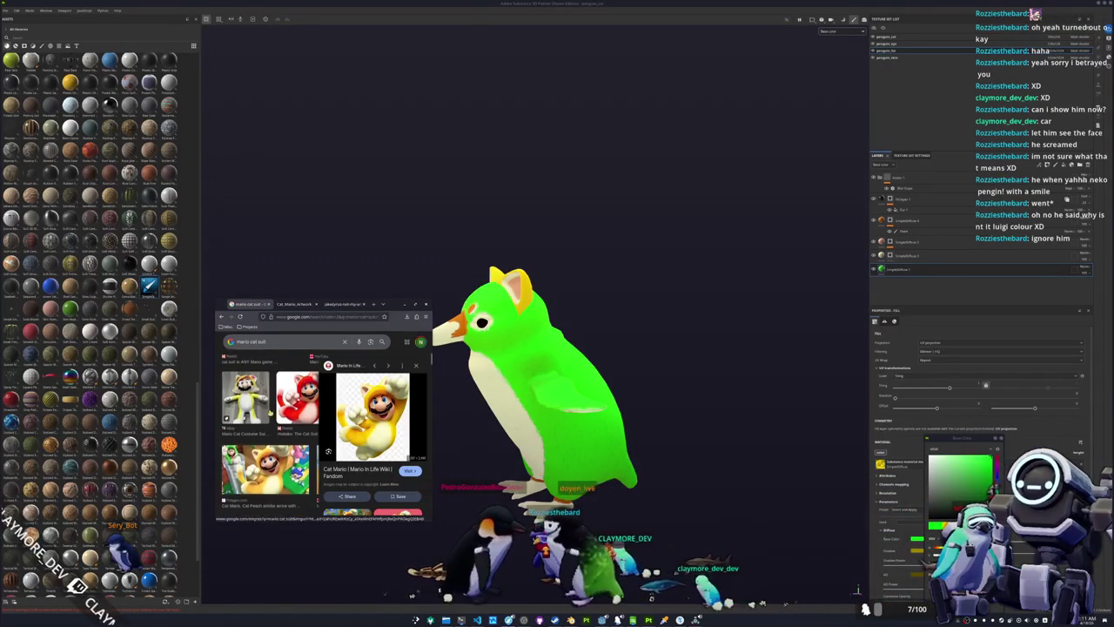
pyautogui.scroll(-2, 305, 391)
pyautogui.scroll(-2, 318, 404)
pyautogui.scroll(-2, 326, 413)
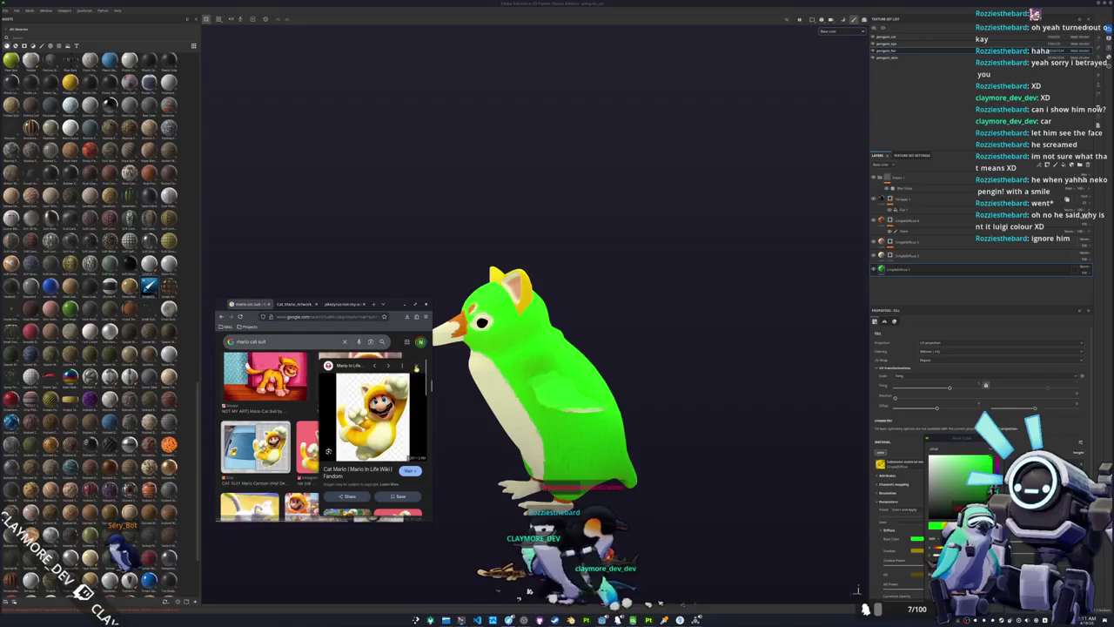
pyautogui.click(265, 381)
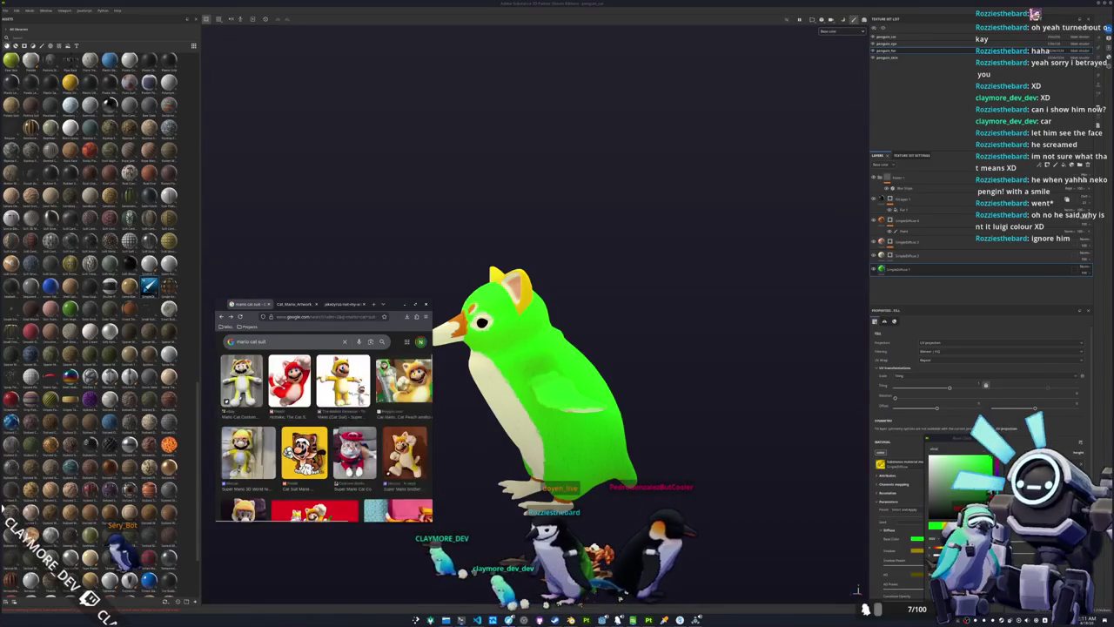
# Browse the image results and preview the Reddit Cat Mario suit image.
pyautogui.scroll(-2, 326, 435)
pyautogui.scroll(-2, 326, 435)
pyautogui.scroll(-2, 327, 435)
pyautogui.scroll(-2, 326, 435)
pyautogui.scroll(2, 326, 435)
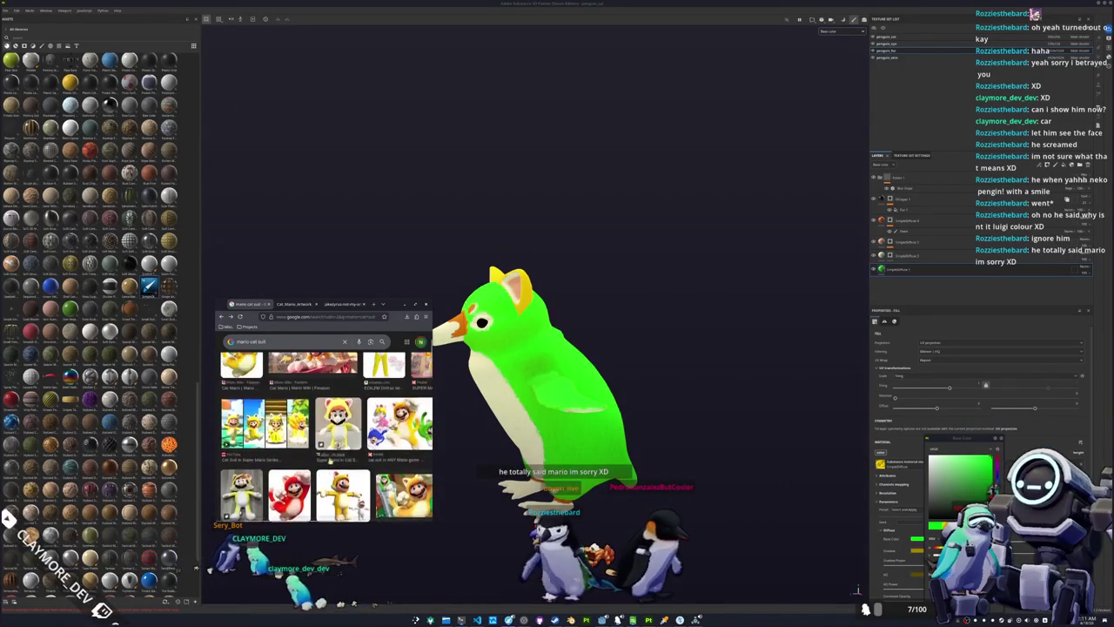
pyautogui.scroll(2, 327, 435)
pyautogui.scroll(2, 327, 435)
pyautogui.click(399, 405)
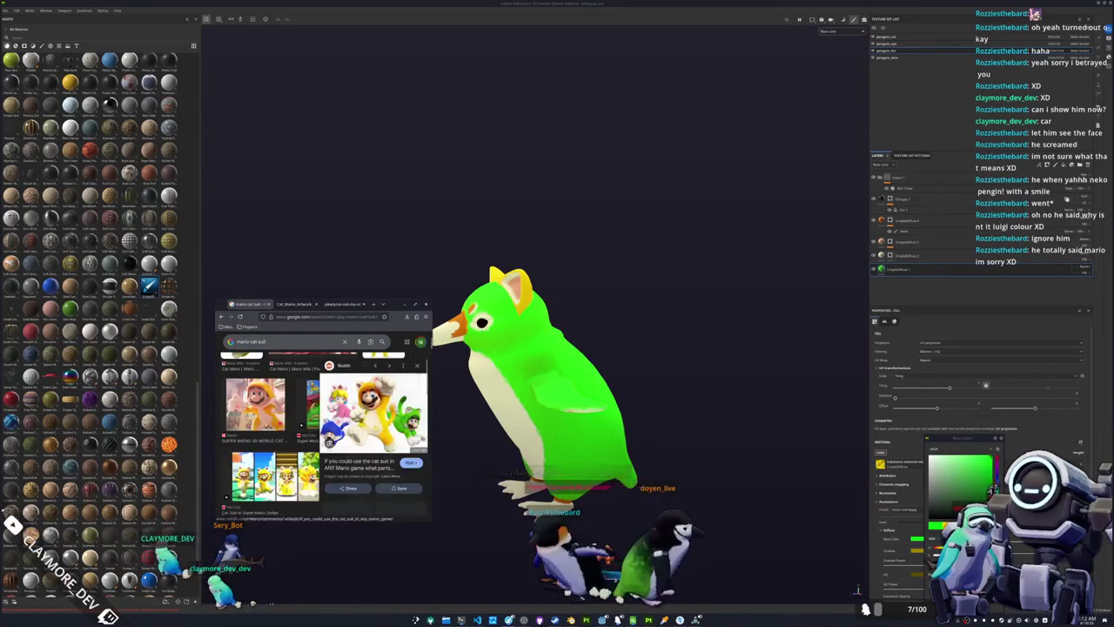
# Open the Cat Mario image in a new tab and start Select Color's screen picker.
pyautogui.rightClick(395, 423)
pyautogui.click(422, 507)
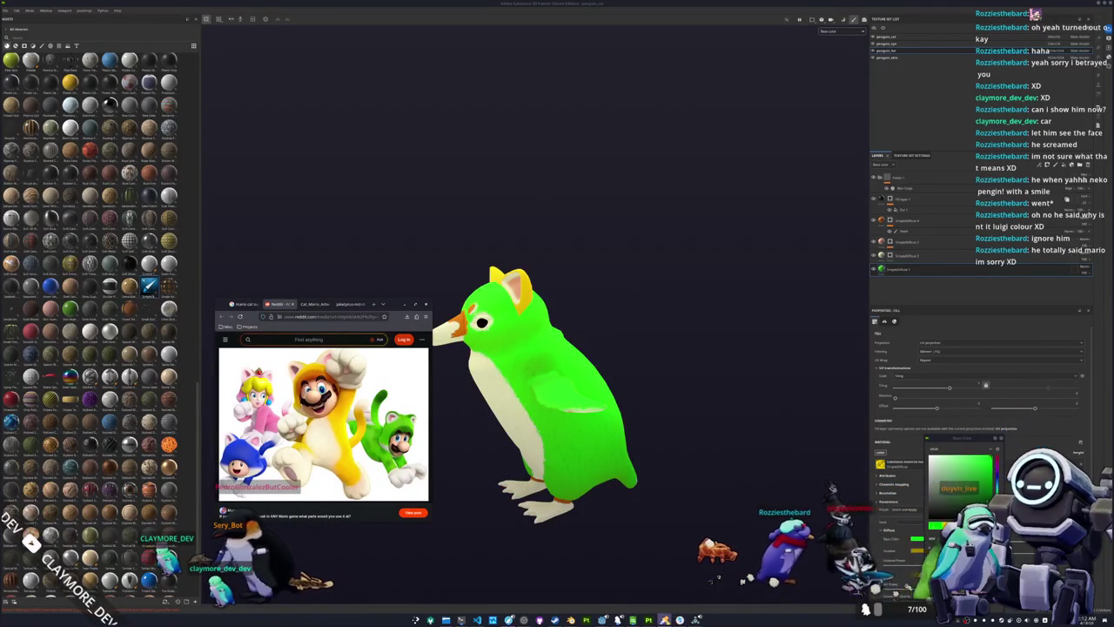
pyautogui.click(916, 538)
pyautogui.click(463, 93)
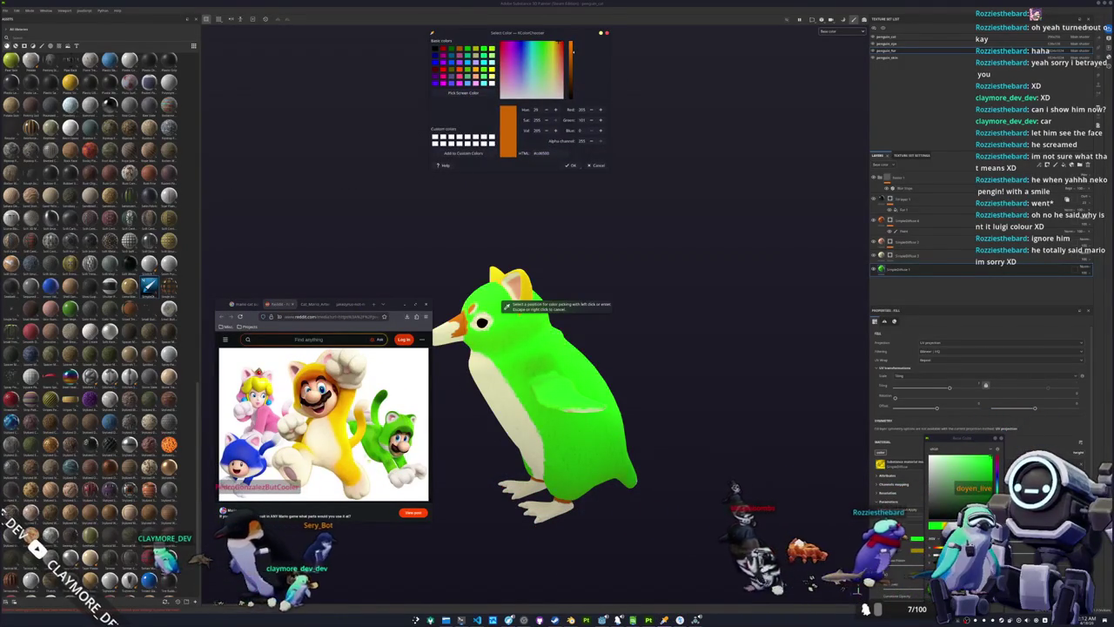
# Sample the penguin's green (hue 95, saturation 254, value 192) and browse the Texture Set List layers.
pyautogui.click(474, 366)
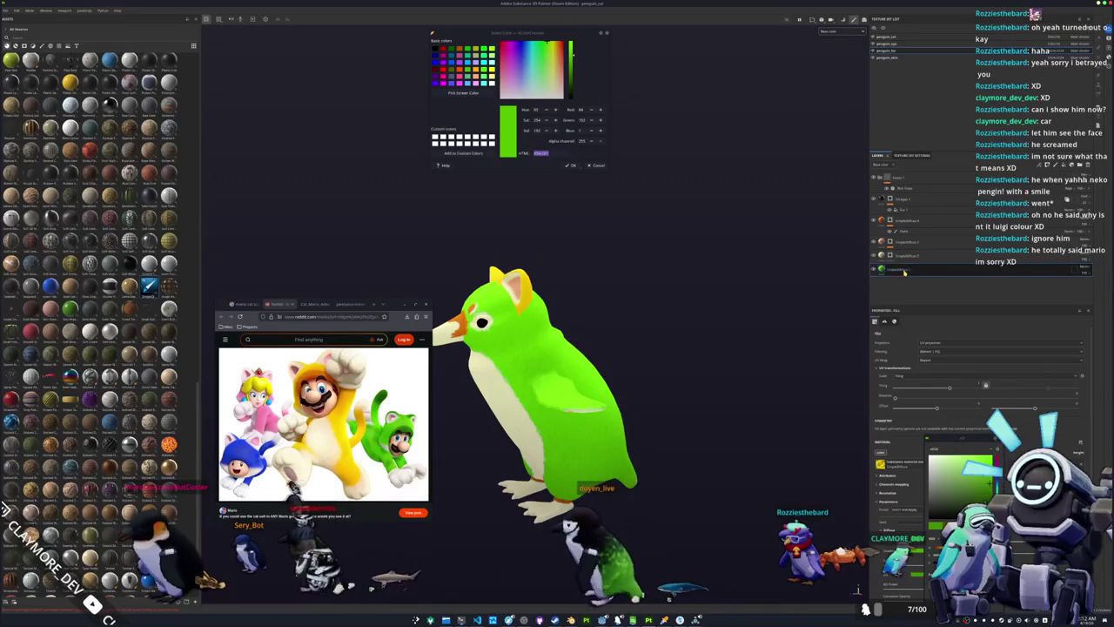
pyautogui.click(898, 44)
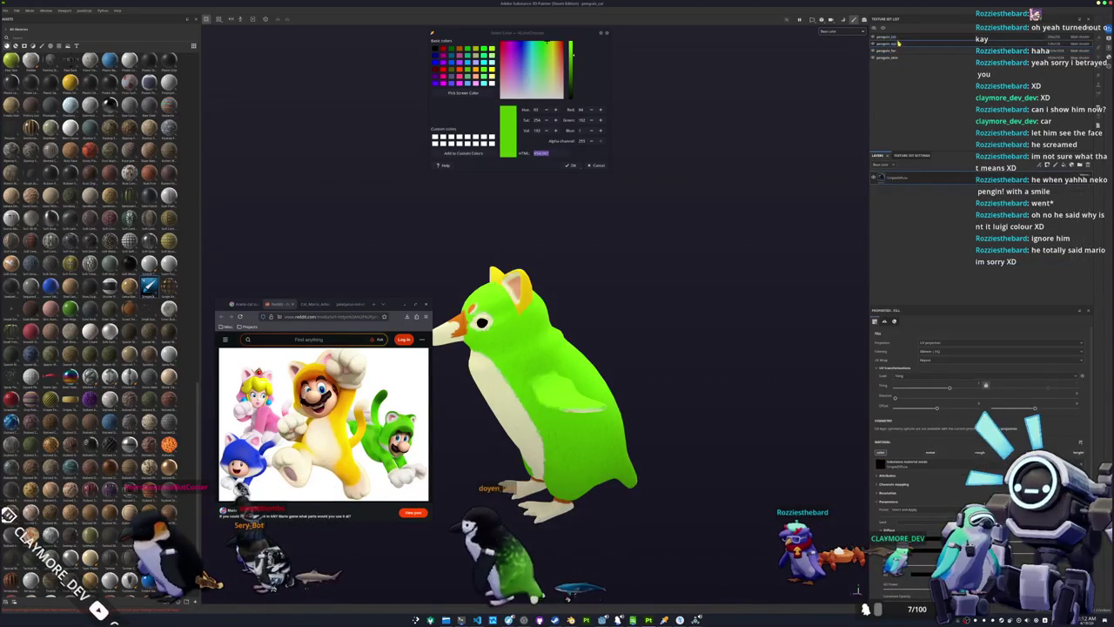
pyautogui.click(896, 50)
pyautogui.click(907, 219)
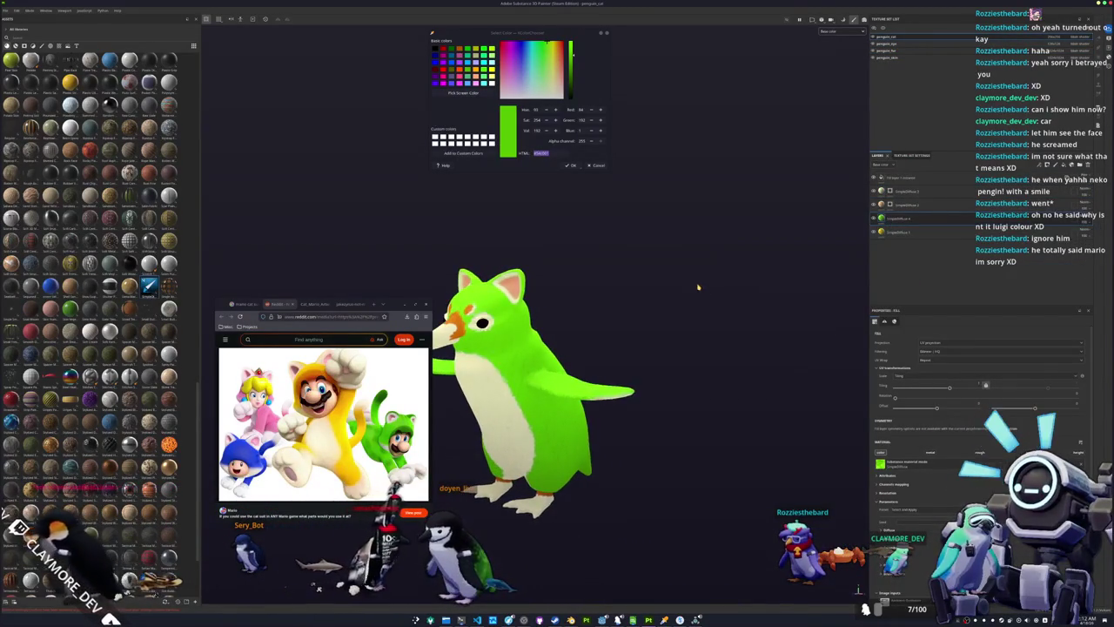
# Orbit the penguin to a front view and select the texture set with several layers.
pyautogui.keyDown('alt'); pyautogui.moveTo(673, 286); pyautogui.dragTo(763, 279); pyautogui.keyUp('alt')
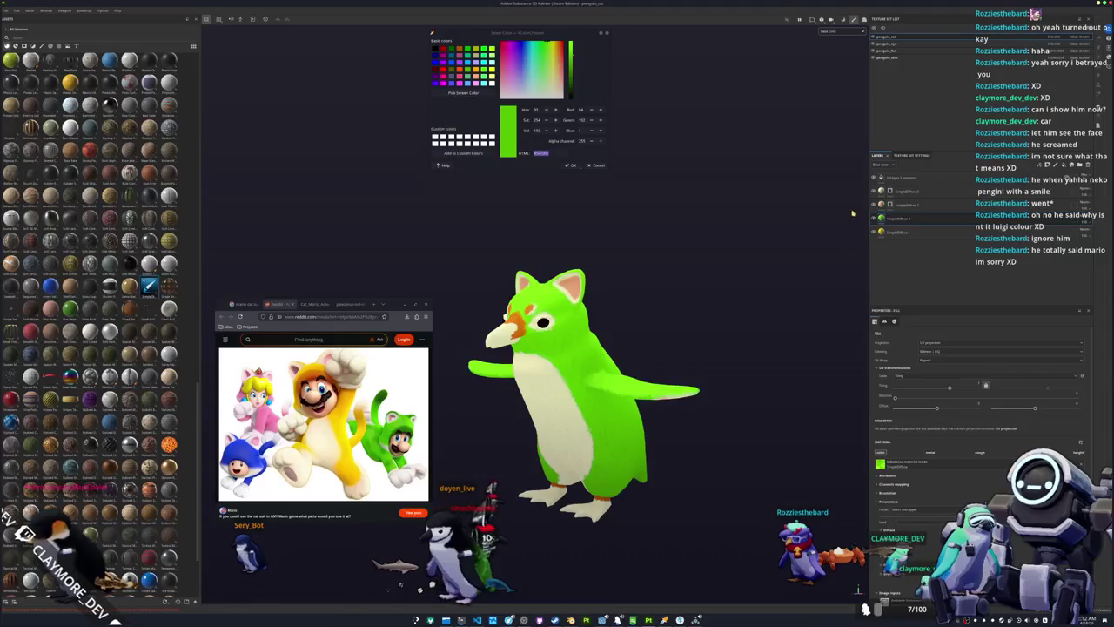
pyautogui.click(891, 51)
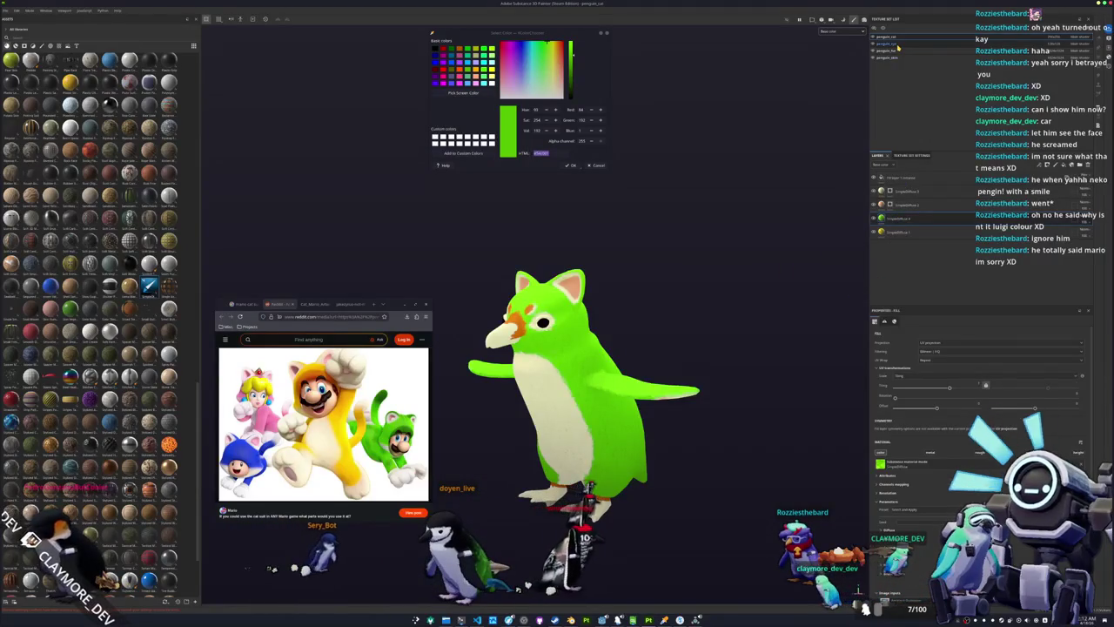
pyautogui.click(897, 55)
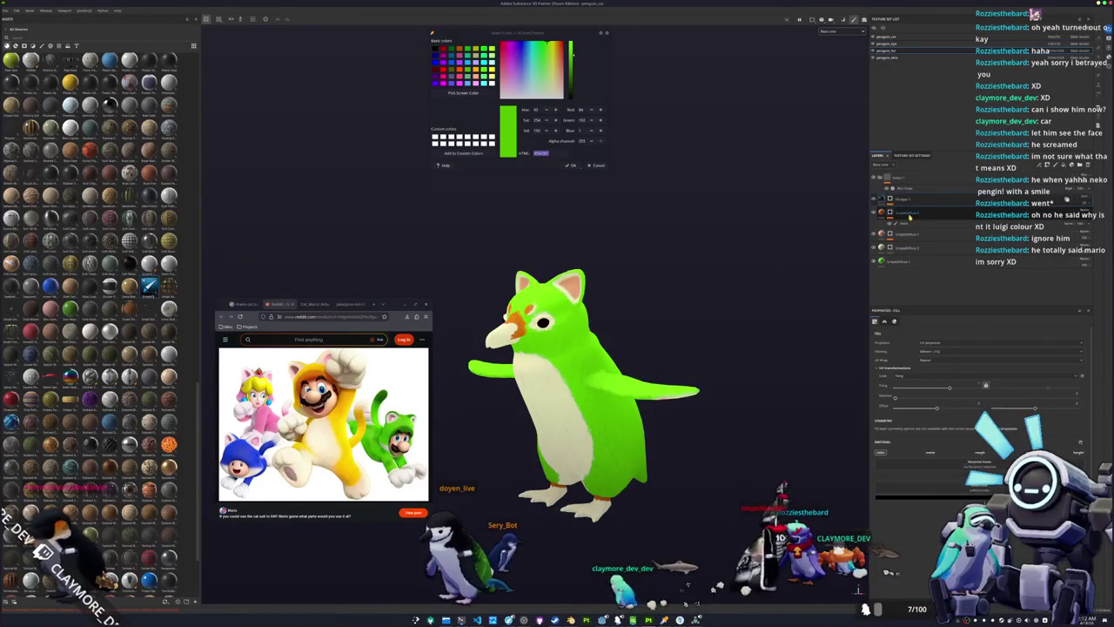
# Inspect a fill layer's Diffuse Base Color settings.
pyautogui.press('1')
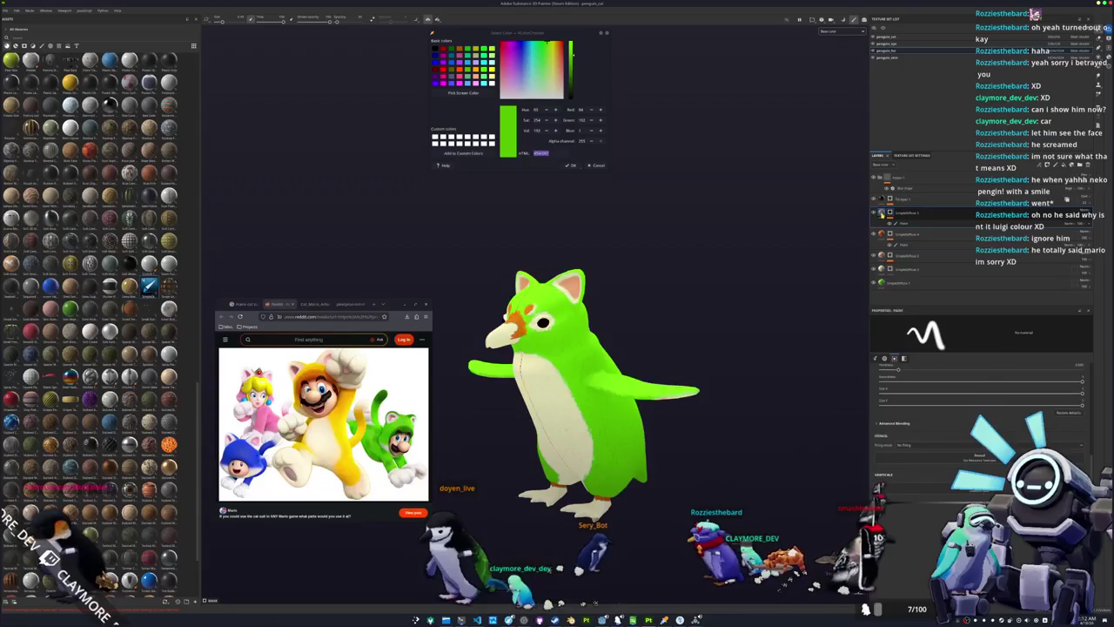
pyautogui.click(889, 250)
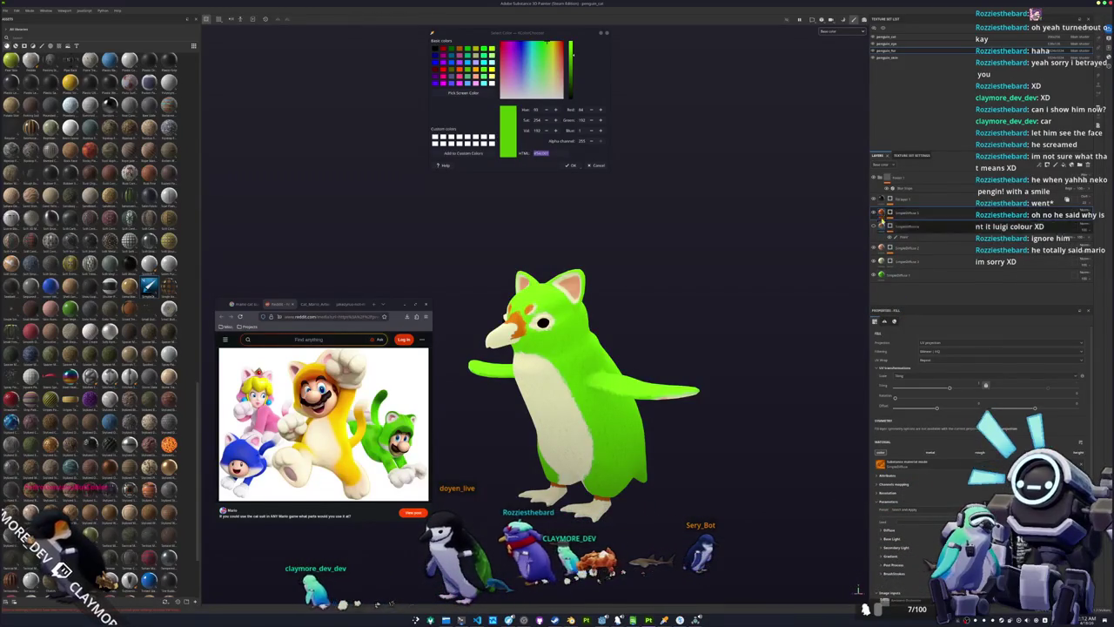
pyautogui.scroll(-1, 882, 515)
pyautogui.click(888, 496)
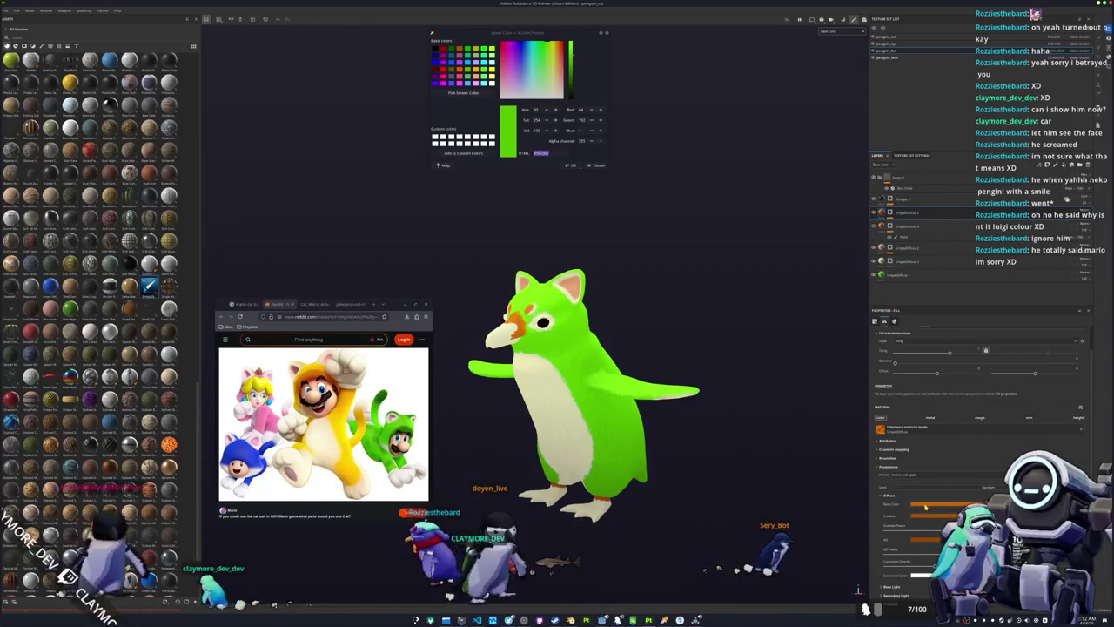
pyautogui.click(923, 505)
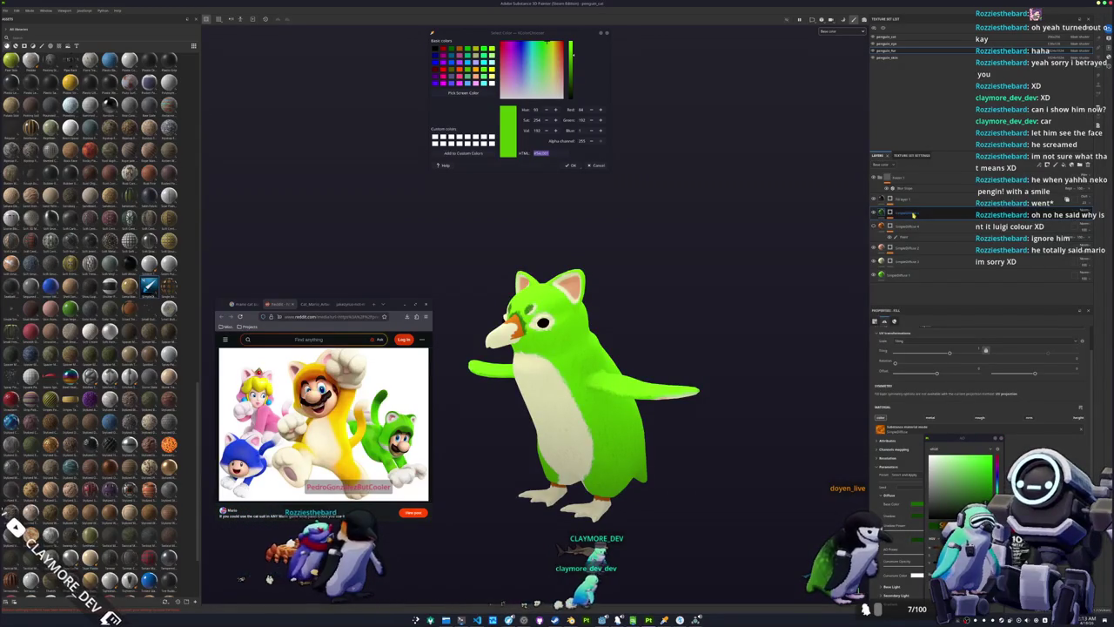
# Select the texture set with GroupDiffuse 5 and add a new paint layer to its stack.
pyautogui.click(894, 38)
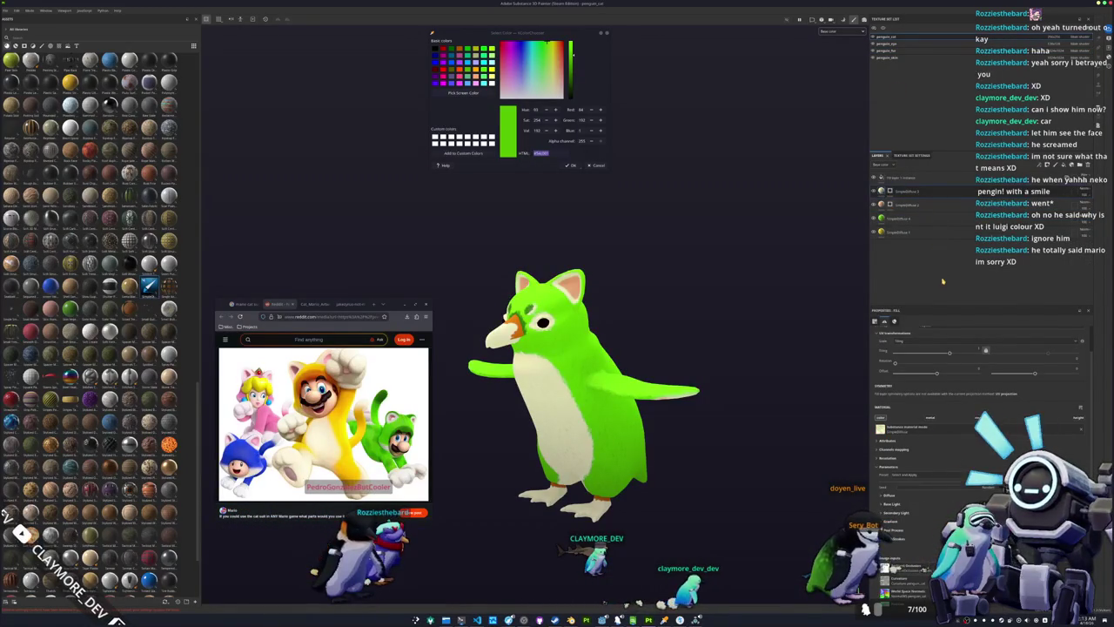
pyautogui.click(909, 190)
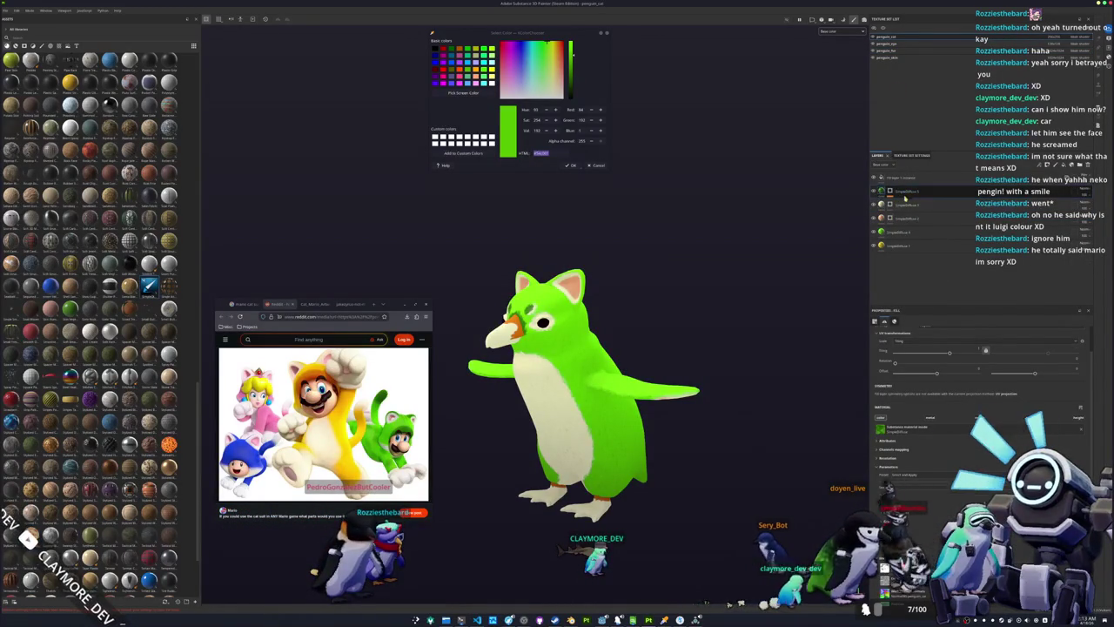
pyautogui.click(892, 57)
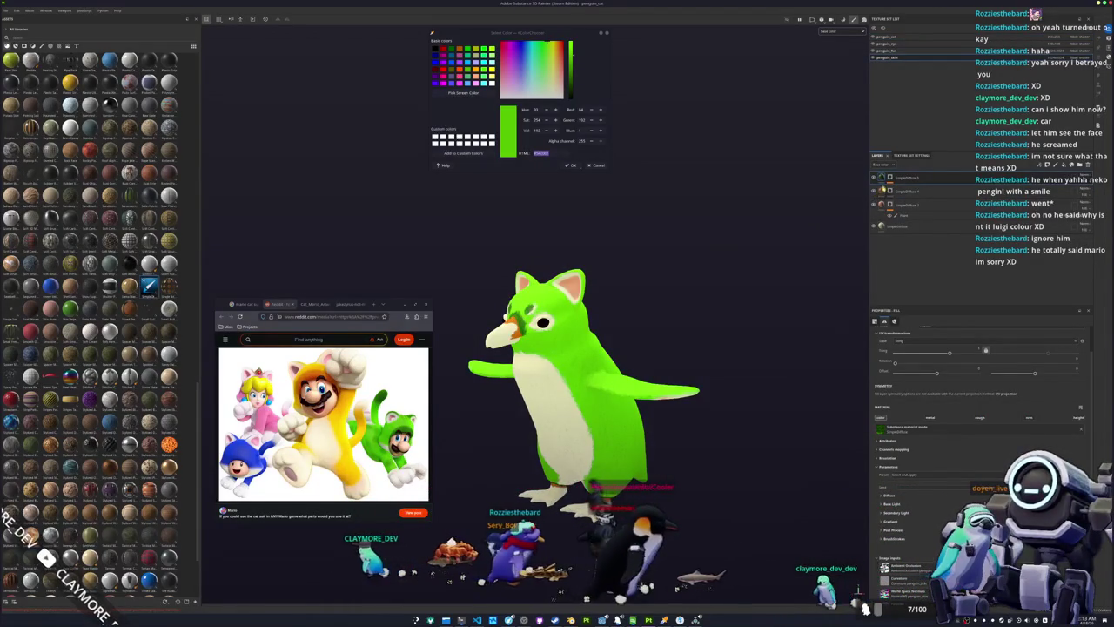
pyautogui.rightClick(889, 191)
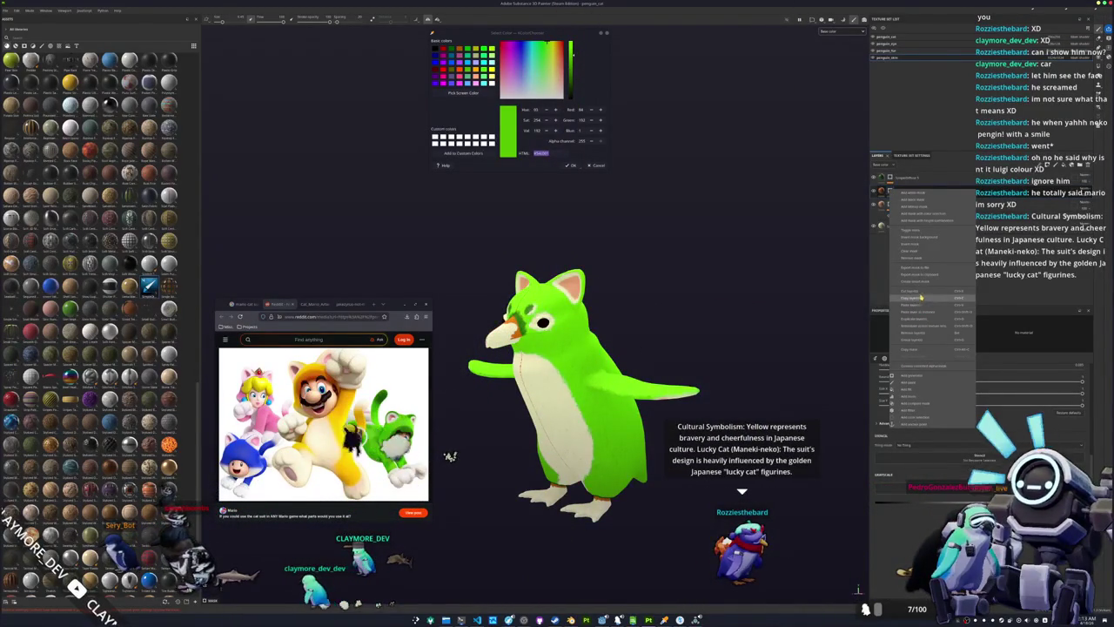
pyautogui.click(939, 387)
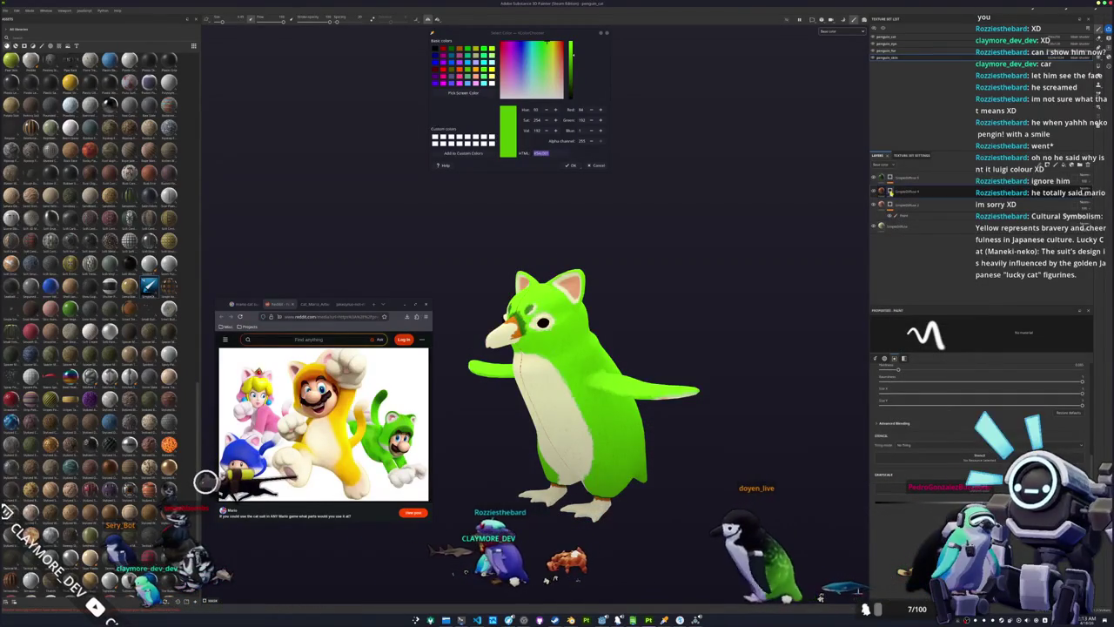
pyautogui.rightClick(890, 179)
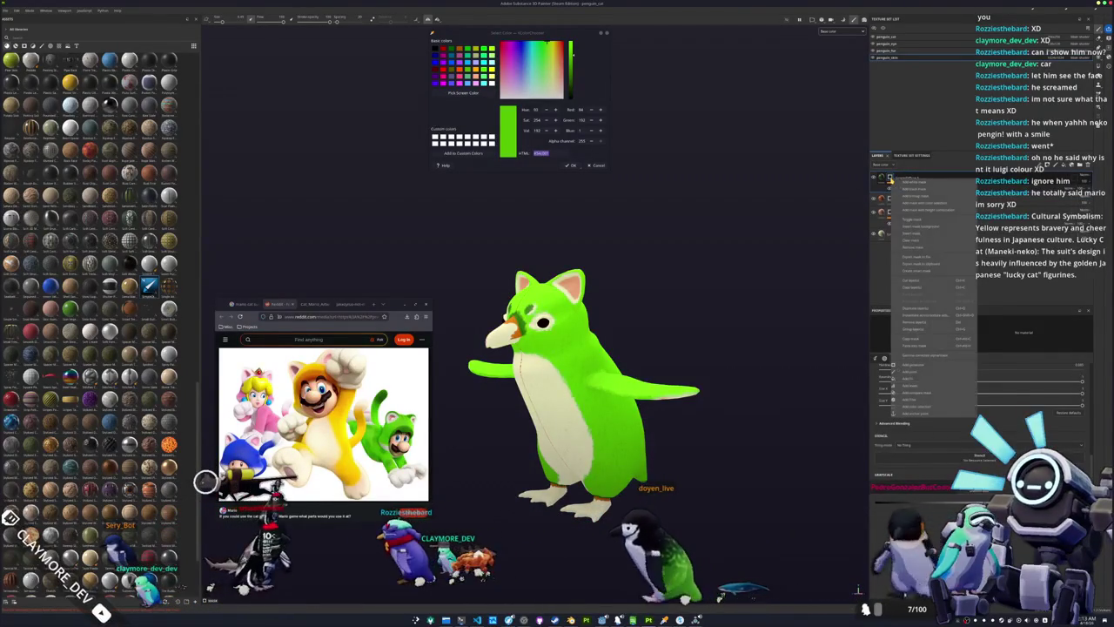